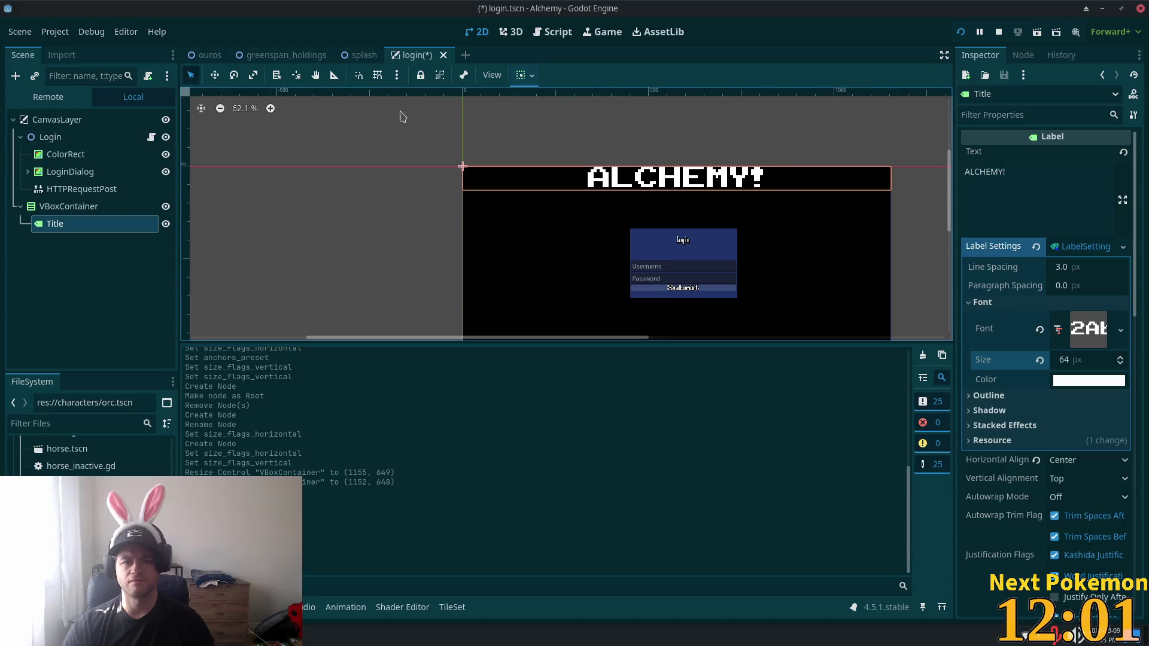
scroll(406, 230, "down", 1)
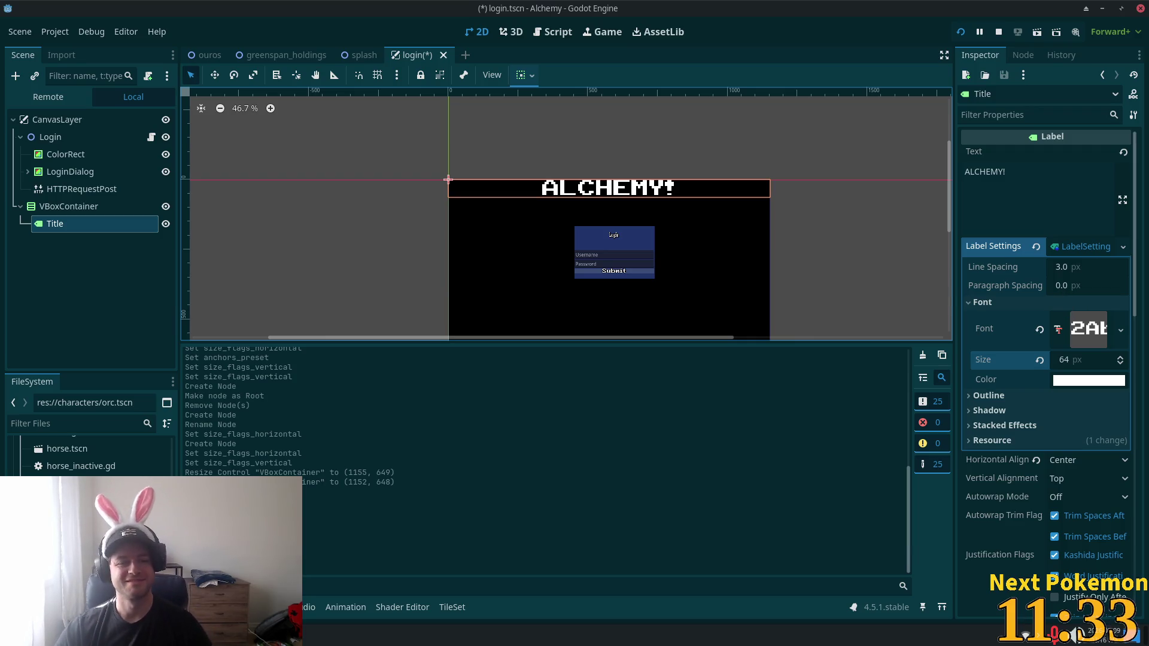
Select CanvasLayer and bring up the Create New Node dialog listing container types
left_click(69, 206)
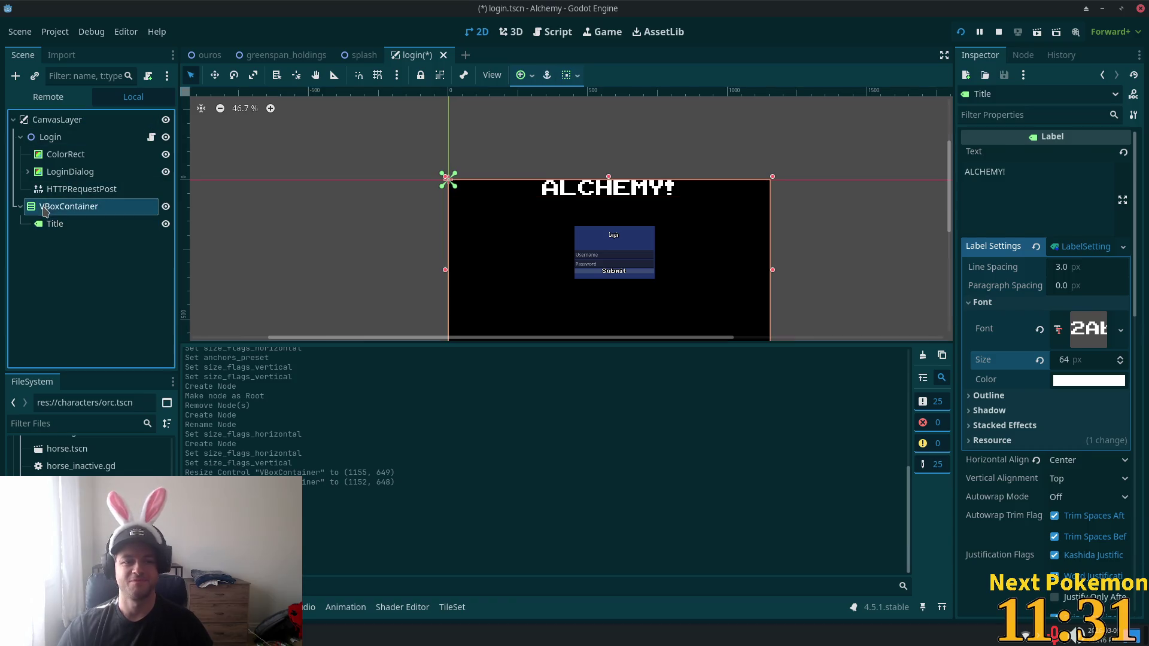
left_click(56, 120)
key("ctrl+a")
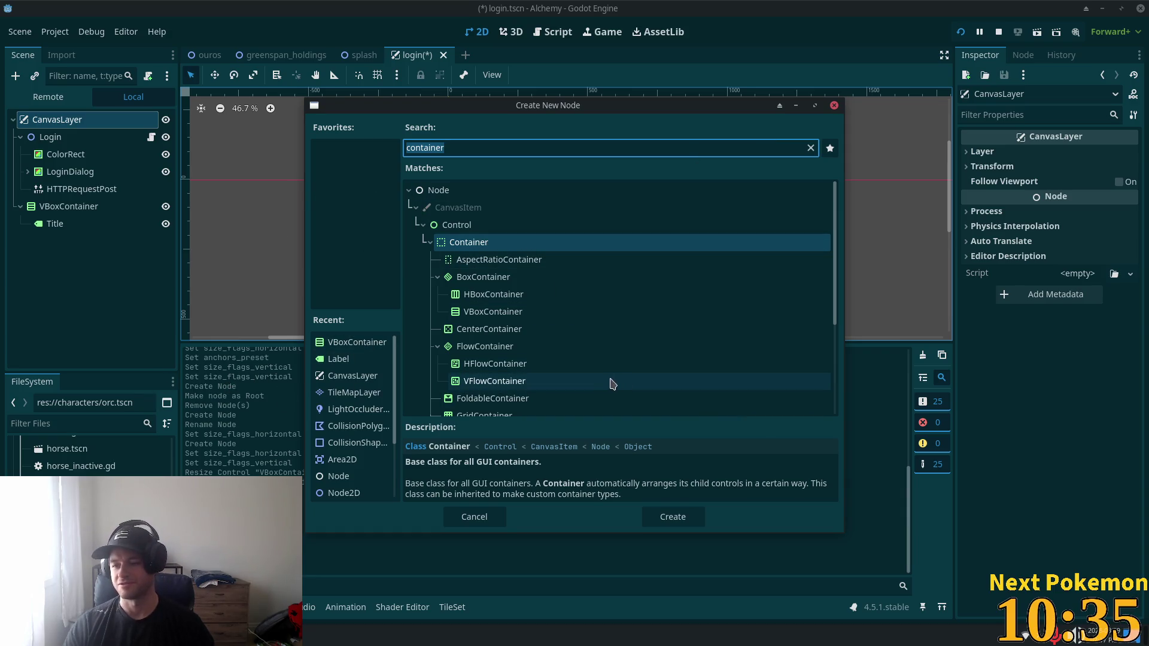
Search the node types for 'MARGIN' so MarginContainer is listed
type("MARGIN")
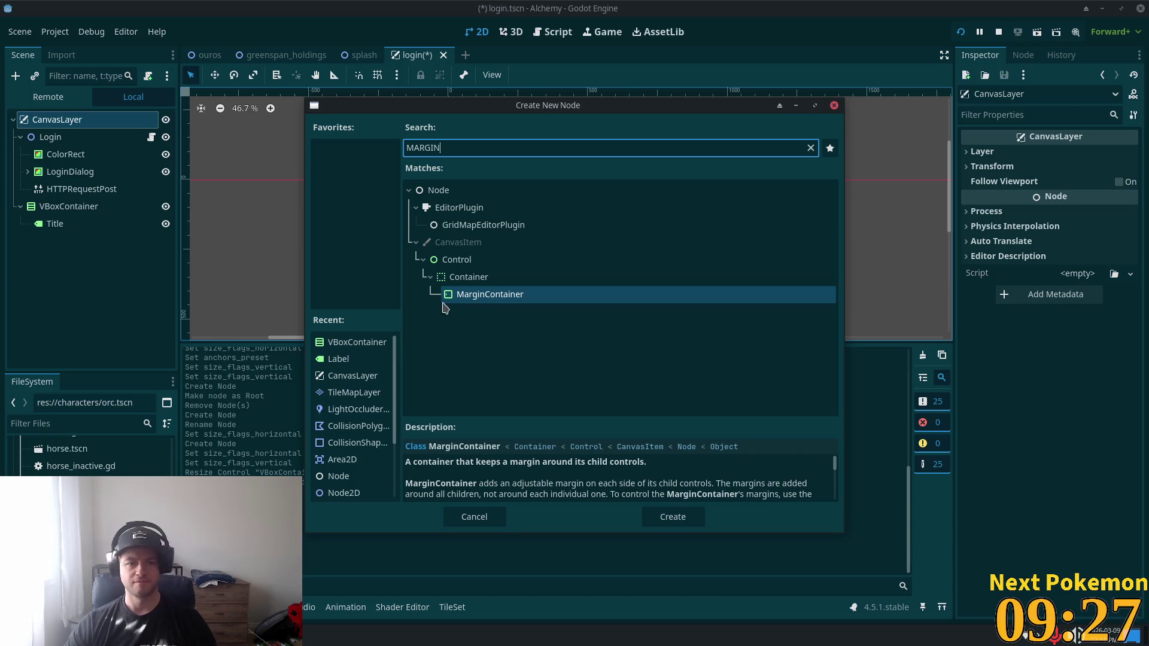
Create a MarginContainer under CanvasLayer and move VBoxContainer inside it
double_click(461, 294)
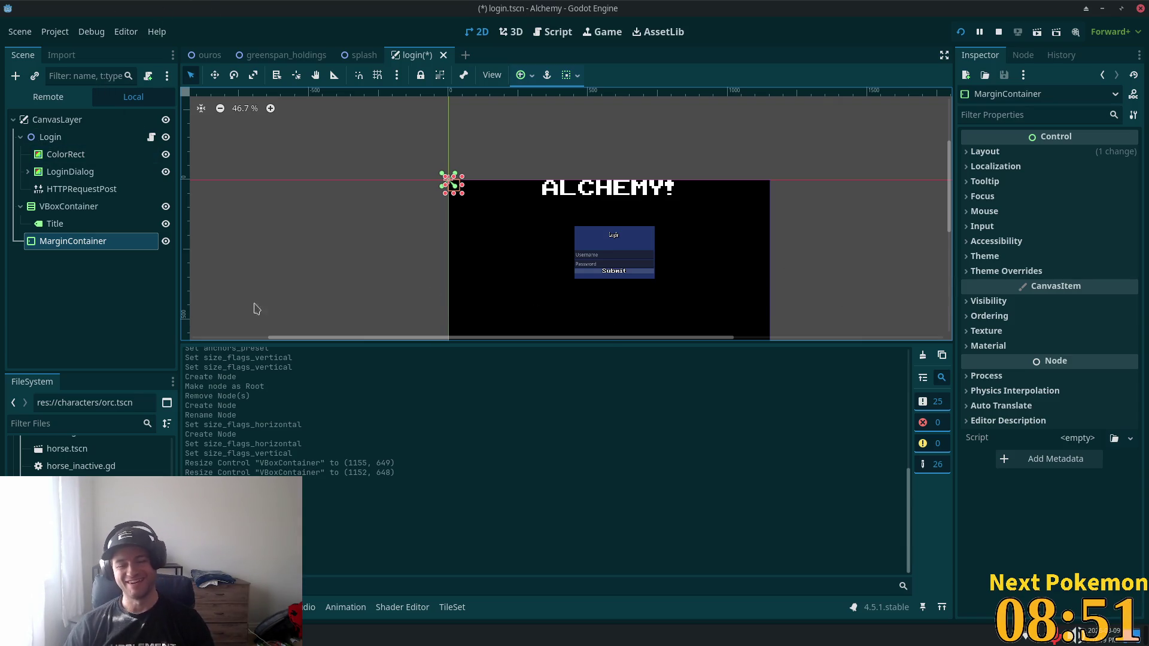
left_click_drag(45, 207, 90, 242)
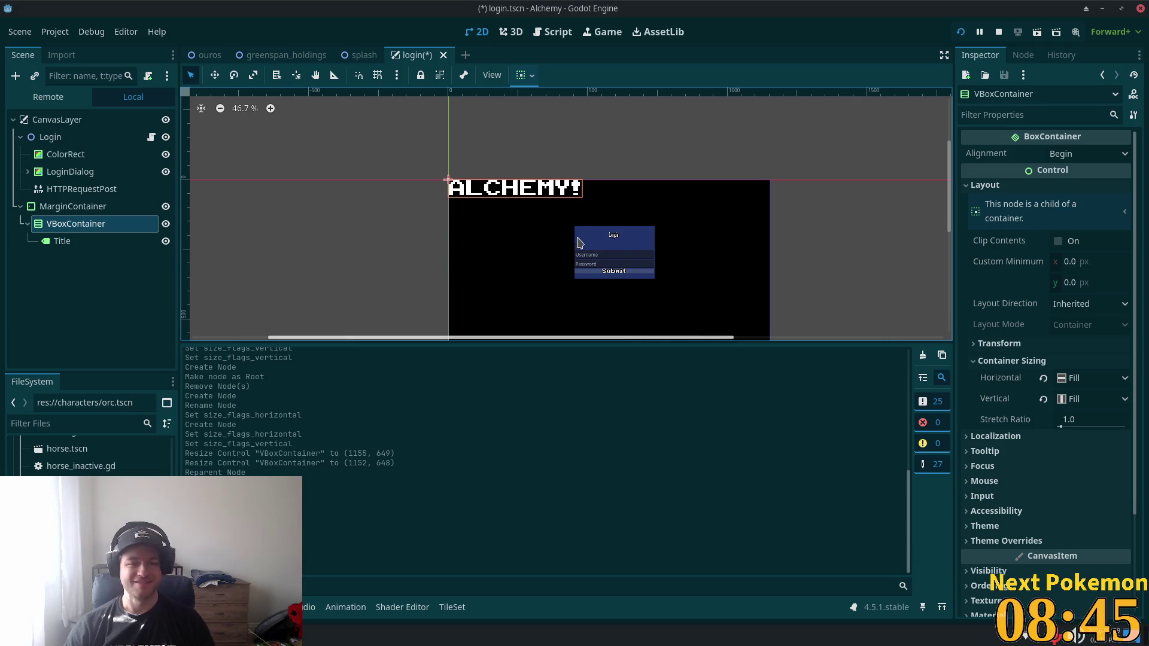
Select the MarginContainer in the Scene dock and on the canvas
mouse_move(1021, 312)
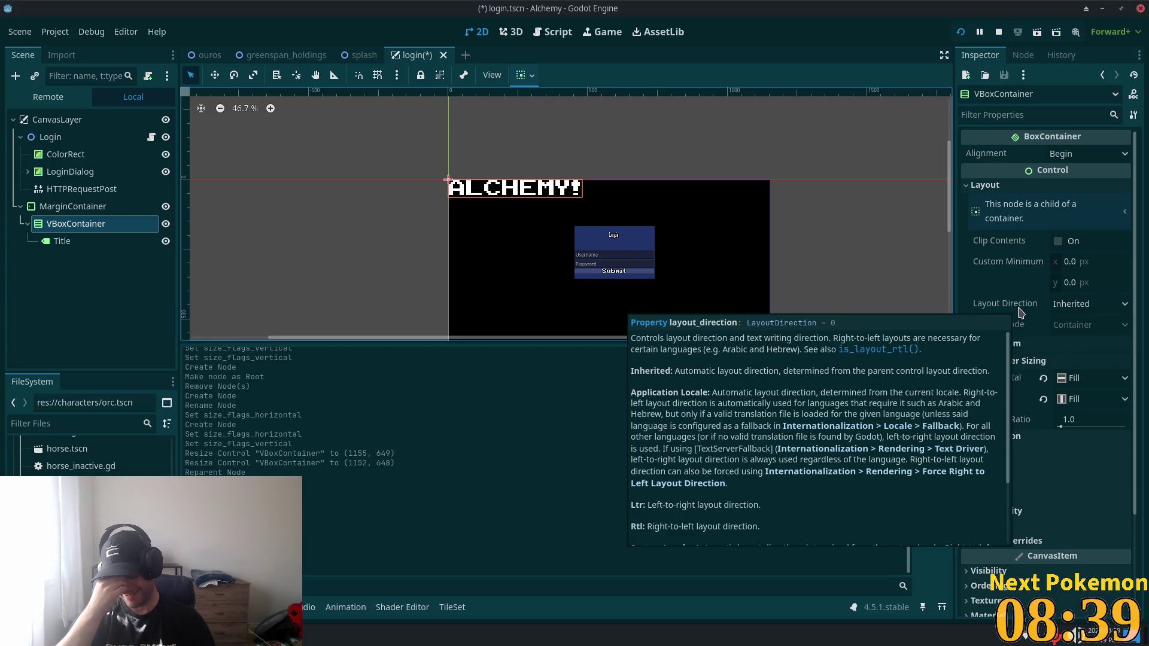
left_click(72, 206)
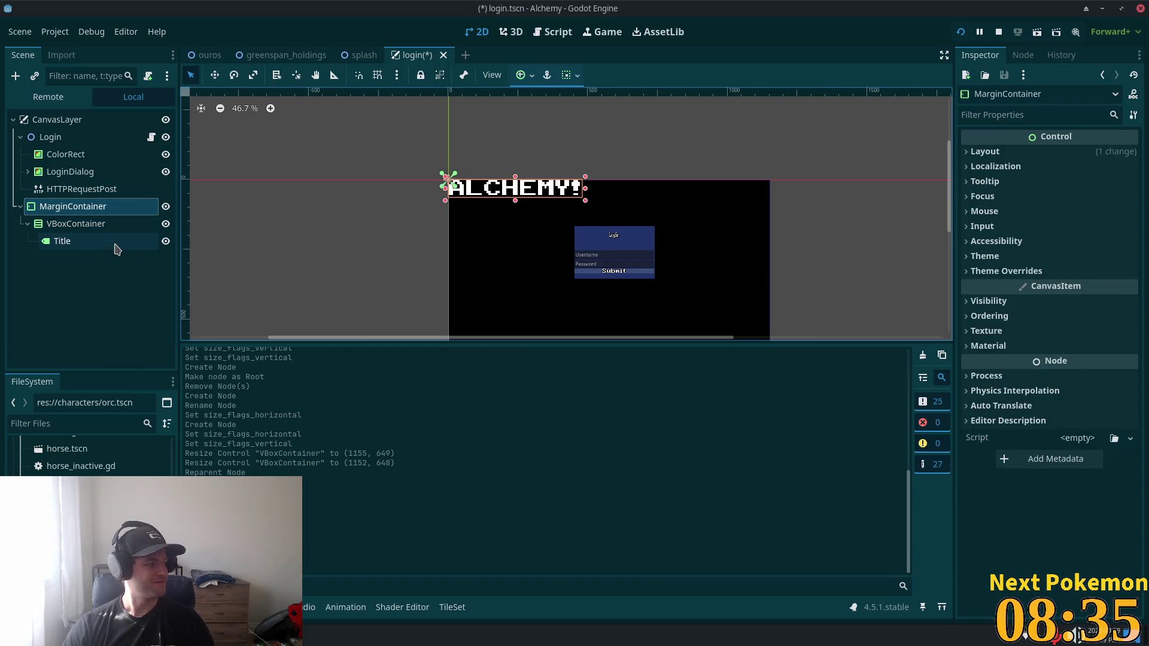
scroll(658, 245, "up", 7)
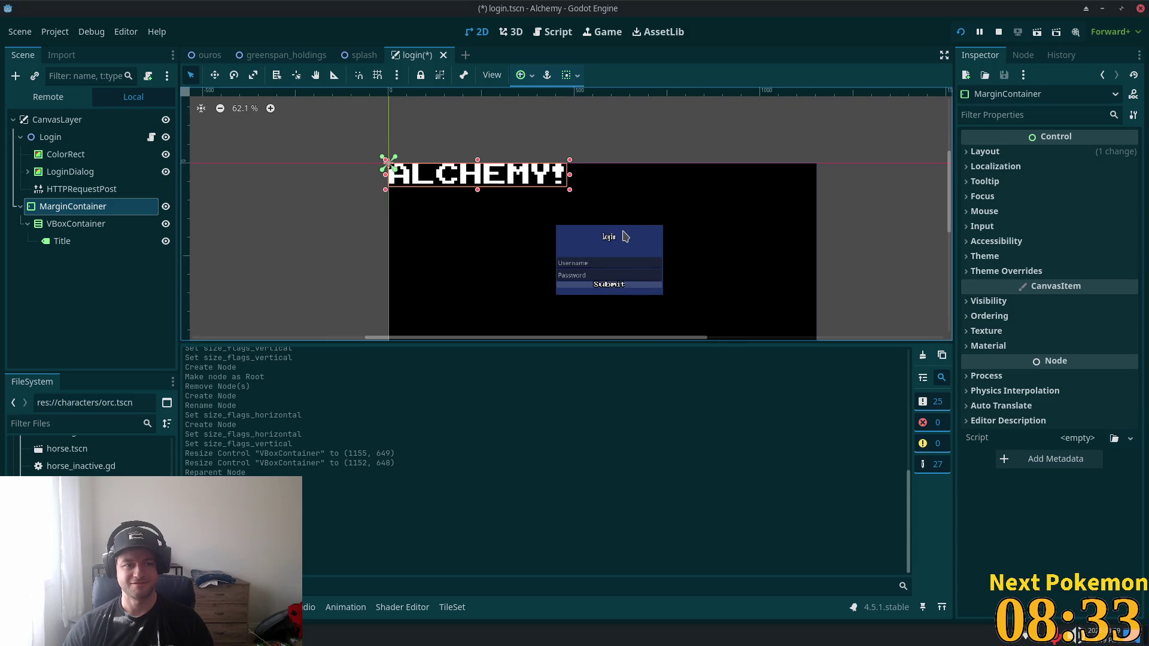
scroll(539, 183, "down", 4)
scroll(660, 218, "up", 1)
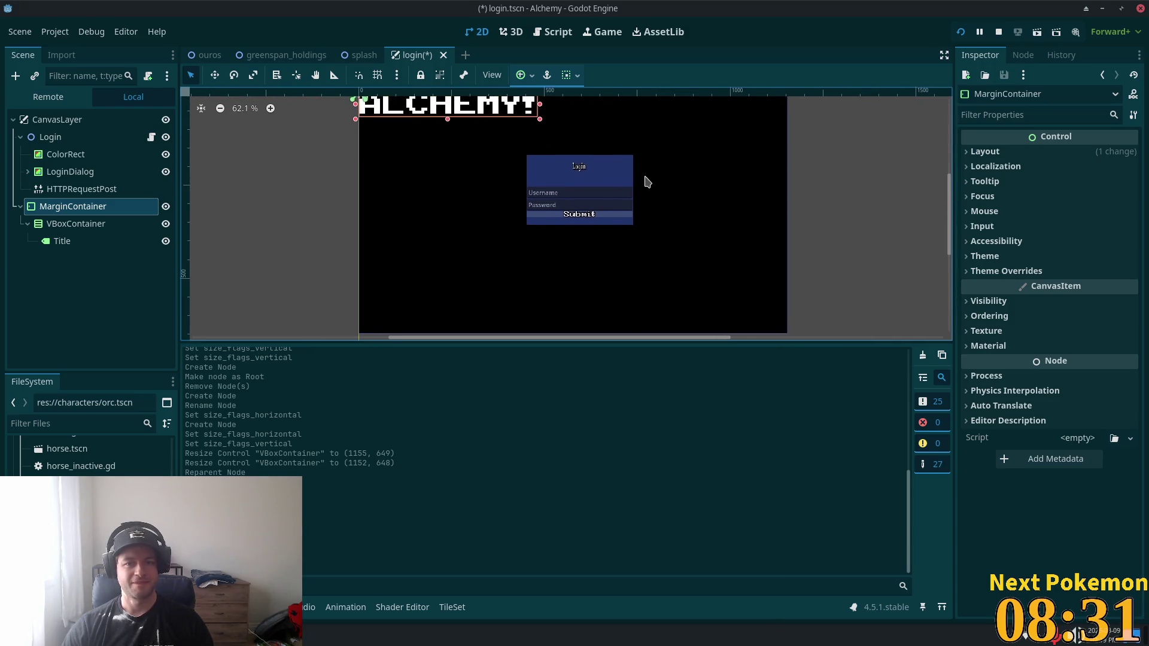
scroll(646, 180, "down", 3)
left_click_drag(551, 119, 769, 306)
left_click(656, 210)
Stretch the MarginContainer's bottom-right corner to cover the full 1152×648 screen
scroll(768, 306, "up", 10)
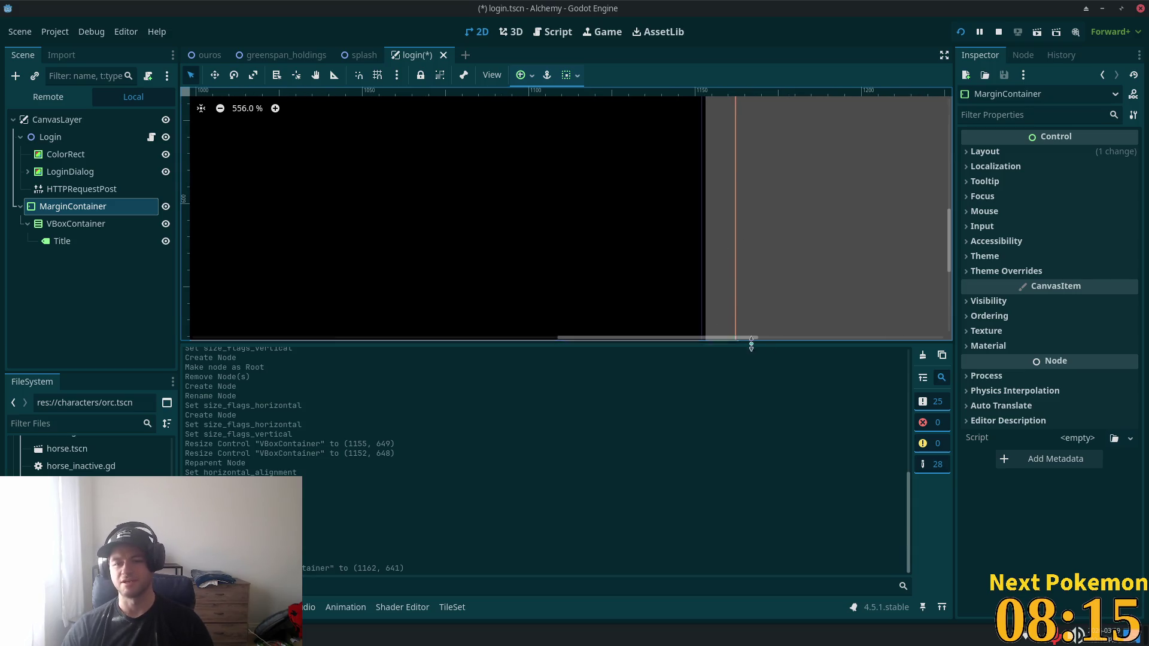
scroll(832, 329, "up", 3)
scroll(821, 329, "down", 9)
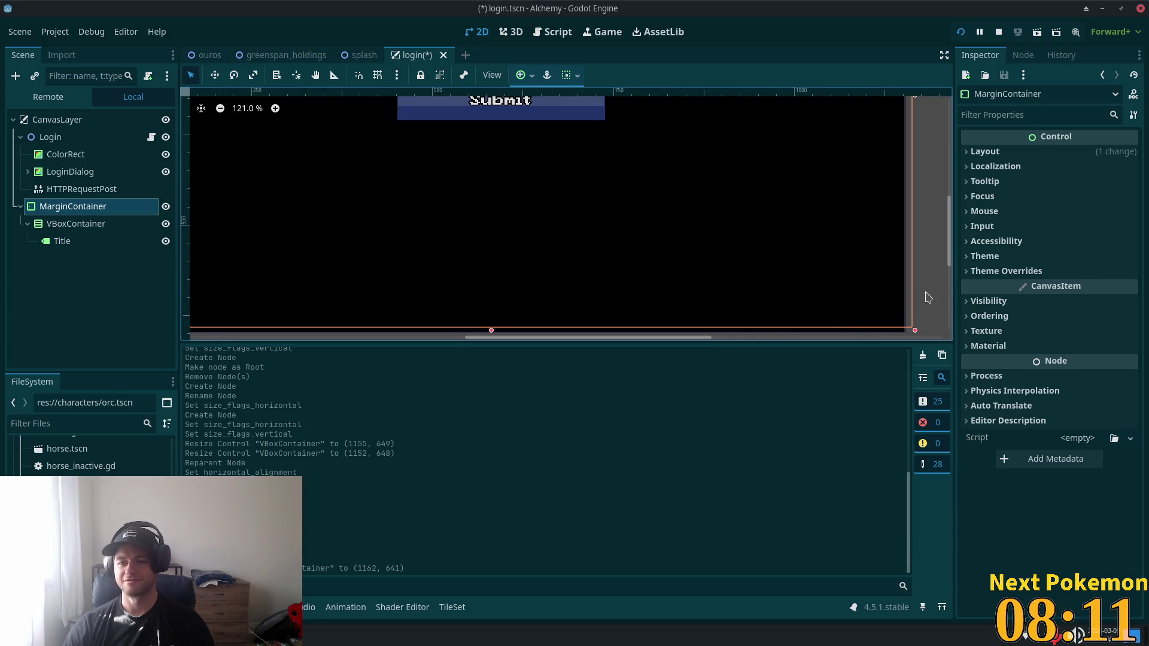
scroll(826, 308, "up", 5)
scroll(821, 312, "up", 8)
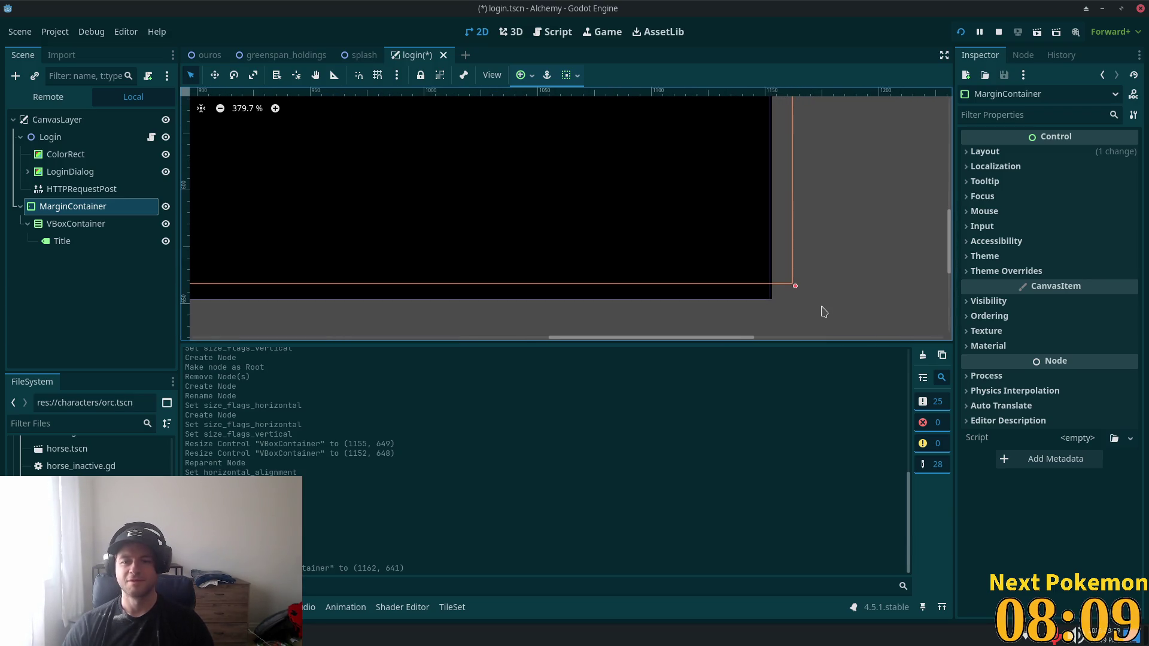
left_click_drag(820, 292, 850, 279)
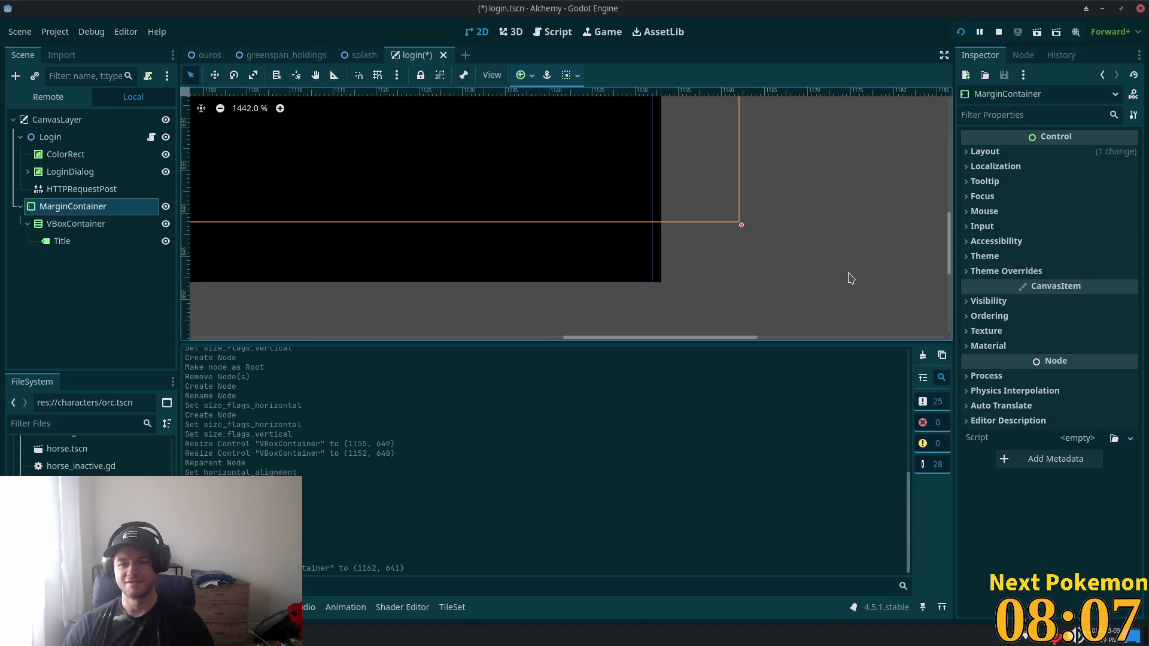
mouse_move(741, 231)
left_mouse_down()
mouse_move(710, 264)
mouse_move(636, 299)
mouse_move(653, 284)
left_mouse_up()
scroll(605, 295, "down", 3)
scroll(622, 307, "down", 5)
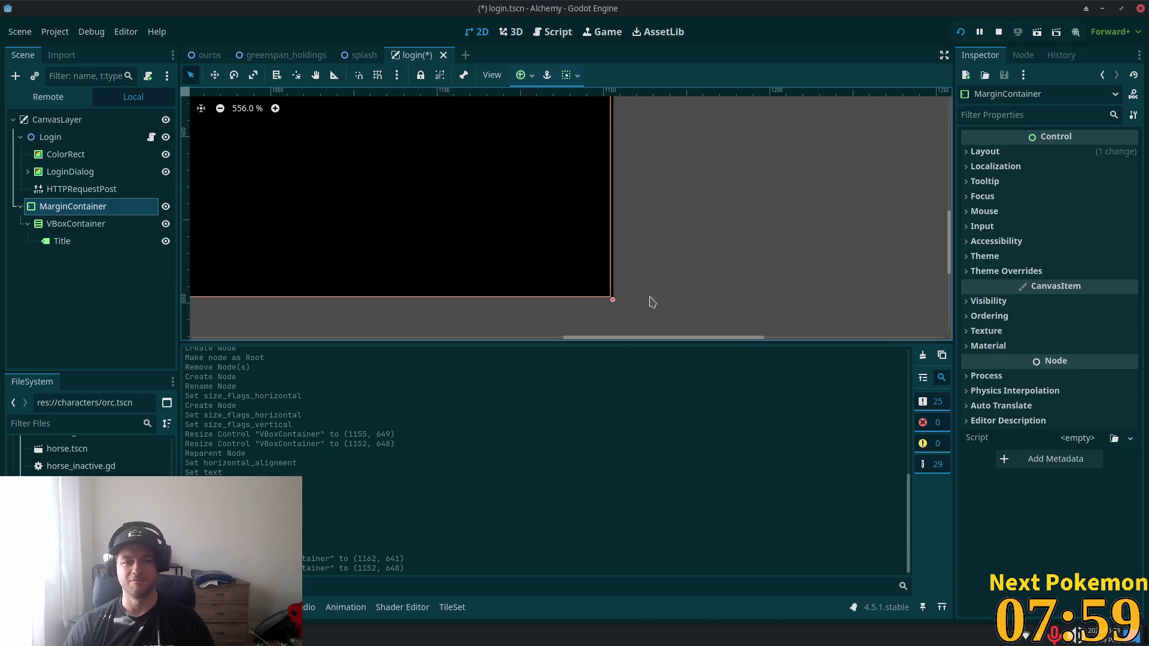
scroll(735, 328, "down", 5)
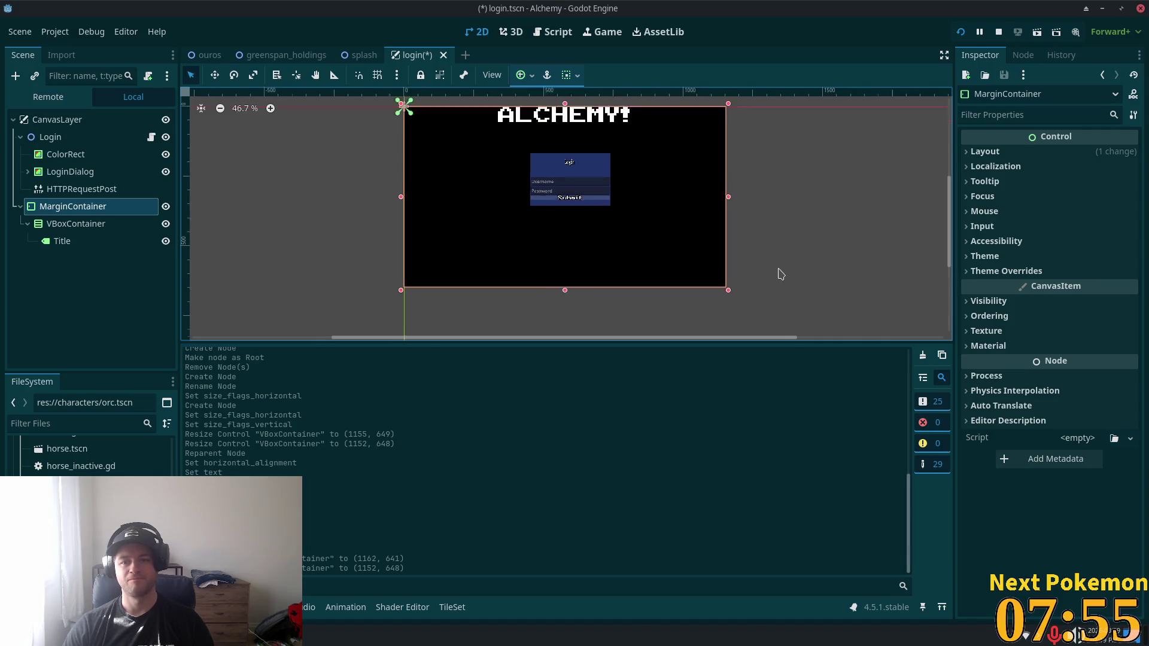
scroll(790, 250, "up", 1)
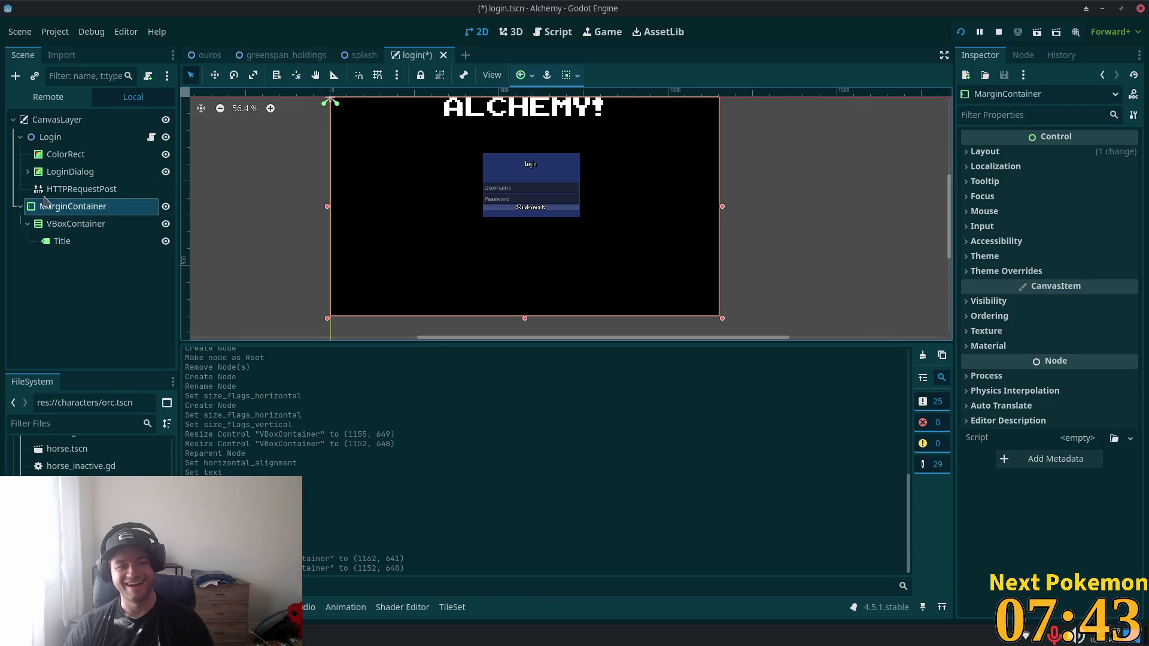
Enable the MarginContainer's theme override margins and set all four sides to 20
left_click(67, 189)
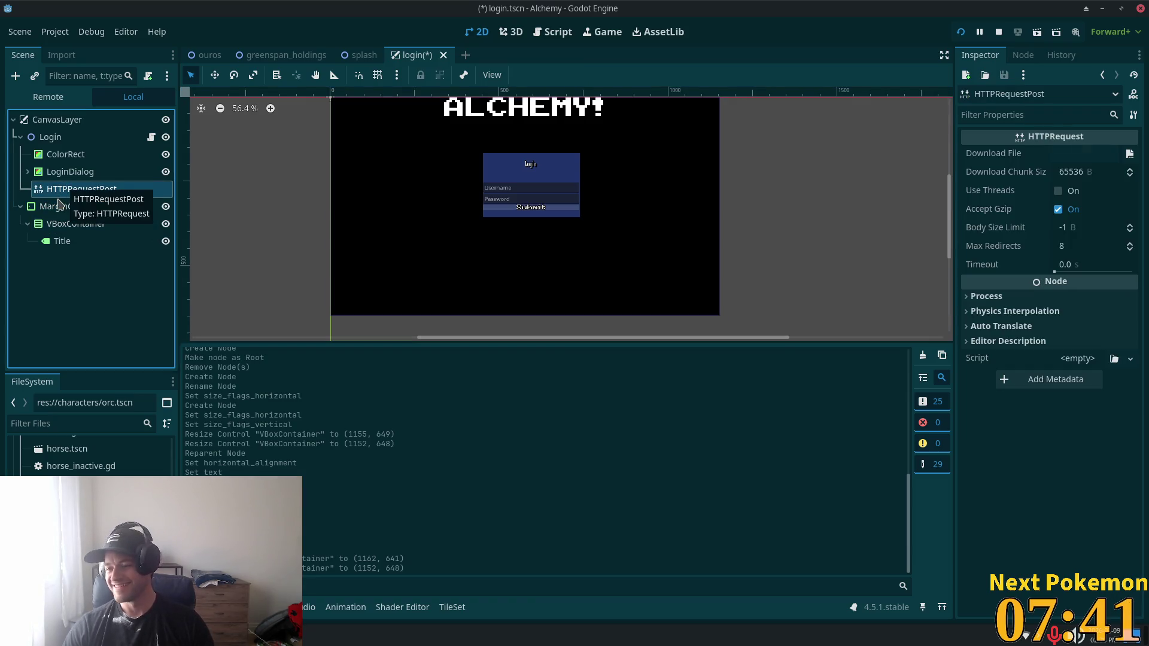
left_click(48, 206)
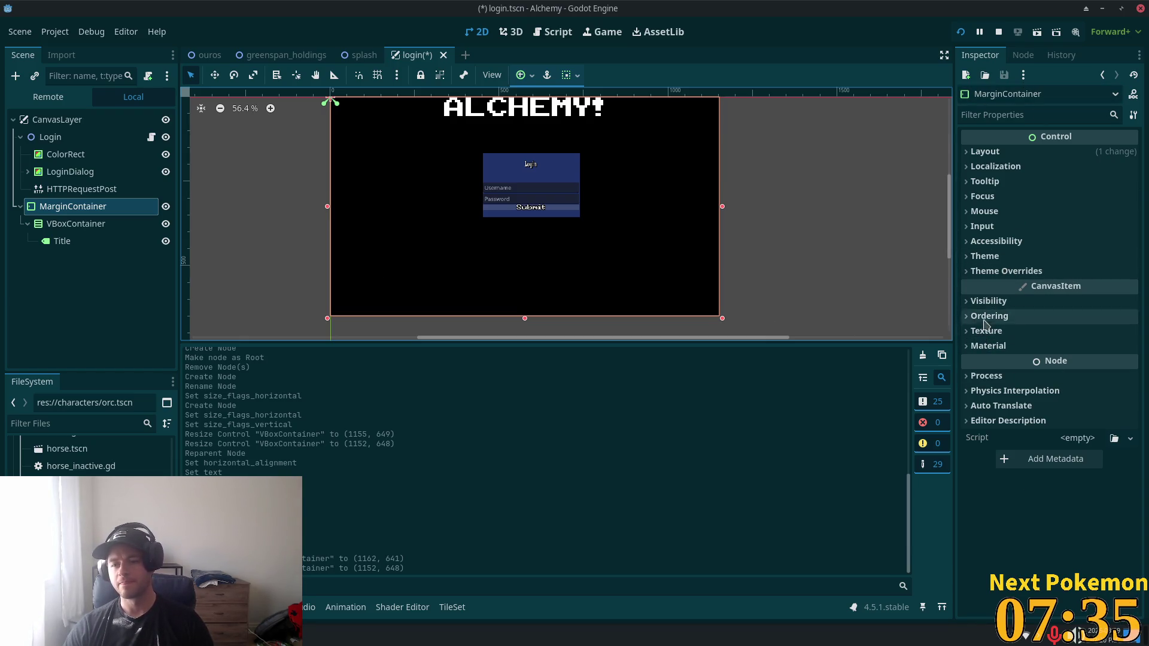
left_click(972, 257)
left_click(972, 258)
left_click(996, 271)
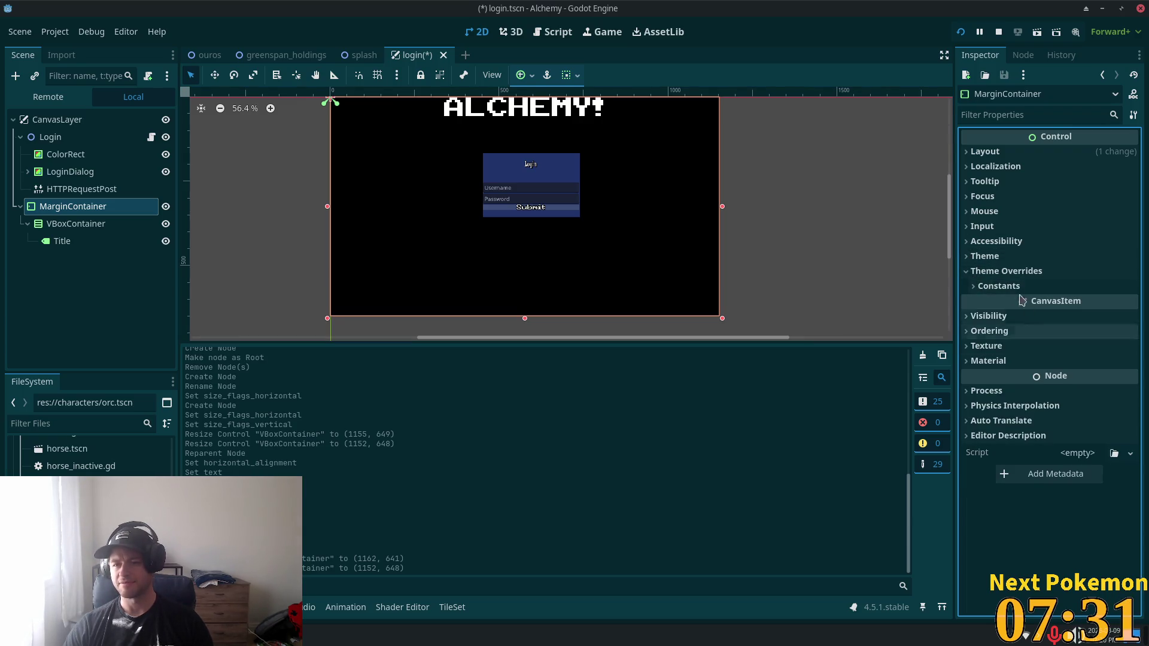
left_click(1011, 286)
left_click(1068, 302)
type("20")
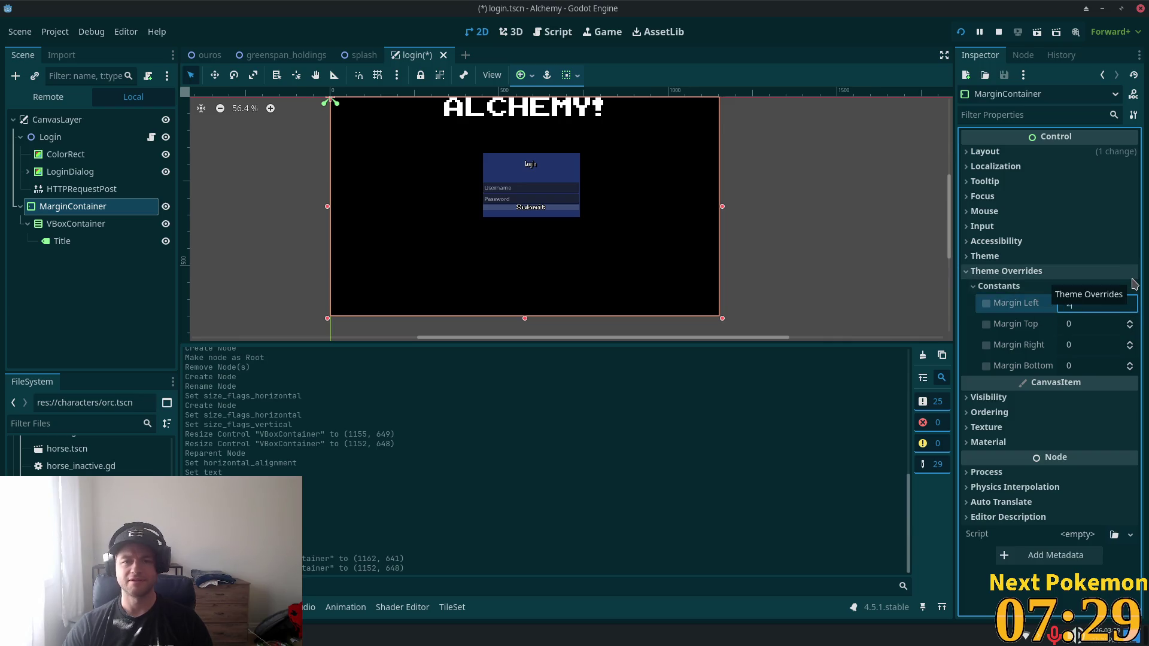
key("Tab")
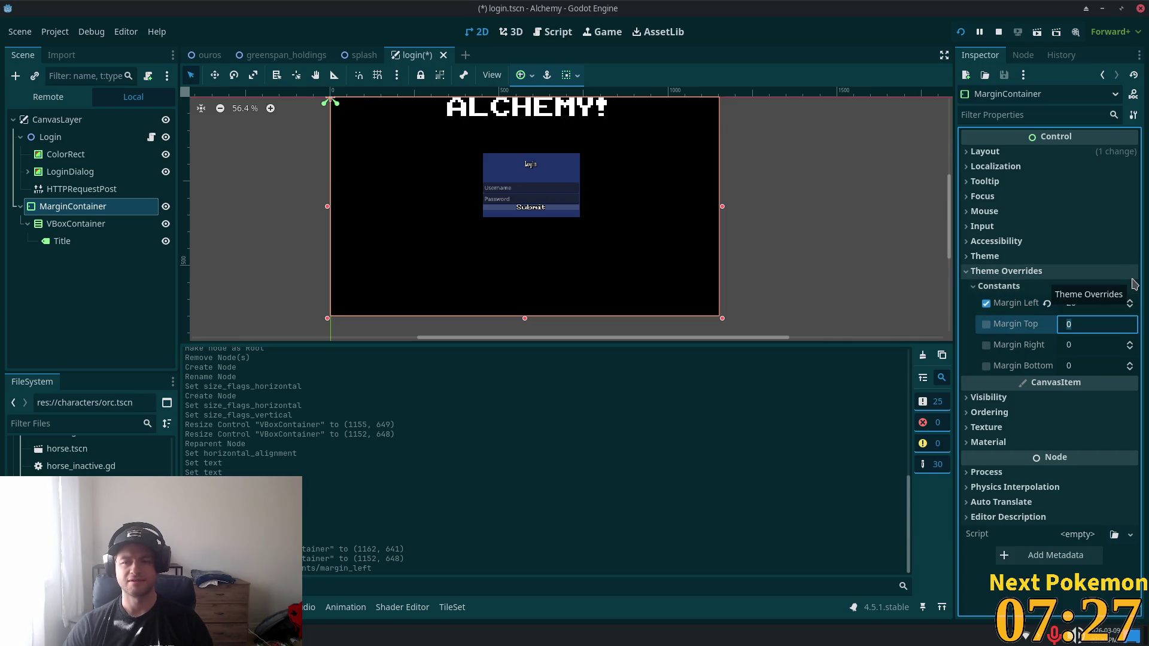
key("Tab")
type("20")
key("Tab")
type("20")
key("Tab")
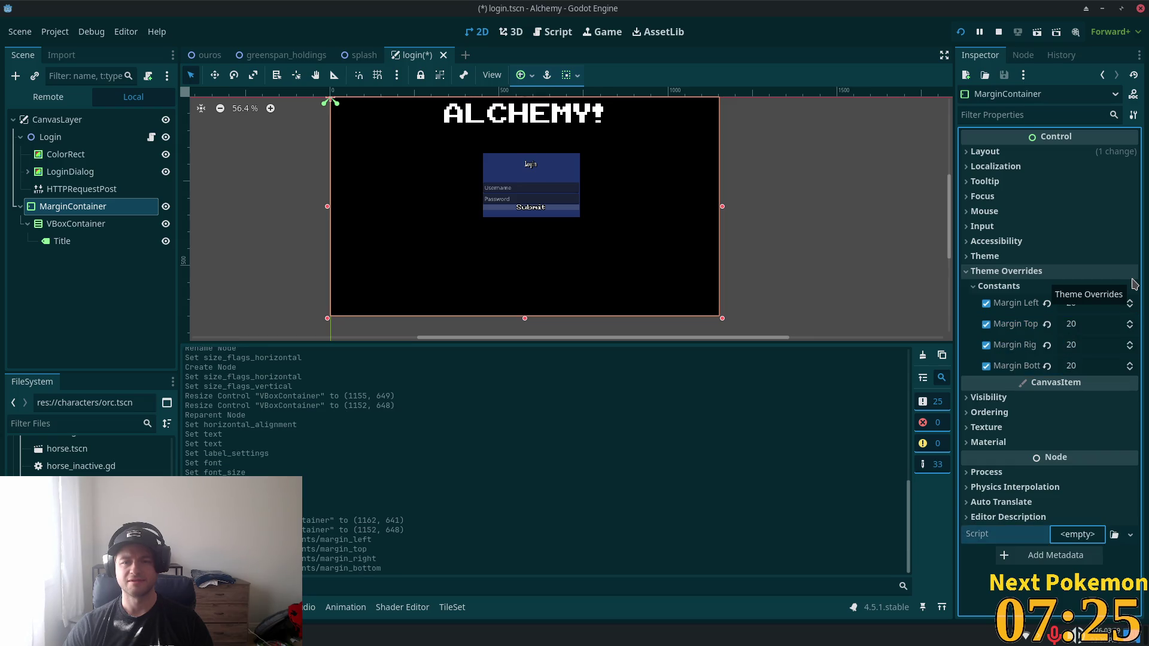
scroll(874, 184, "up", 1)
scroll(871, 190, "down", 2)
mouse_move(872, 190)
left_mouse_down()
mouse_move(869, 250)
mouse_move(889, 185)
mouse_move(910, 256)
left_mouse_up()
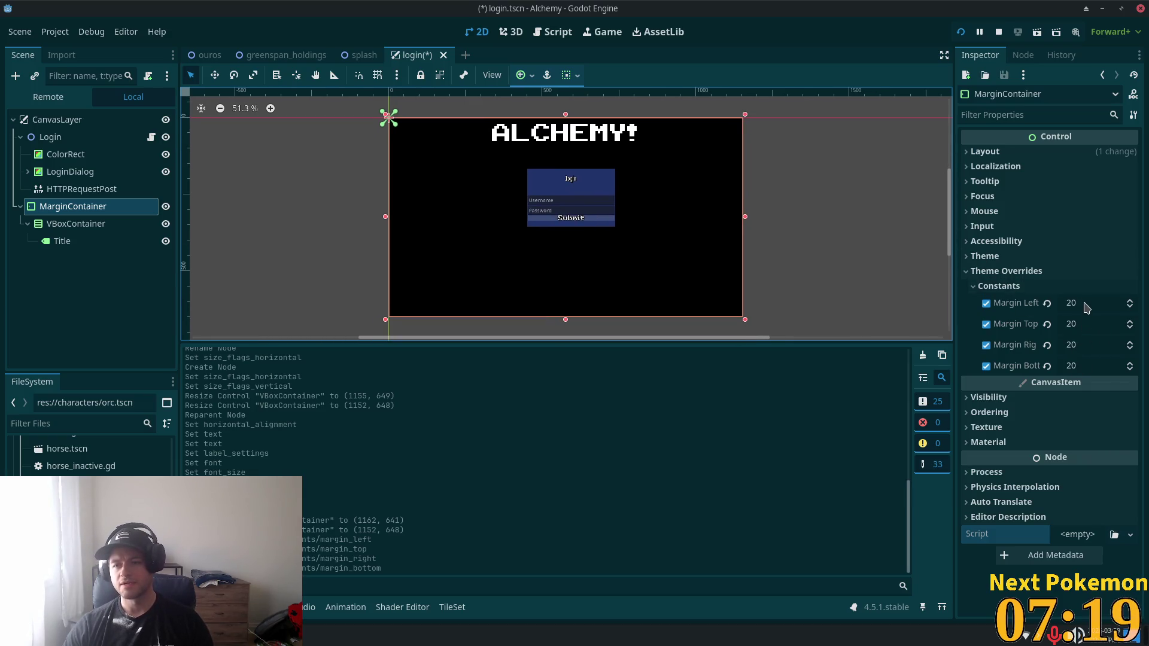
Change the left, top, right and bottom margins to 100
left_click(1104, 303)
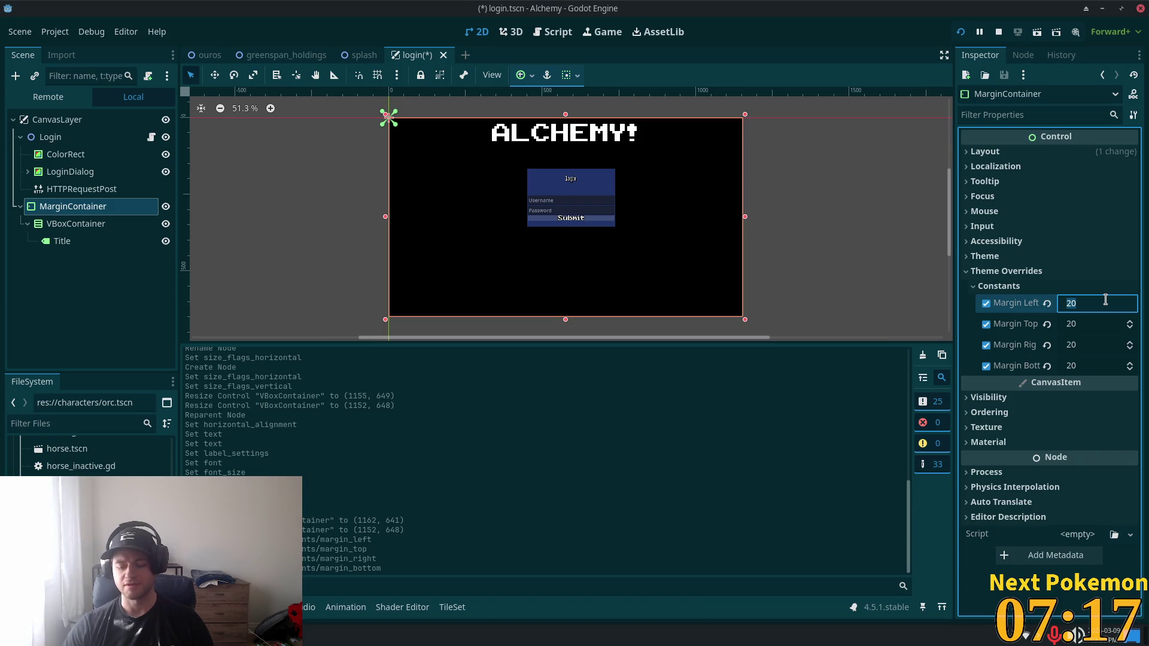
type("10")
key("Tab")
type("1")
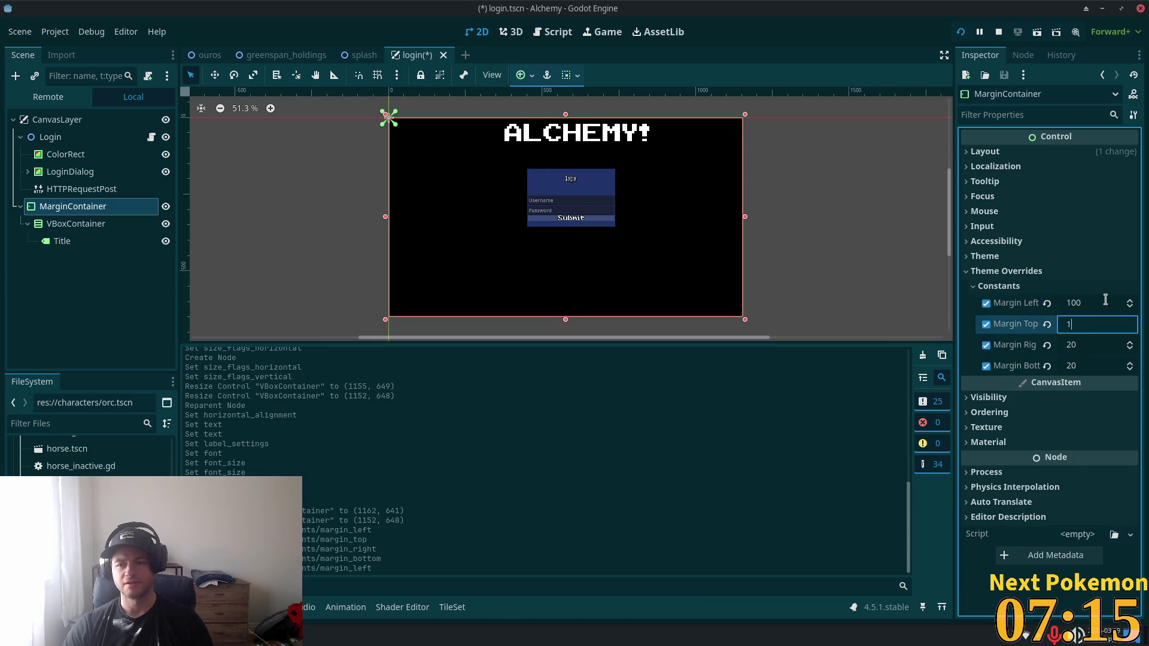
key("BackSpace")
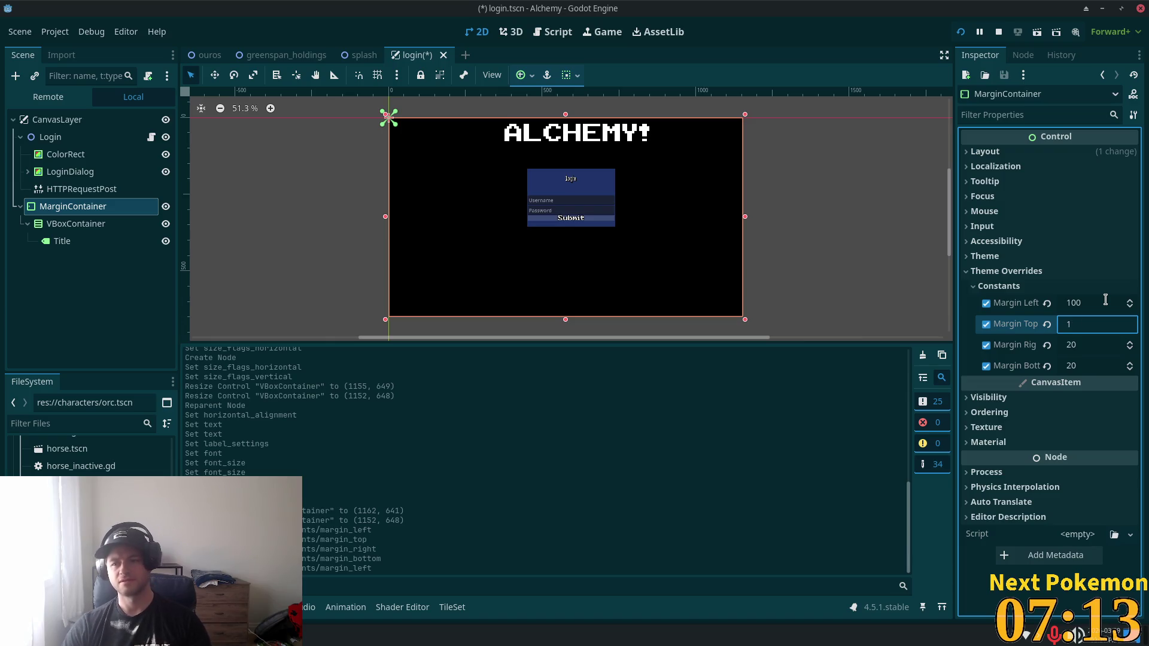
key("Tab")
type("100")
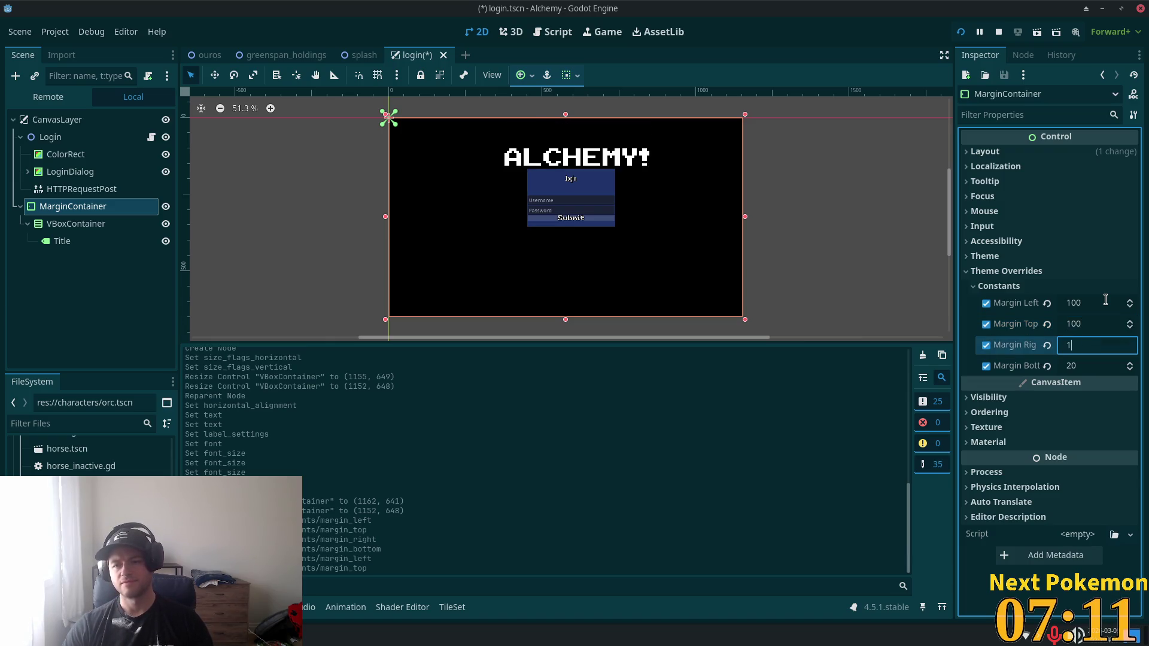
key("Tab")
type("100")
key("Tab")
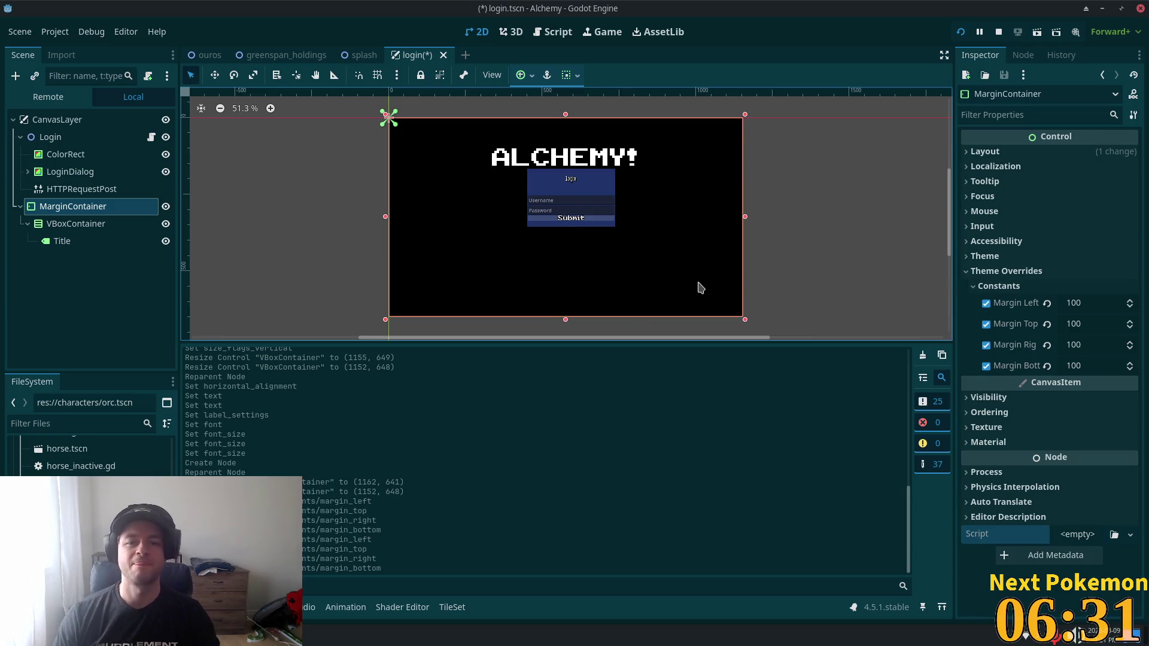
Lower the bottom panel to enlarge the 2D view, zoom in, and select the Title node
scroll(625, 233, "up", 2)
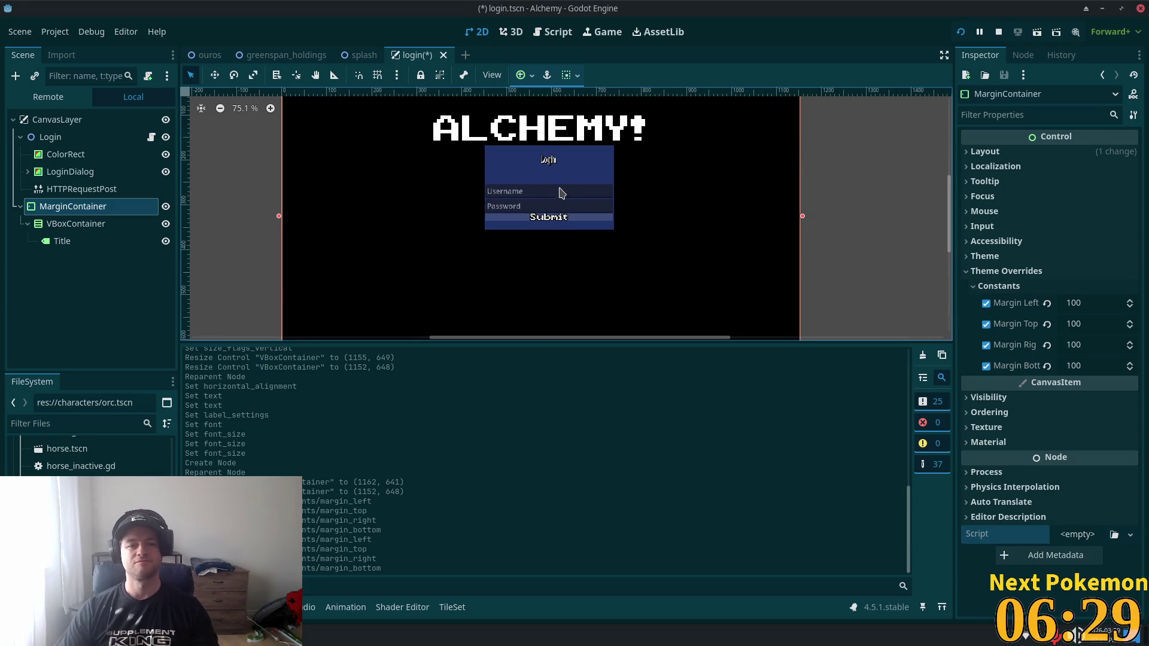
scroll(551, 201, "down", 2)
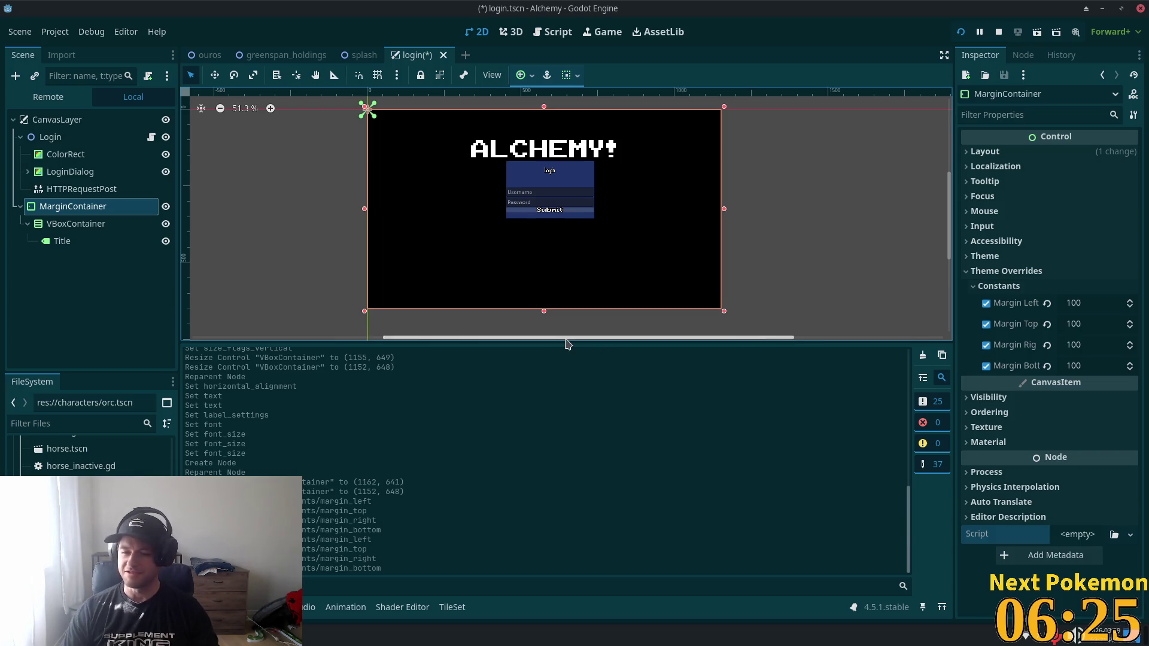
mouse_move(562, 340)
left_mouse_down()
mouse_move(562, 473)
mouse_move(562, 459)
left_mouse_up()
scroll(606, 251, "up", 4)
scroll(854, 243, "up", 3)
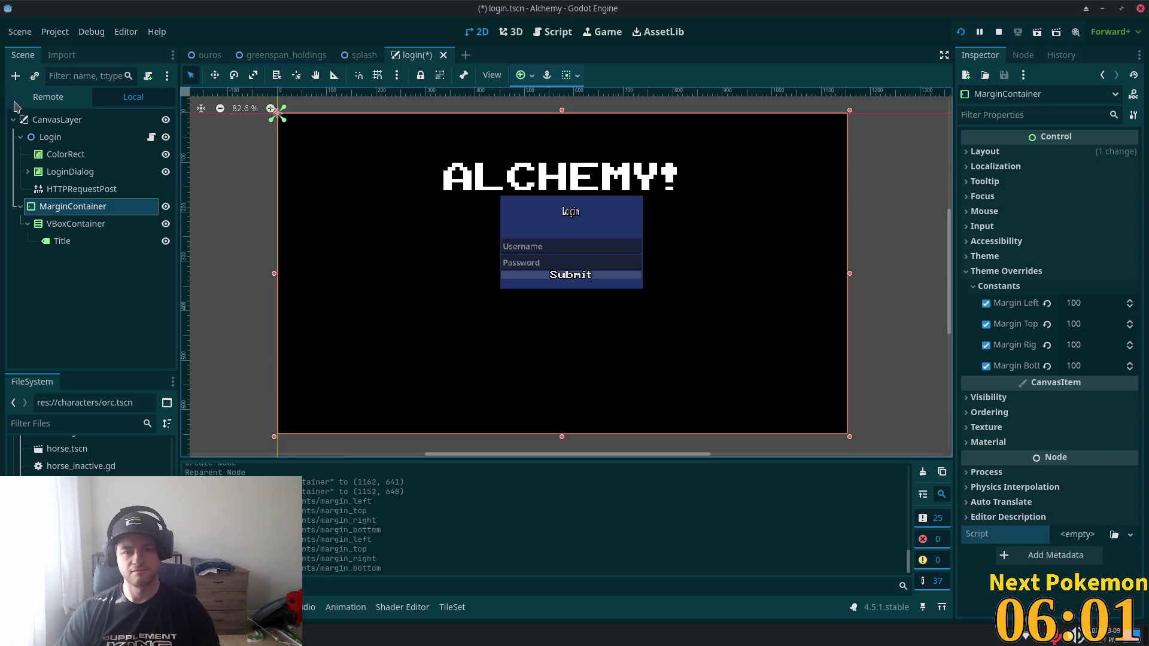
scroll(807, 204, "down", 1)
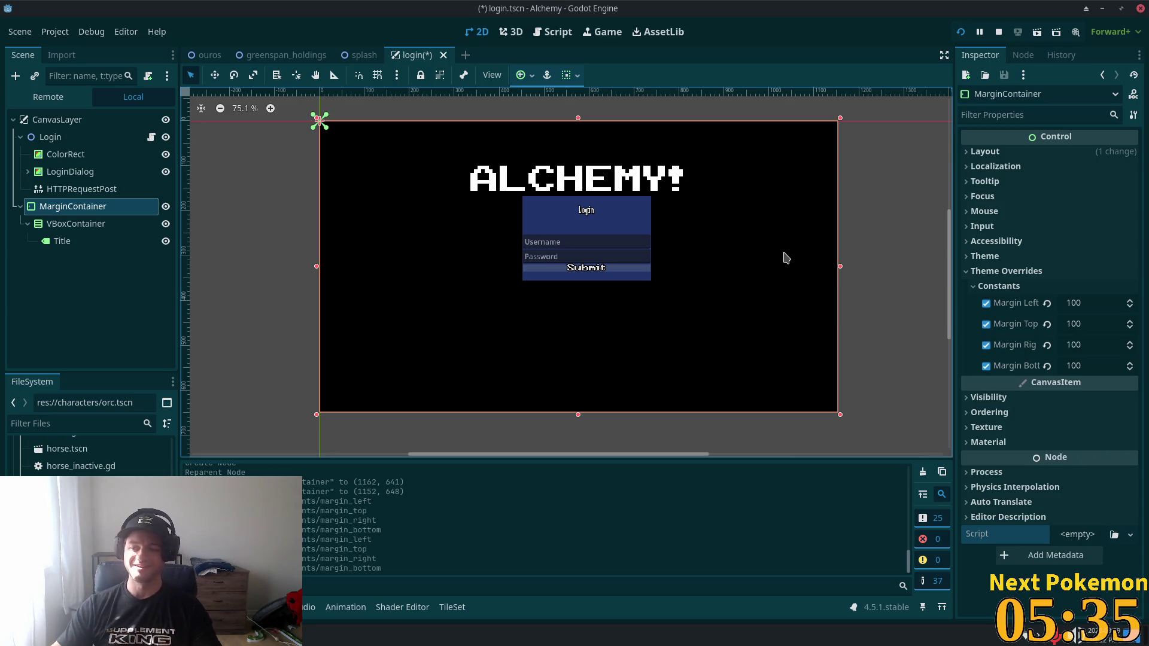
scroll(644, 277, "up", 2)
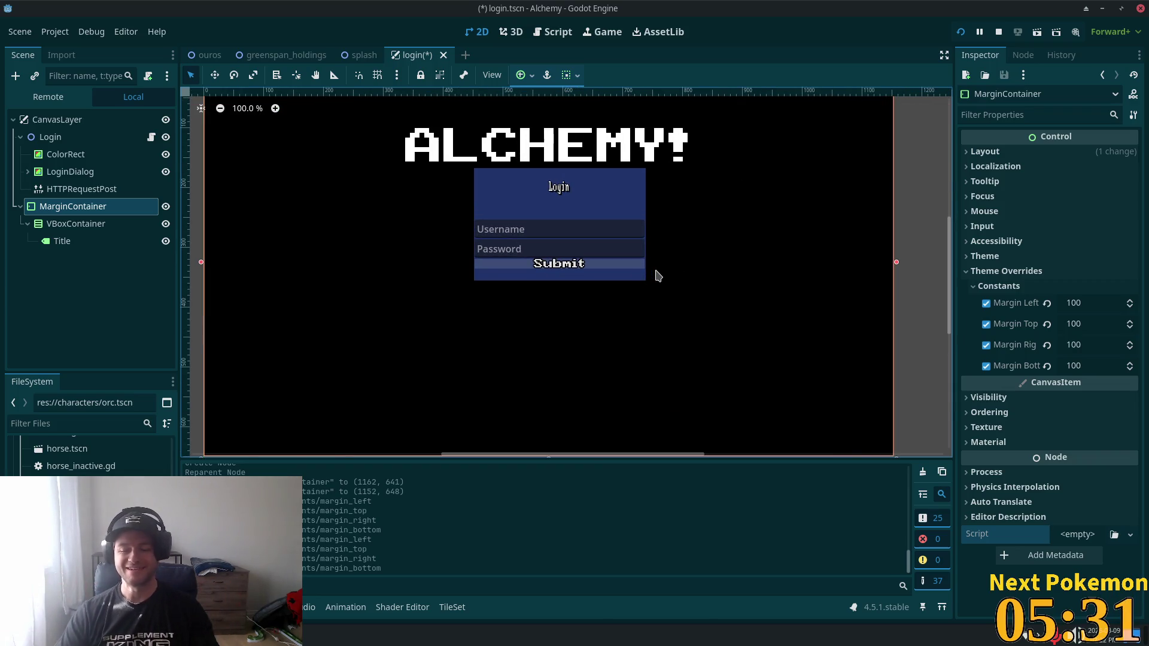
scroll(666, 370, "down", 2)
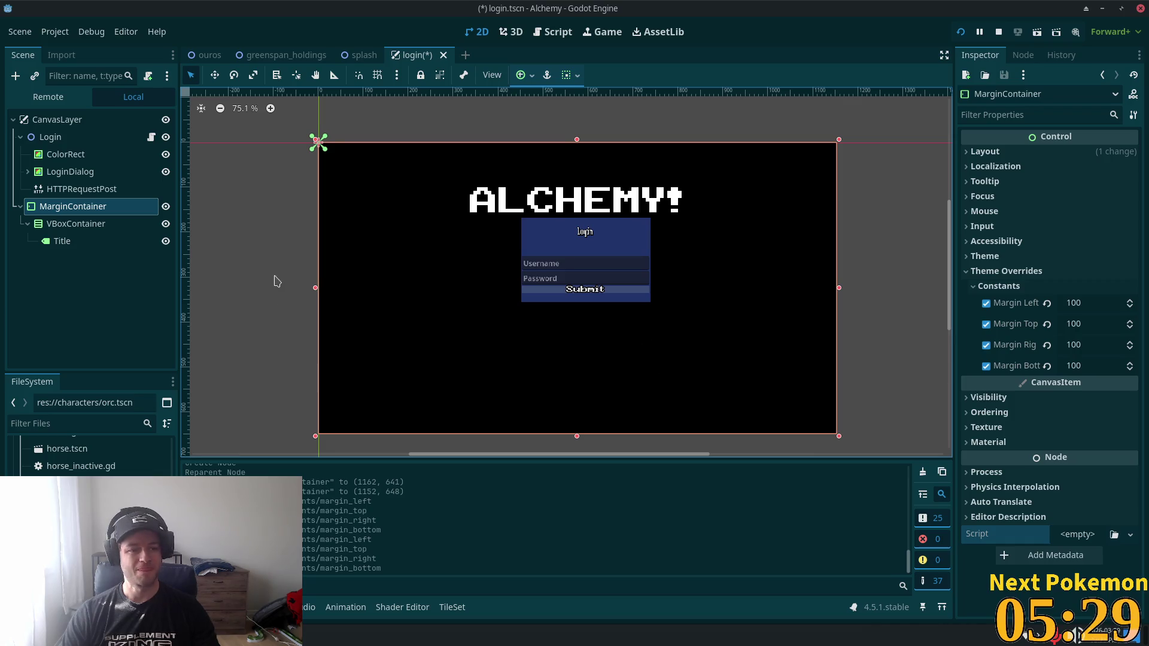
left_click(60, 241)
Inspect the VBoxContainer's layout settings against the MarginContainer's inset area
left_click(72, 223)
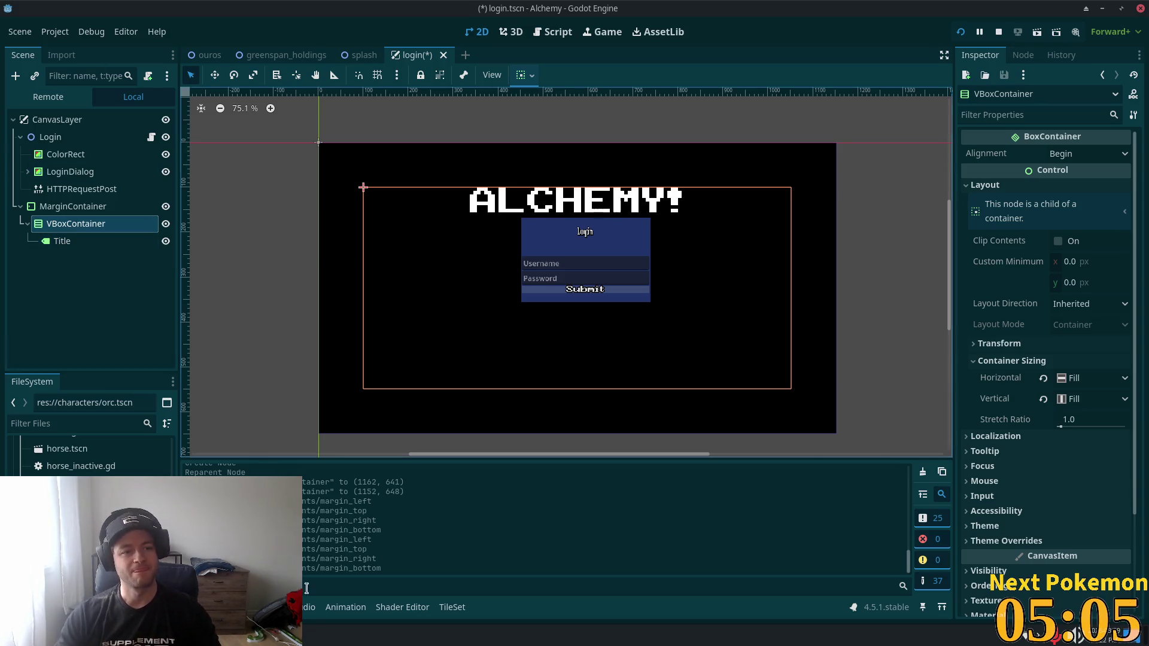
scroll(362, 365, "up", 1)
left_click_drag(943, 331, 915, 323)
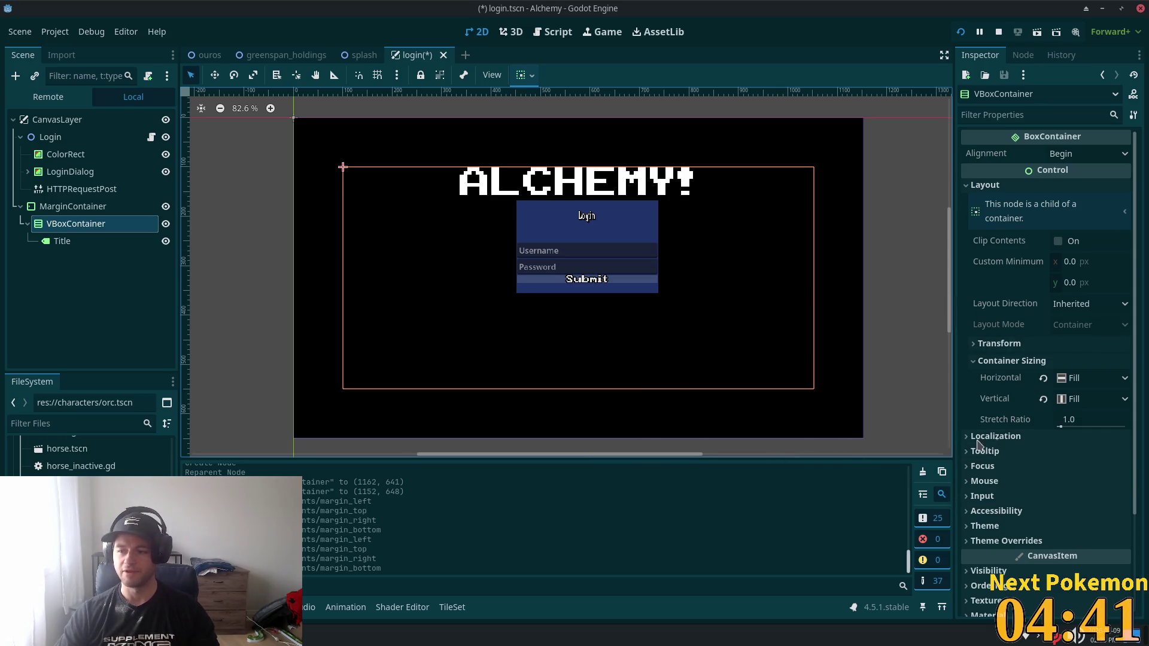
scroll(467, 276, "up", 1)
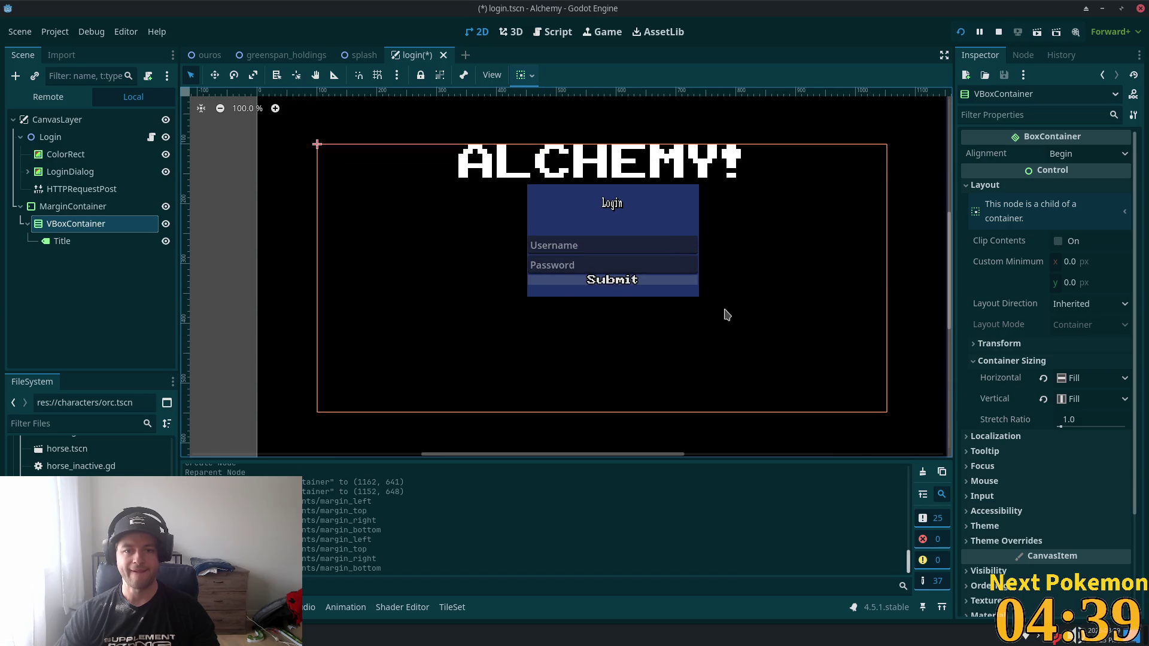
scroll(765, 304, "down", 1)
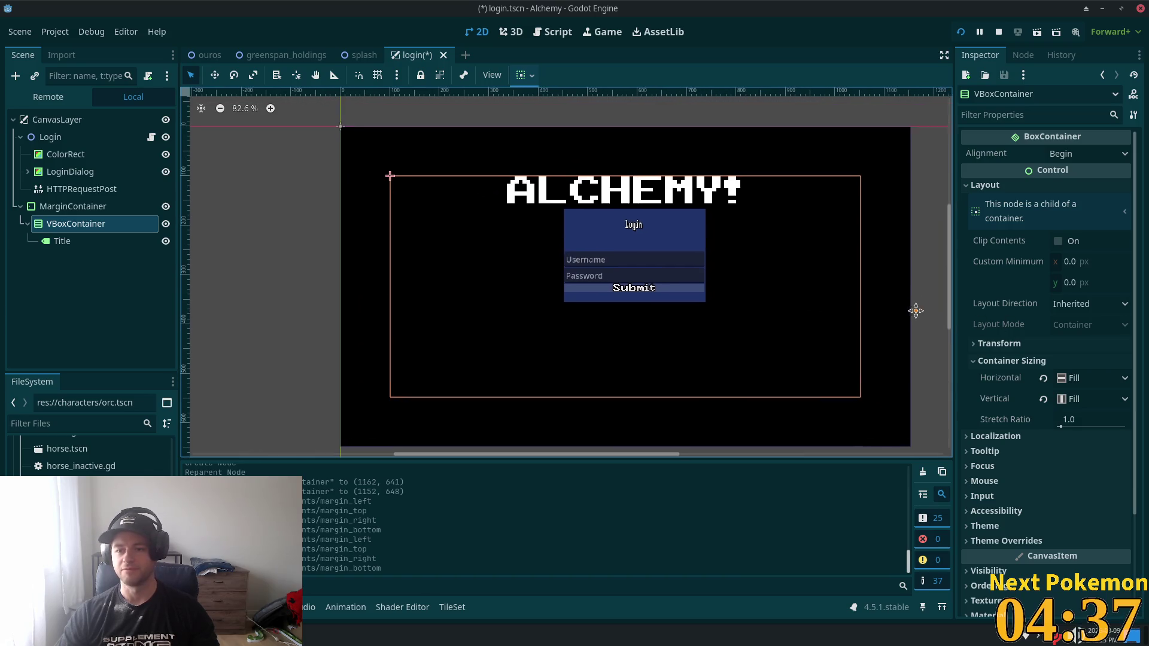
mouse_move(916, 287)
left_mouse_down()
mouse_move(898, 282)
mouse_move(903, 301)
left_mouse_up()
scroll(911, 306, "up", 1)
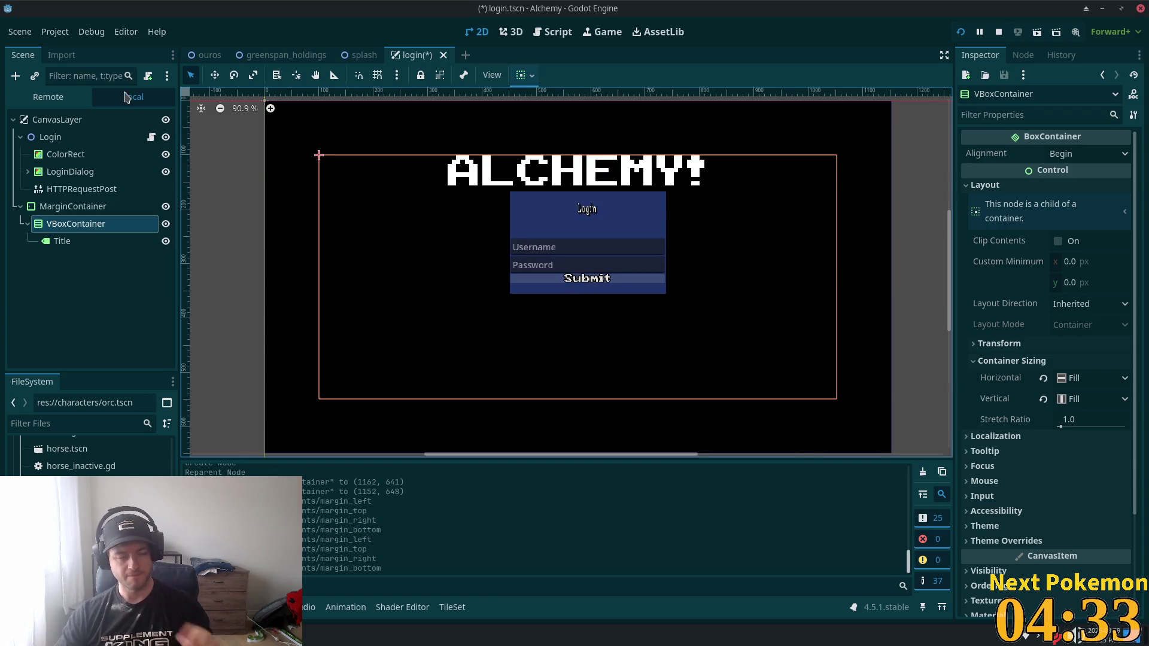
left_click(48, 207)
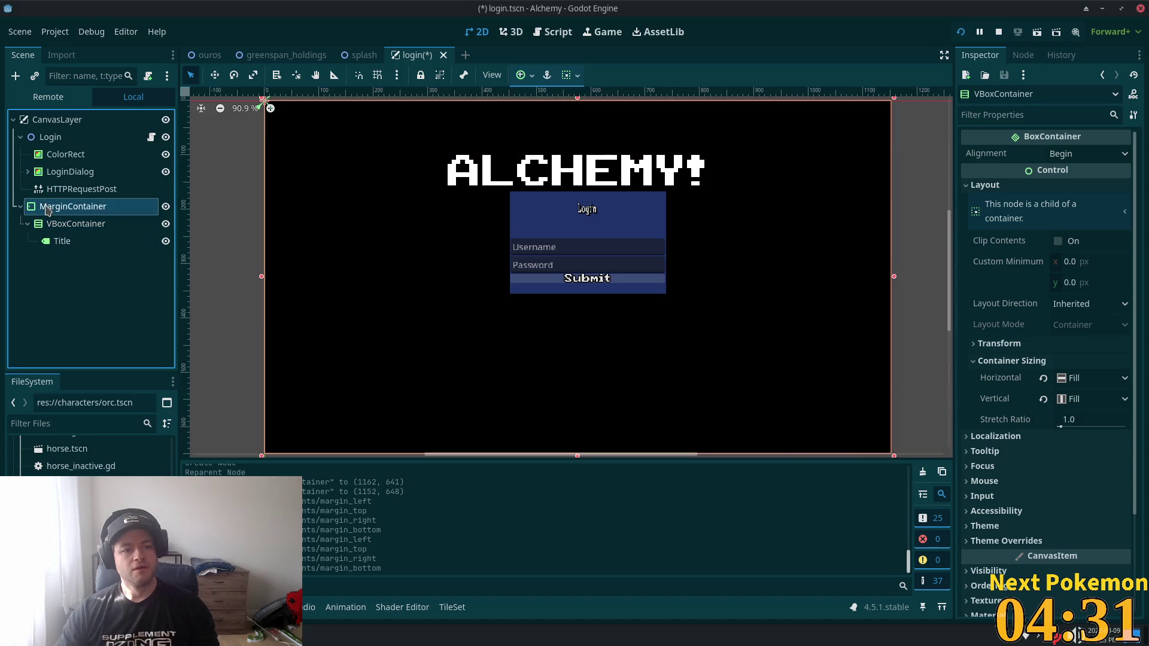
left_click(54, 224)
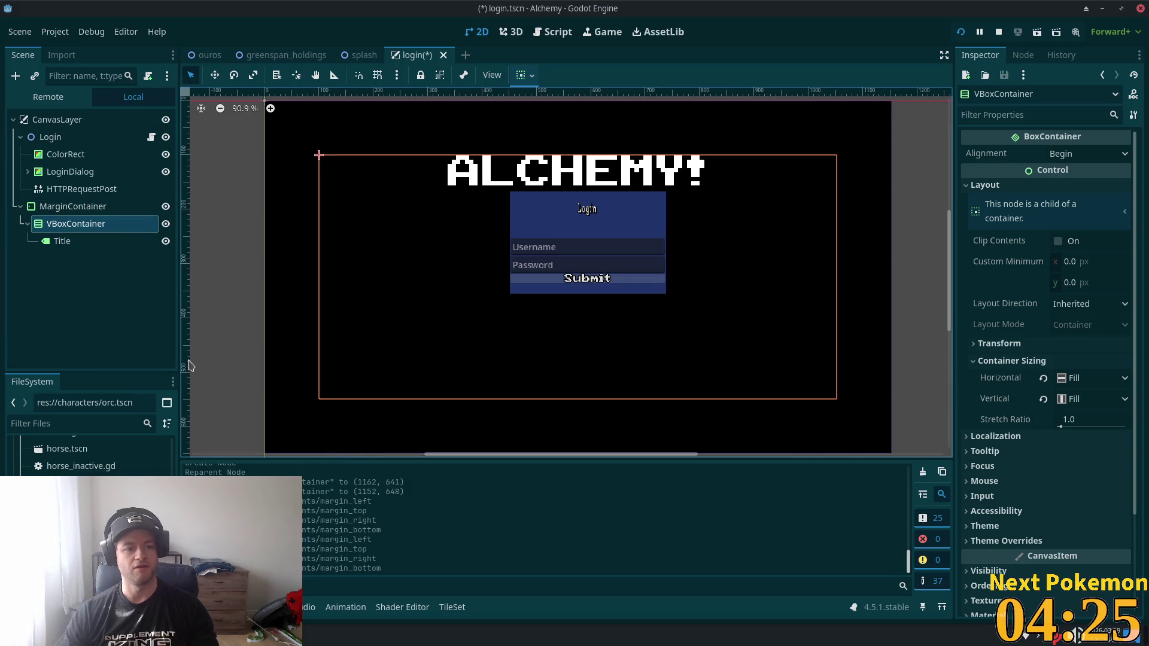
Add a Button node to the VBoxContainer through a 'button' search
key("ctrl+a")
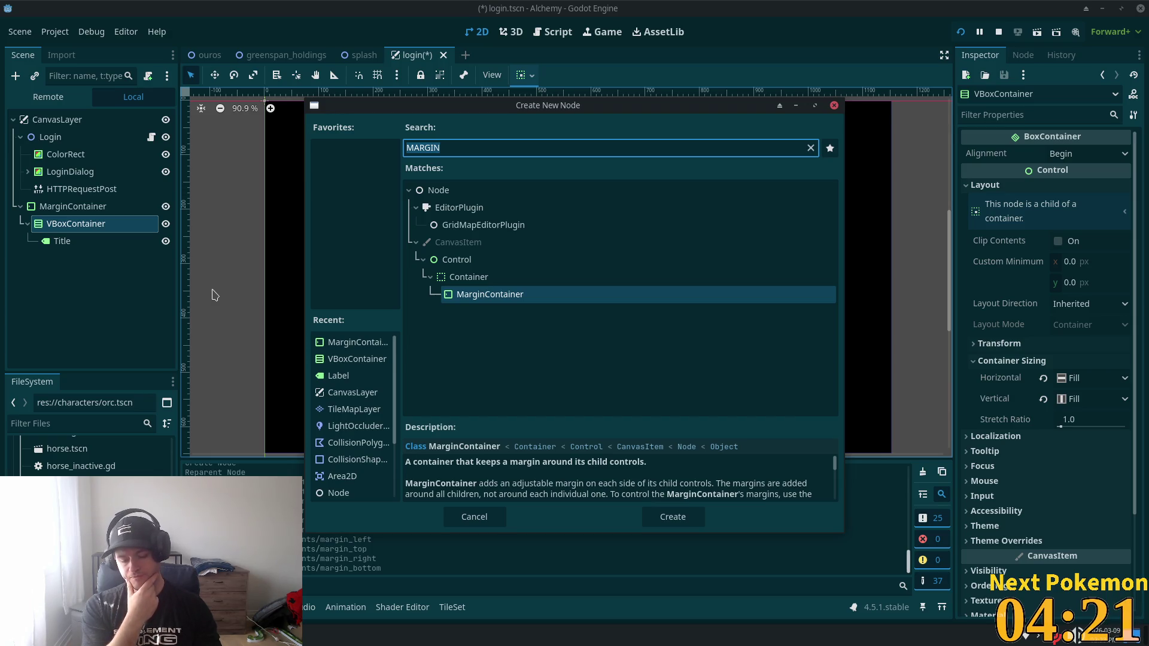
type("button")
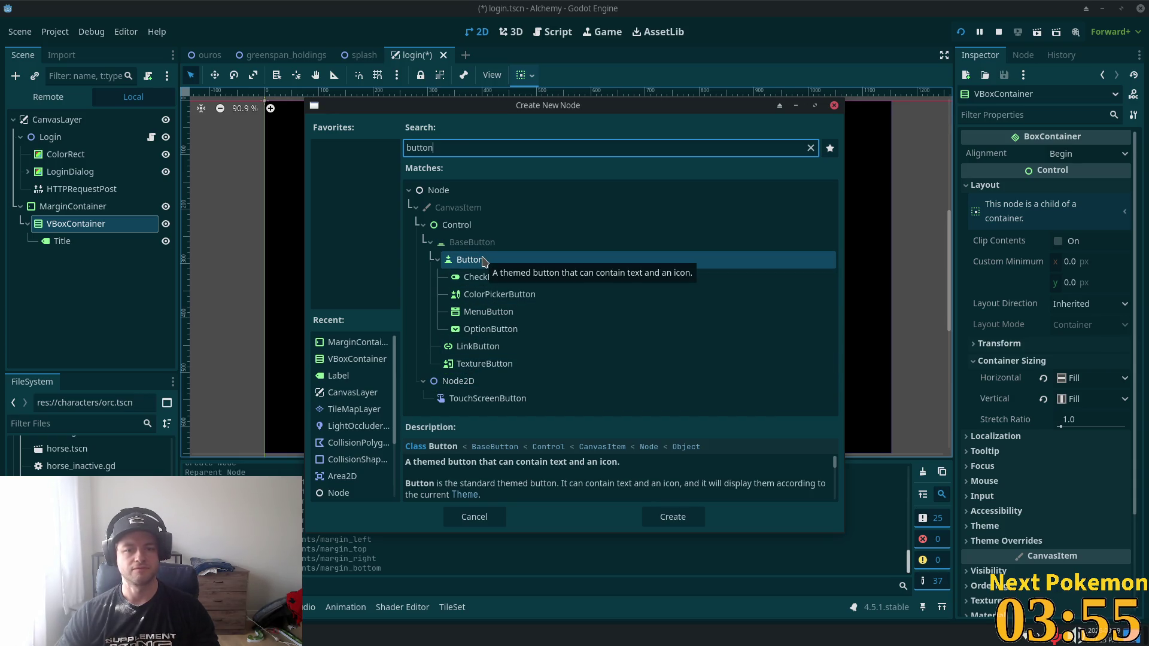
double_click(482, 260)
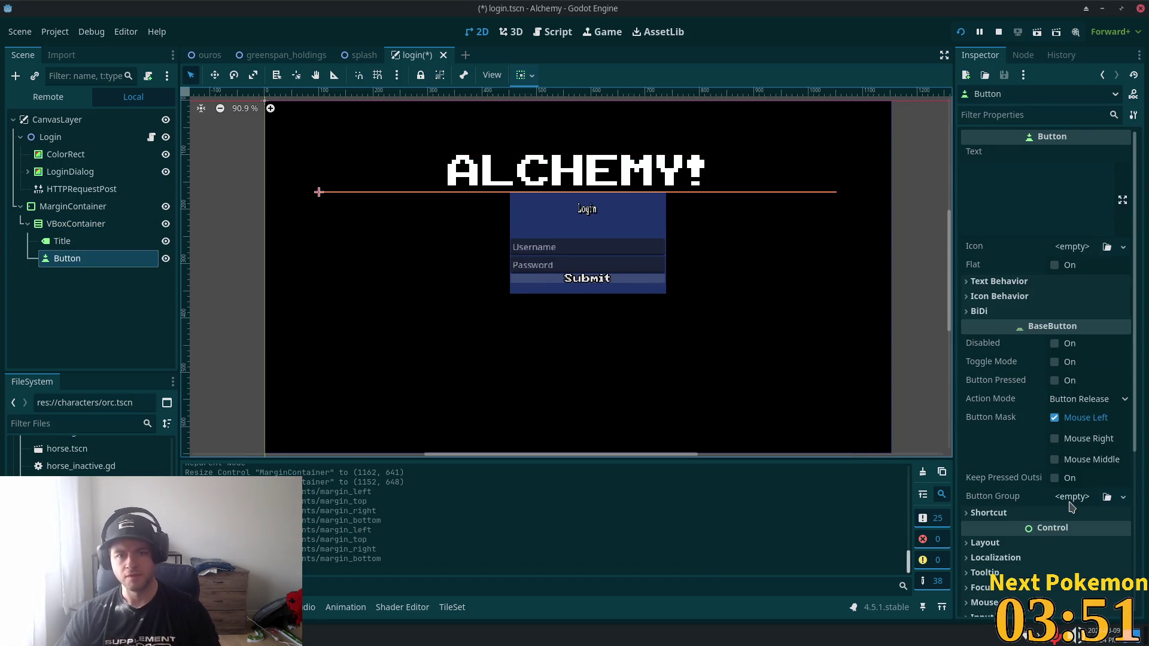
Set the button text to 'Create Account', turn on Flat, and hide the Login node
scroll(1022, 383, "down", 3)
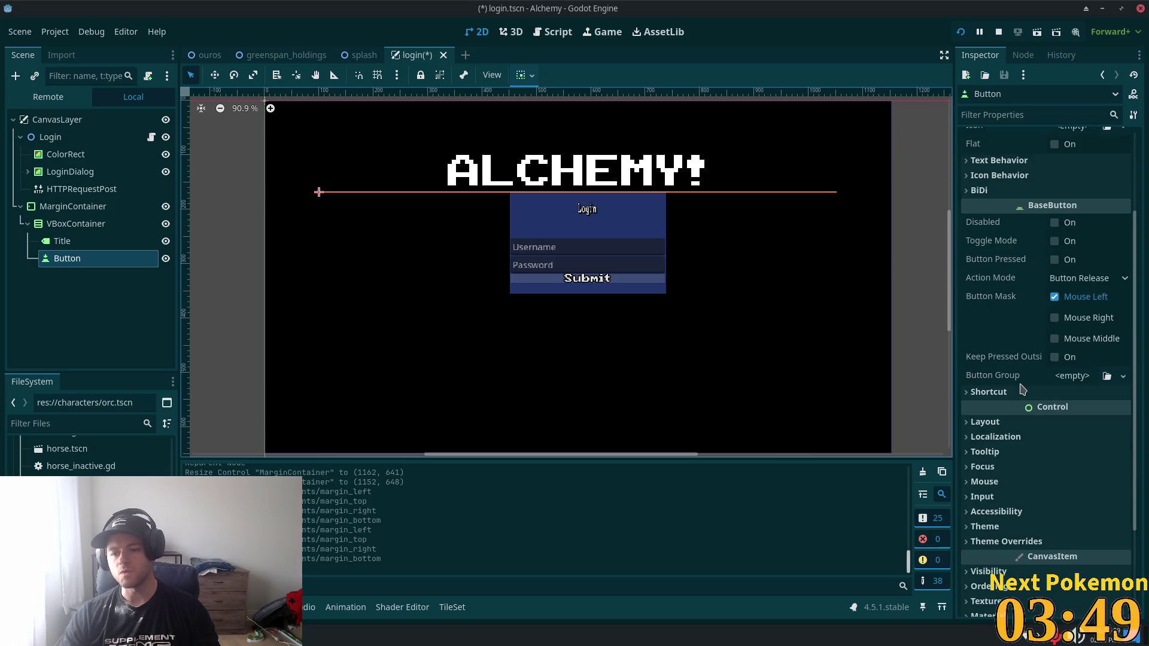
scroll(1016, 231, "up", 3)
left_click(1015, 188)
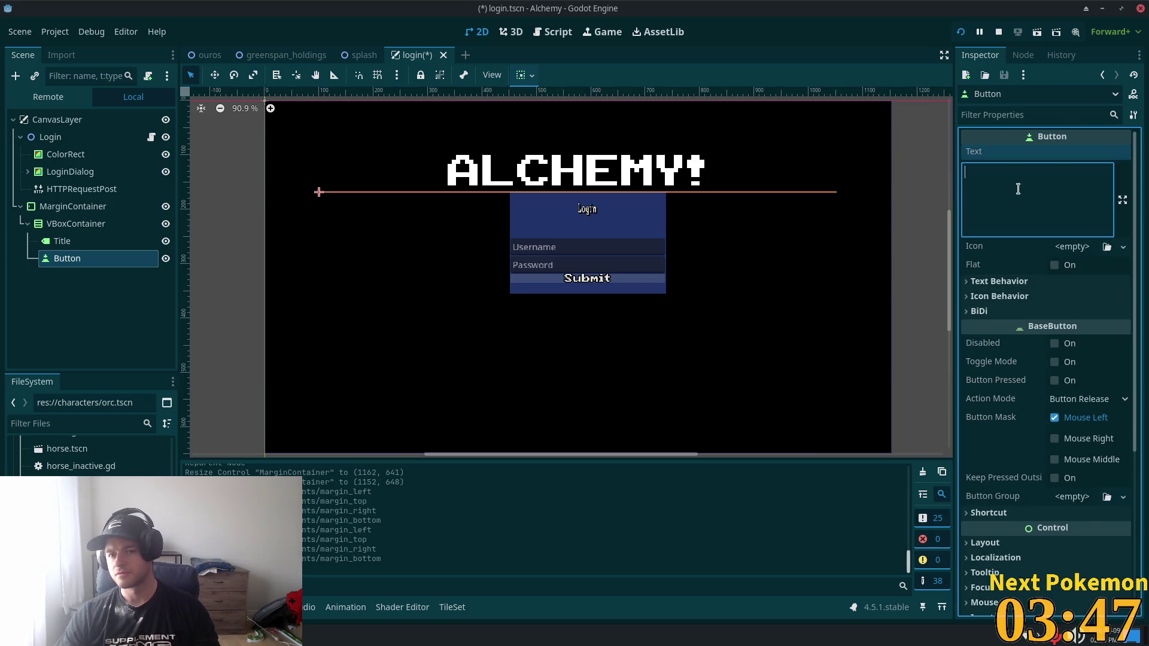
type("Creat")
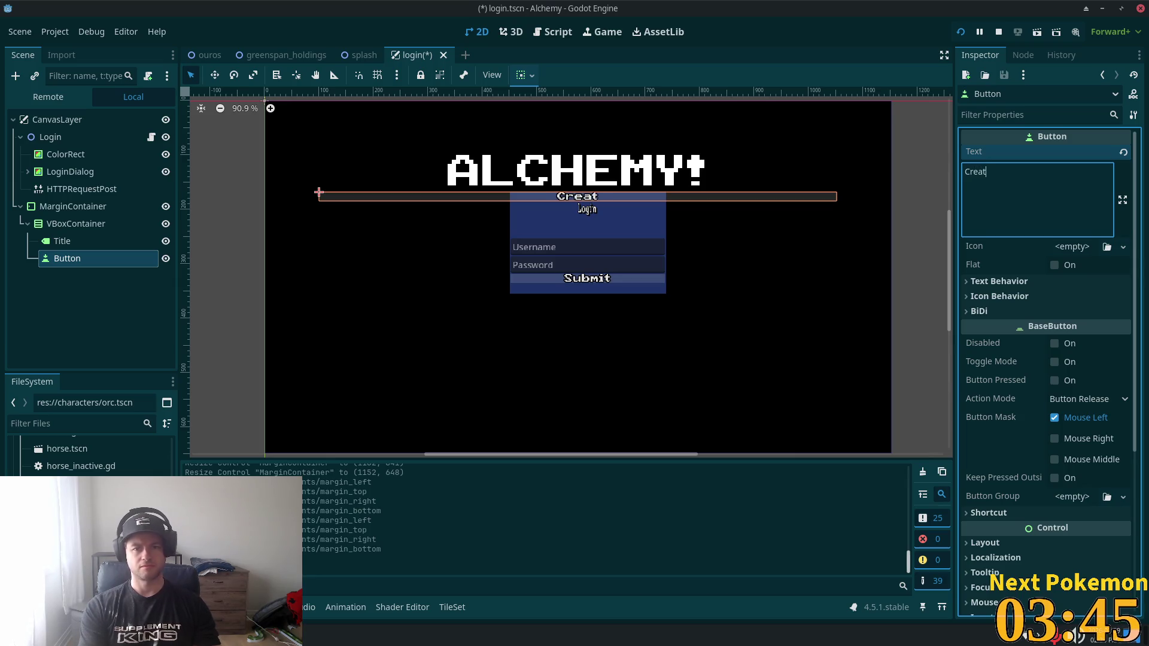
type("e Account")
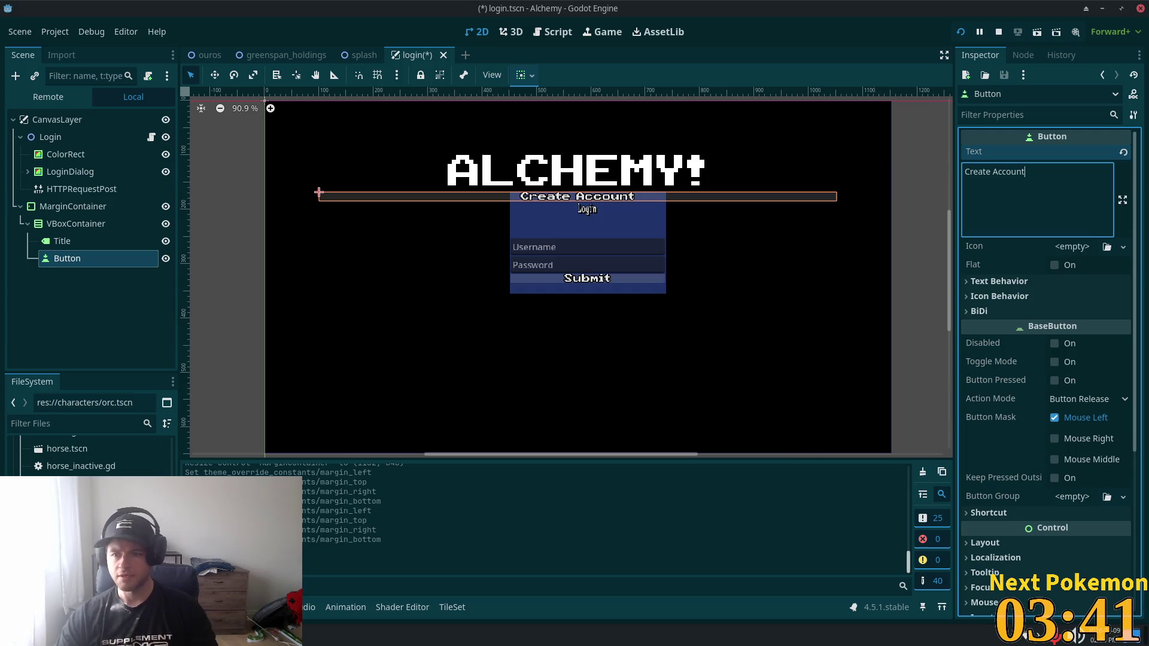
left_click(1088, 270)
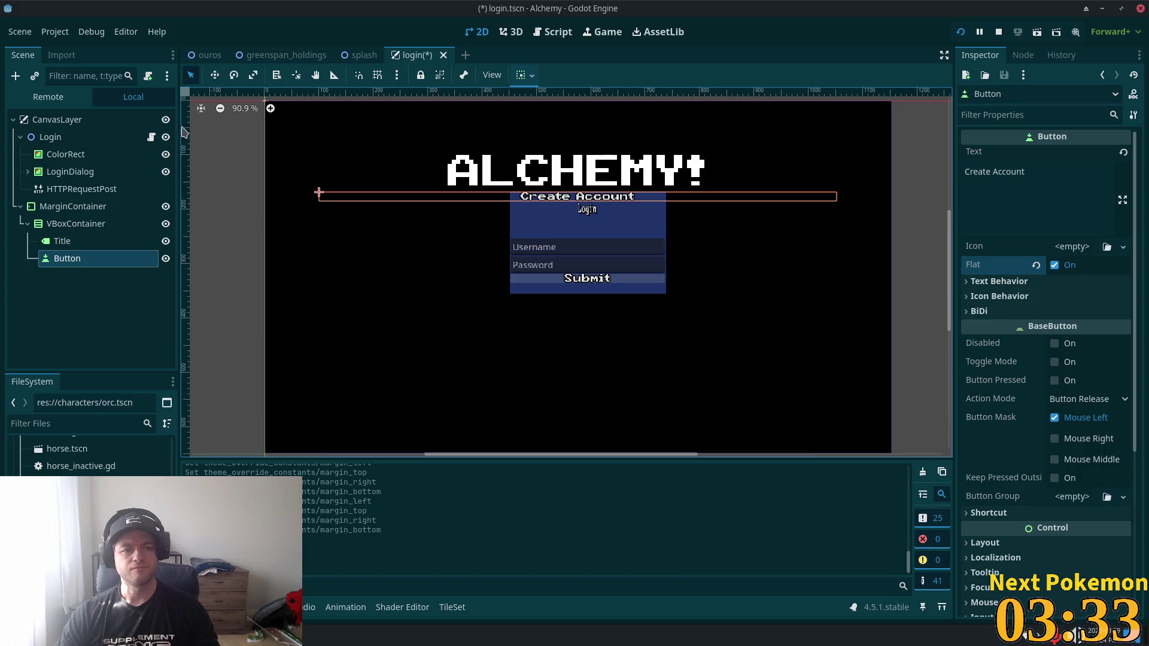
left_click(165, 137)
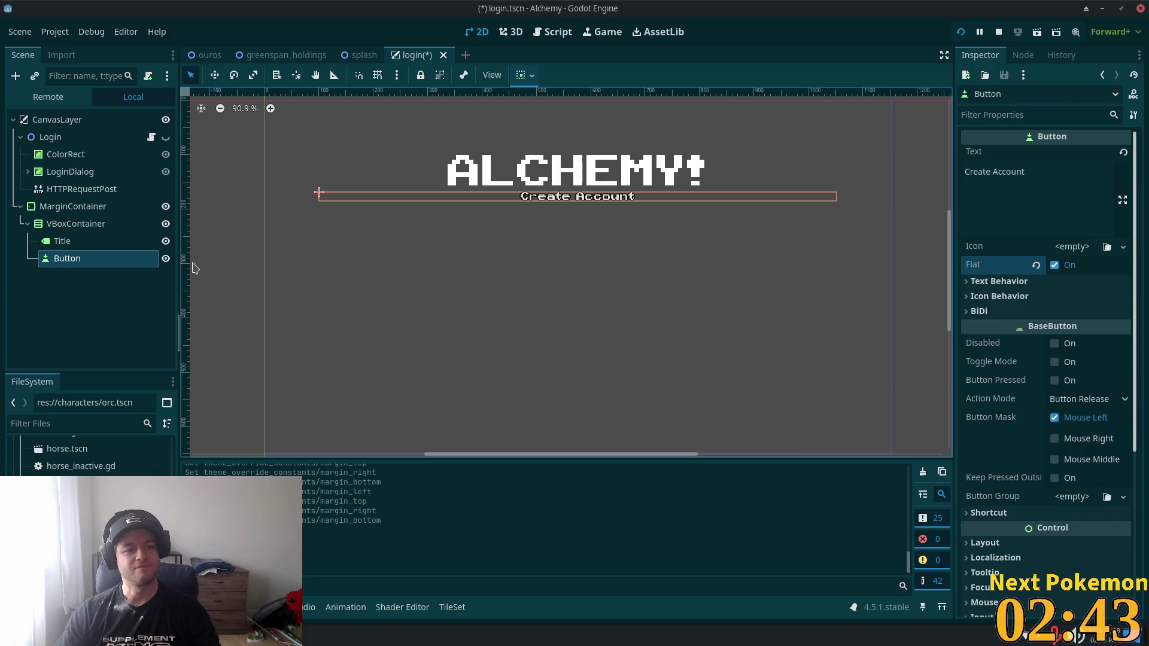
Leave Godot for the code editor showing ladder.gd from the alchemy-gd workspace
scroll(221, 229, "up", 1)
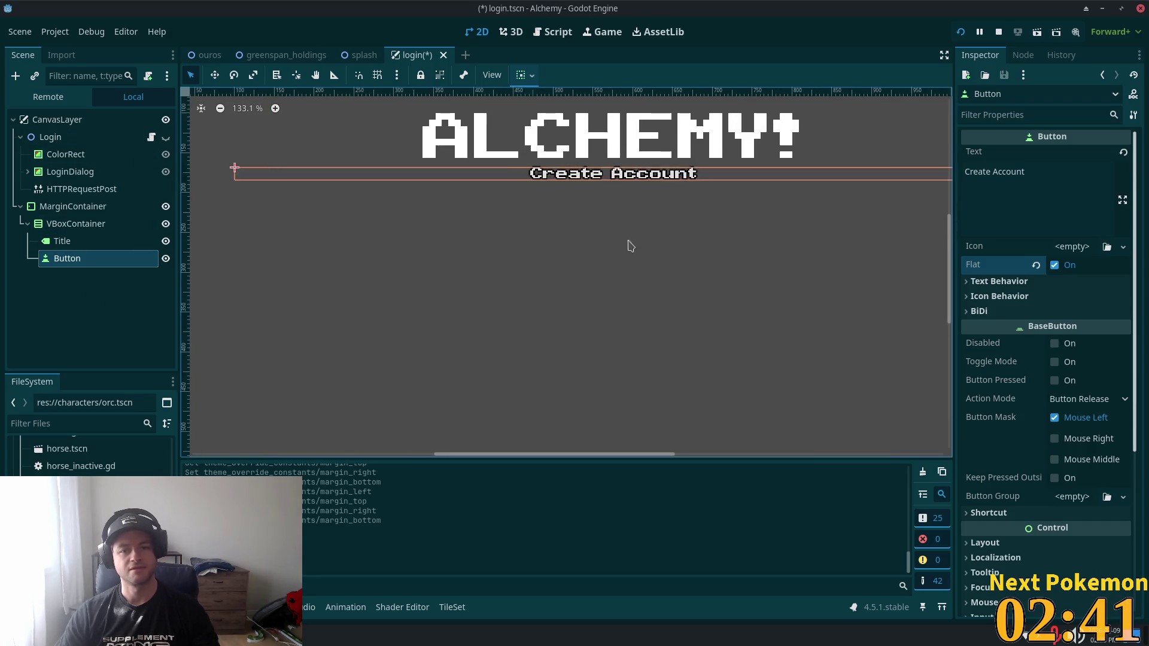
scroll(662, 250, "down", 4)
scroll(757, 306, "down", 1)
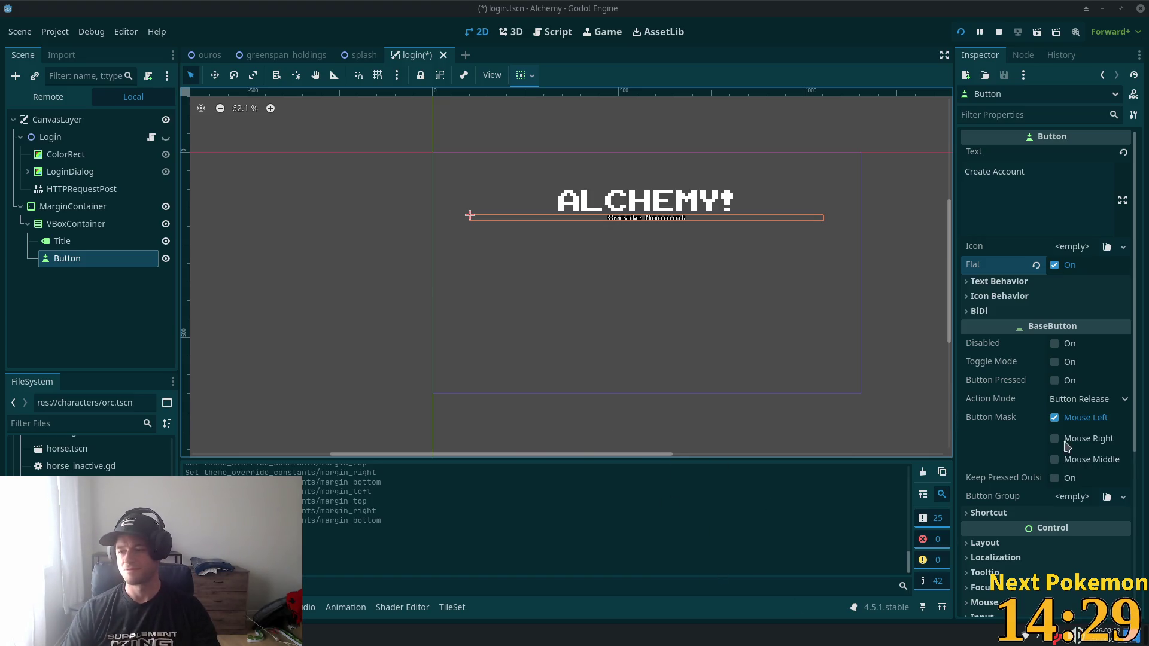
mouse_move(1011, 391)
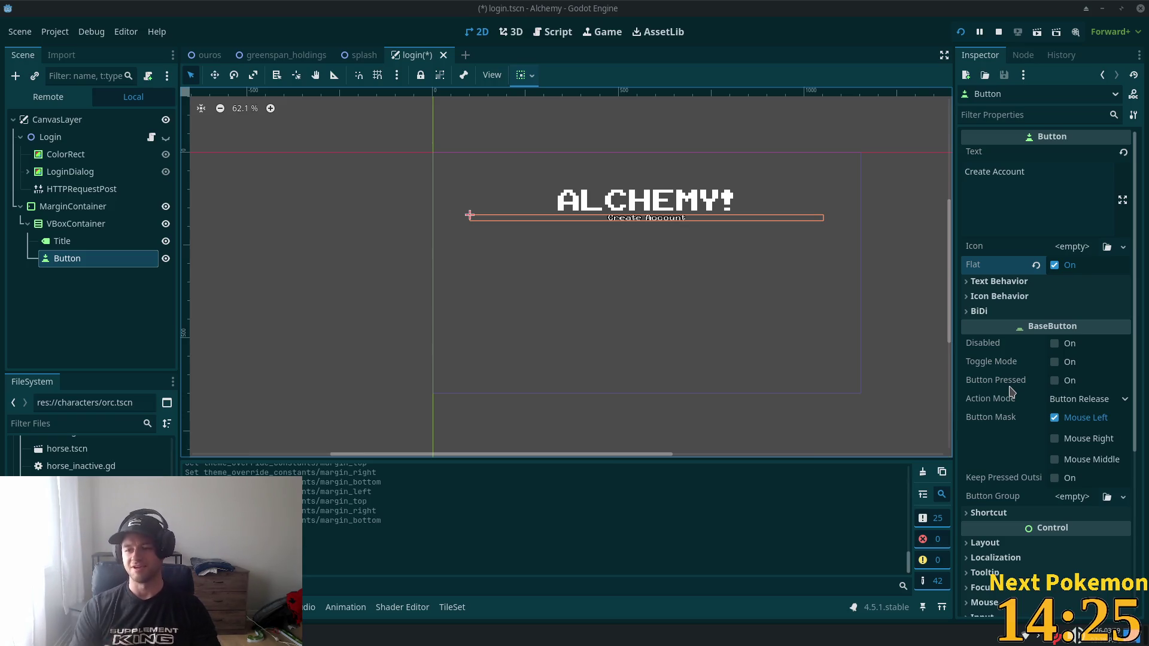
key("alt+Tab")
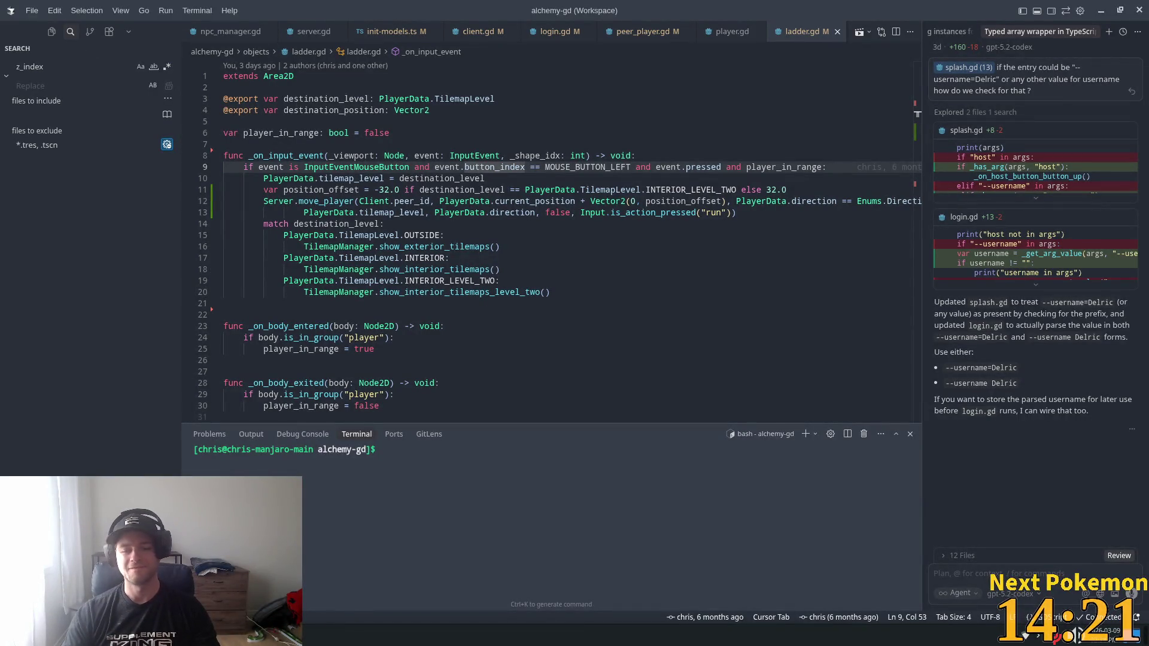
Review line 17 of ladder.gd in VS Code, then return to Godot's login scene
key("alt+Tab")
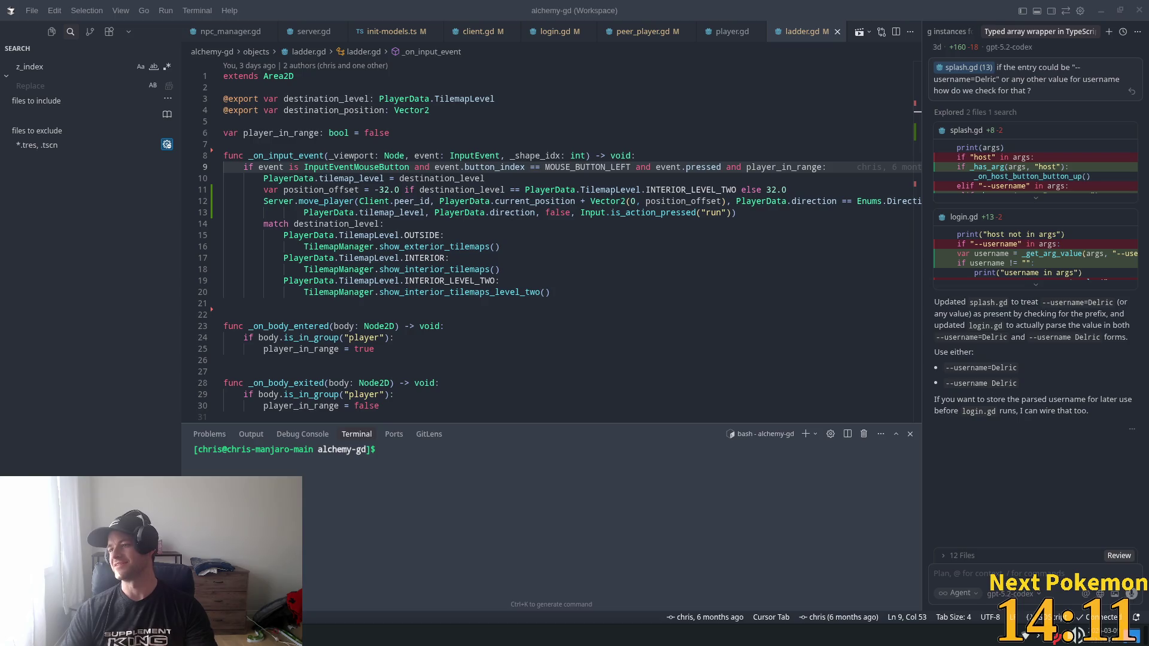
key("alt+Tab")
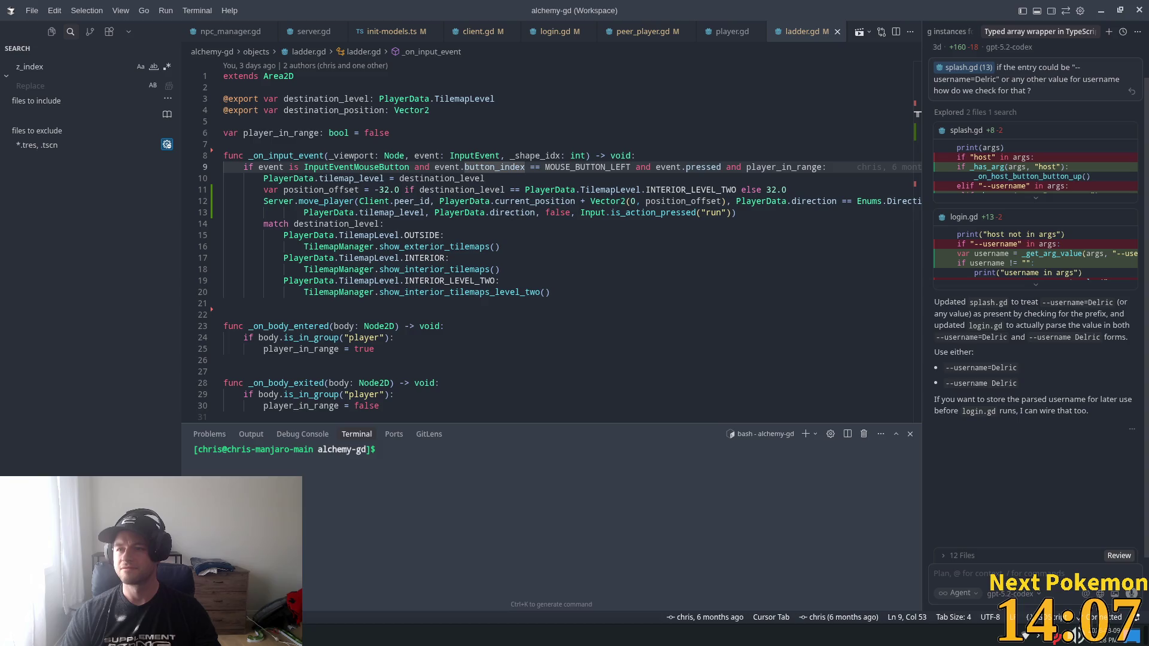
left_click(526, 258)
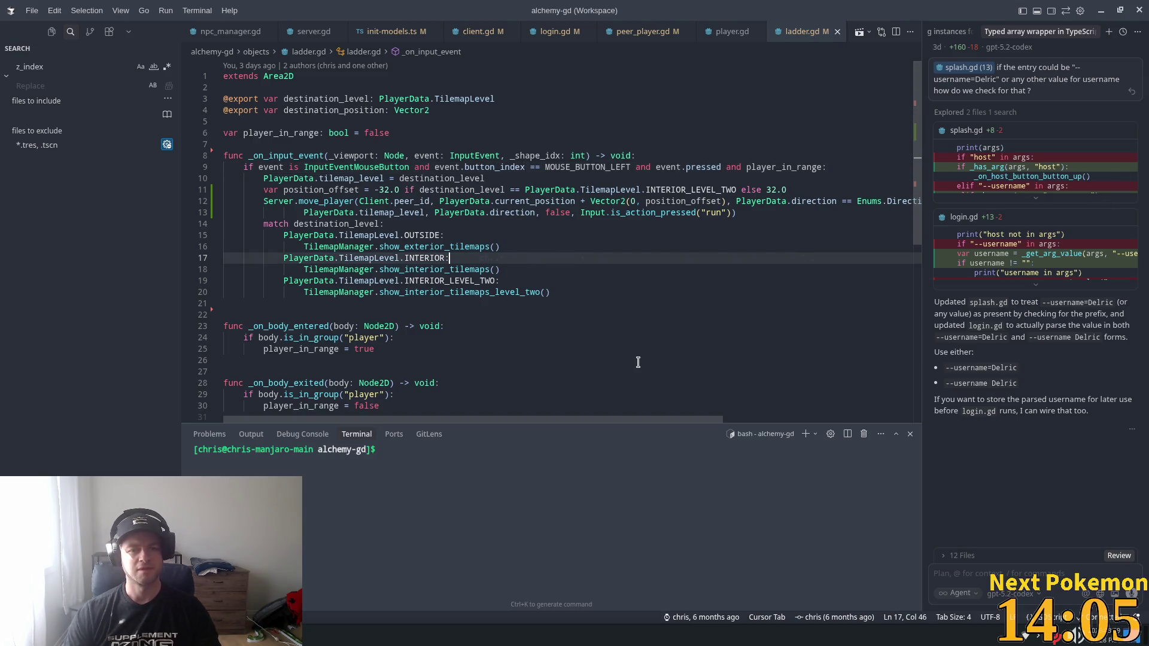
scroll(407, 275, "down", 1)
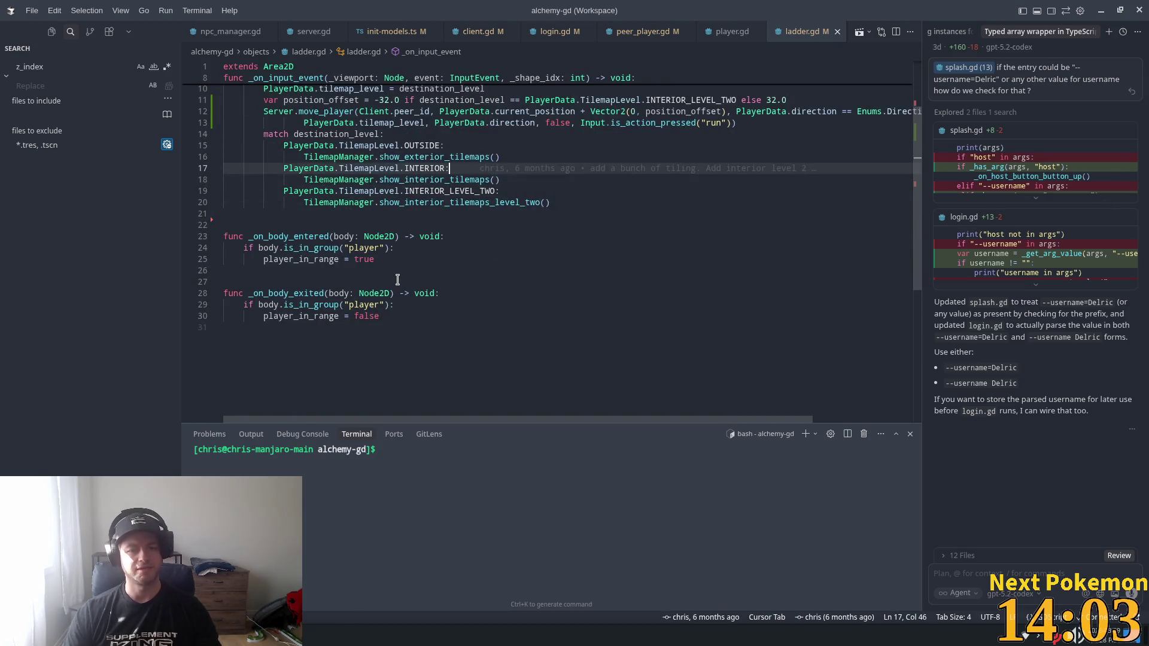
key("alt+Tab")
scroll(515, 313, "up", 3)
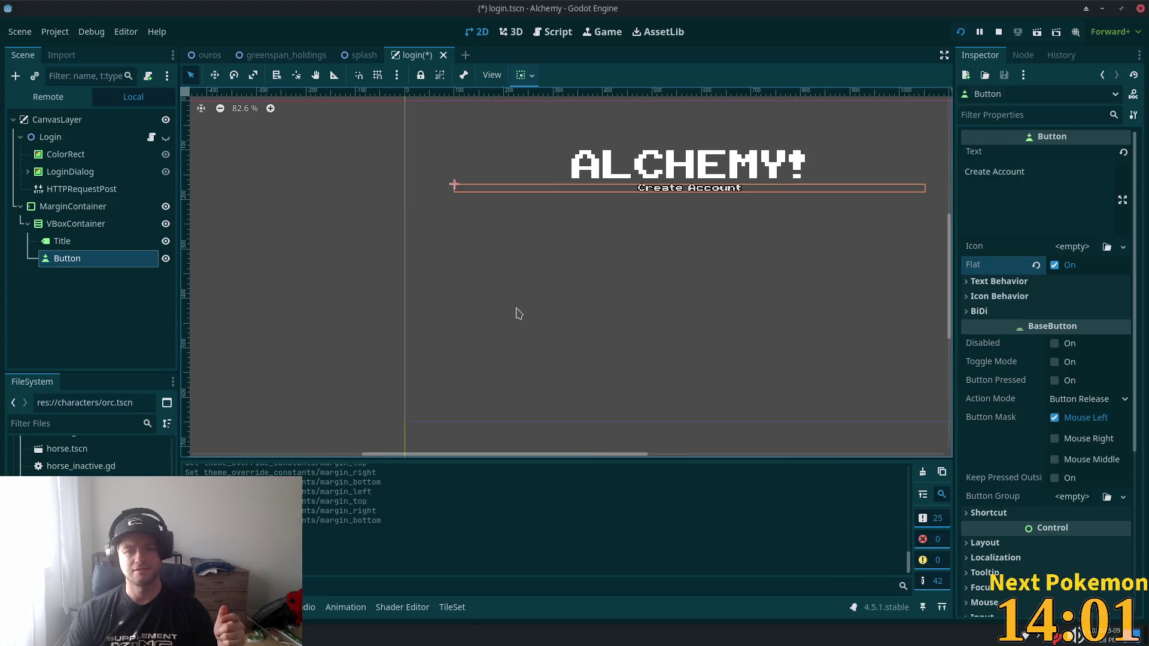
scroll(738, 284, "left", 3)
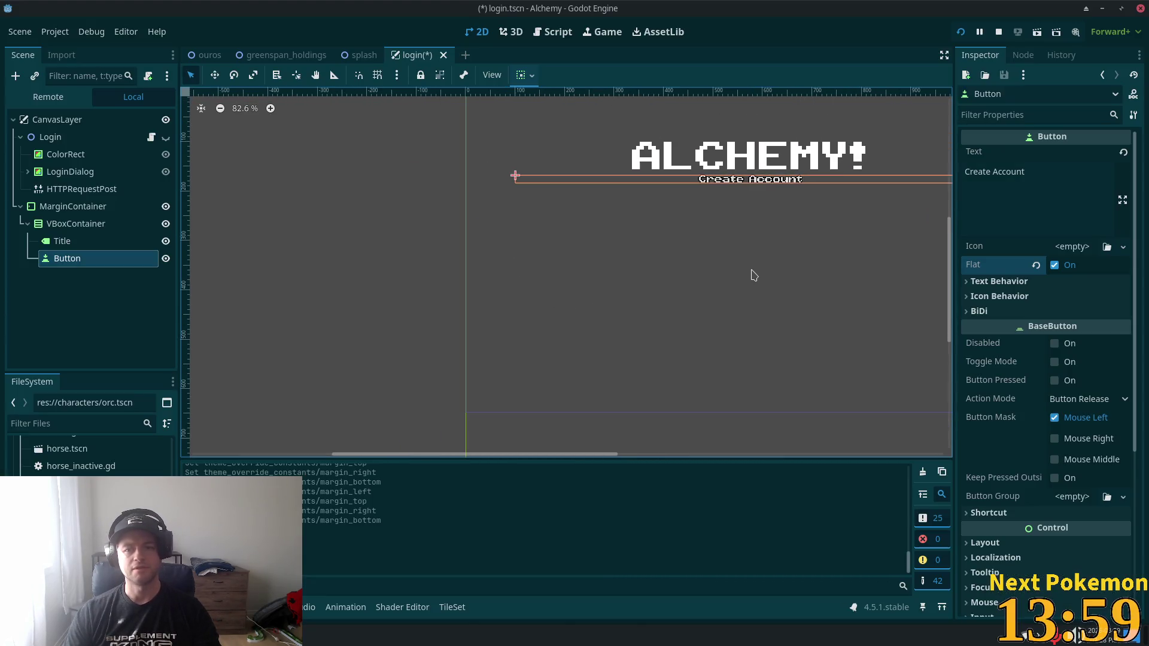
scroll(798, 269, "down", 1)
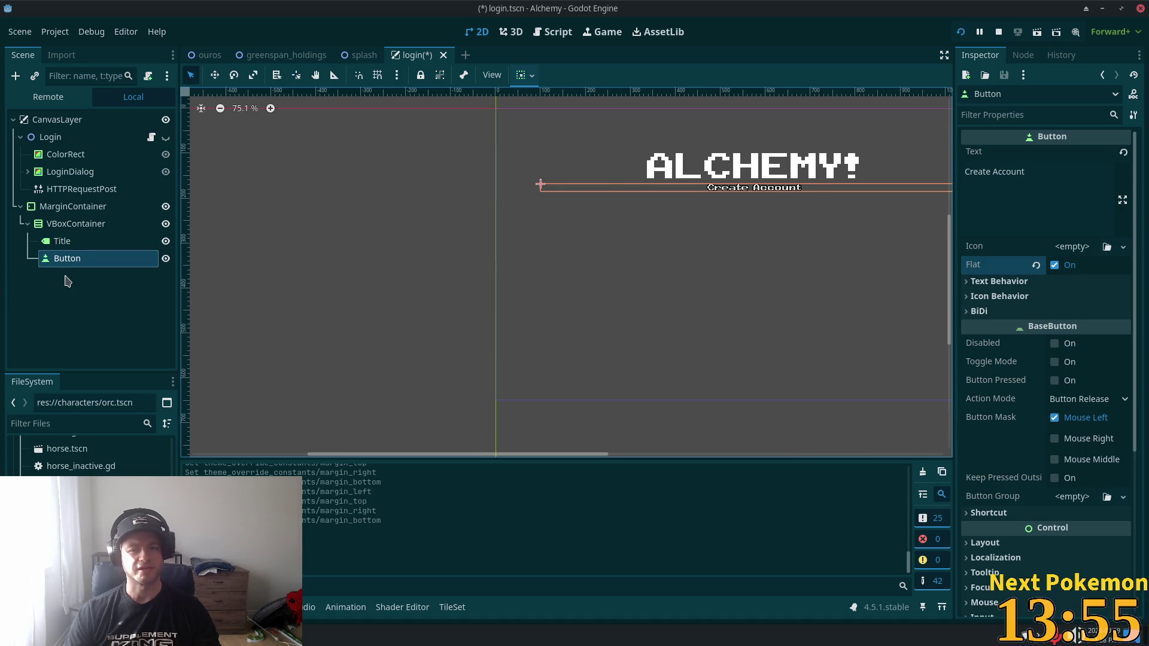
left_click(76, 223)
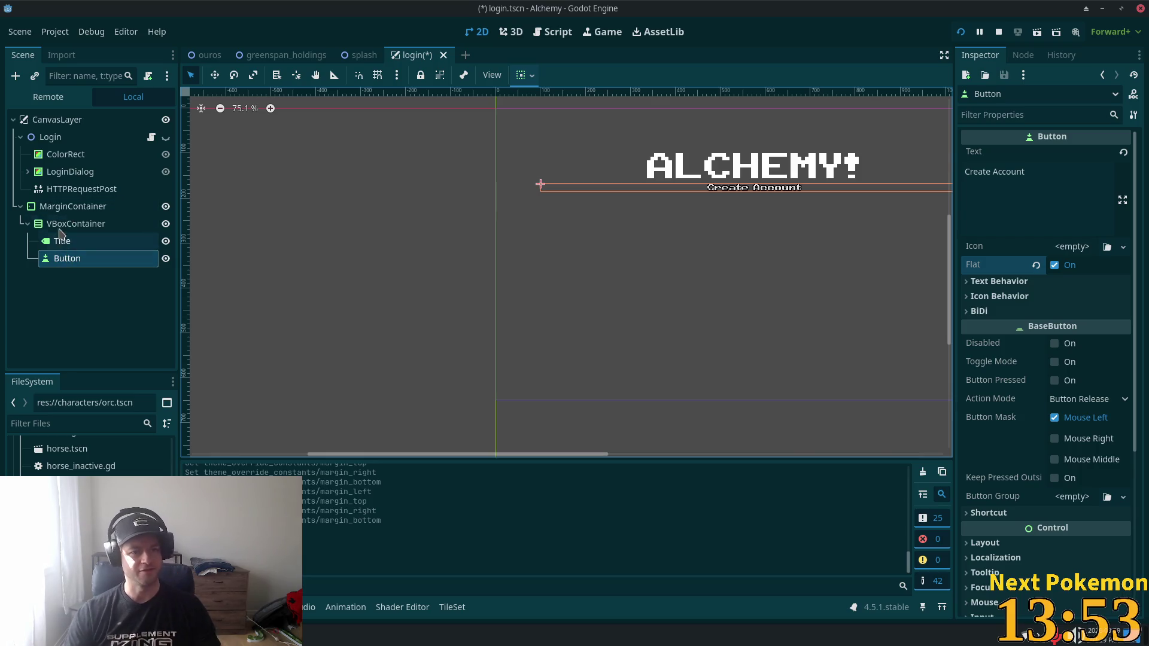
key("ctrl+a")
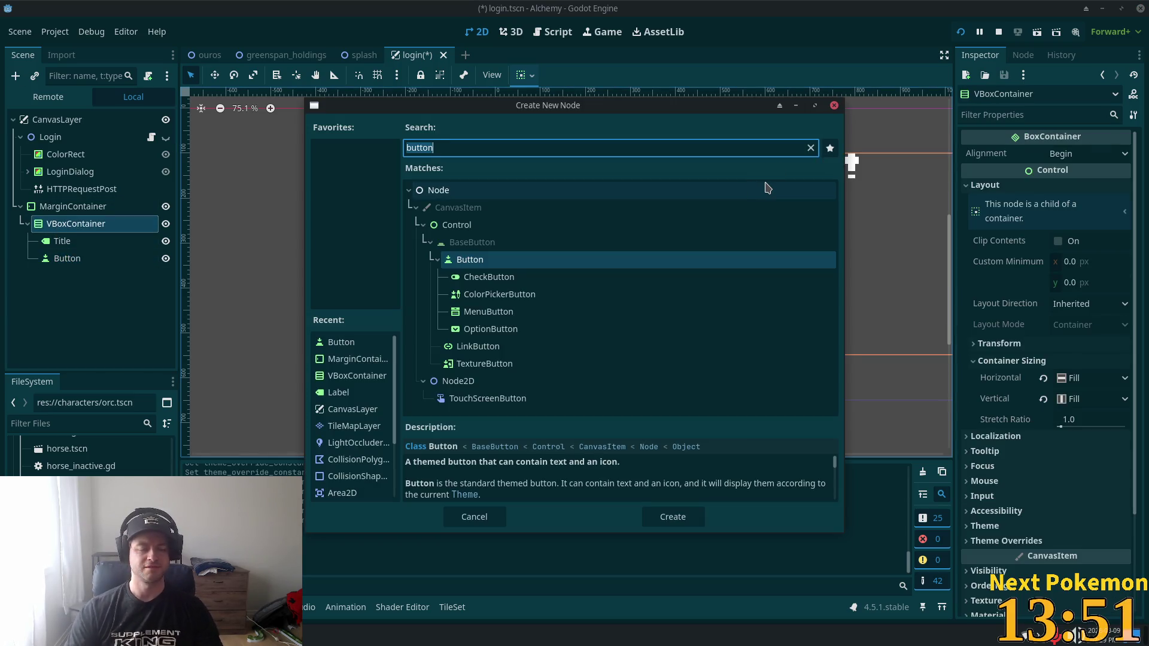
Search 'contain' and add an HBoxContainer as a child of the VBoxContainer
type("contain")
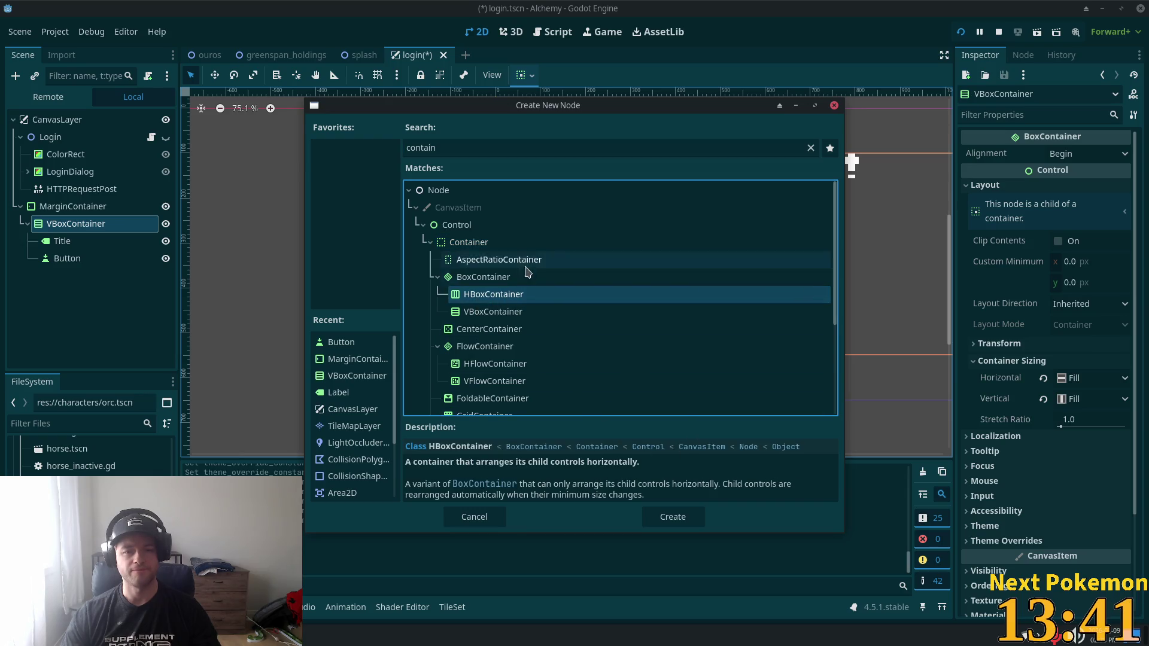
double_click(495, 299)
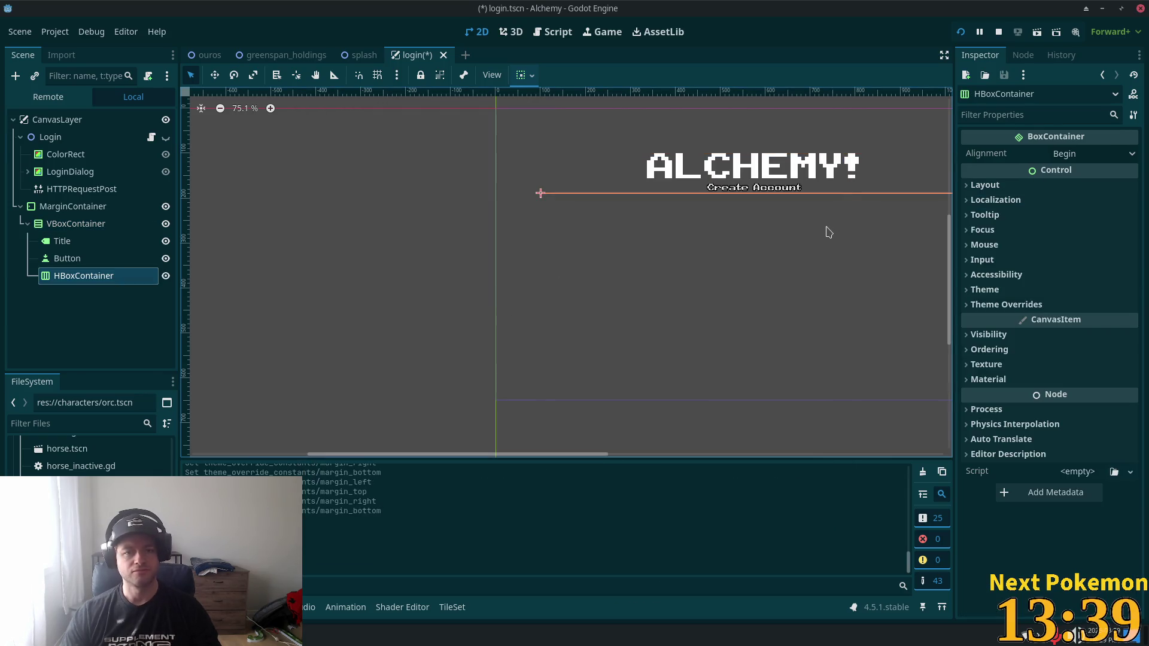
Rename the Button node to ButtonCreateAccount
left_click(84, 258)
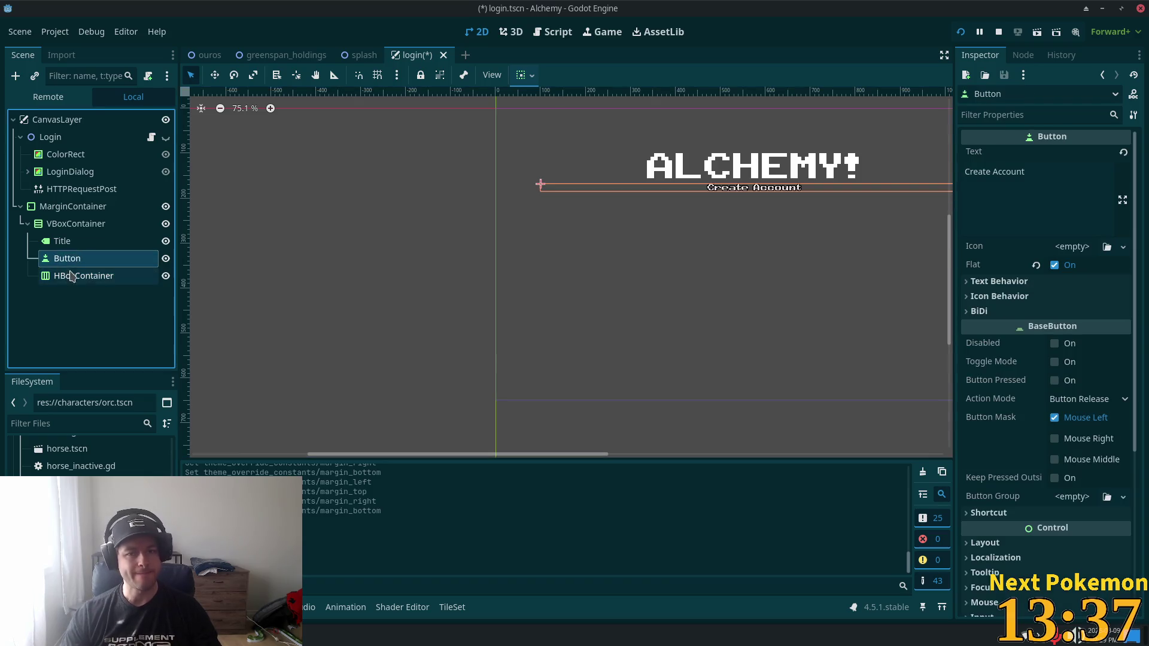
key("F2")
key("End")
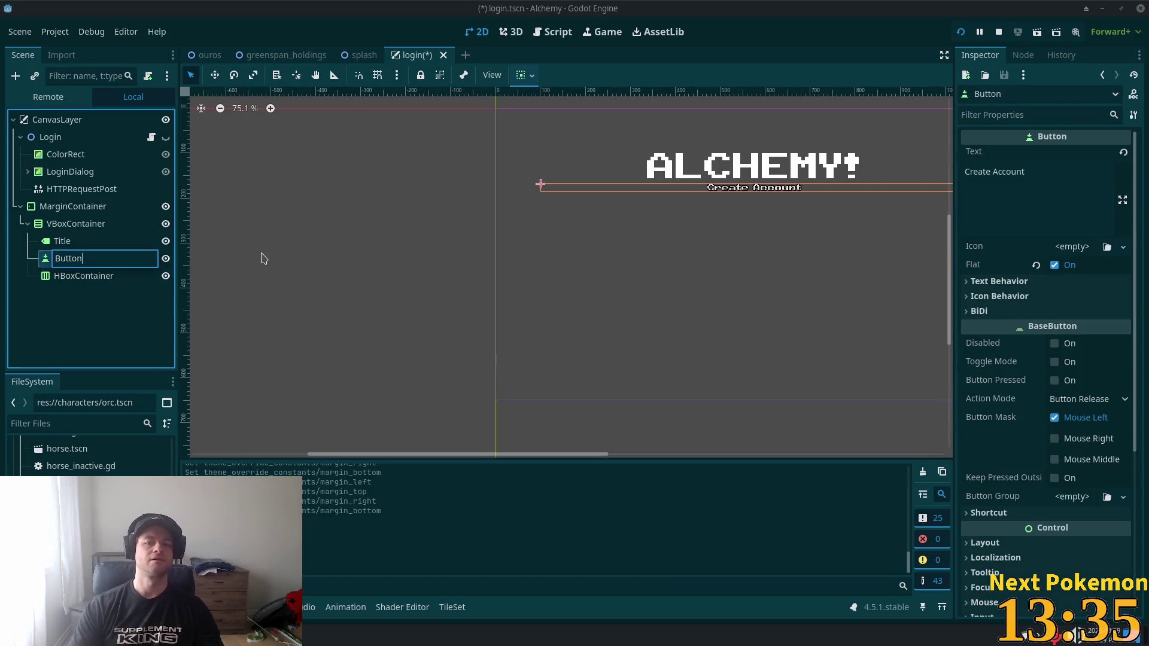
type("reate Account")
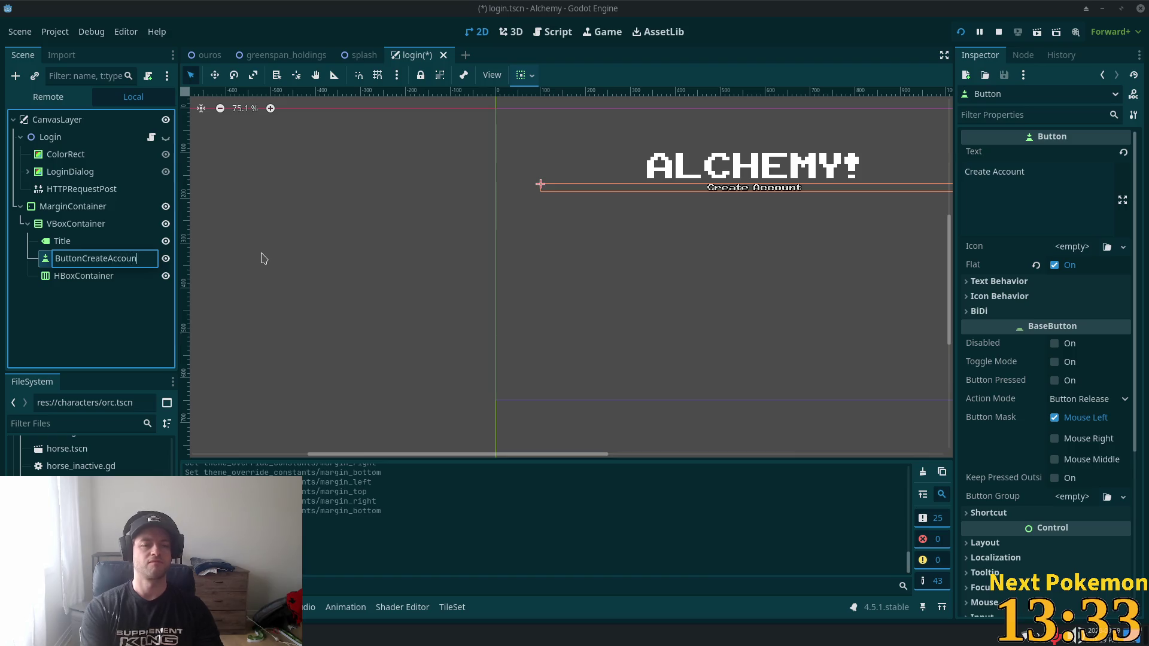
key("Return")
Drag ButtonCreateAccount into the HBoxContainer in the Scene dock
left_click(129, 296)
left_click_drag(83, 261, 91, 277)
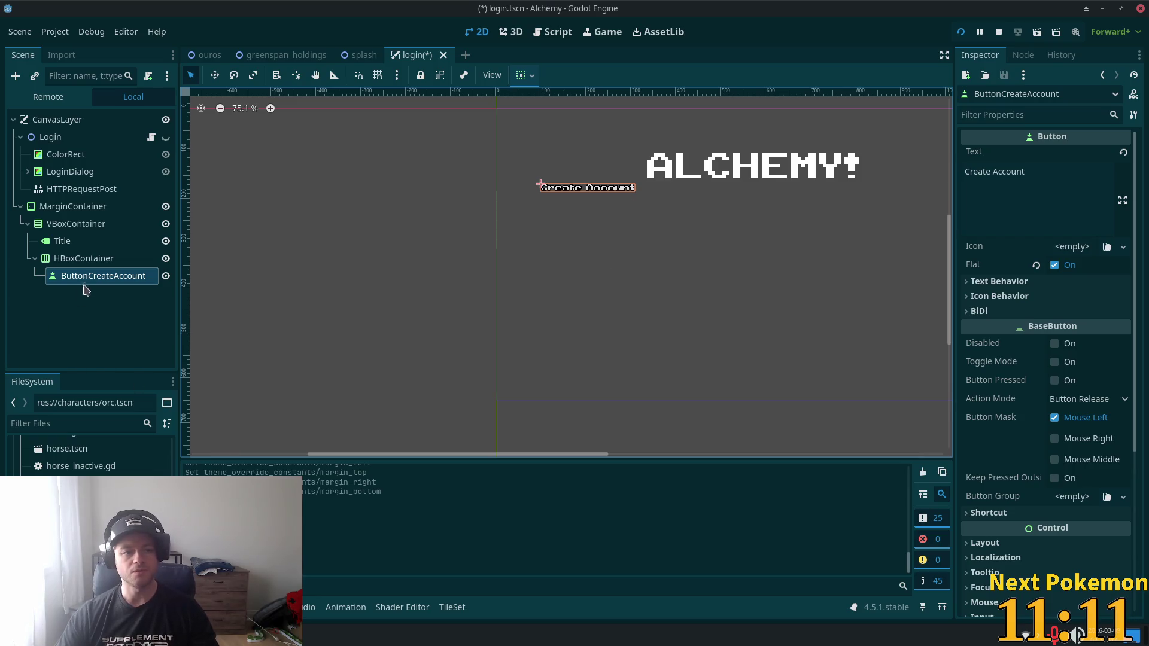
left_click(66, 258)
Duplicate ButtonCreateAccount and rename the copy to ButtonLogin
left_click(72, 277)
key("ctrl+d")
left_click(101, 297)
left_click(127, 296)
key("Left")
key("Left")
key("Left")
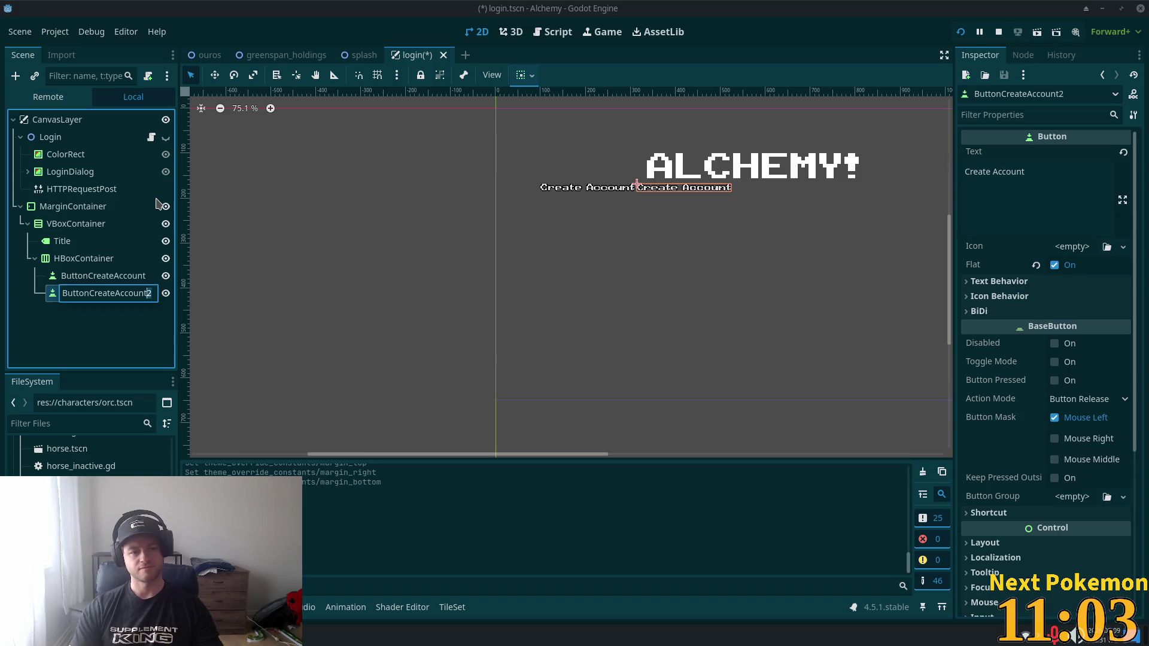
key("shift+Left")
key("shift+Left")
key("shift+Left")
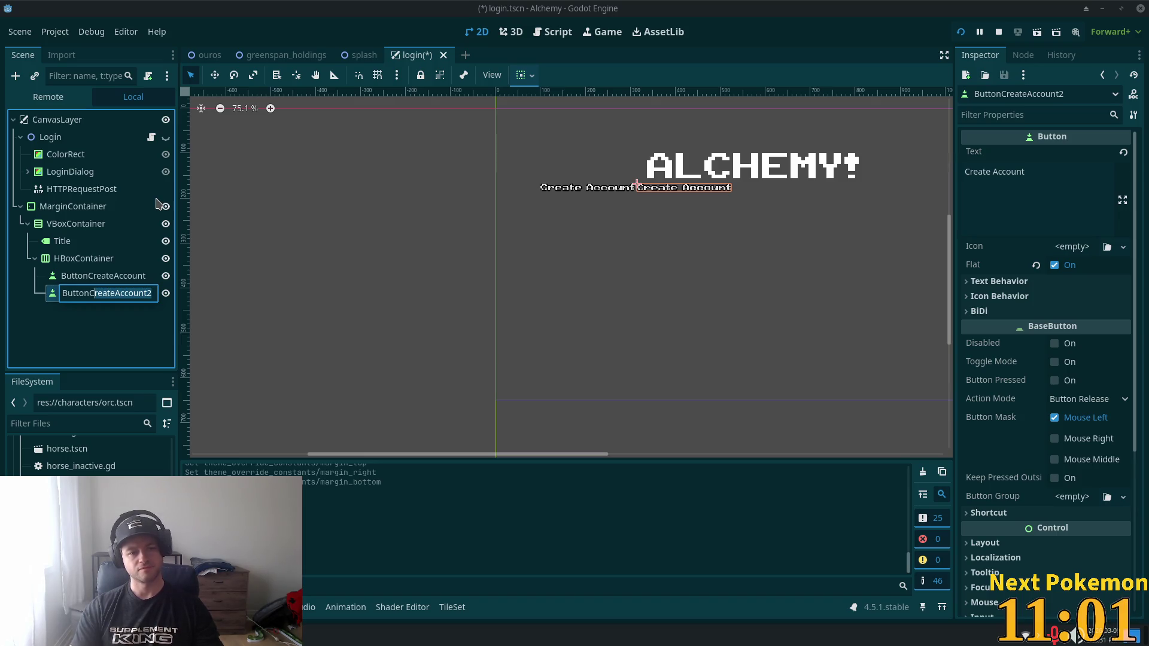
type("Login")
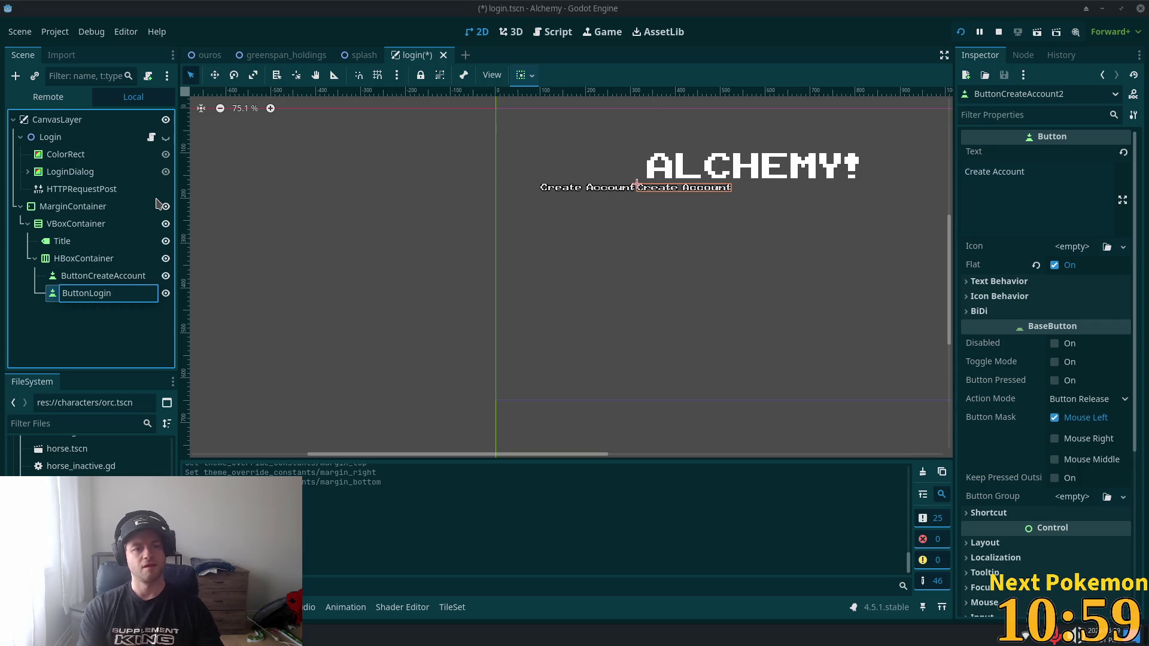
key("Return")
Change ButtonLogin's Inspector Text from Create Account to 'Login'
triple_click(1015, 174)
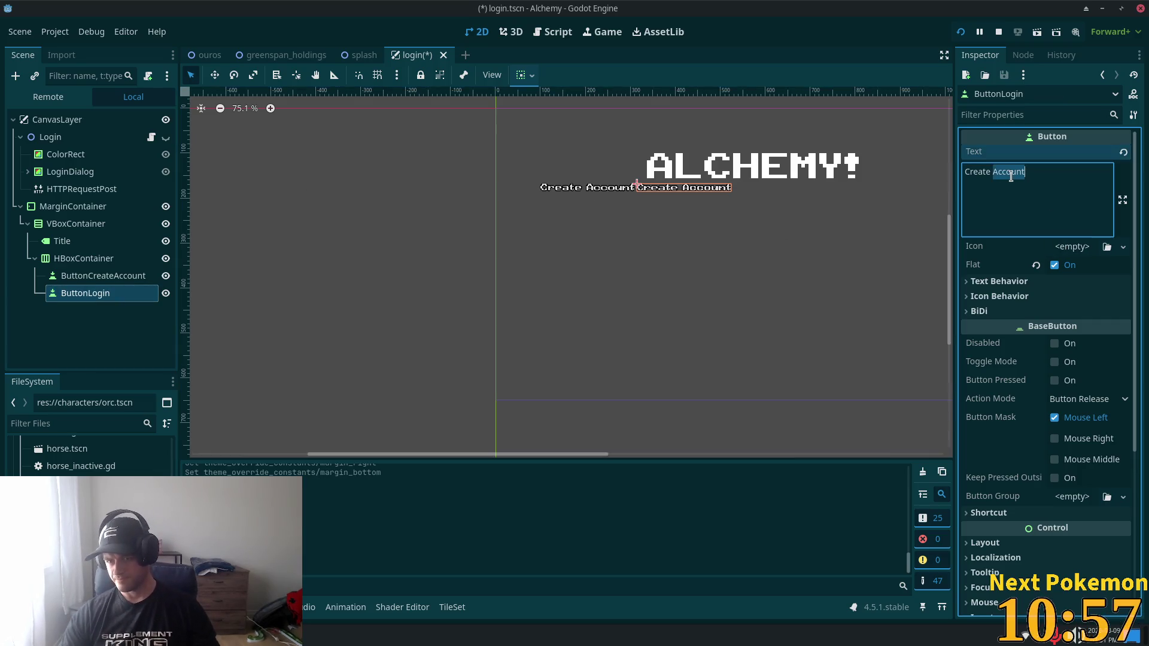
type("Login")
key("Return")
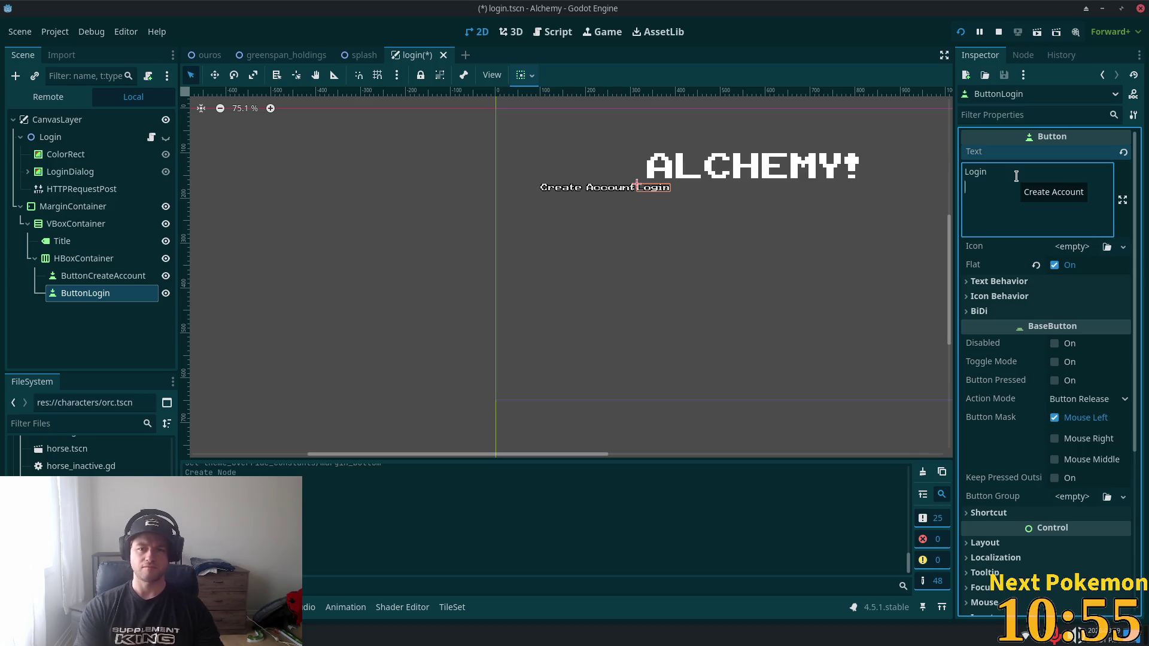
left_click(55, 258)
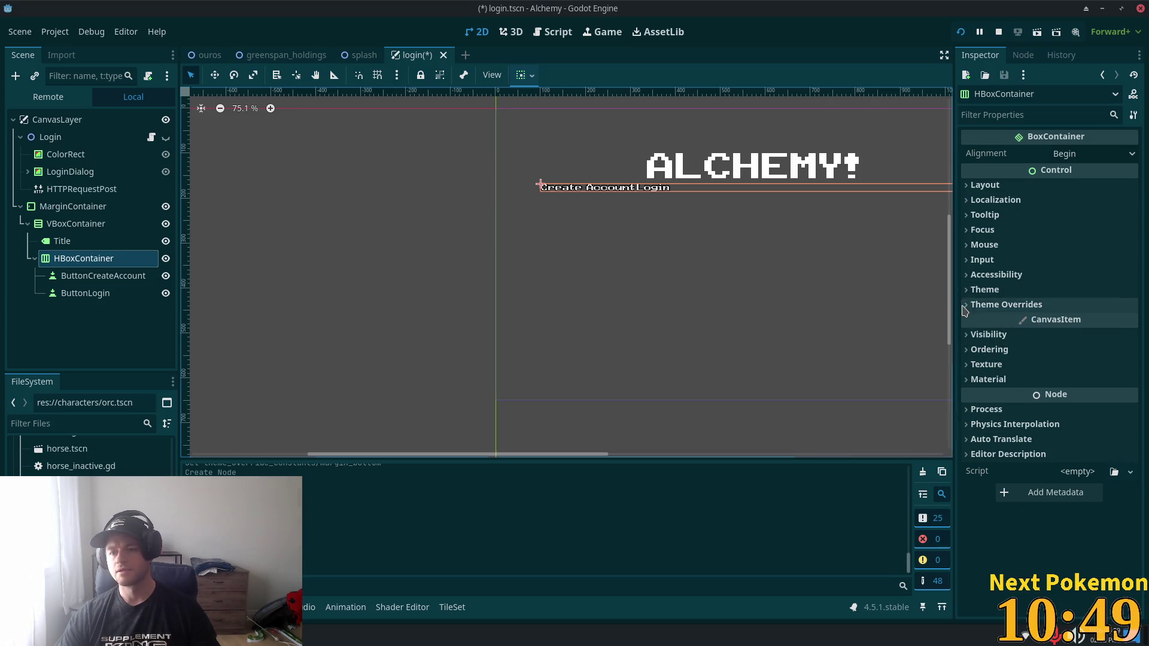
Change the HBoxContainer's Layout > Container Sizing horizontal option from Fill to Shrink Center
left_click(981, 305)
left_click(987, 304)
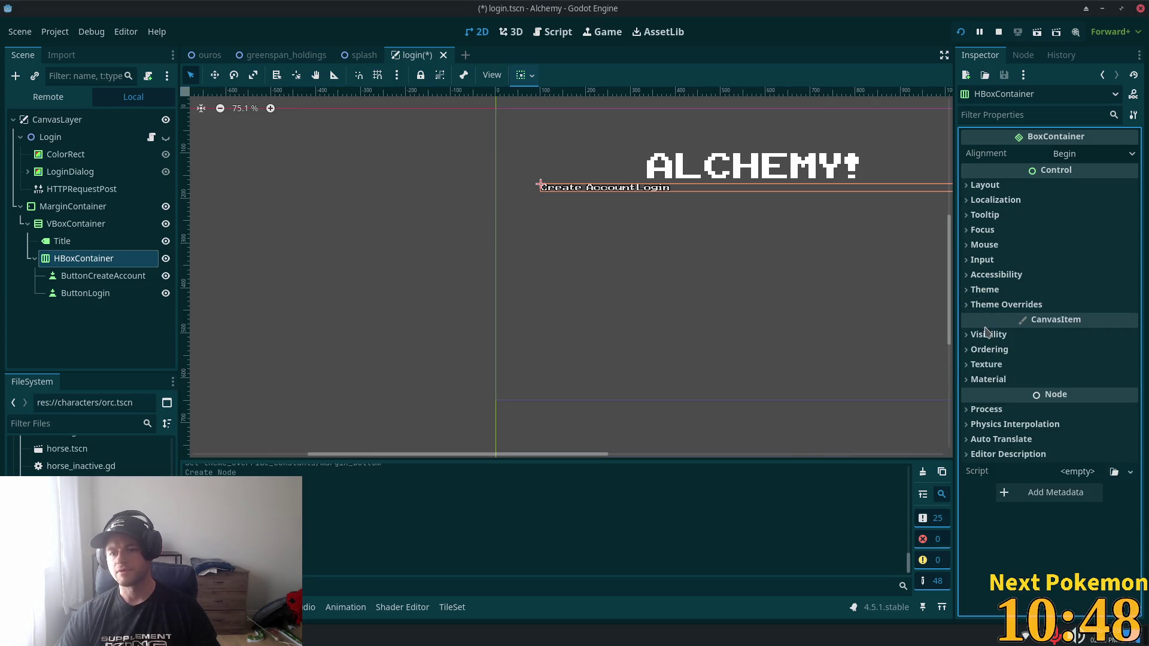
left_click(984, 185)
left_click(998, 361)
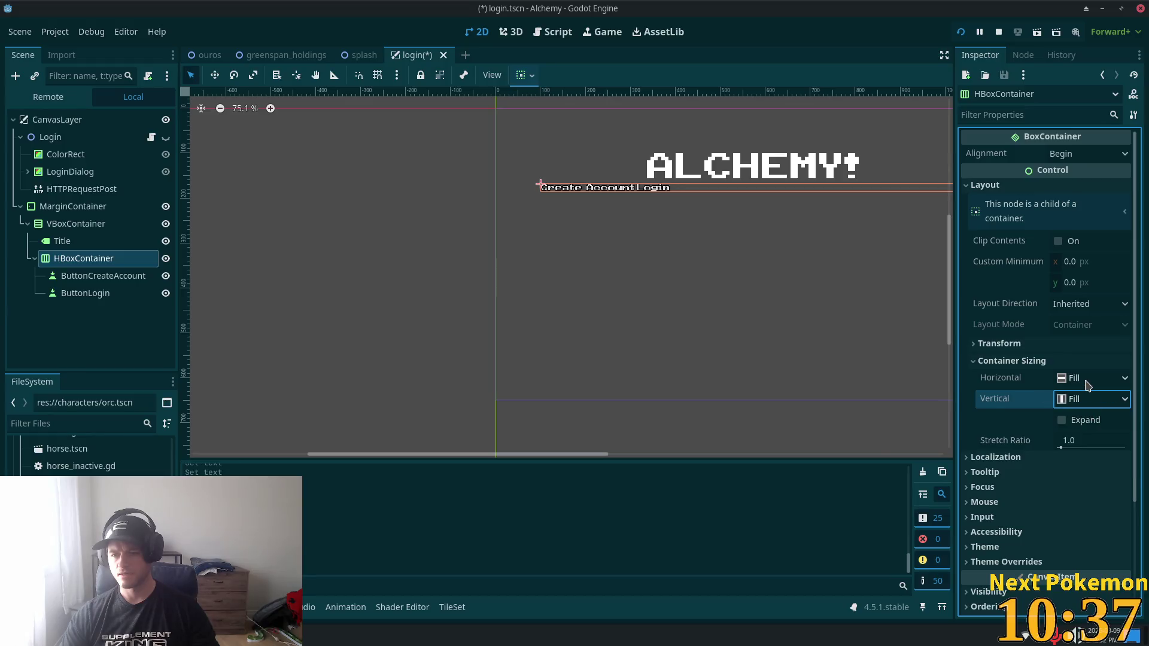
left_click(1088, 381)
left_click(1085, 430)
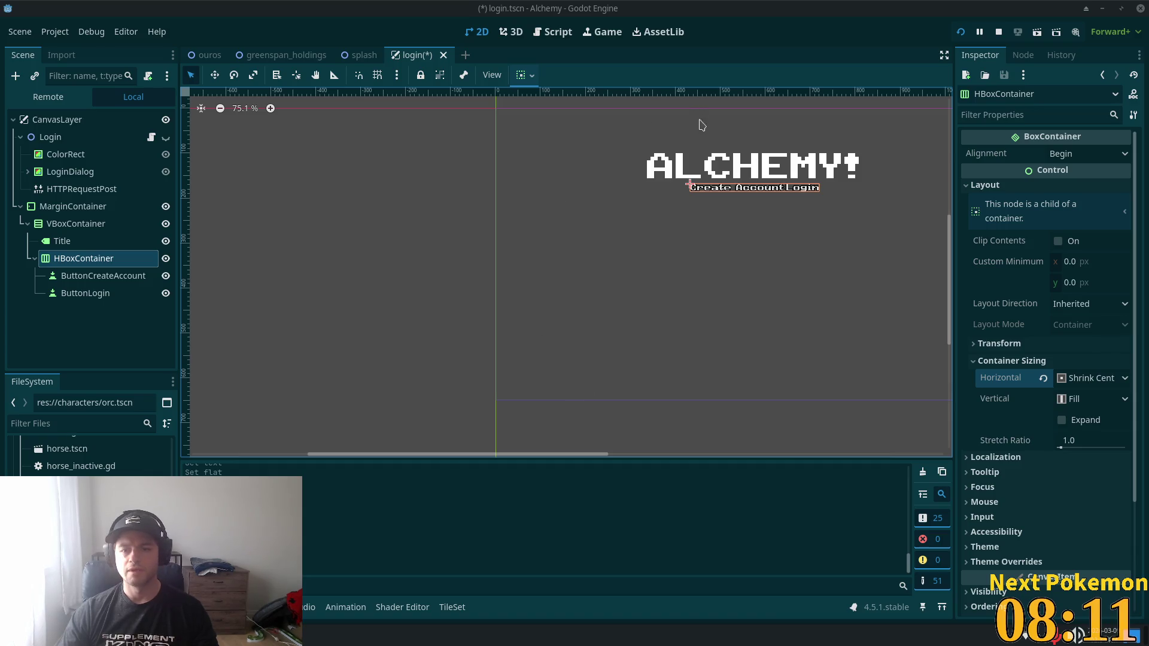
Scroll through the Inspector to check the HBoxContainer's centered button row
scroll(754, 335, "down", 2)
scroll(558, 380, "up", 1)
scroll(558, 380, "up", 1)
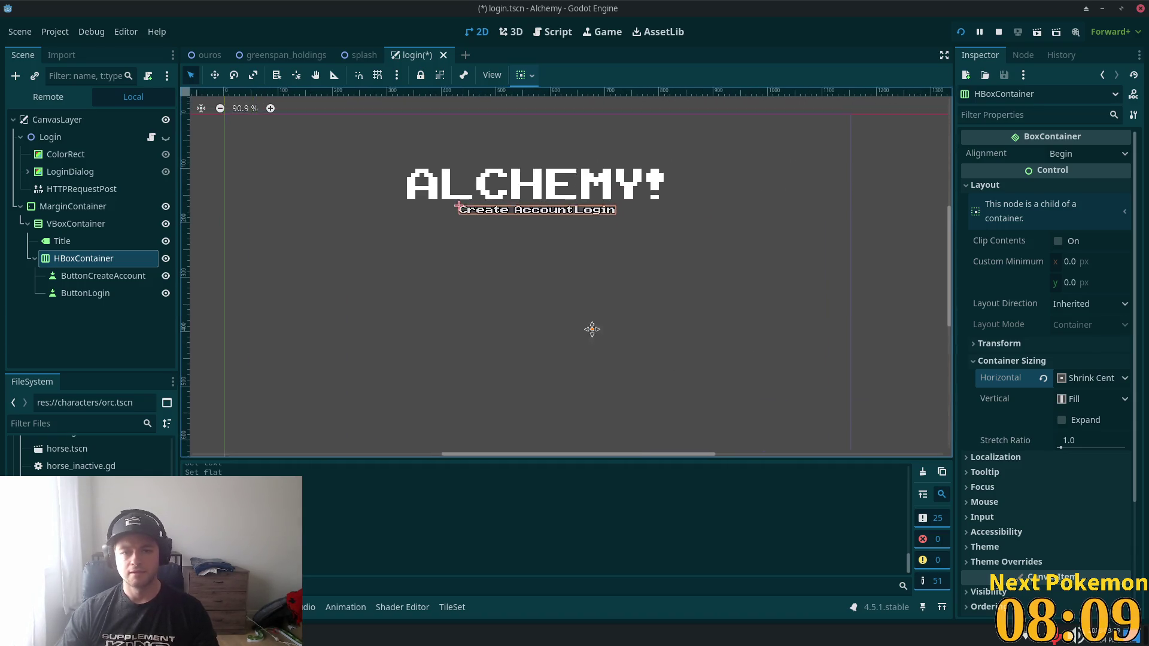
scroll(615, 321, "down", 2)
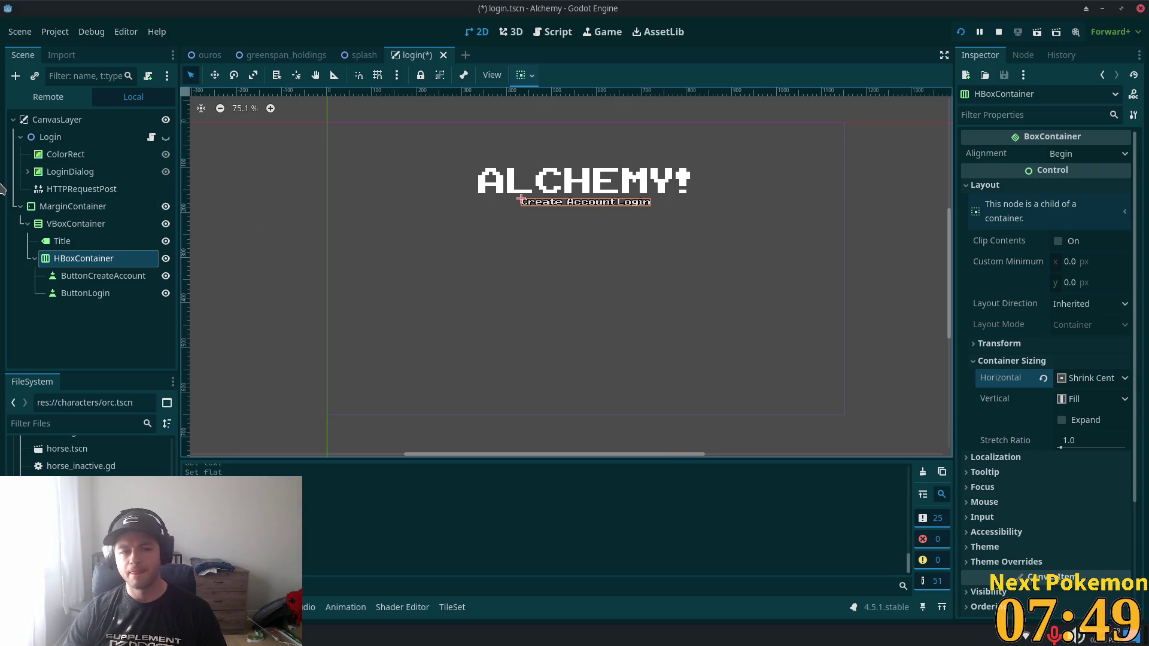
scroll(1051, 361, "down", 2)
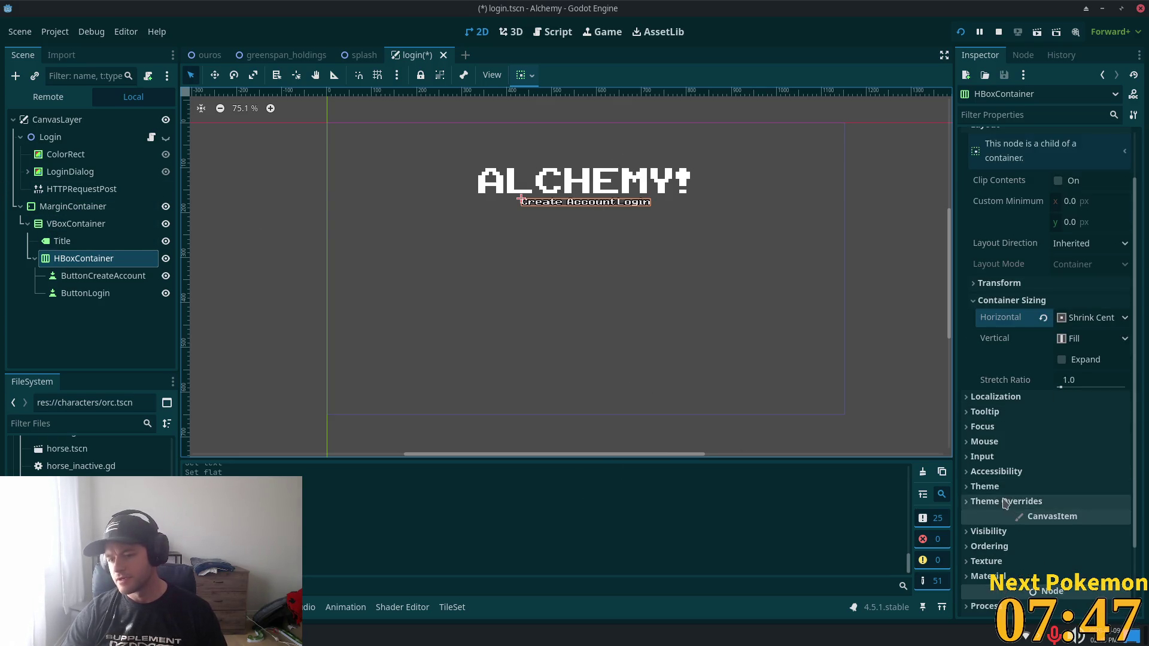
Enable the HBoxContainer's Separation theme override and raise it to about 29
left_click(1044, 501)
scroll(1061, 459, "down", 3)
left_click(1020, 417)
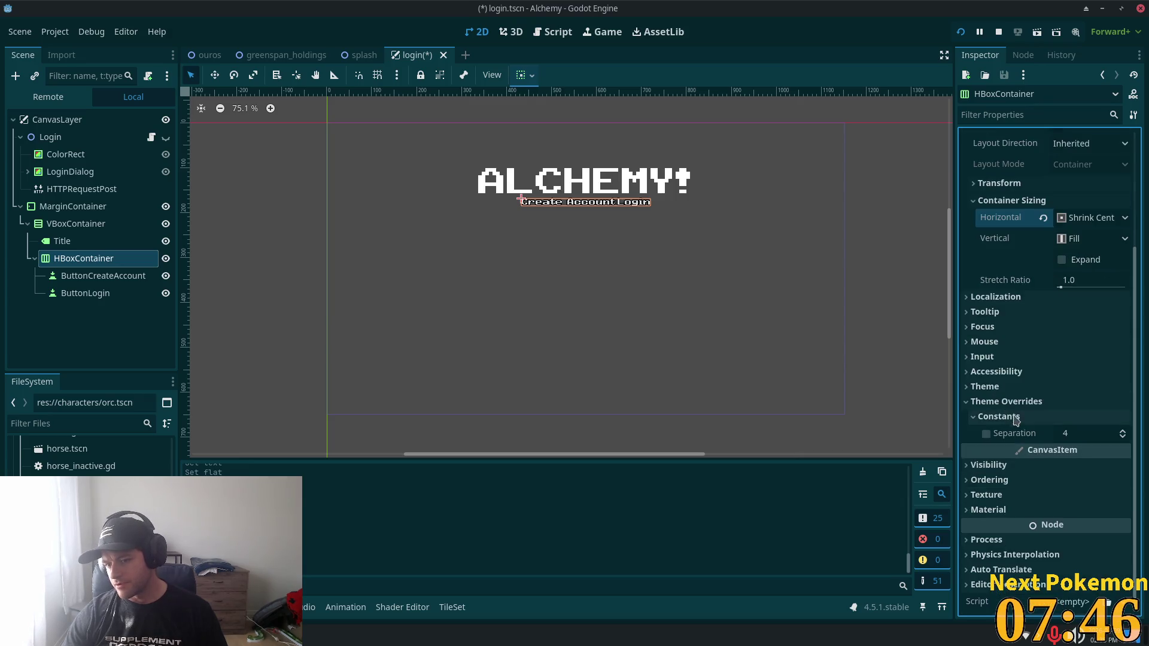
left_click(986, 433)
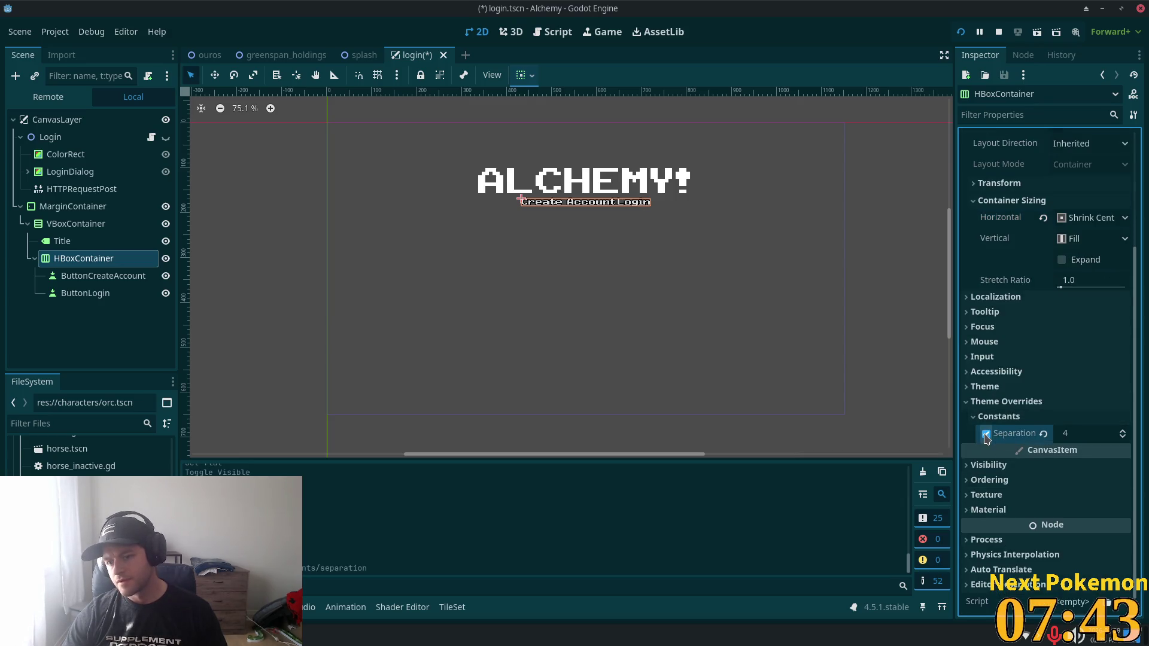
left_click(1123, 432)
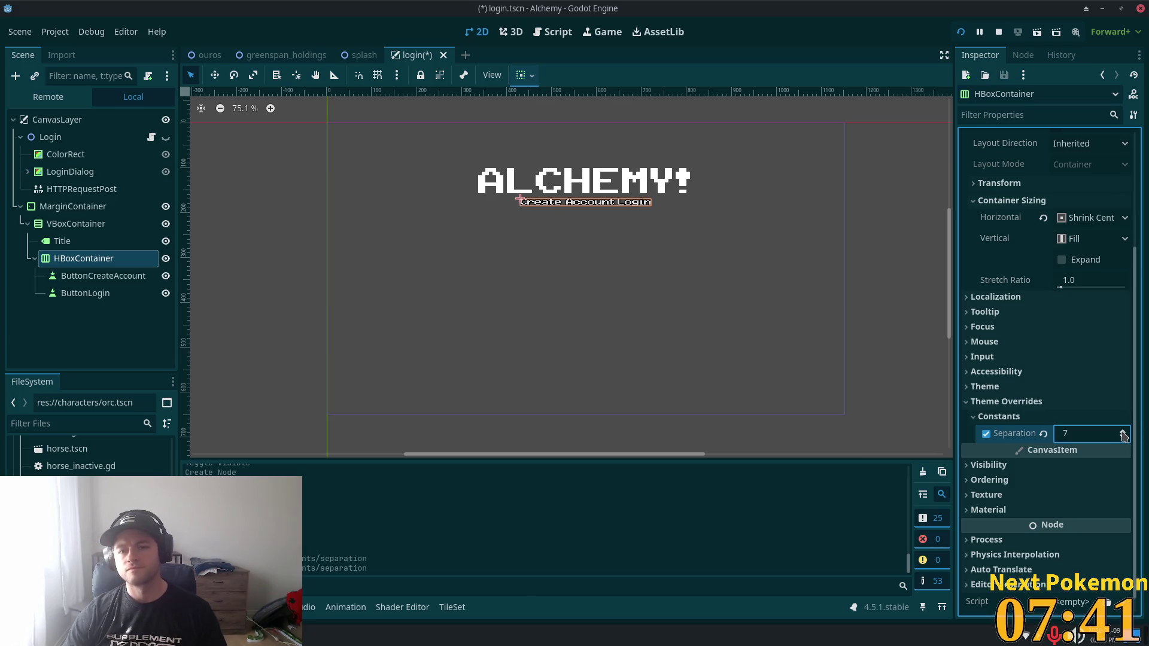
left_click(1123, 432)
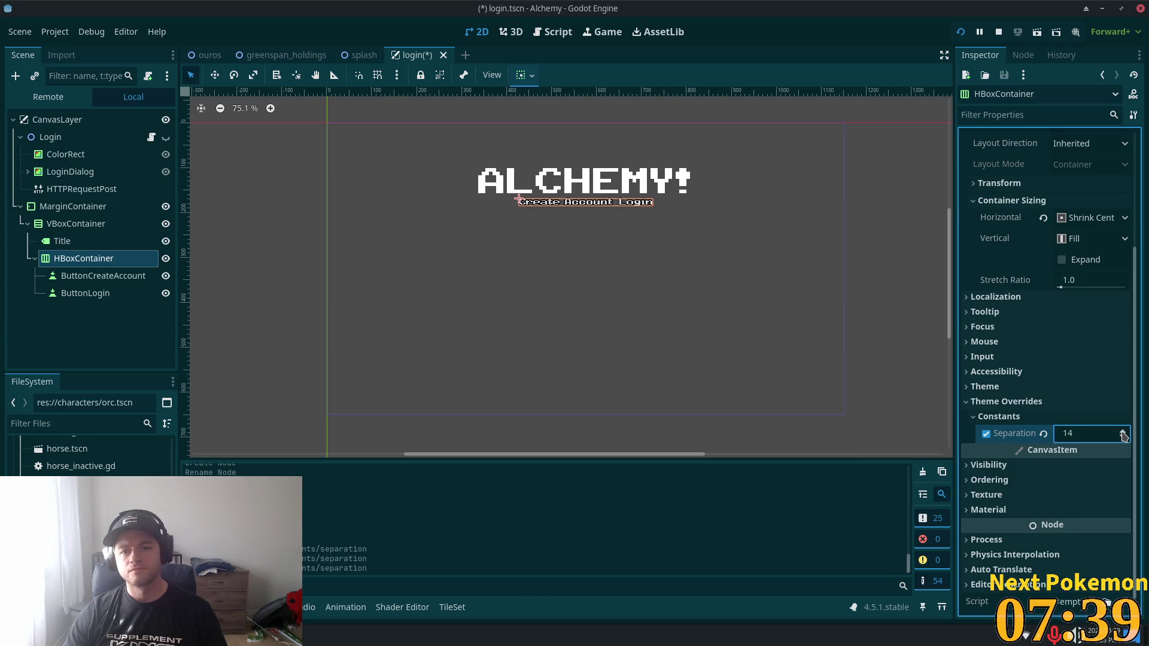
left_click(1123, 433)
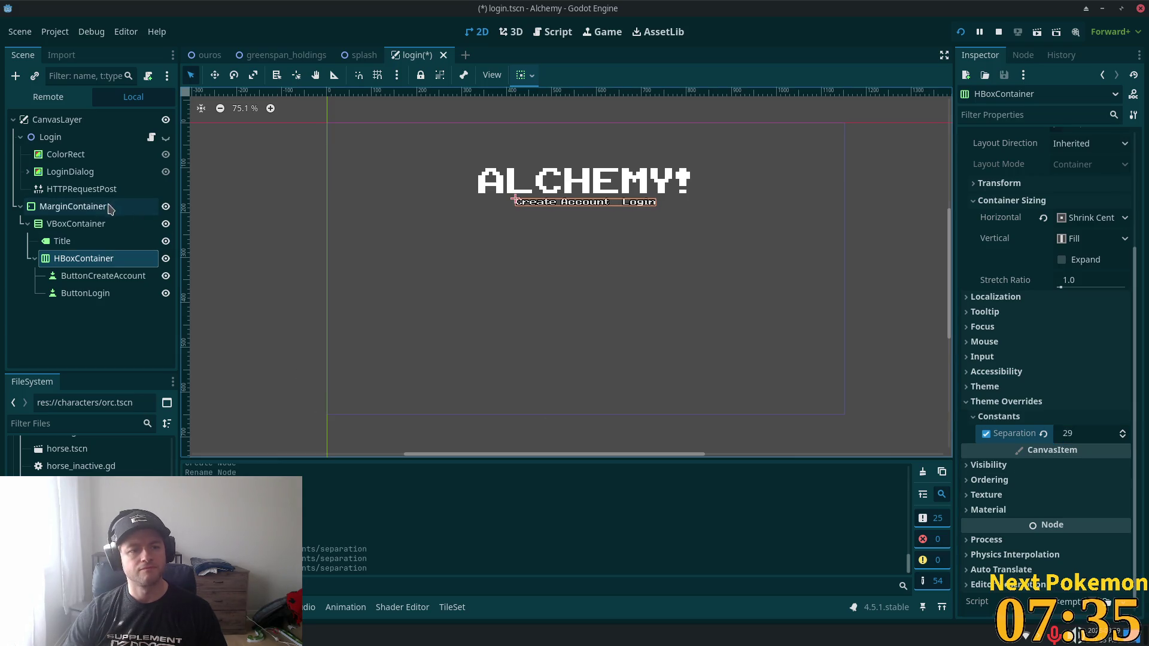
Select the VBoxContainer and expand its Theme Overrides in the Inspector
left_click(103, 224)
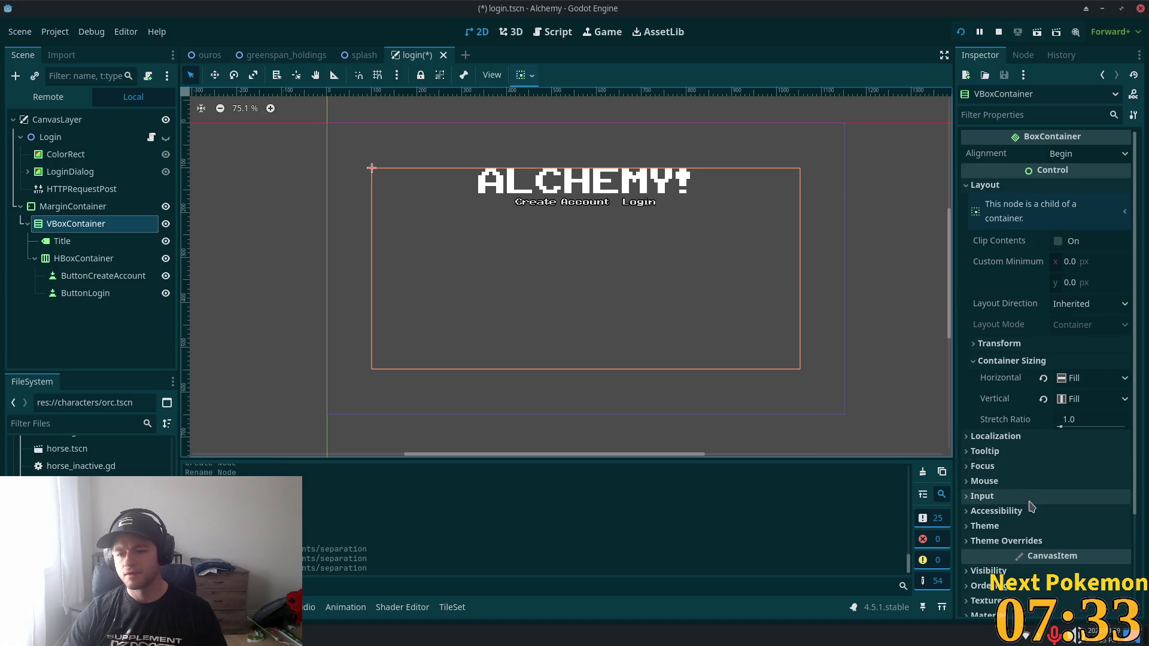
left_click(1011, 541)
scroll(1013, 545, "down", 4)
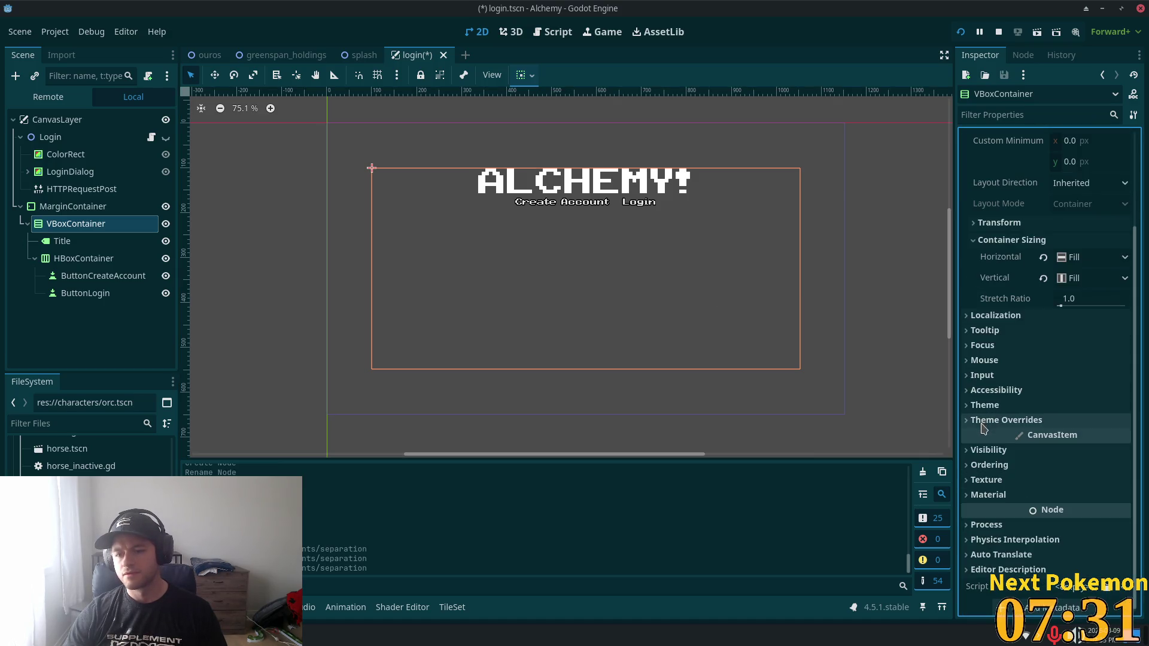
Enable the VBoxContainer's Constants > Separation override and set it to 100
left_click(981, 436)
left_click(985, 453)
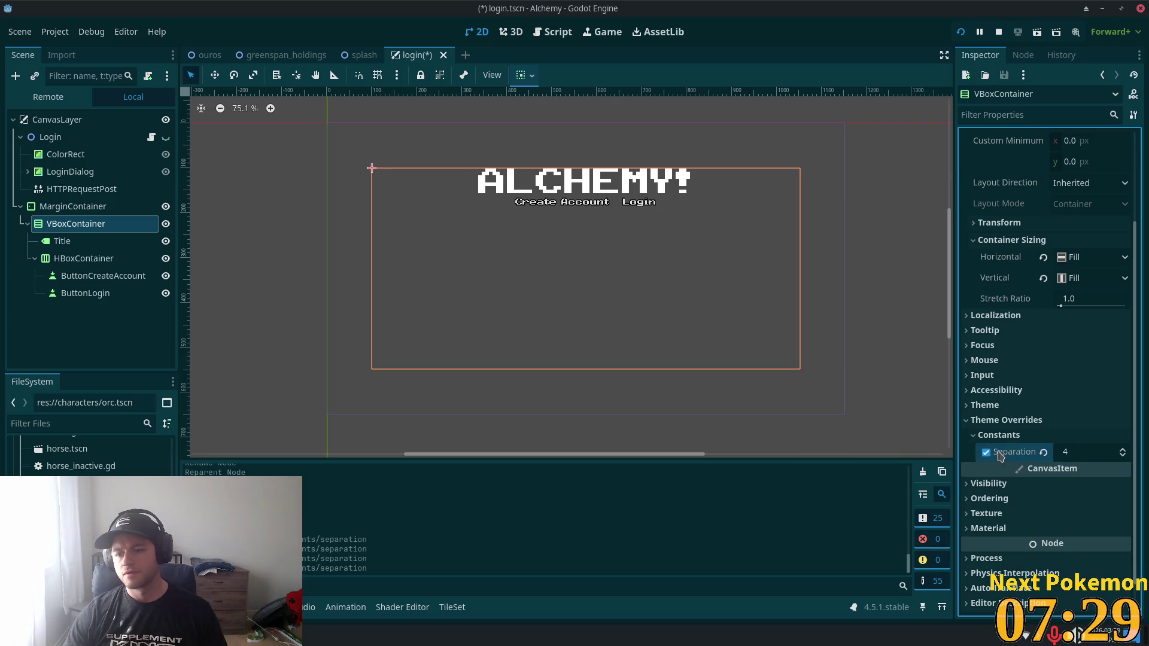
type("100")
key("Return")
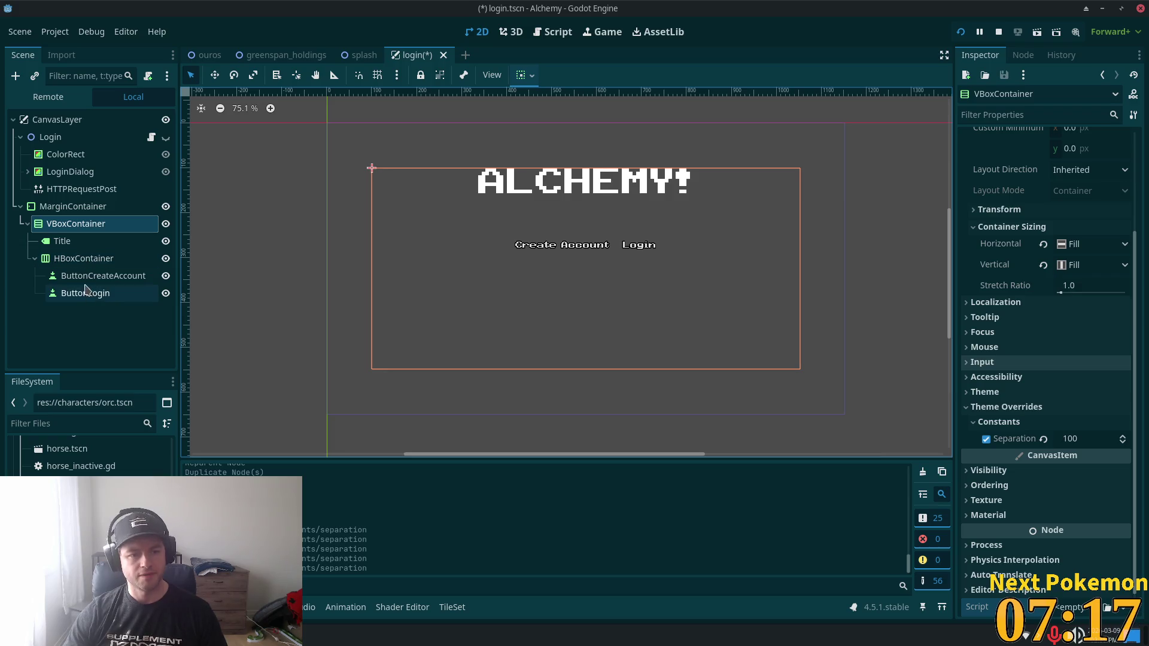
Add a line break to ButtonCreateAccount's Text so it reads 'Create' over 'Account'
left_click(96, 276)
left_click(1000, 173)
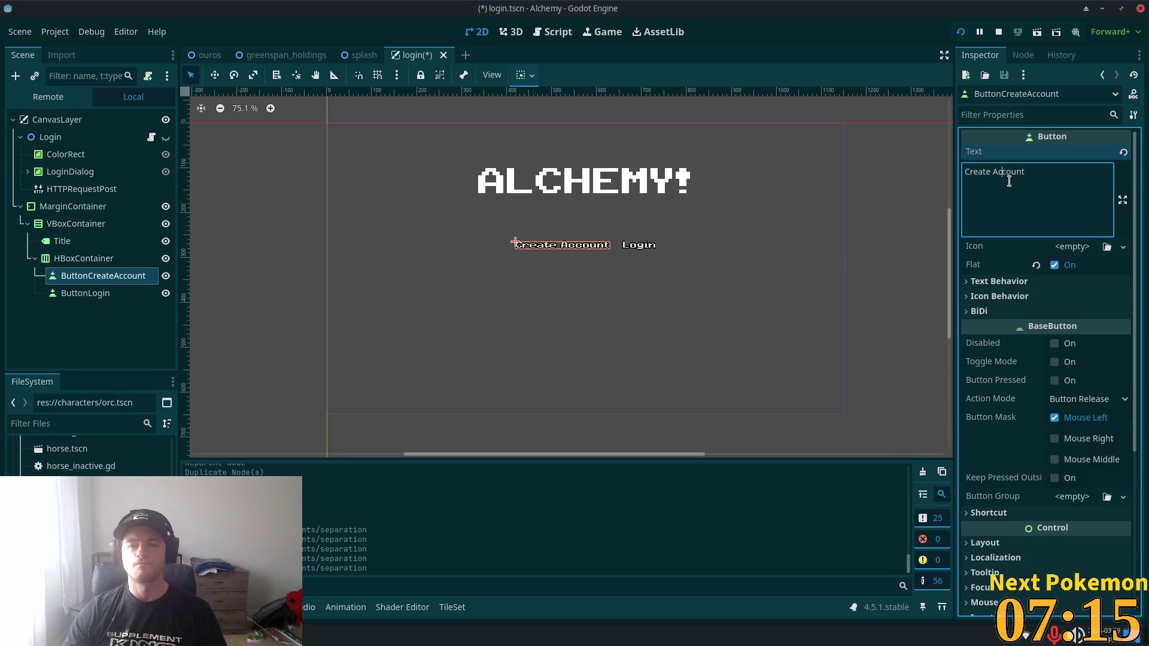
key("ctrl+Left")
key("BackSpace")
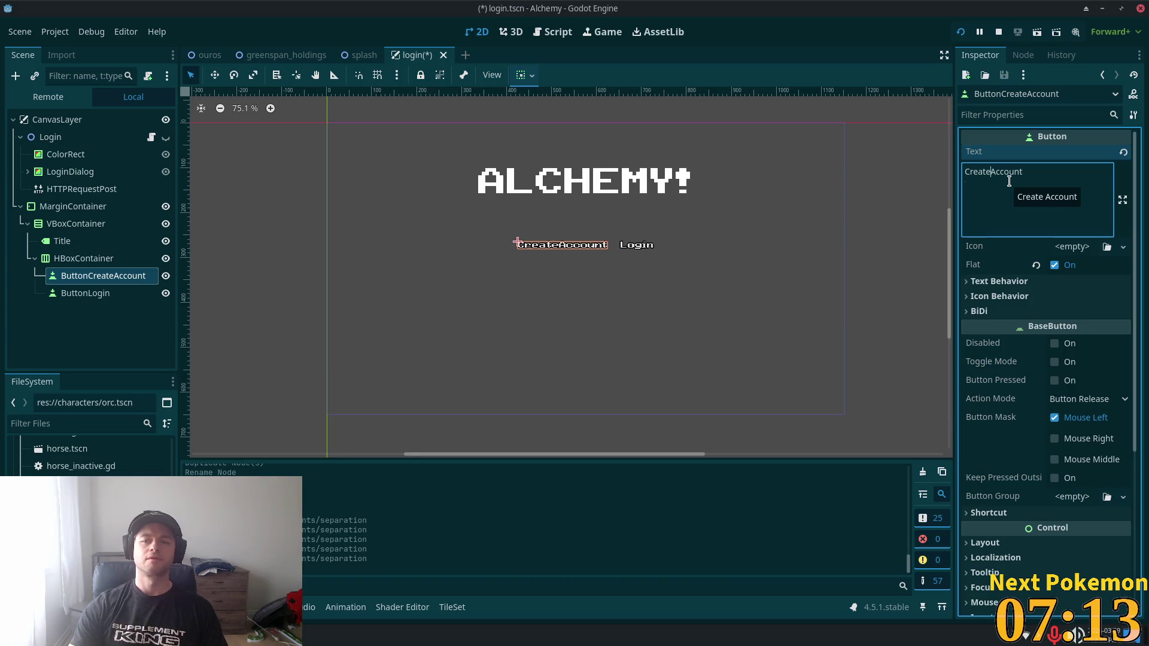
key("Return")
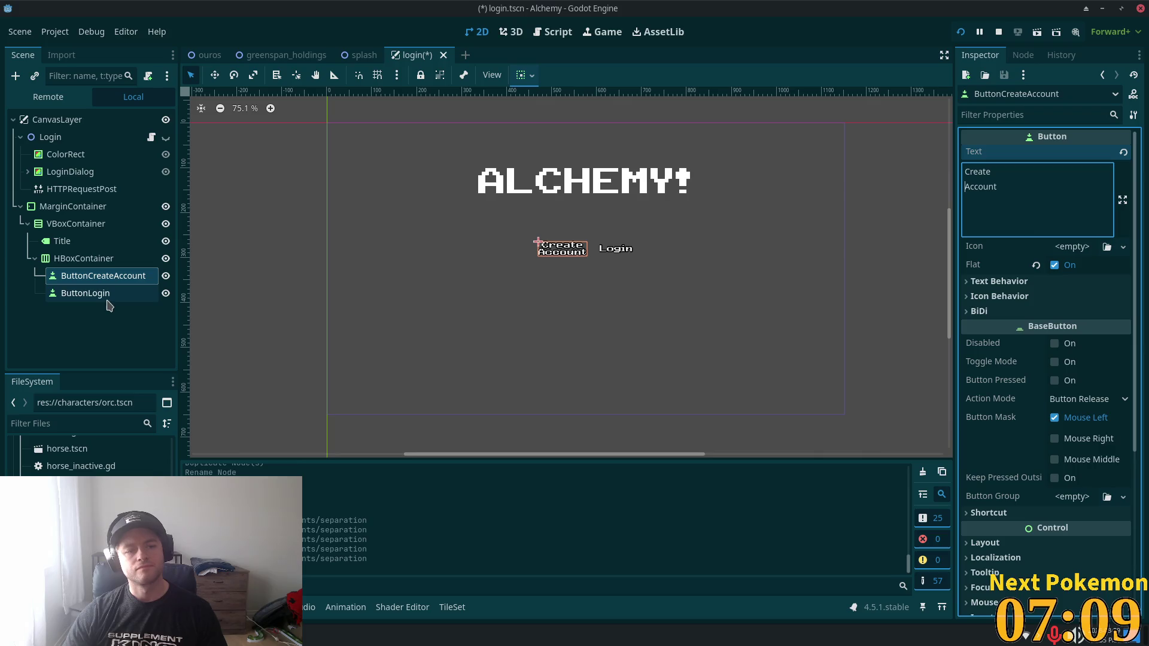
left_click(83, 257)
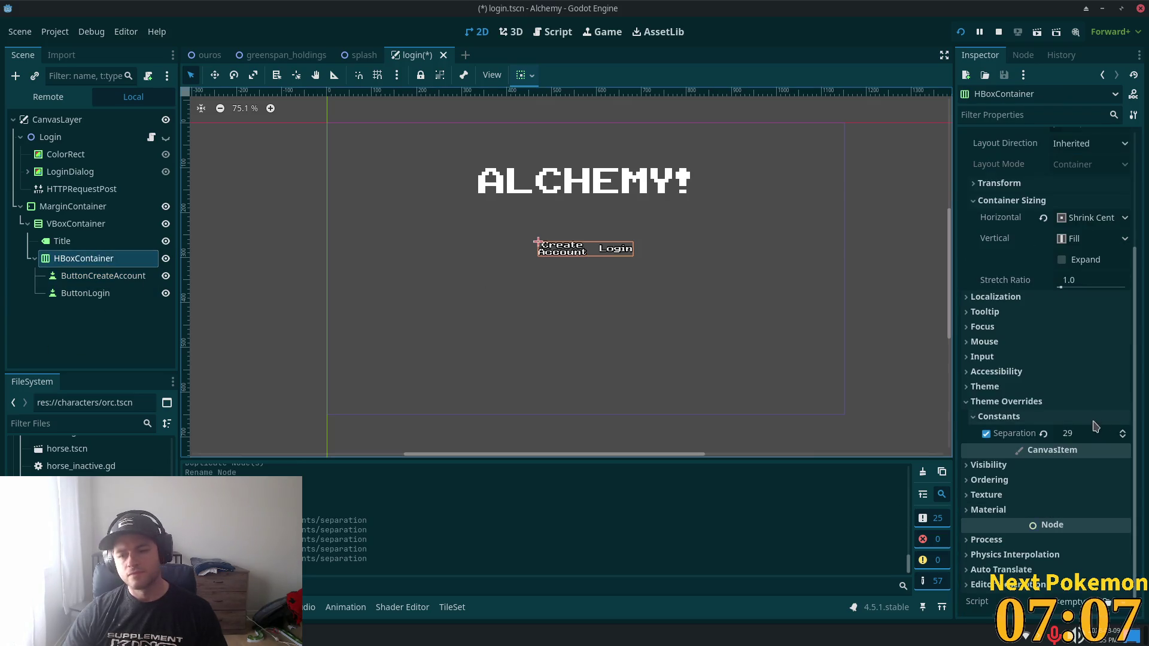
Set the HBoxContainer's Separation override to 10, then to 100
left_click(1090, 434)
type("10")
key("Return")
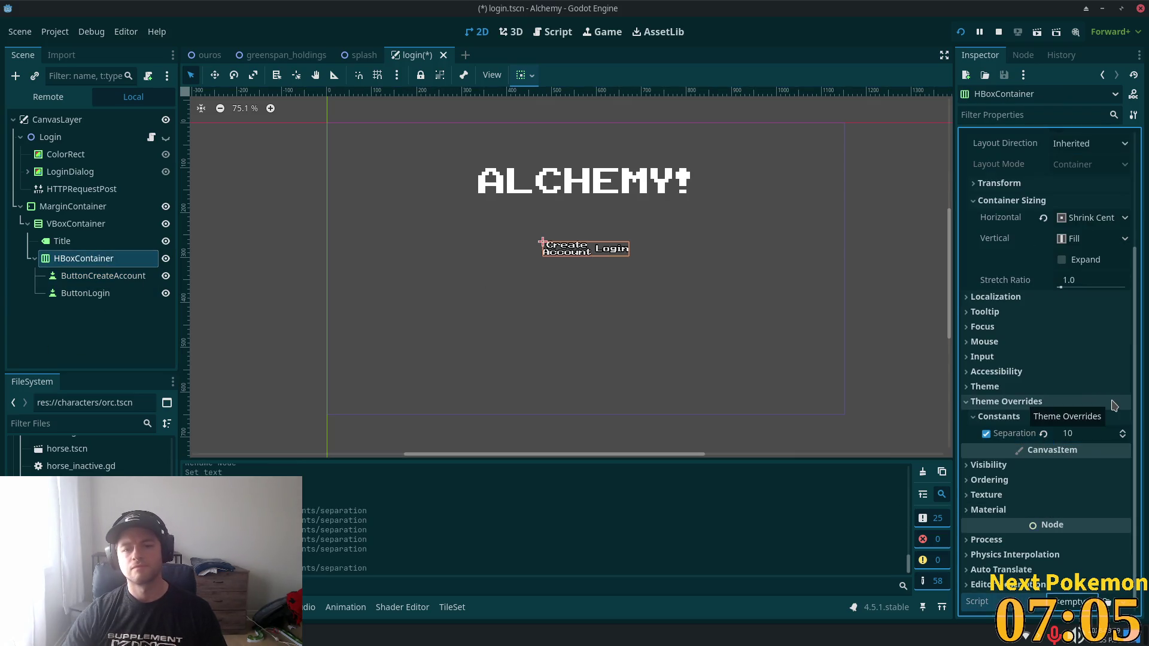
left_click(1093, 435)
type("100")
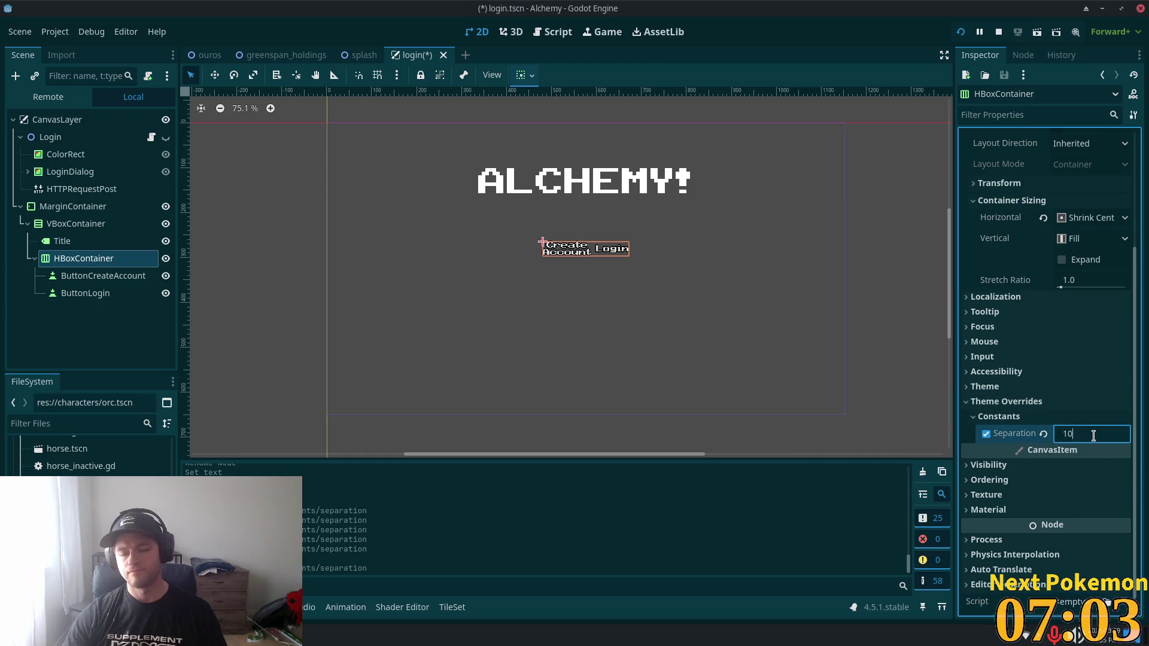
key("Return")
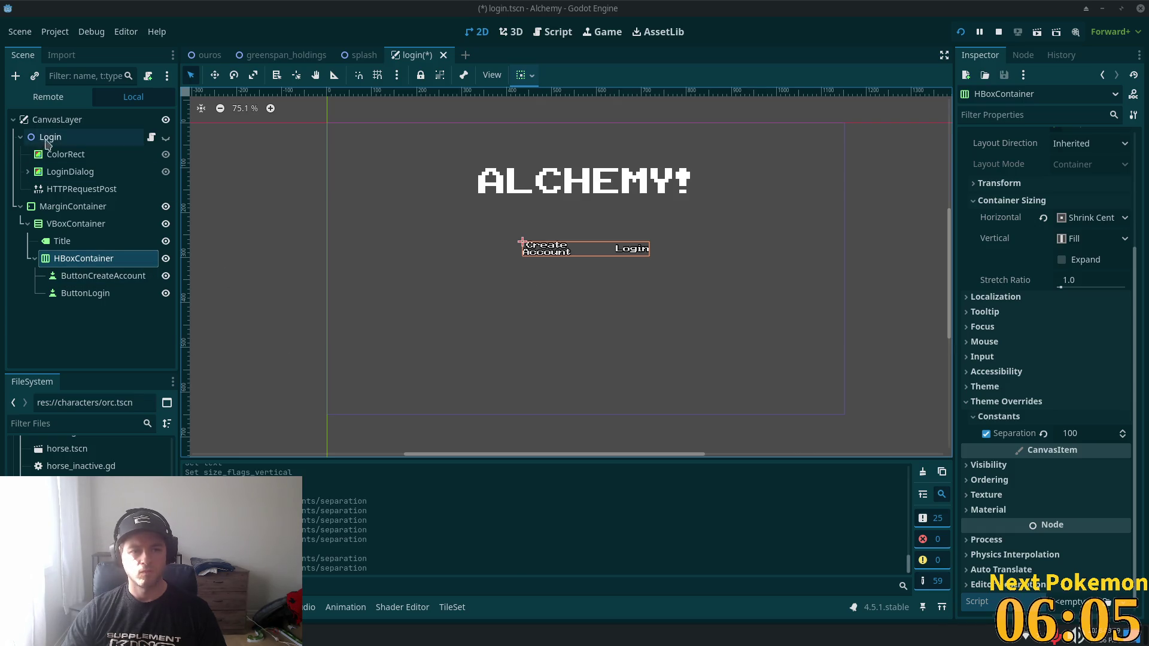
left_click(69, 119)
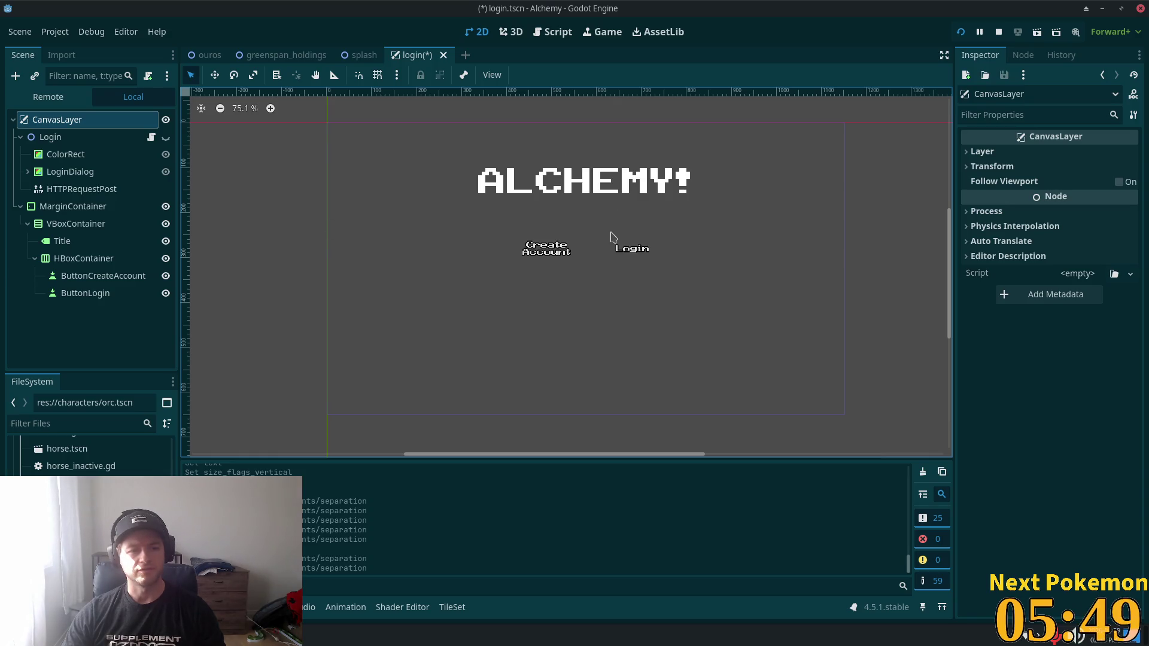
left_click(50, 137)
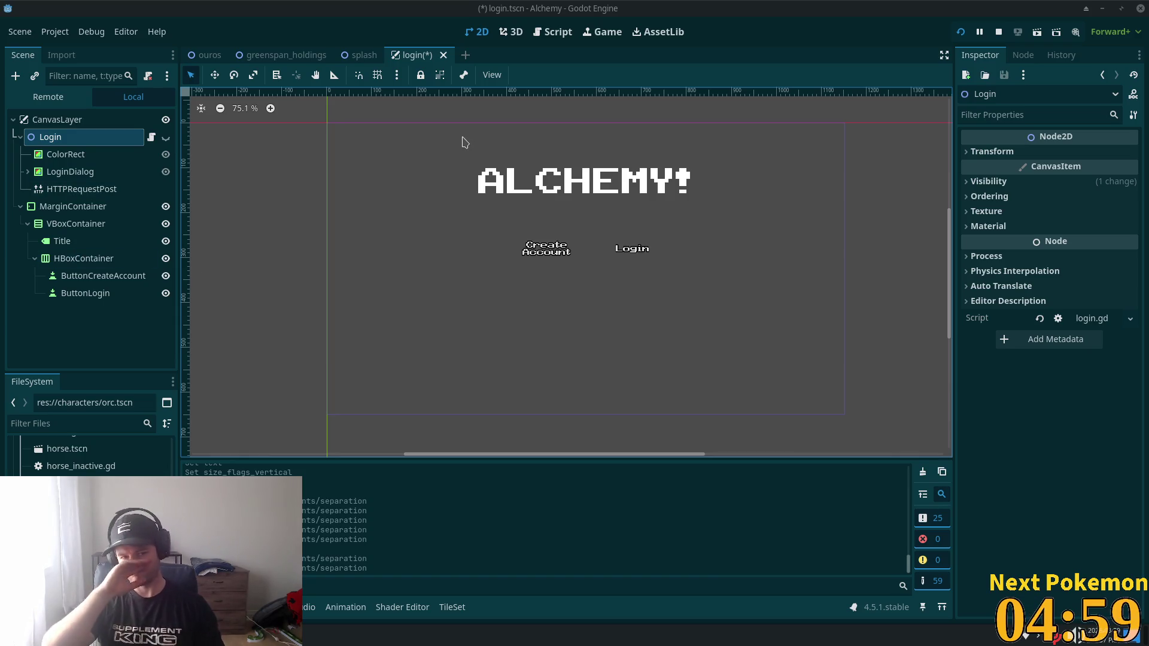
left_click(165, 139)
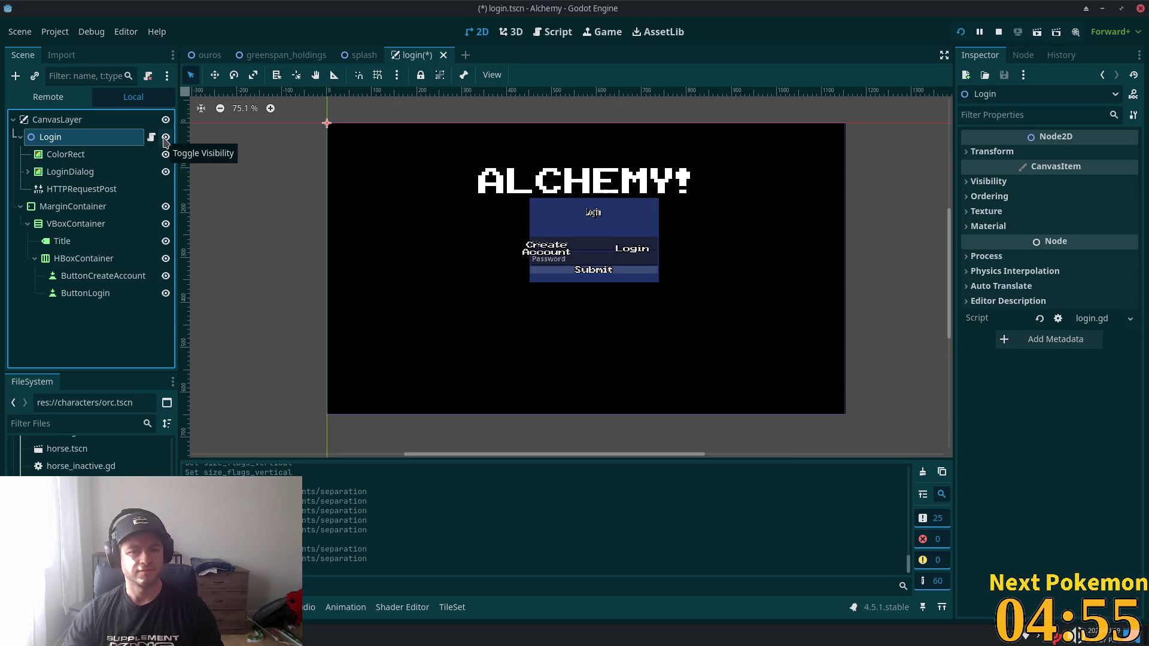
Hide the Login node again and rename the buttons' HBoxContainer to HBoxContainerOptions, then collapse it
left_click(166, 139)
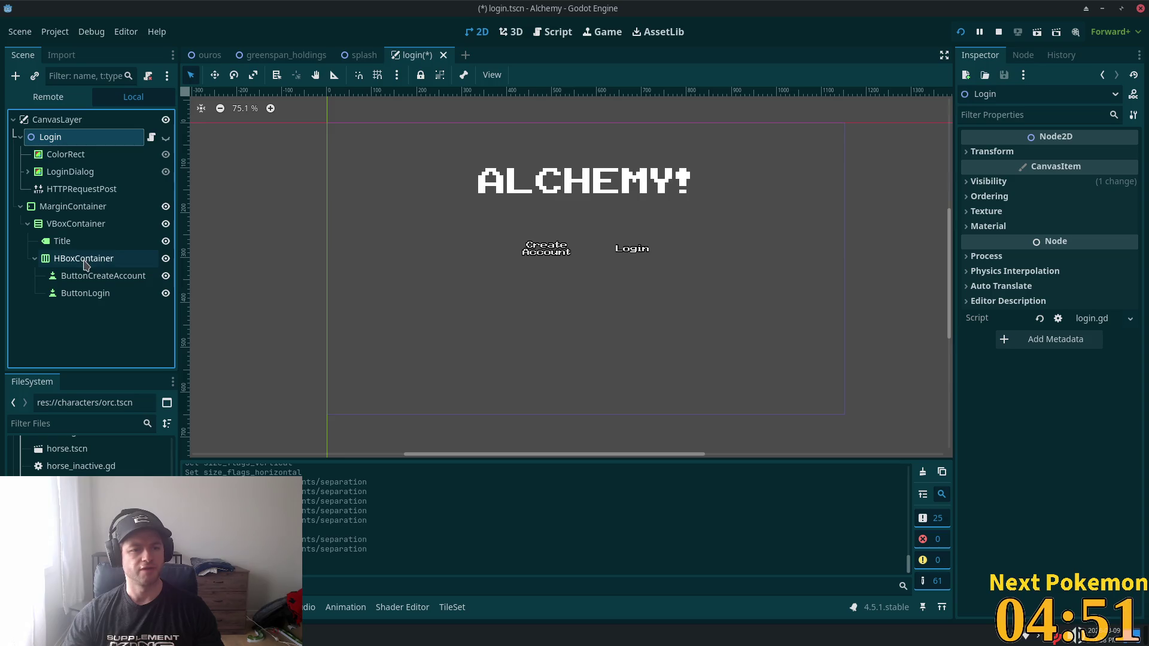
left_click(82, 265)
left_click(82, 263)
key("Return")
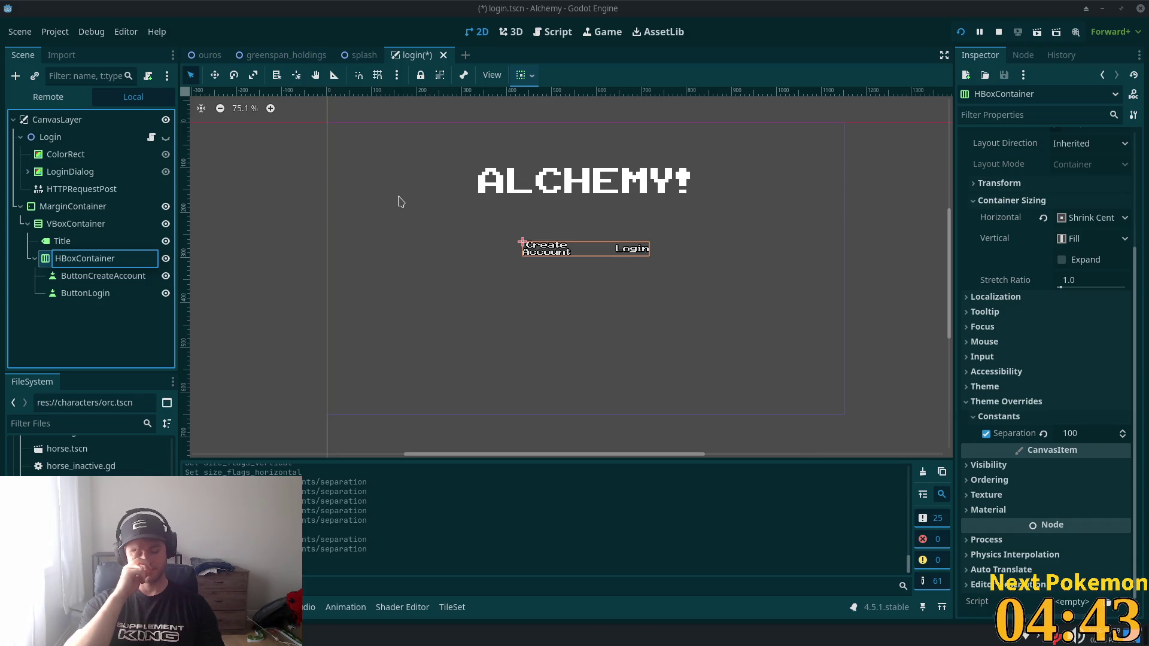
type("Options")
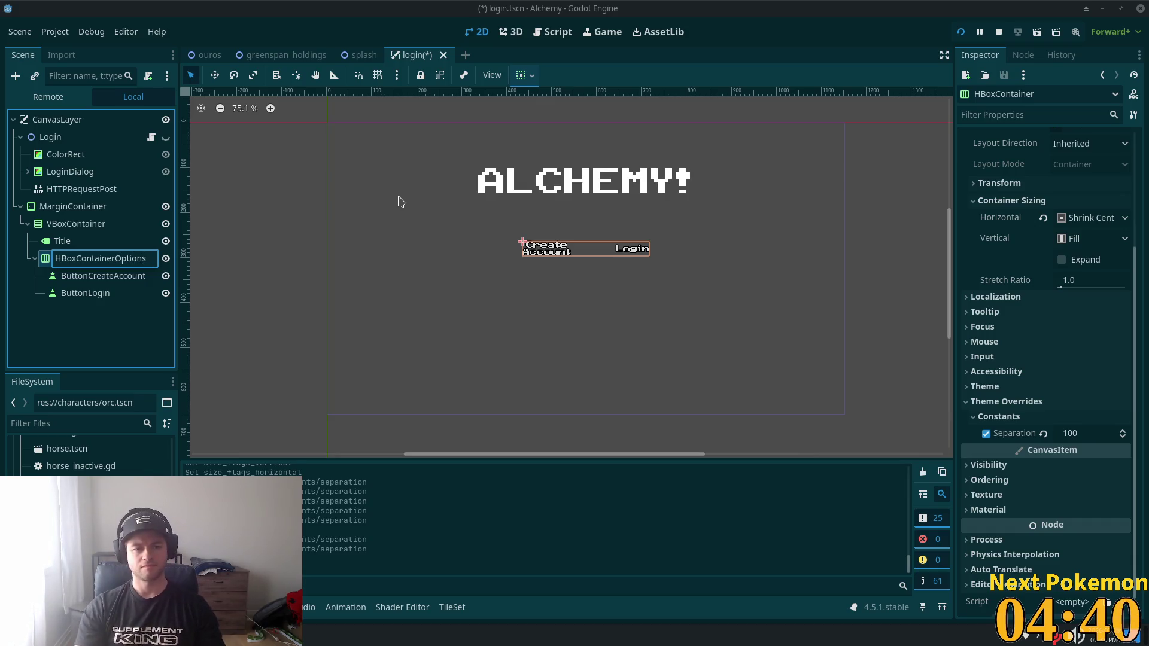
key("Return")
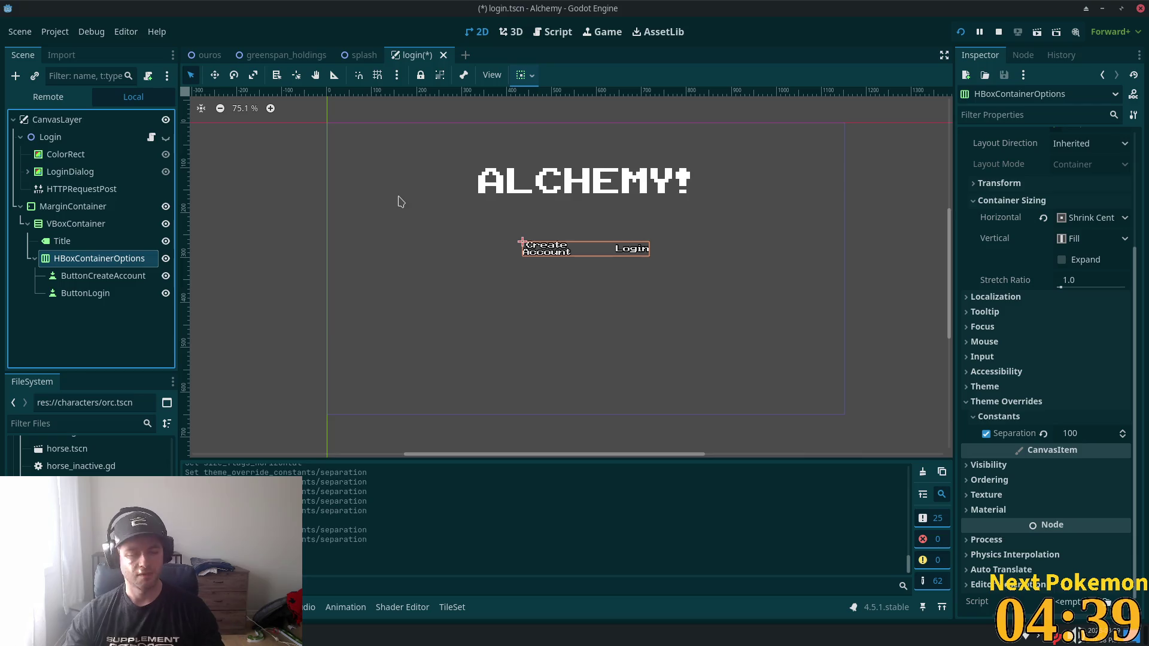
left_click(34, 259)
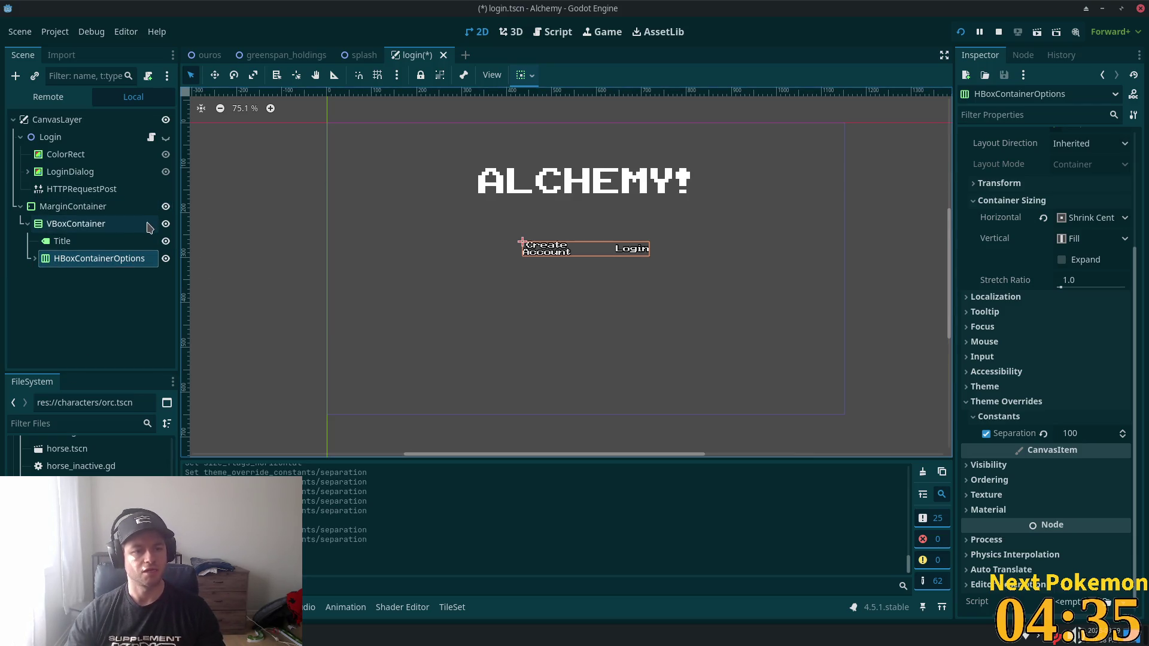
left_click(137, 223)
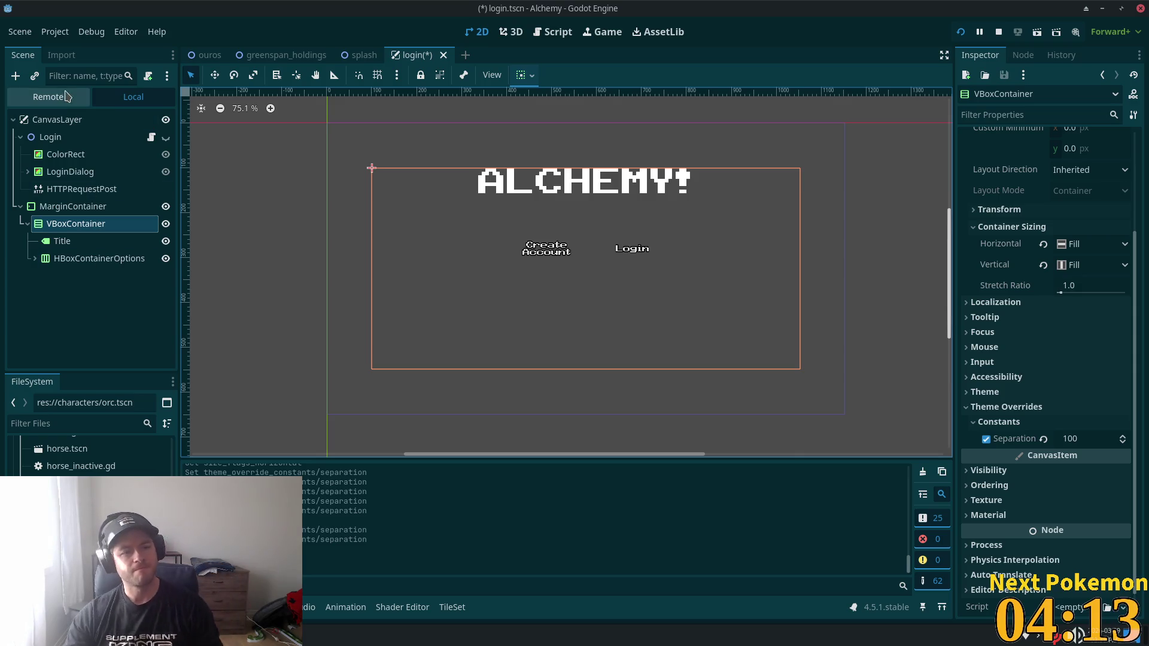
Make the Login node visible again, collapse VBoxContainer and expand LoginDialog's children
left_click(48, 139)
key("Down")
key("Down")
key("Down")
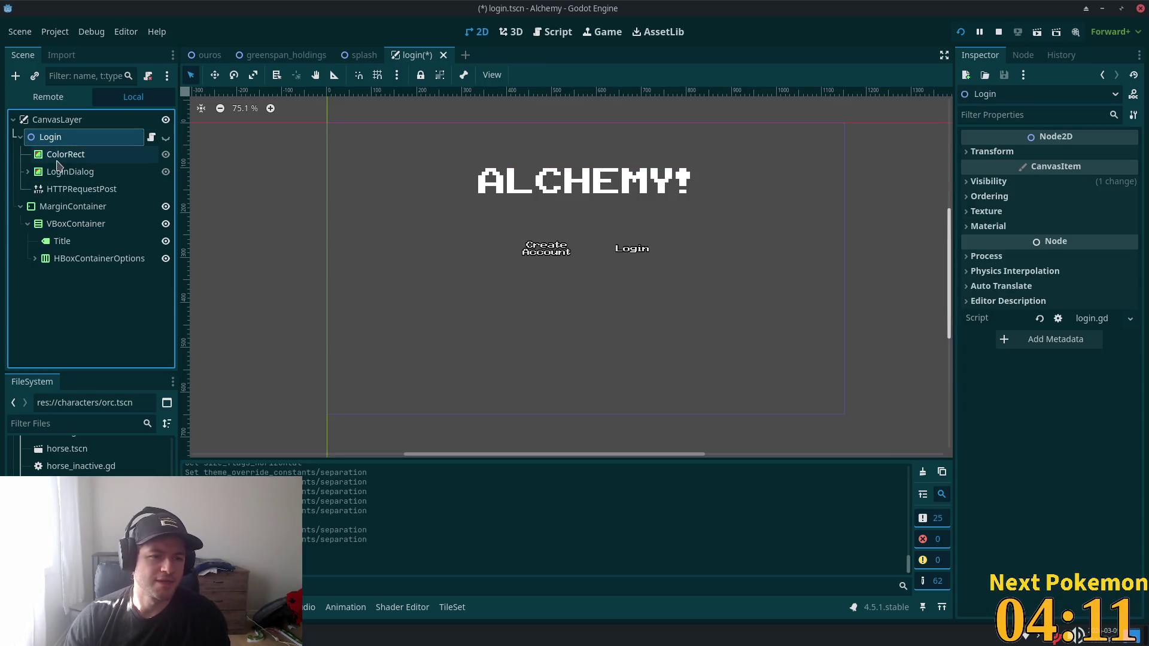
left_click(51, 137)
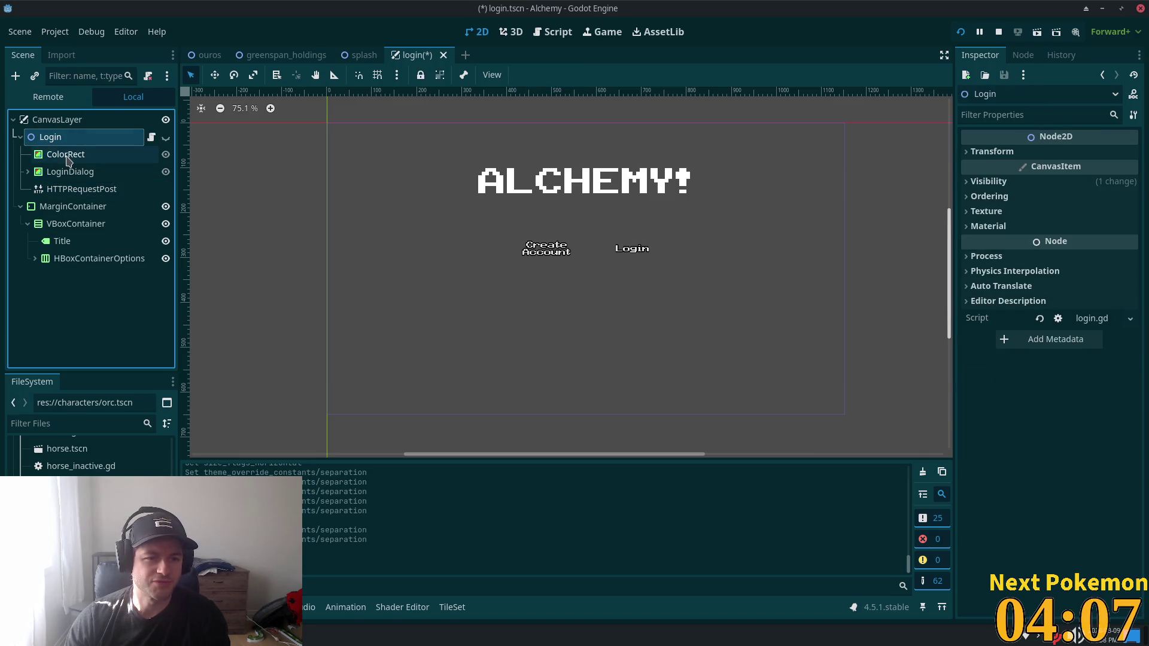
left_click(165, 137)
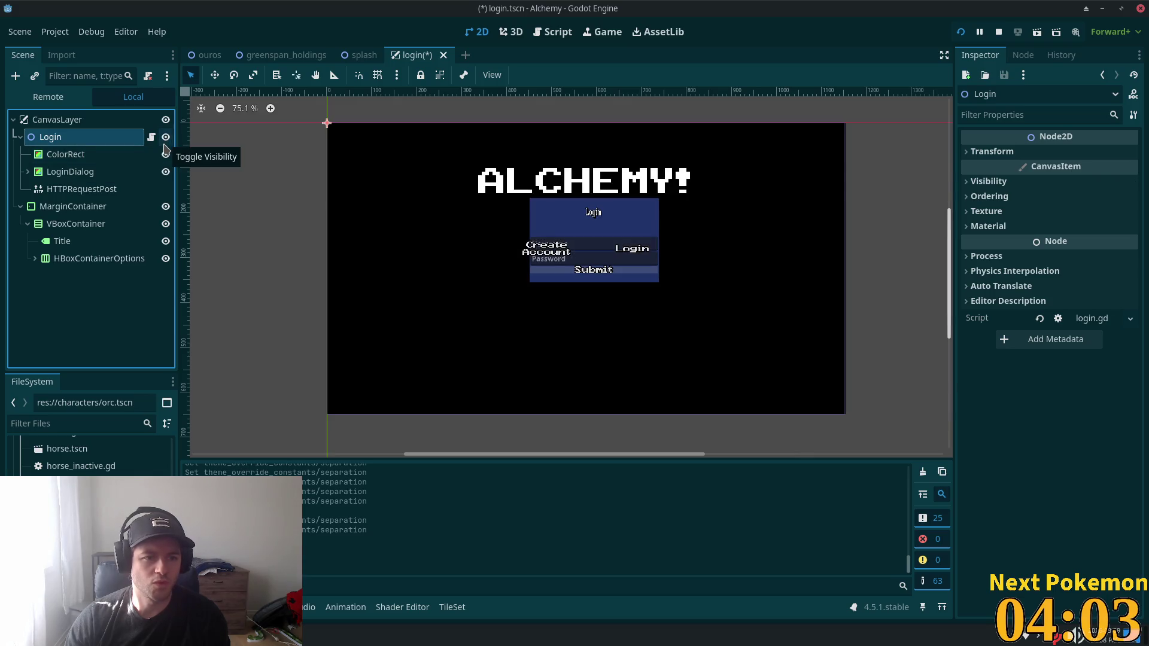
left_click(28, 228)
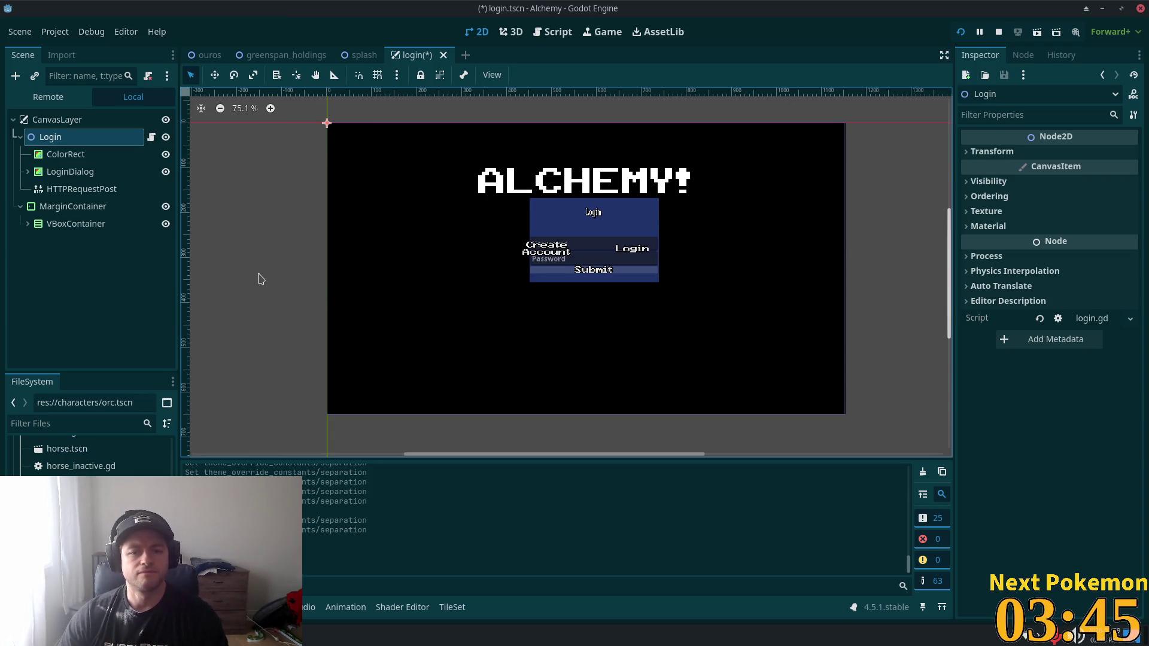
left_click(27, 172)
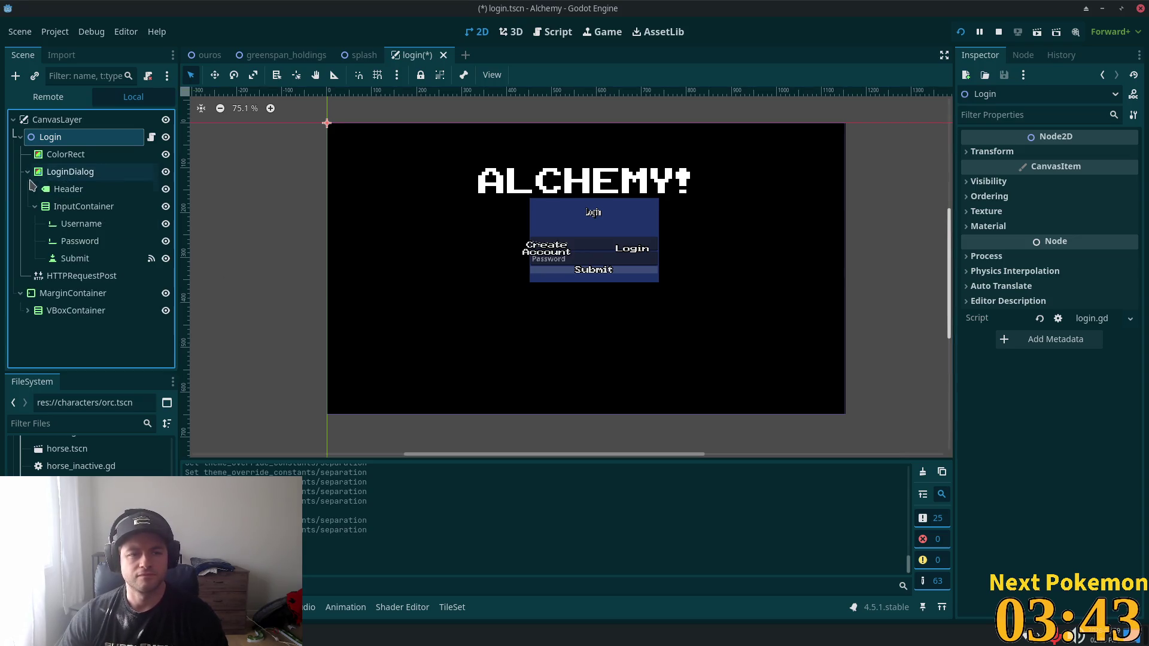
Add a new VBoxContainer node under MarginContainer, found by searching 'vbox'
left_click(47, 293)
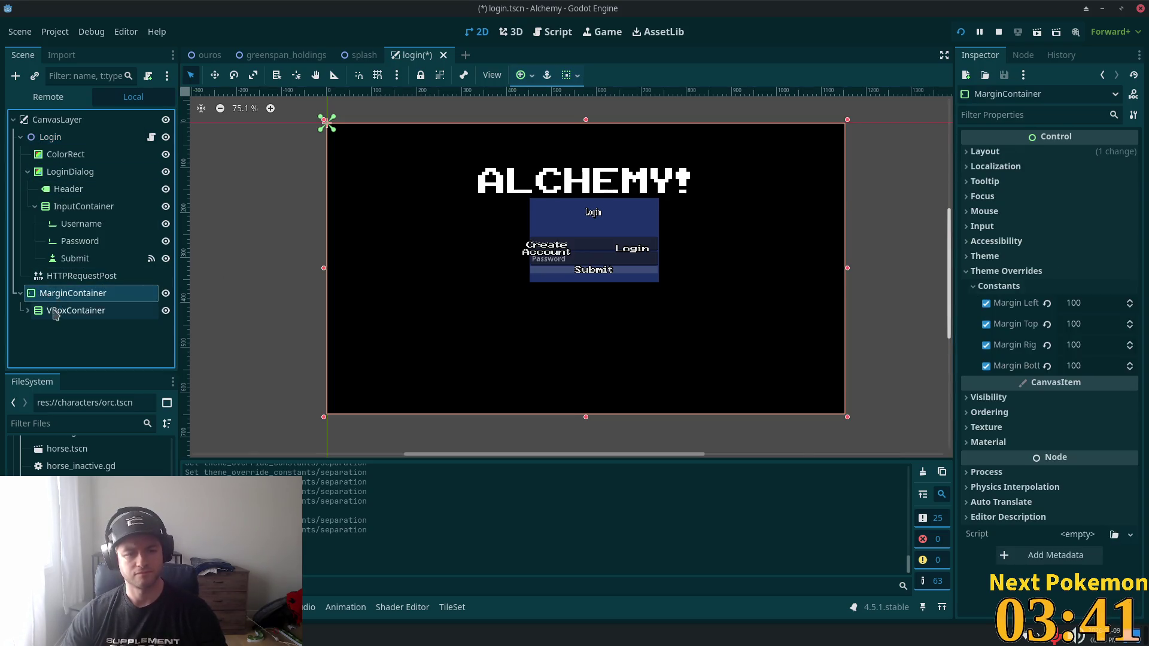
key("ctrl+a")
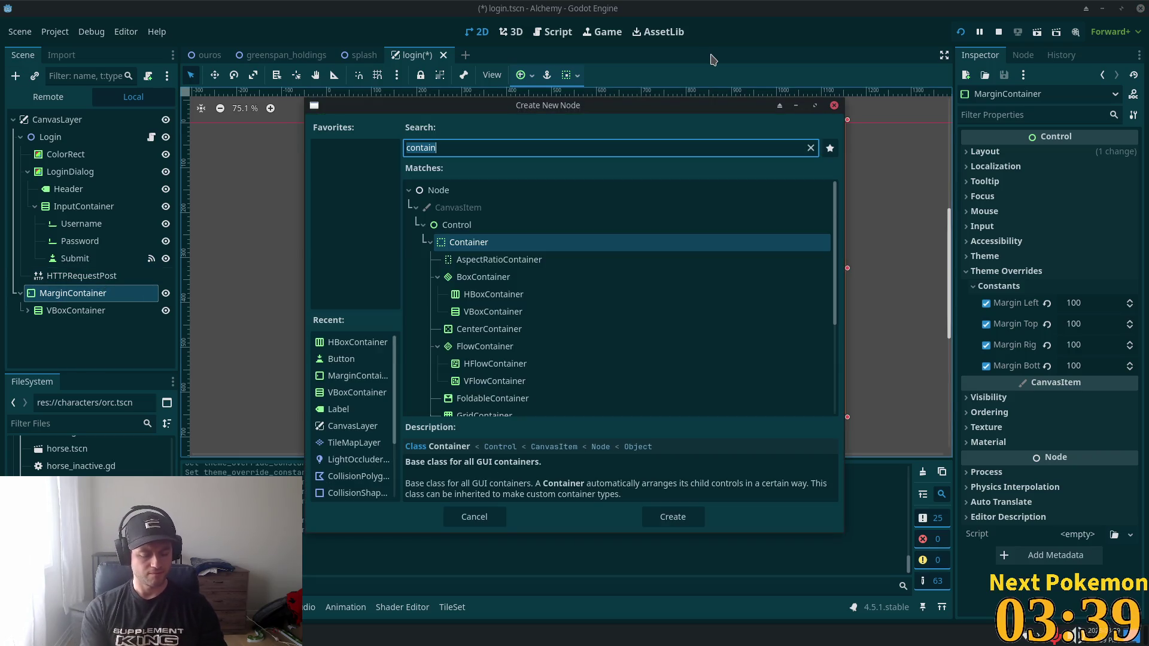
type("ver")
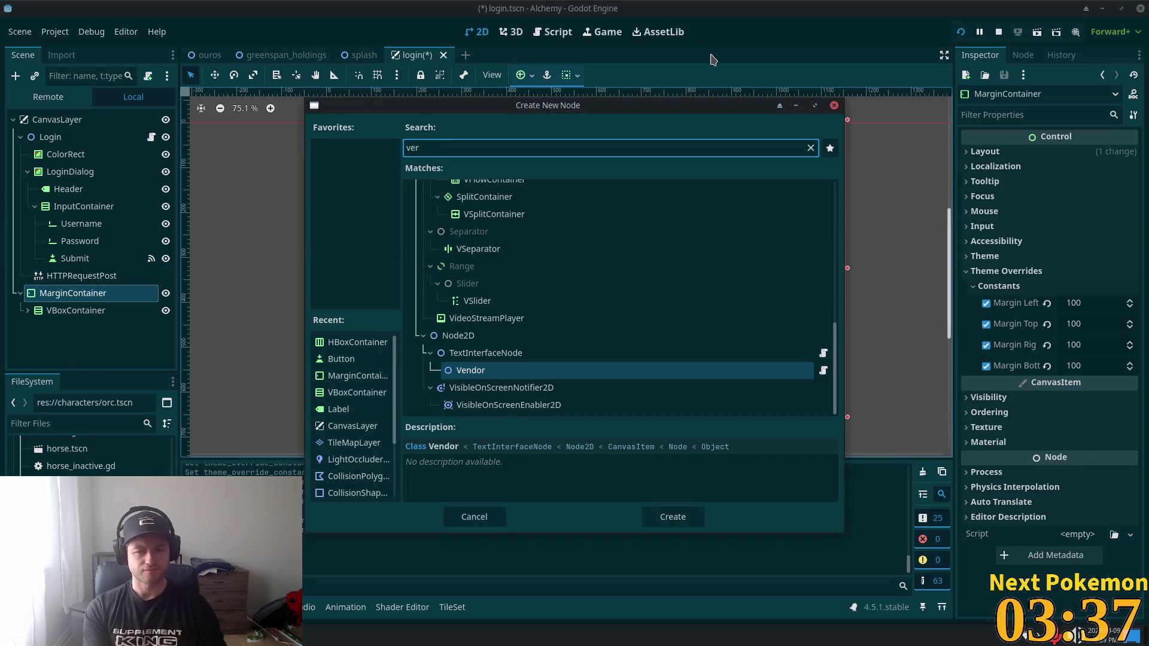
type("vbox")
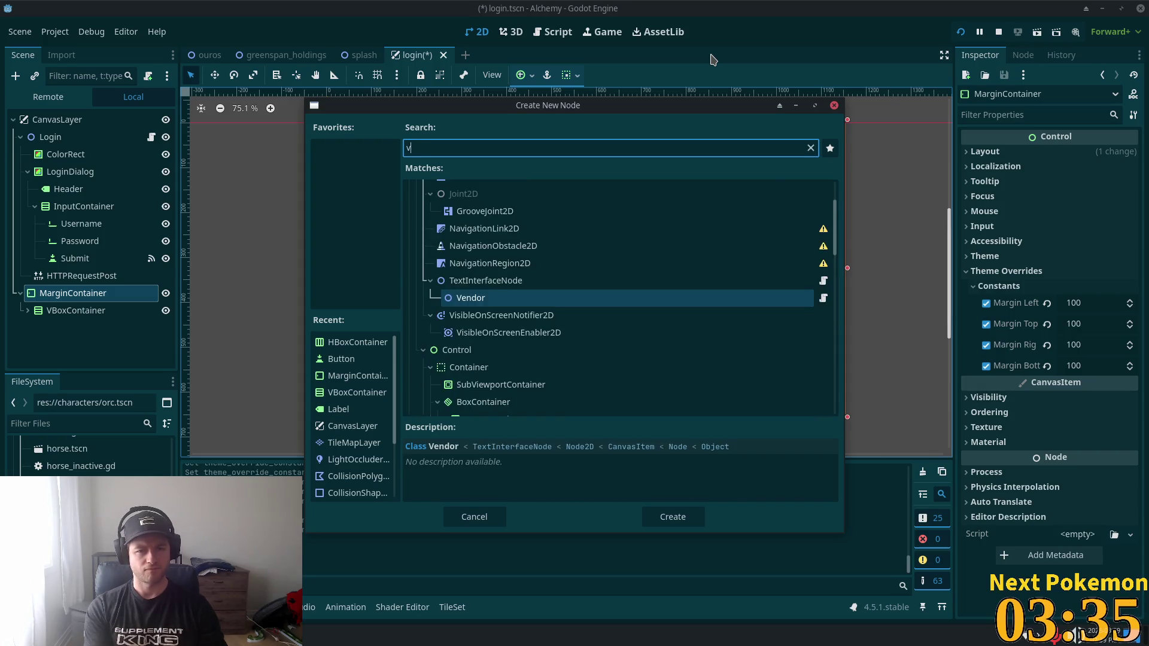
key("Return")
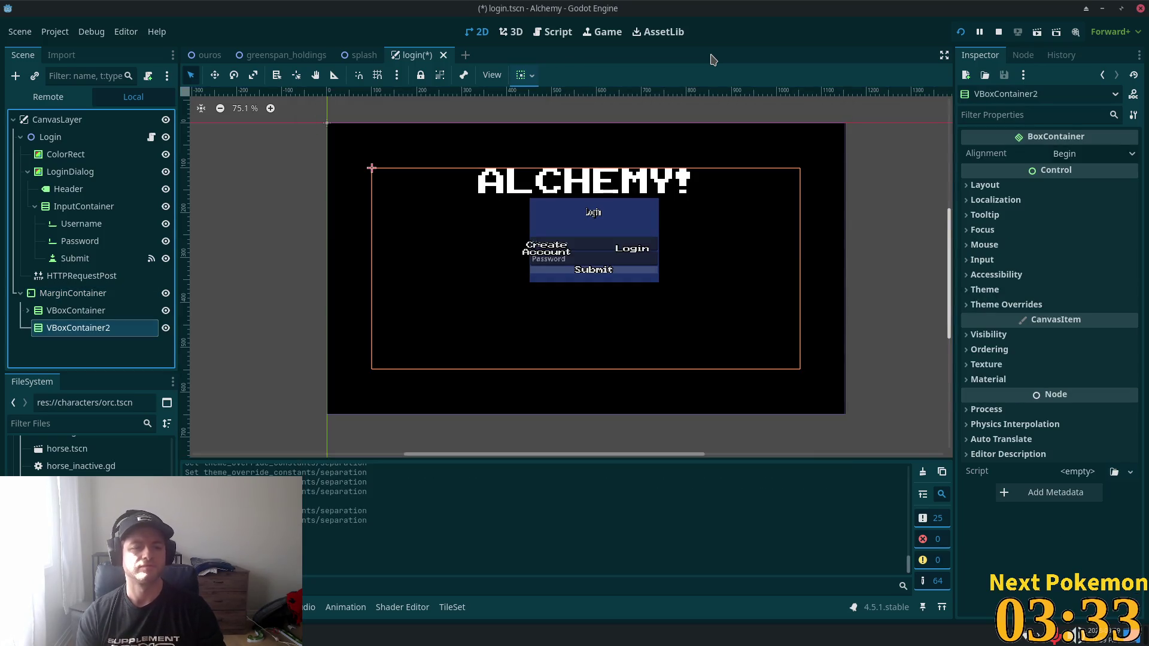
Drag VBoxContainer2 into the existing VBoxContainer so it becomes its child
left_click(98, 312)
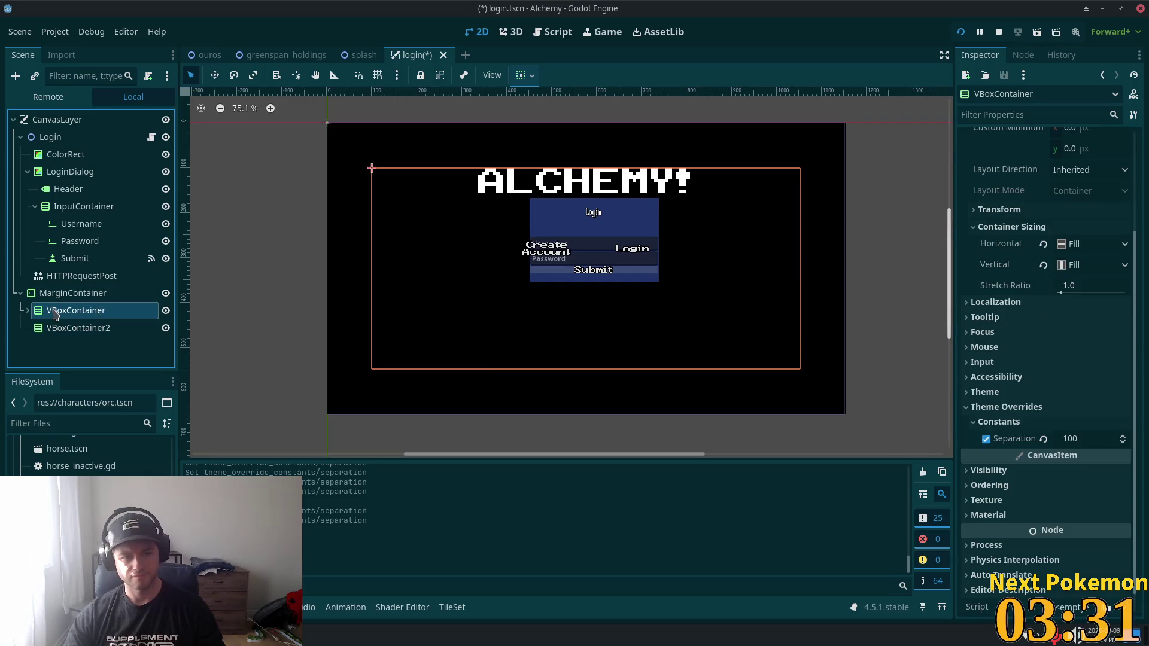
left_click(28, 311)
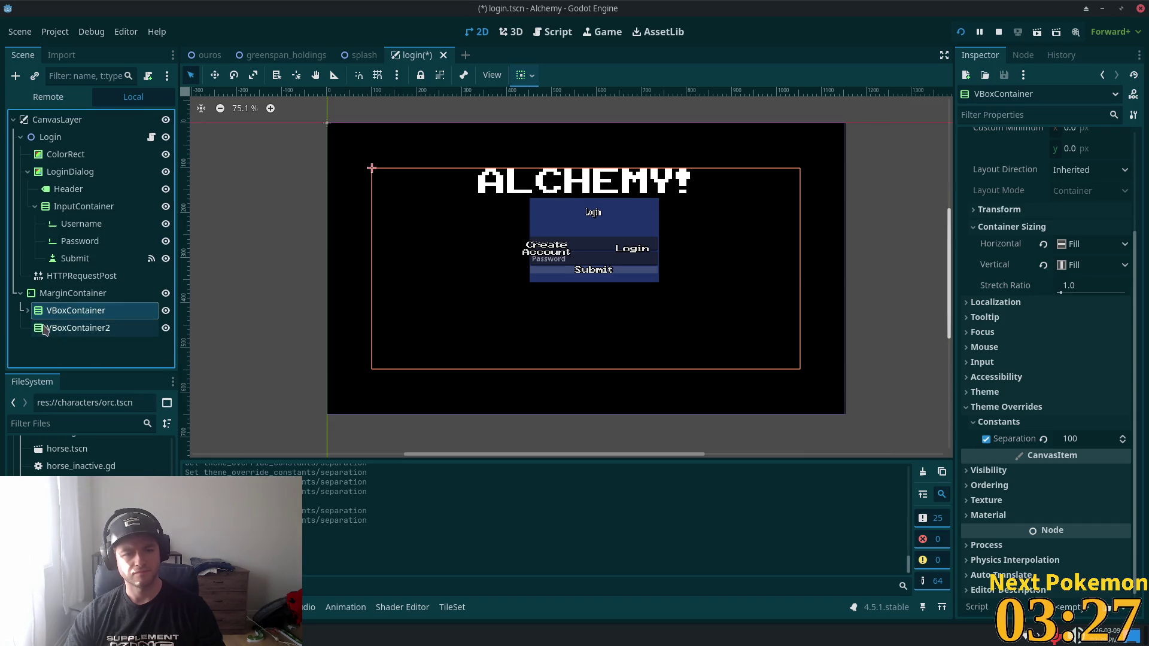
left_click_drag(60, 357, 74, 306)
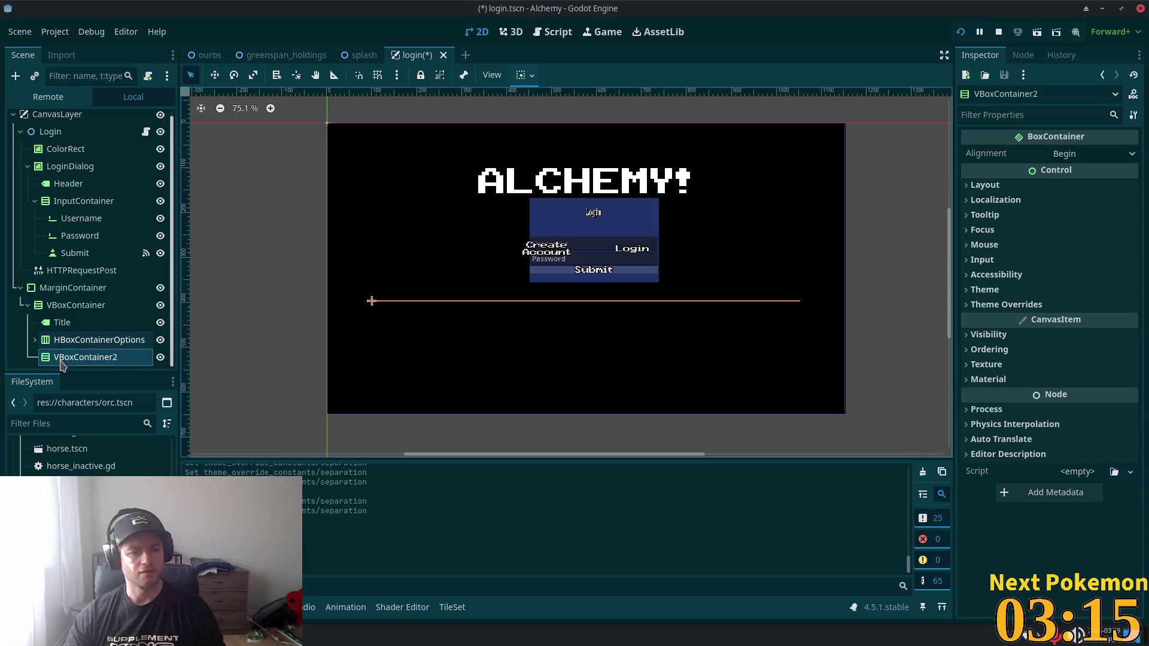
left_click(96, 359)
Rename VBoxContainer2 to VBoxContainerLogin and add a Label child to it
key("End")
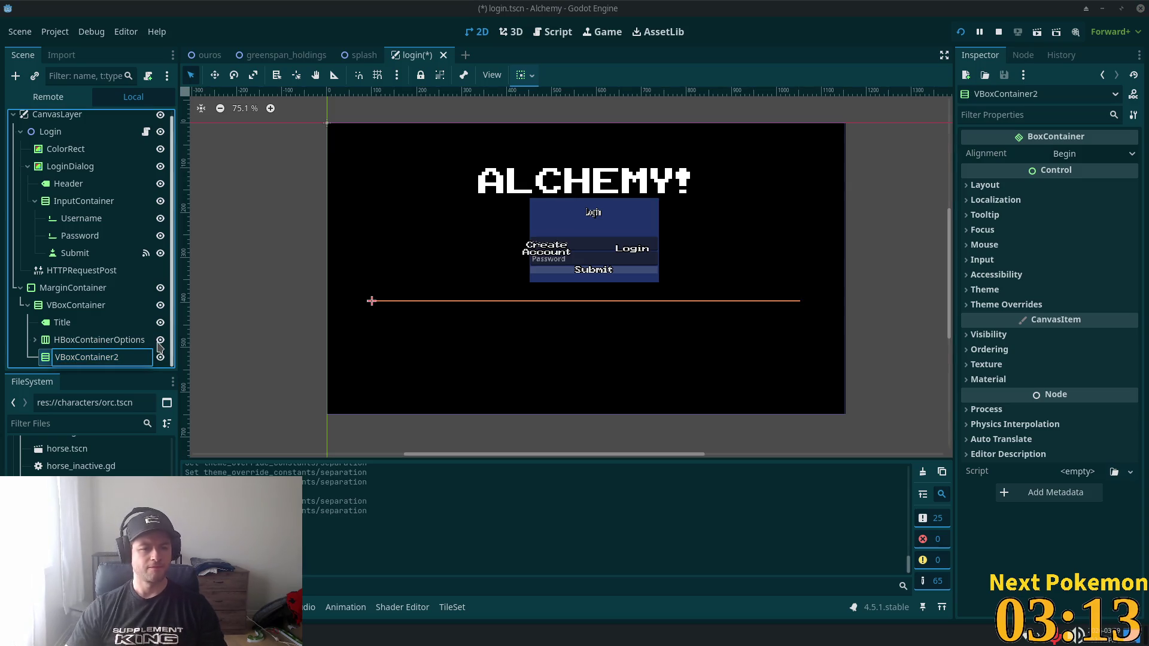
type("Login")
key("Return")
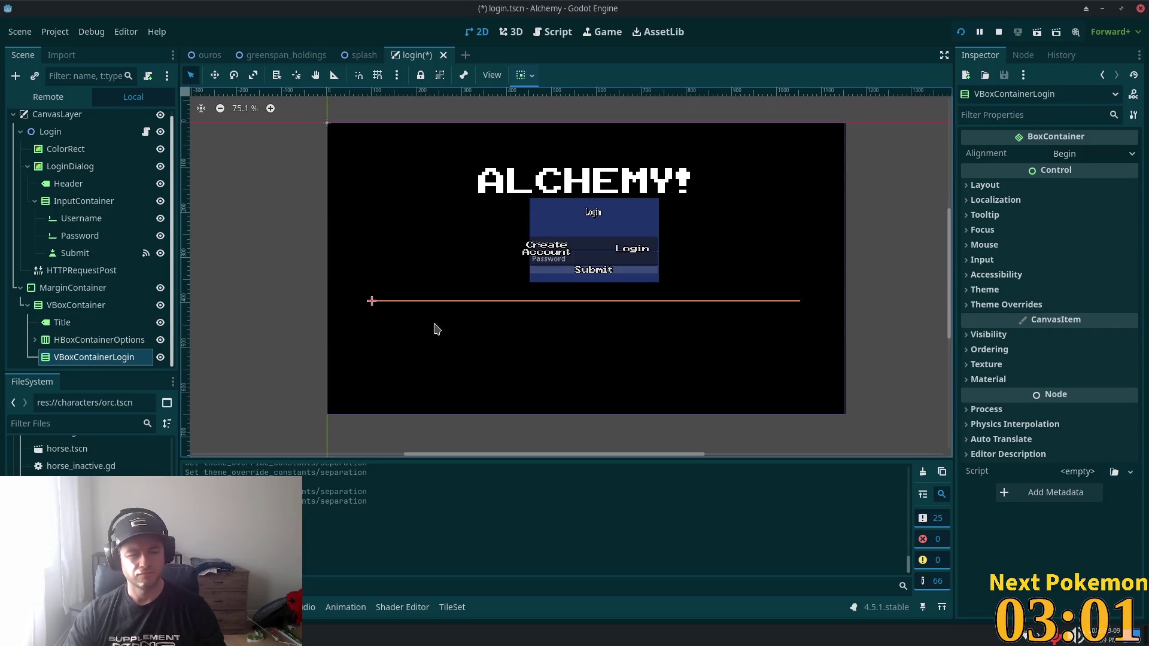
key("ctrl+a")
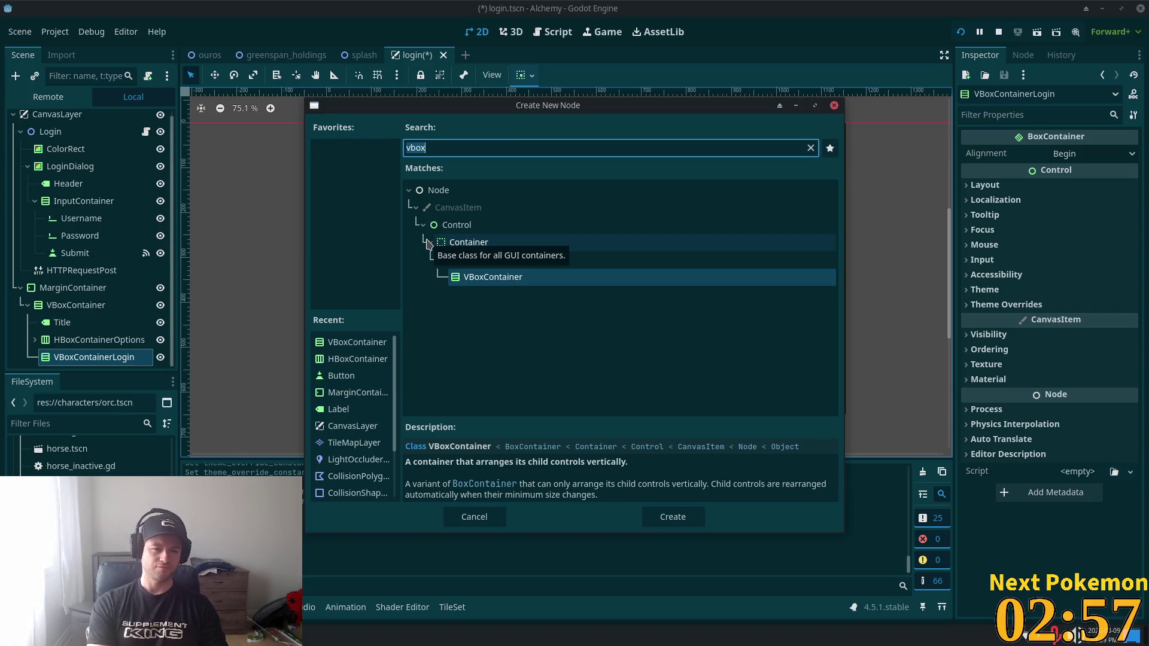
type("Header")
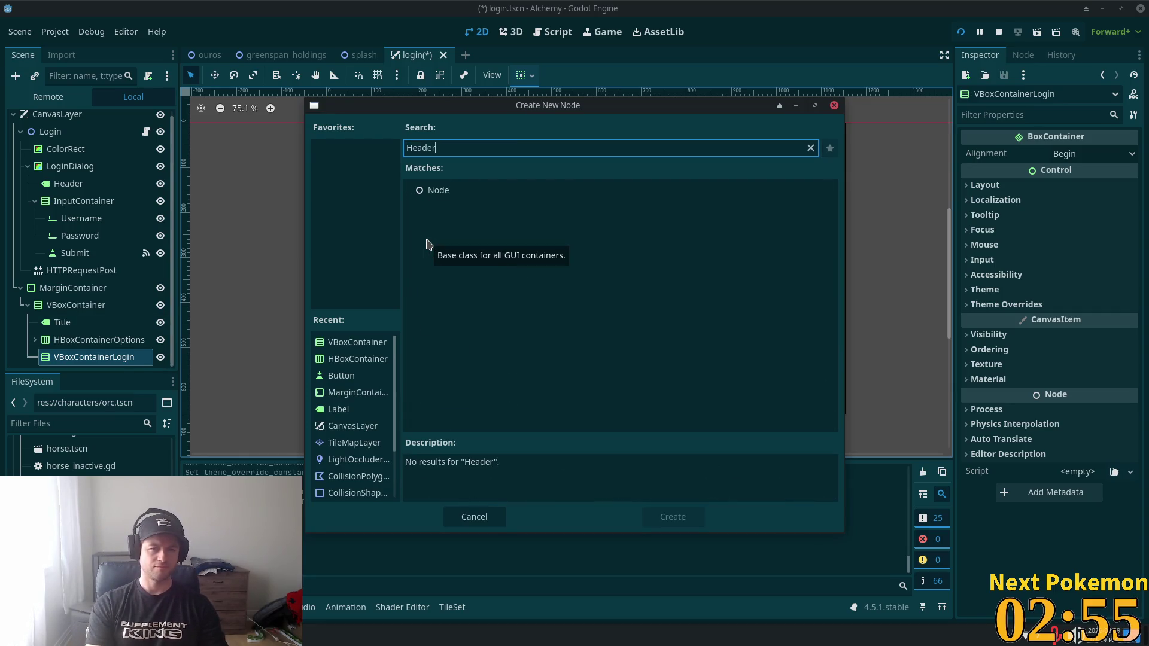
key("ctrl+a")
type("label")
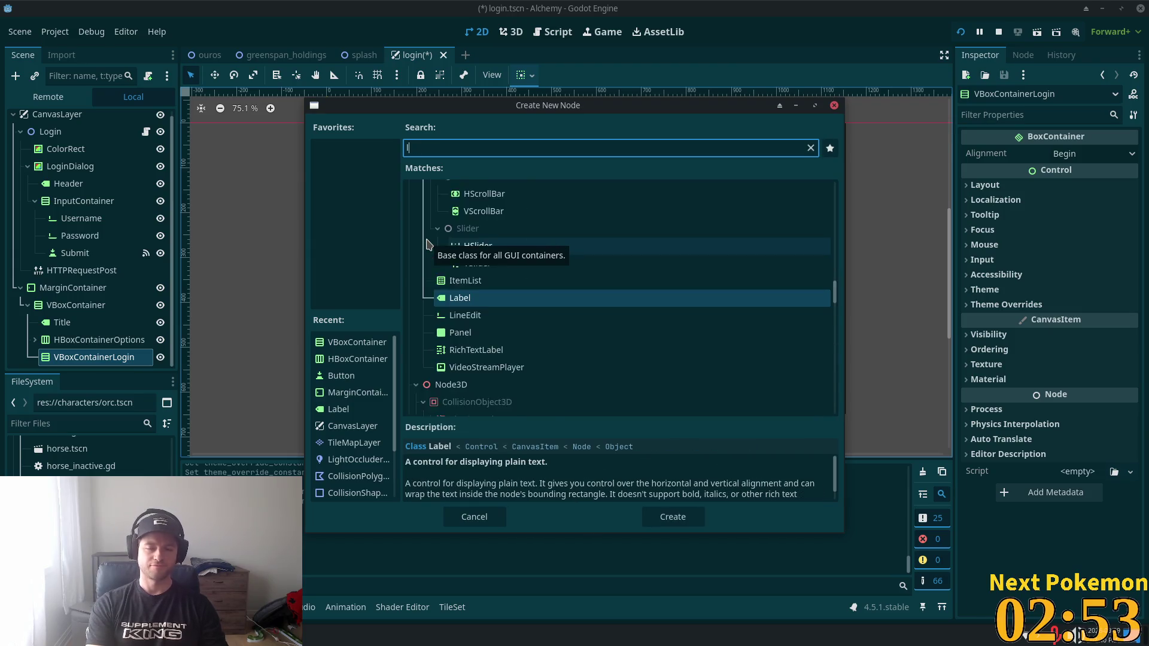
key("Return")
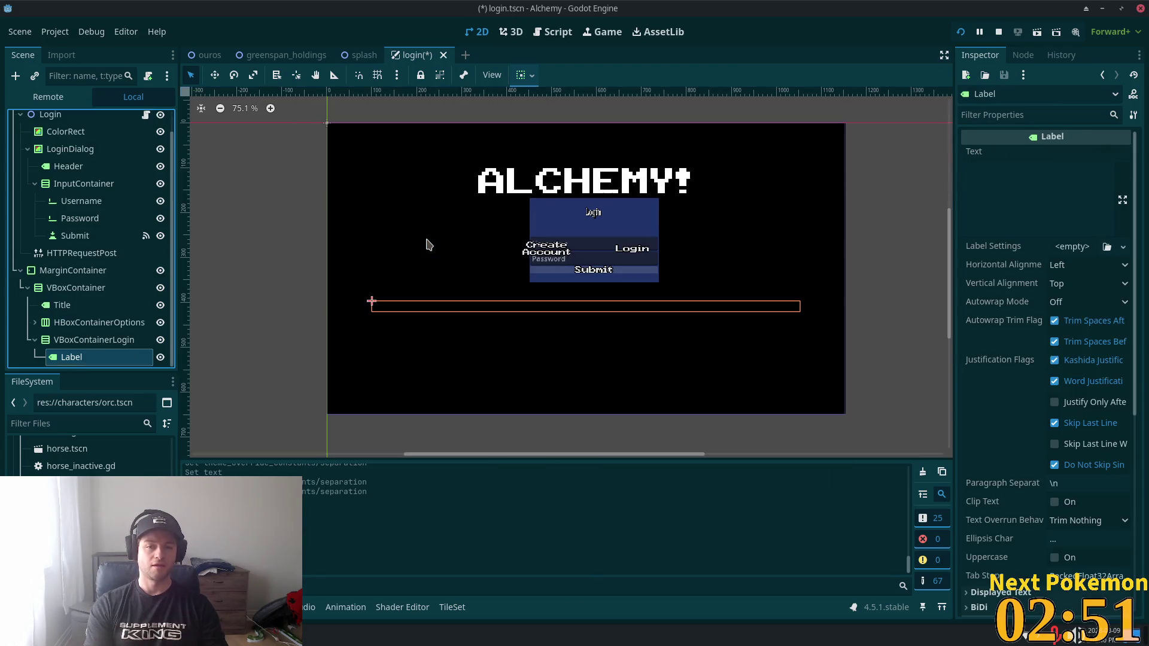
Name the new Label 'Header' and set its text to 'Login'
key("F2")
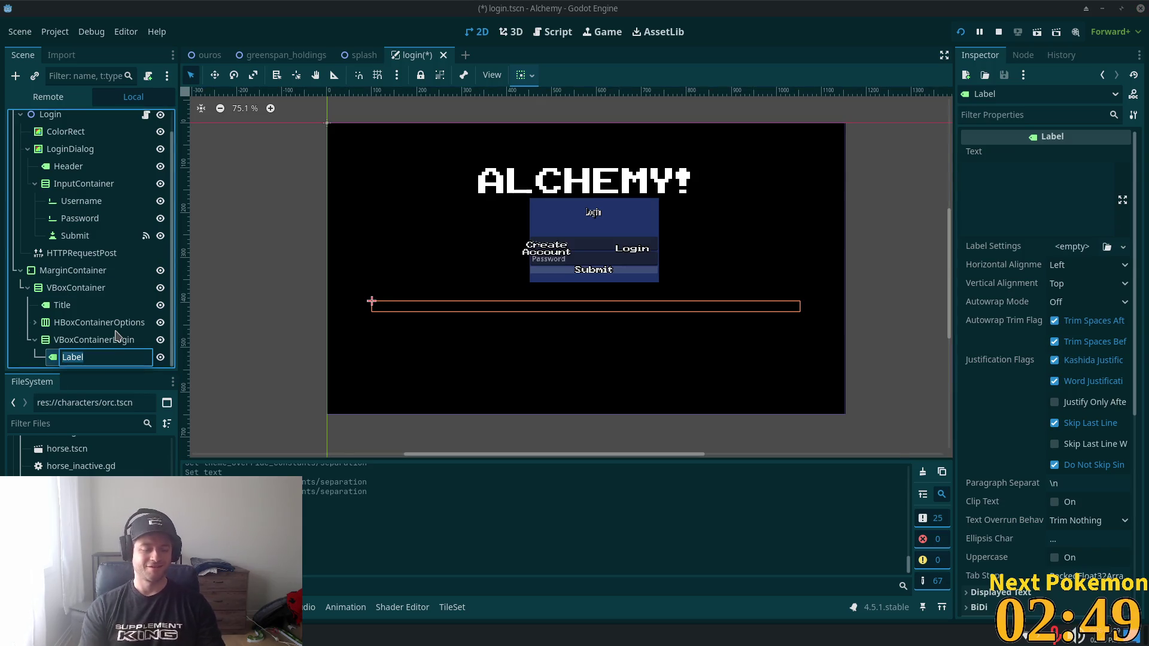
type("HEader")
key("Return")
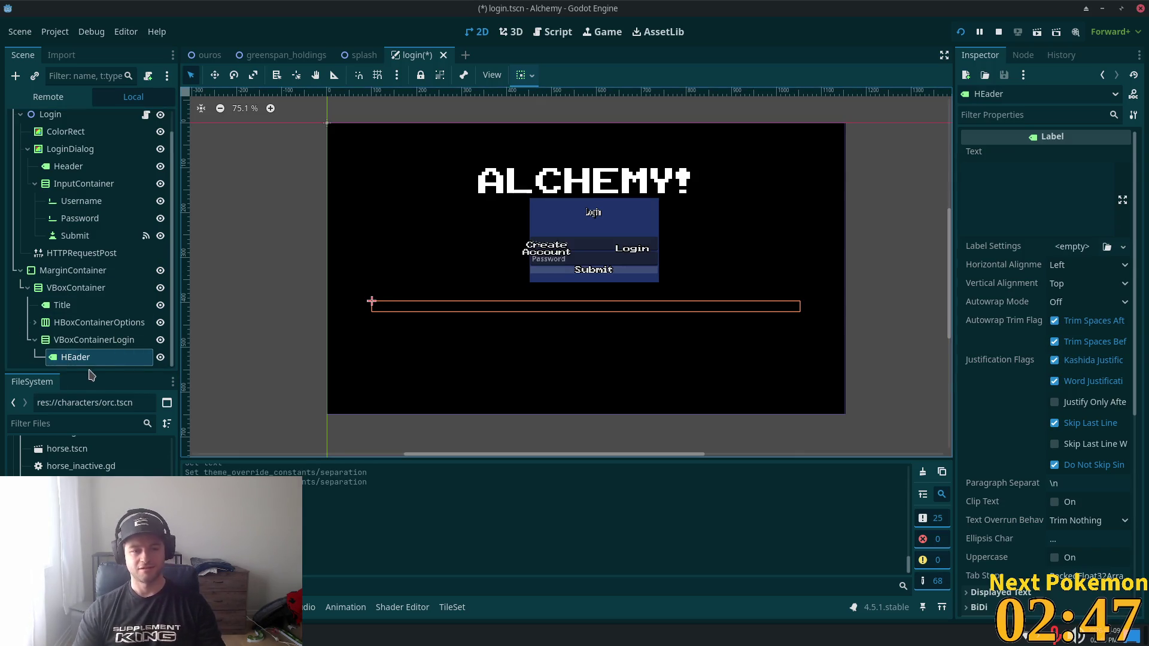
double_click(74, 358)
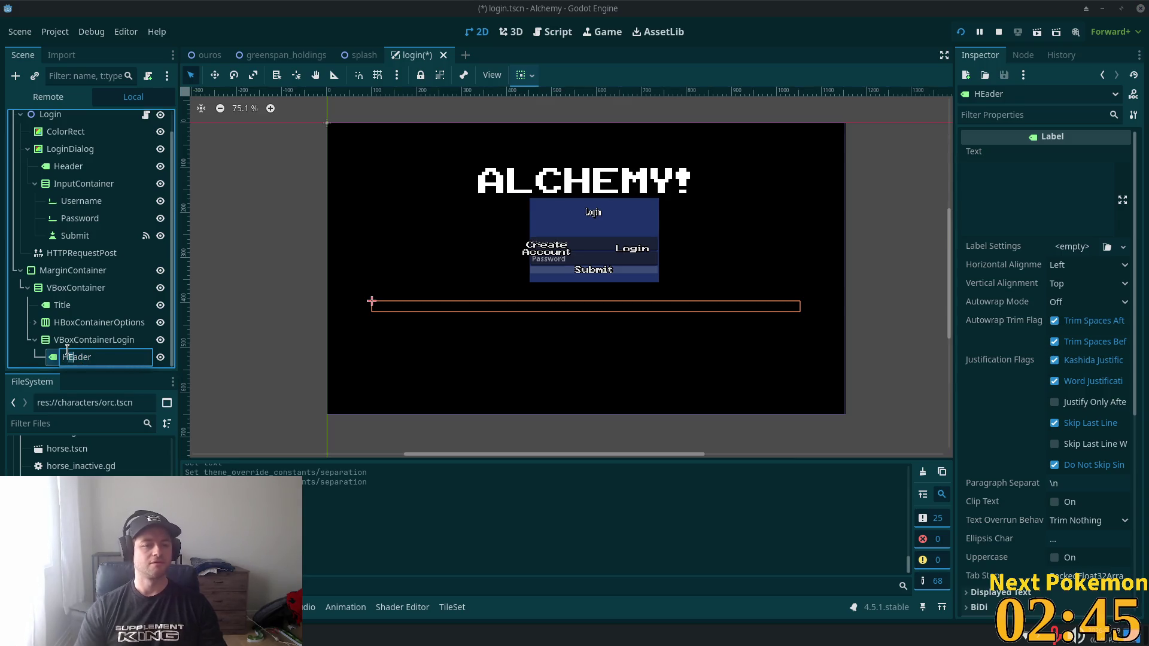
type("e")
key("Return")
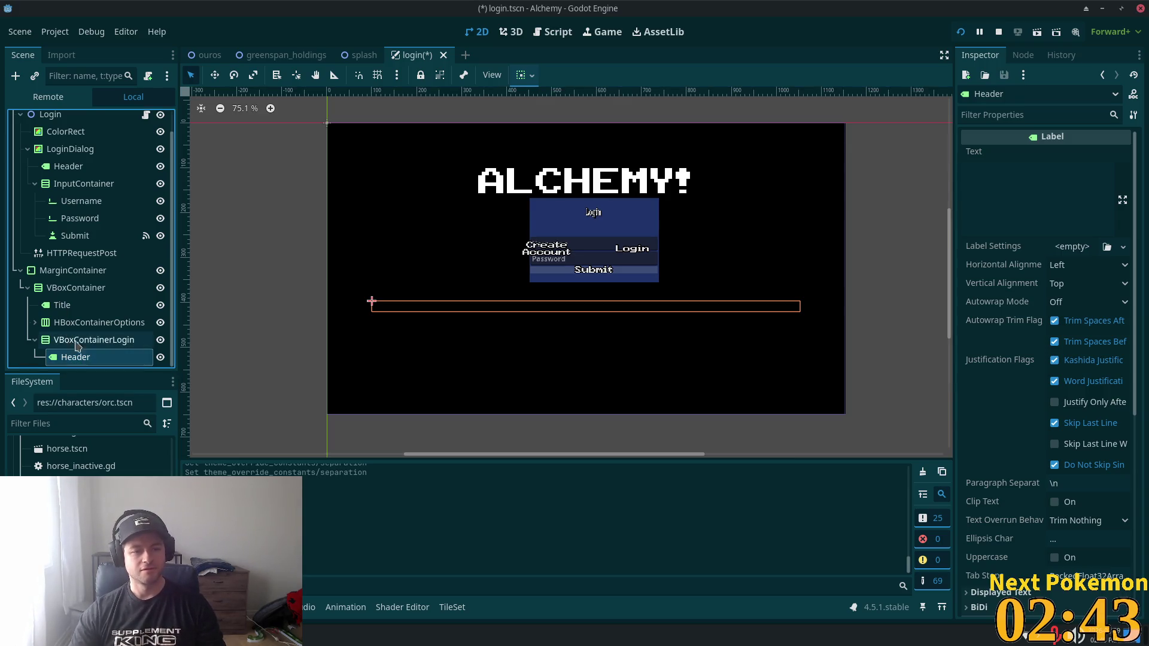
left_click(1051, 202)
type("Login")
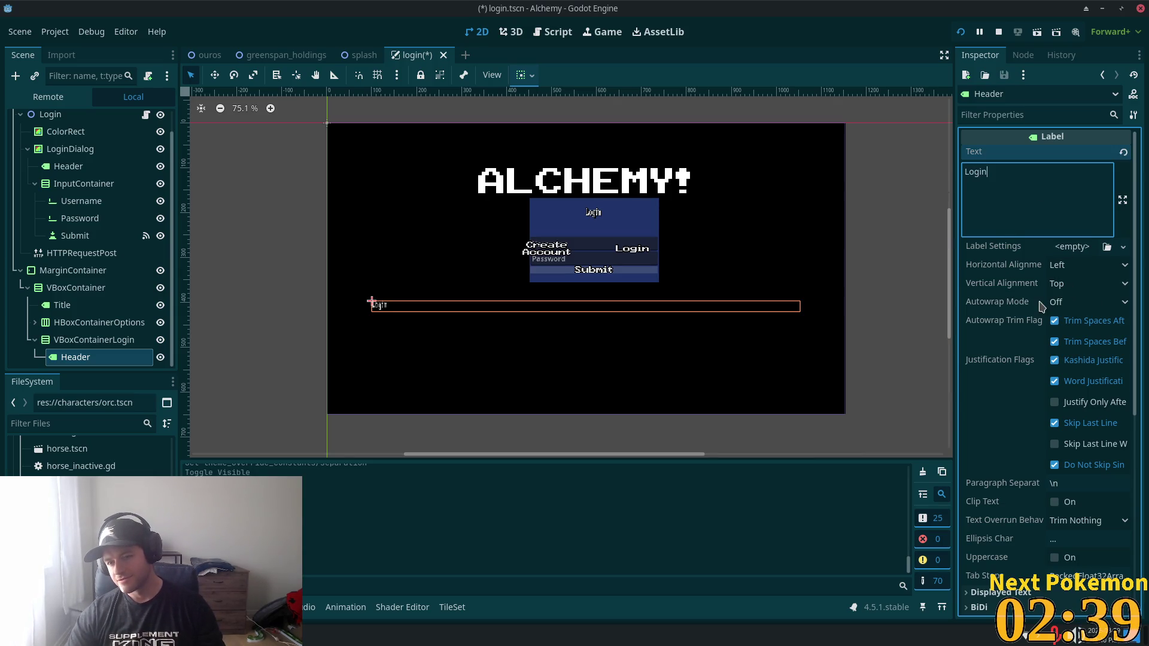
left_click(1074, 267)
Center the header text and give it new LabelSettings with font size 32
left_click(1077, 307)
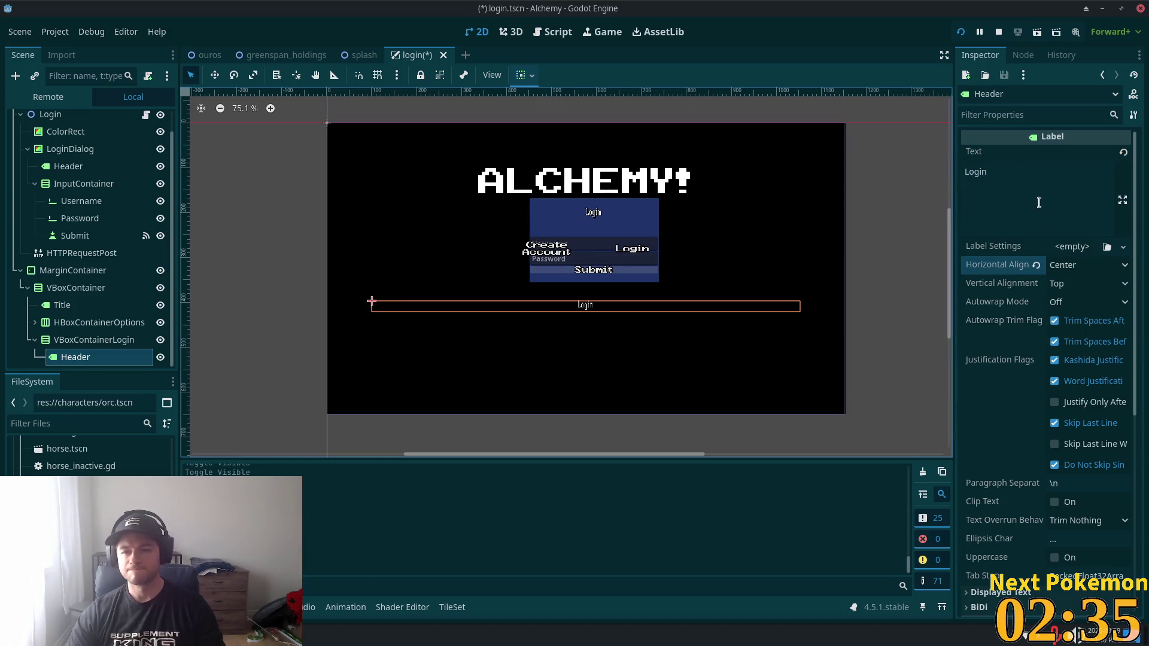
left_click(1077, 248)
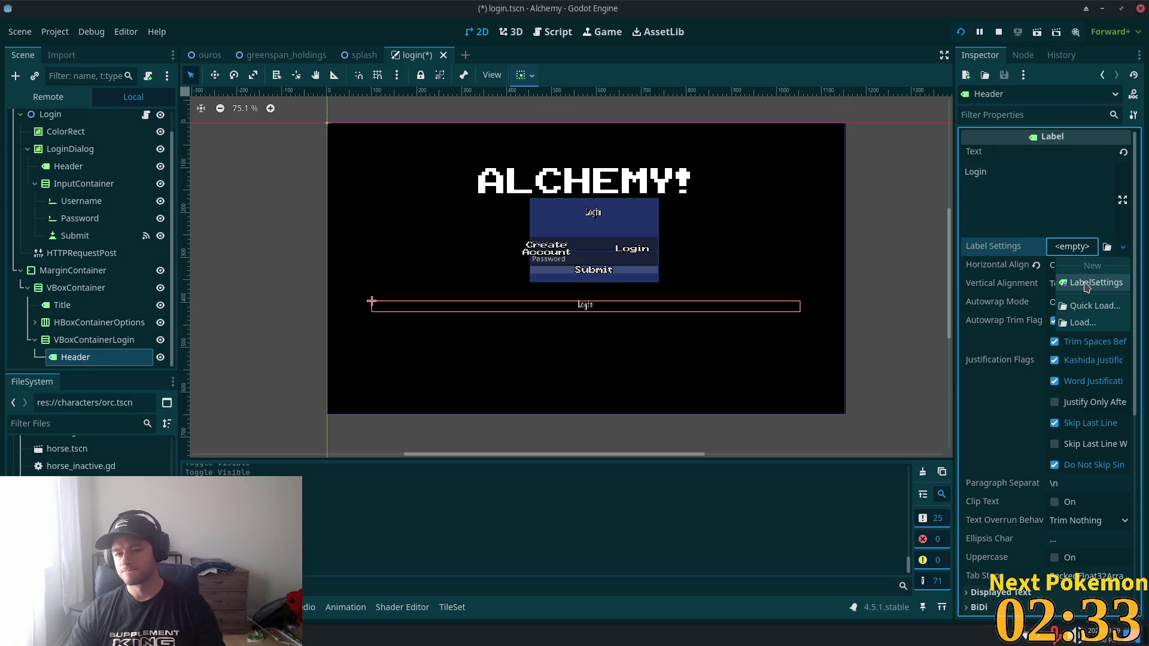
left_click(1083, 280)
left_click(1072, 248)
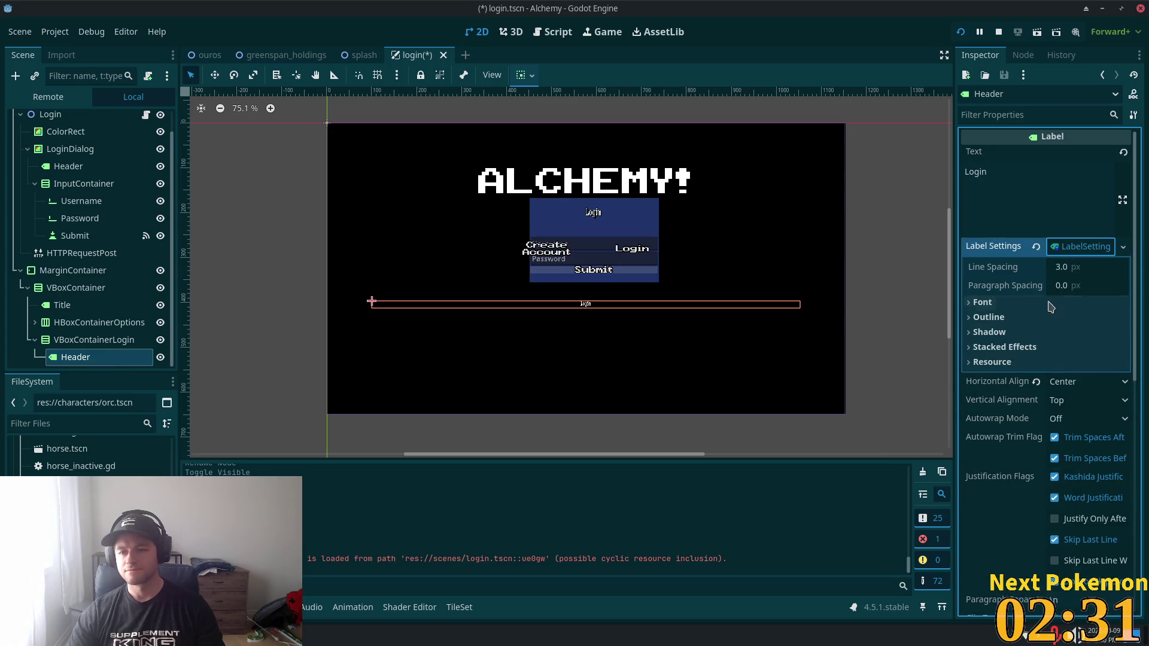
left_click(987, 303)
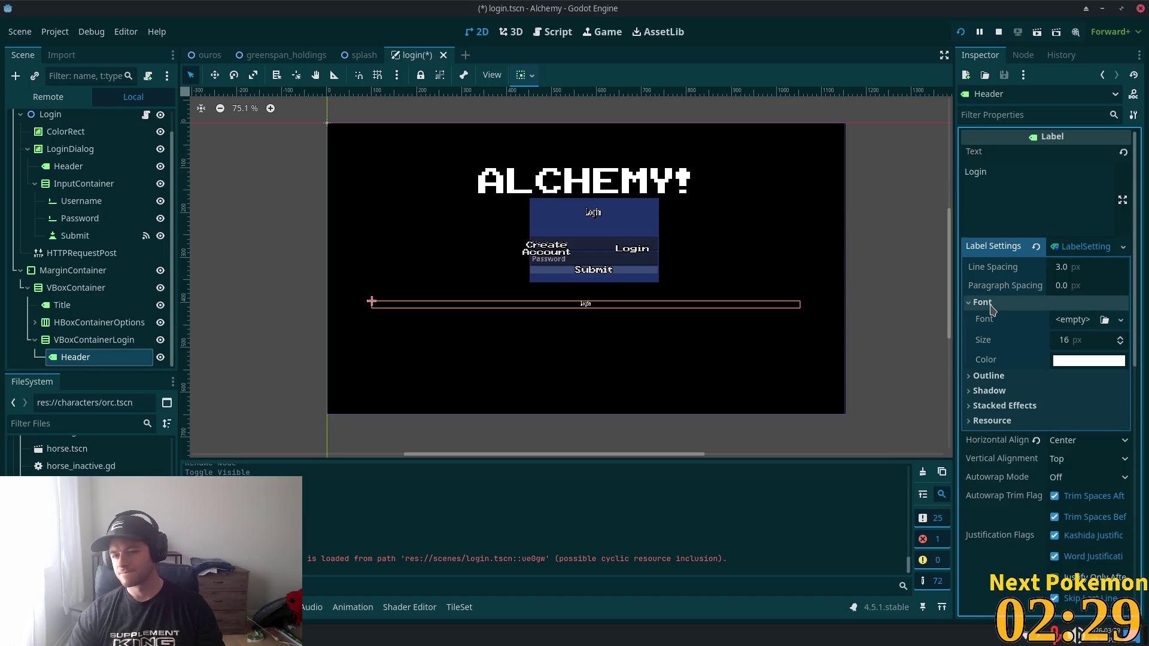
left_click(1106, 340)
type("32")
key("Return")
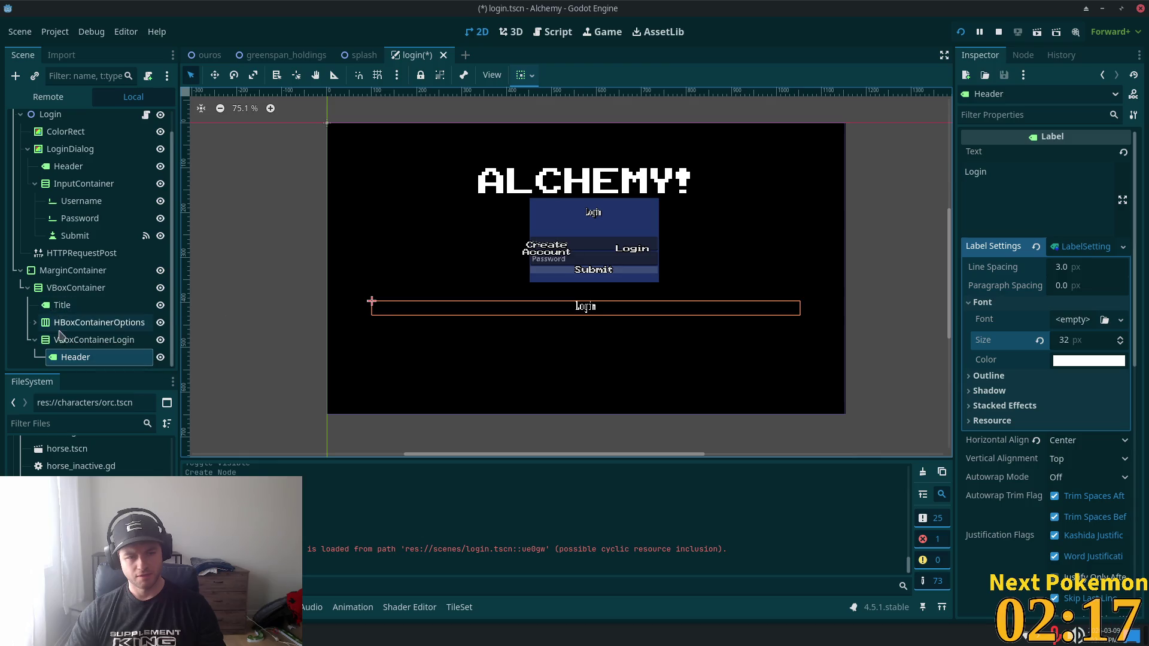
left_click(59, 340)
Add a LineEdit node under VBoxContainerLogin, found by searching 'input'
key("ctrl+a")
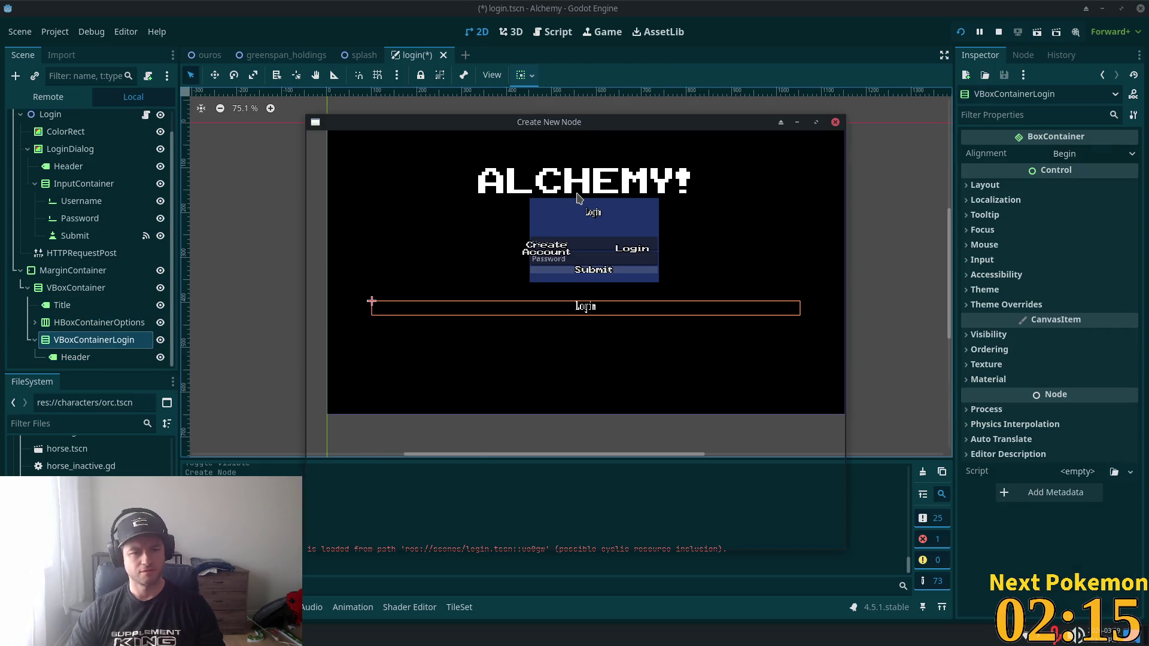
key("BackSpace")
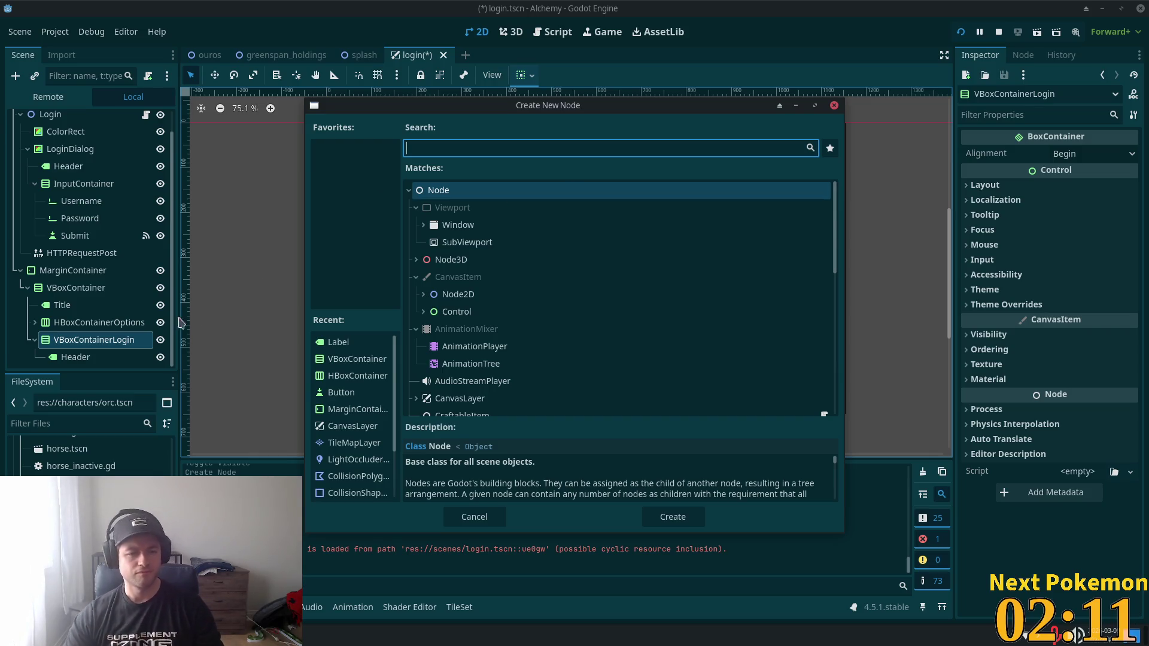
left_click(833, 106)
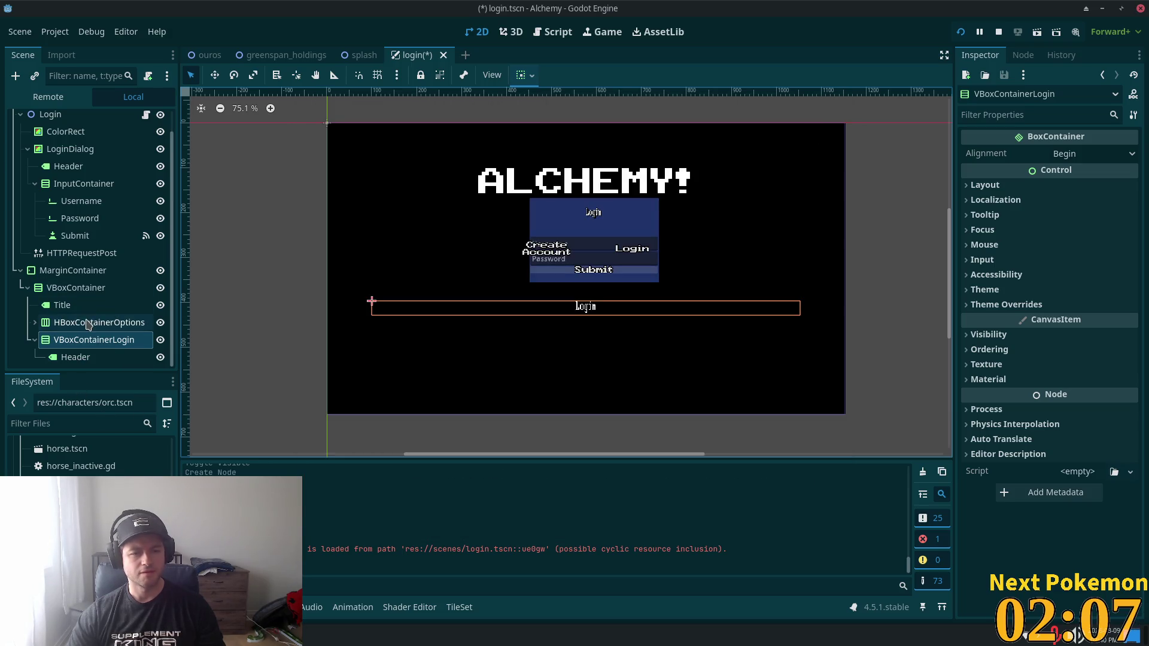
key("ctrl+a")
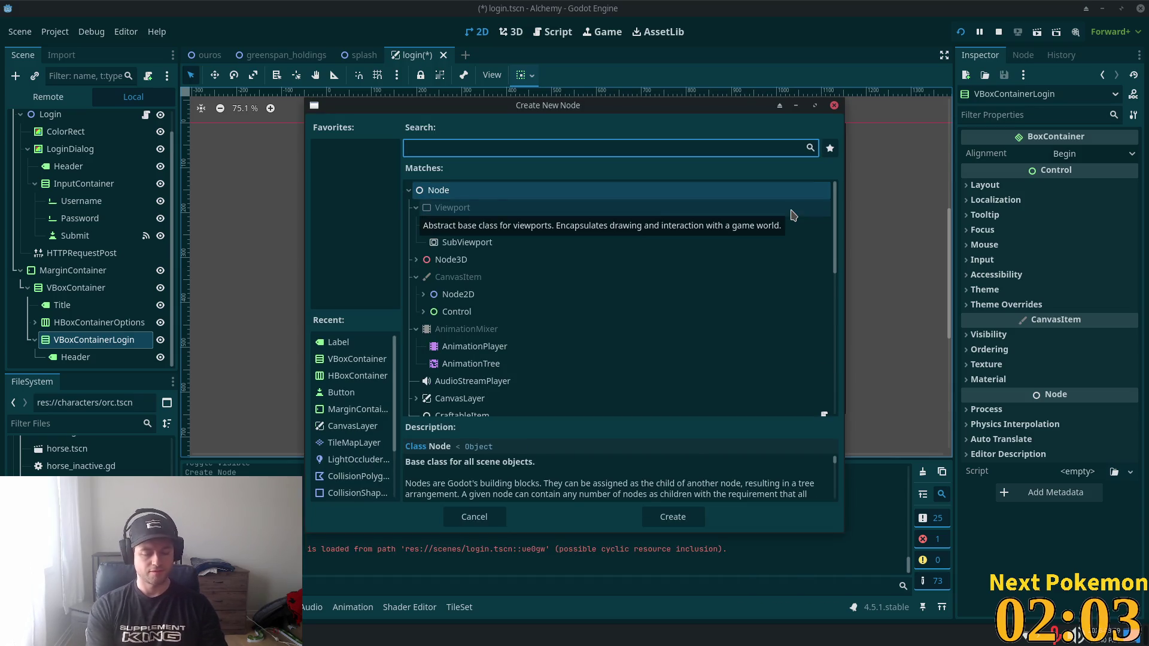
type("refl")
key("BackSpace")
key("BackSpace")
key("BackSpace")
type("line")
key("BackSpace")
key("BackSpace")
key("BackSpace")
type("input")
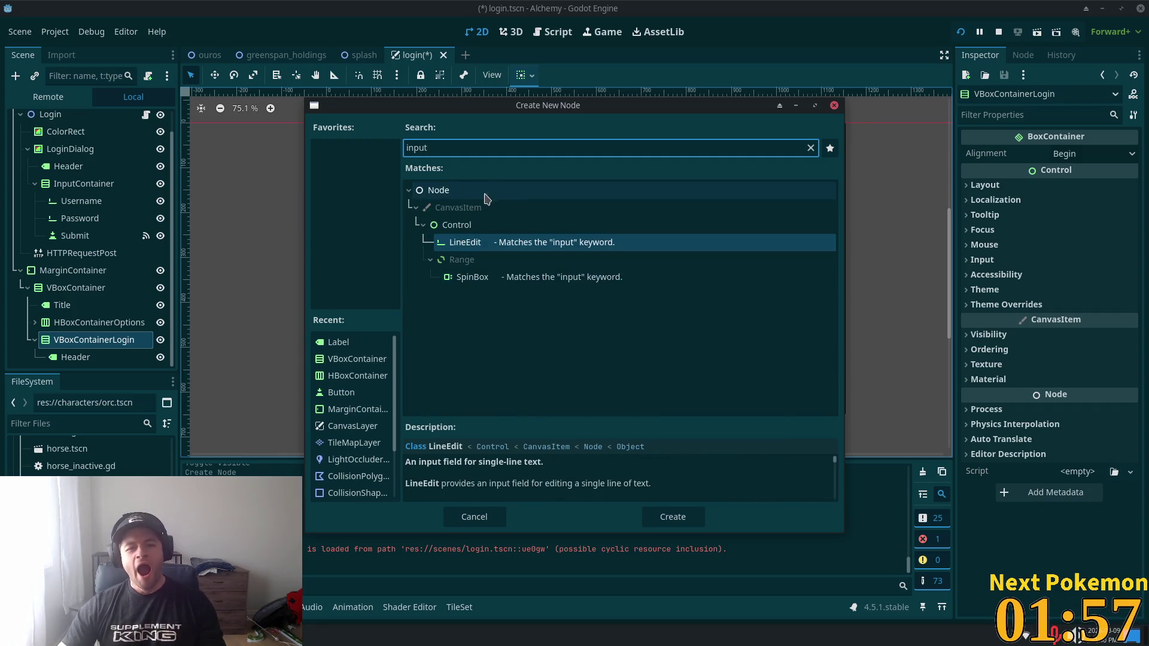
left_click(460, 244)
double_click(459, 244)
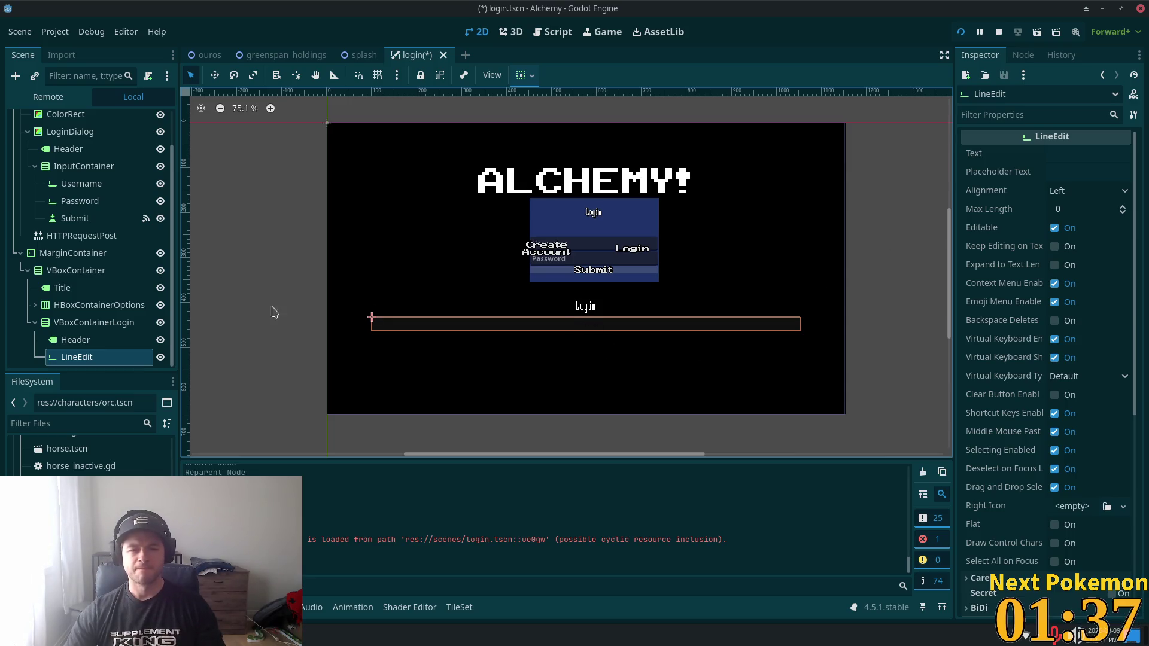
Rename the new LineEdit node to LineEditUsername
left_click(99, 359)
left_click(86, 361)
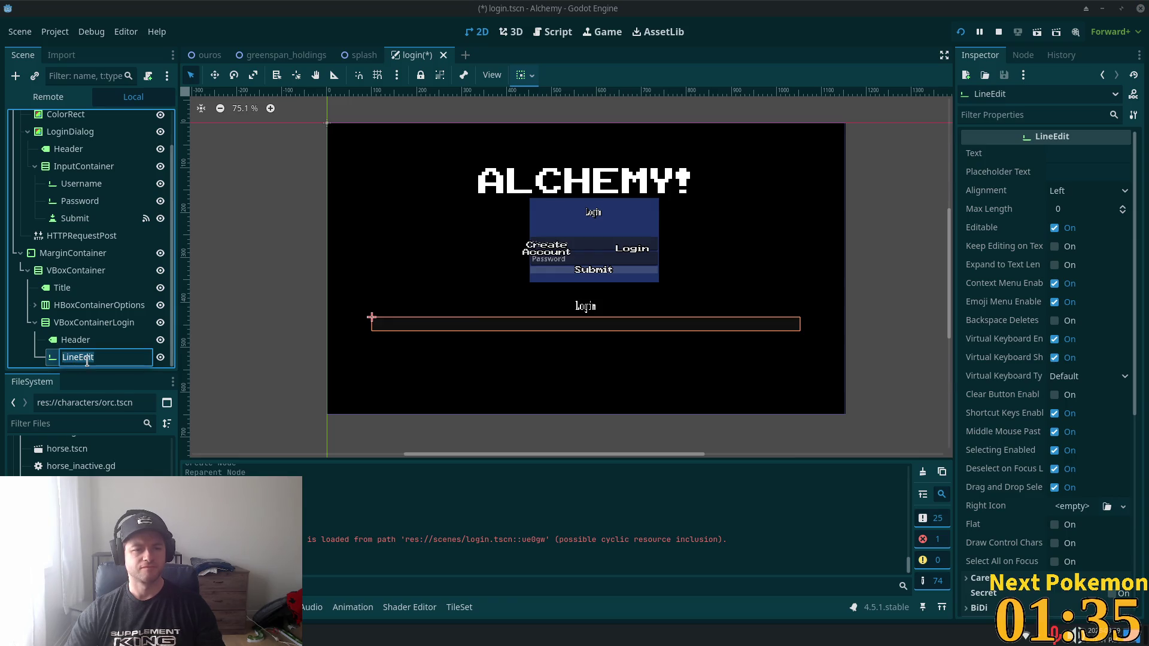
type("ername")
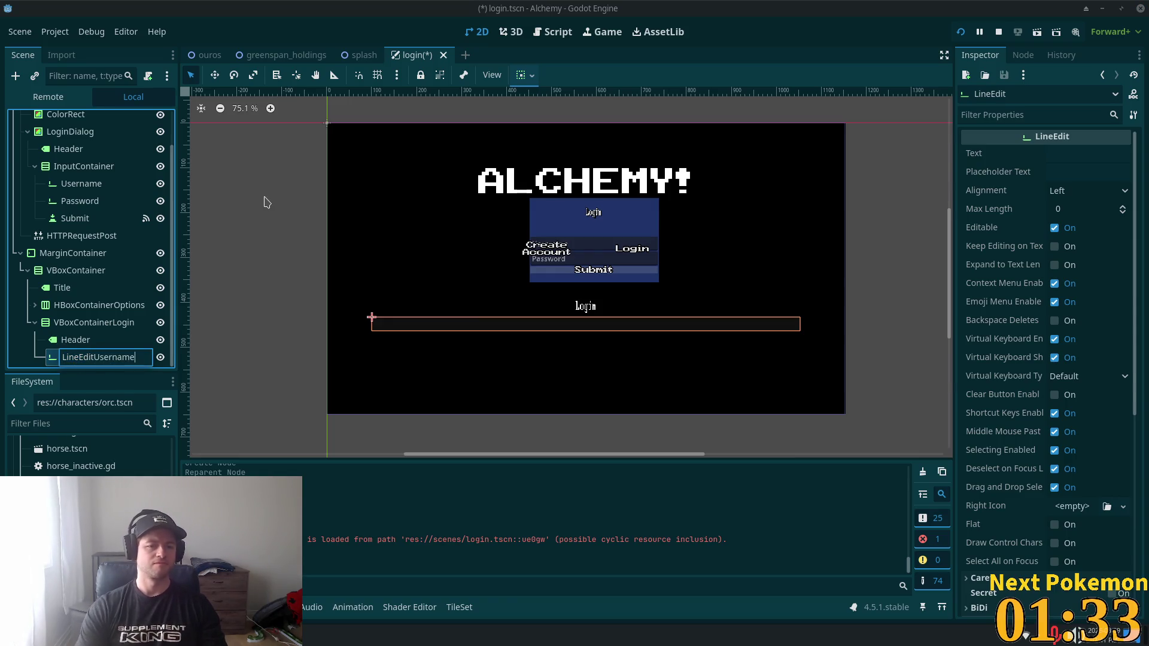
key("Return")
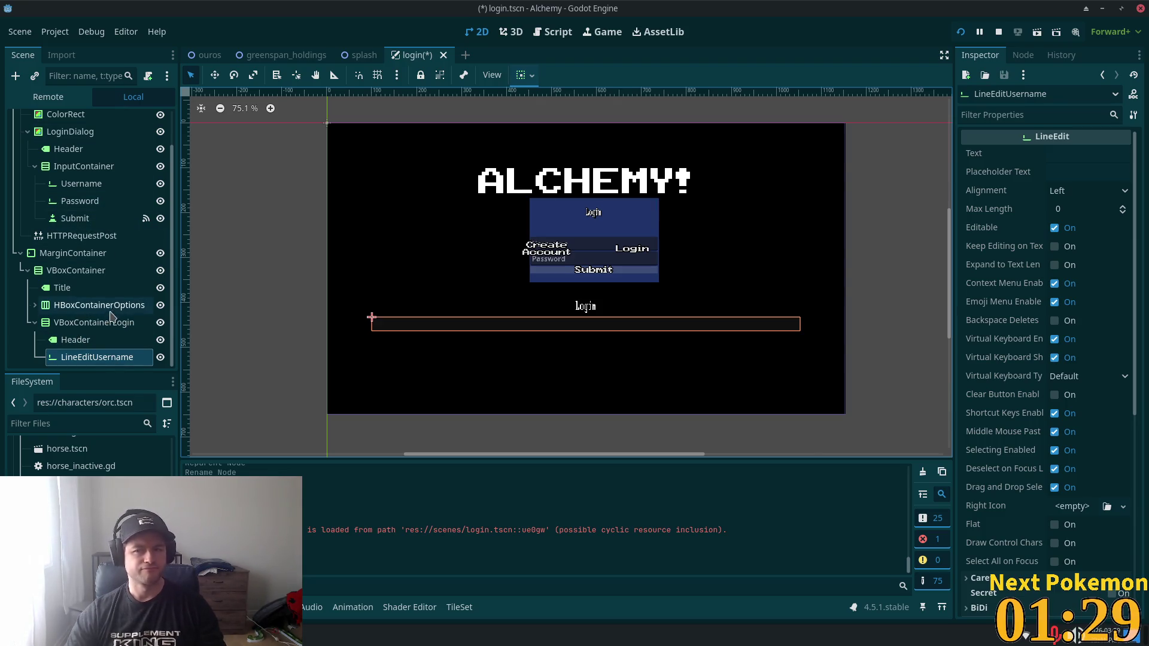
Try Center text alignment on the input, then set it back to Left
left_click(1063, 198)
left_click(1074, 224)
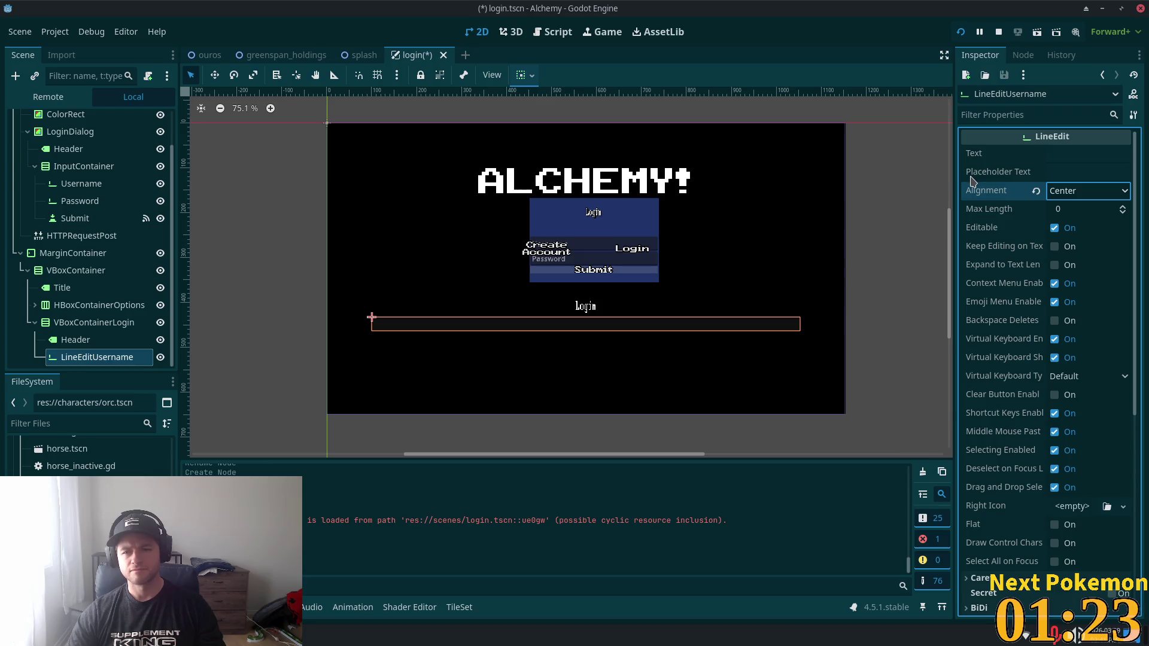
left_click(1066, 192)
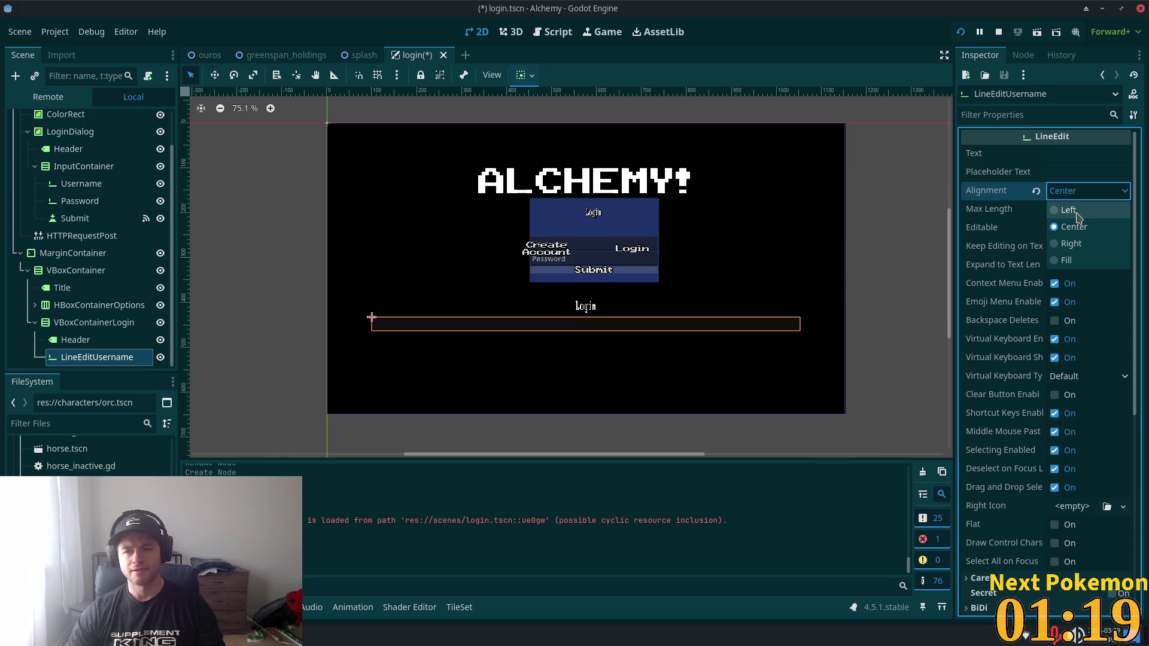
left_click(1066, 210)
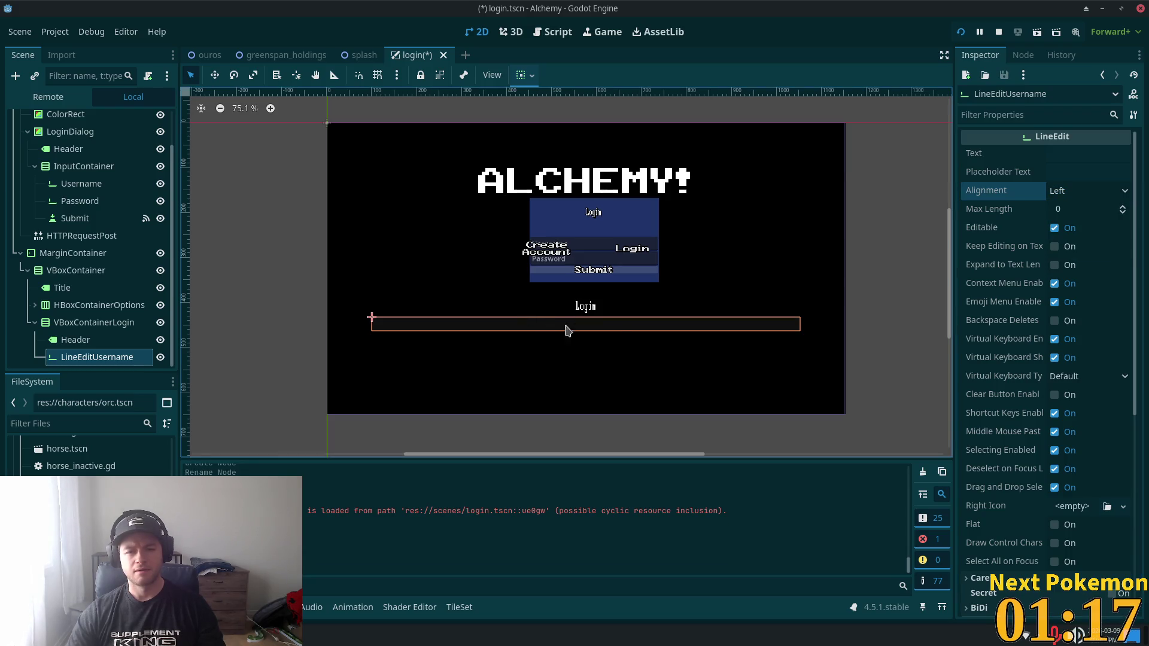
scroll(1016, 388, "down", 5)
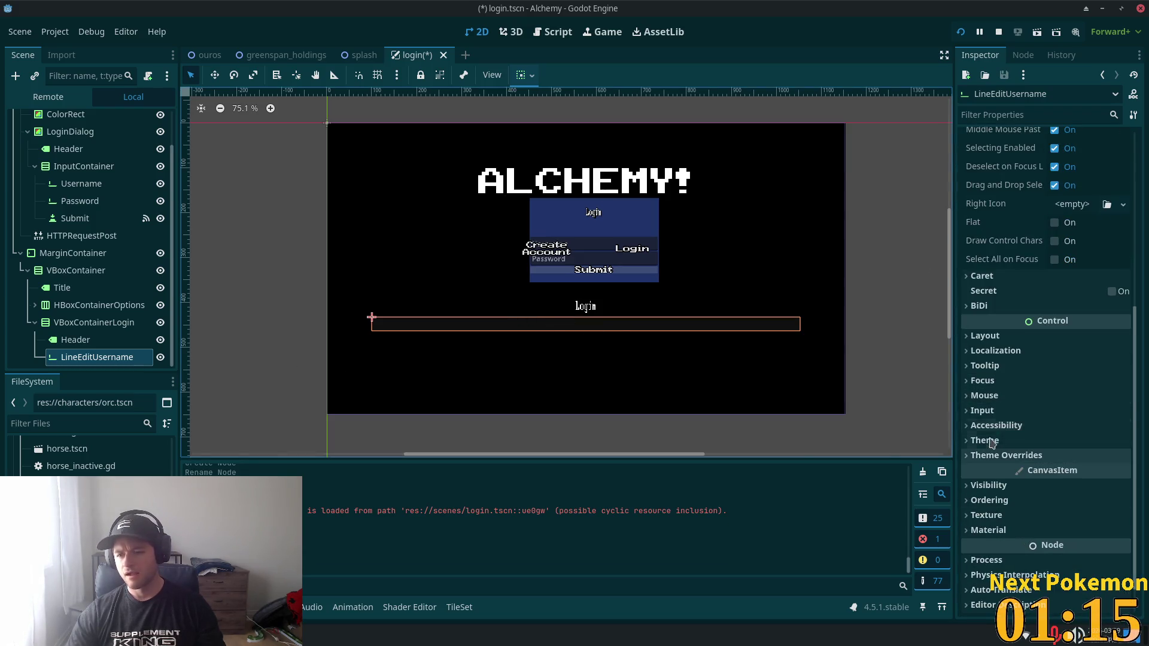
left_click(968, 457)
scroll(968, 460, "down", 2)
left_click(988, 349)
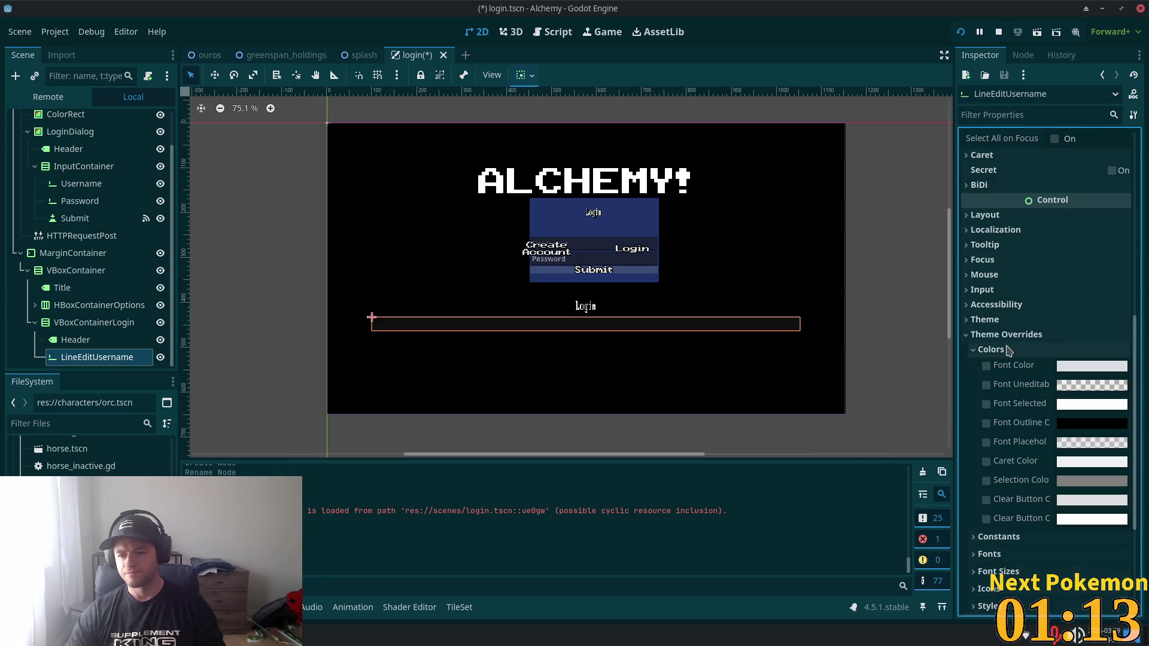
scroll(1059, 331, "down", 2)
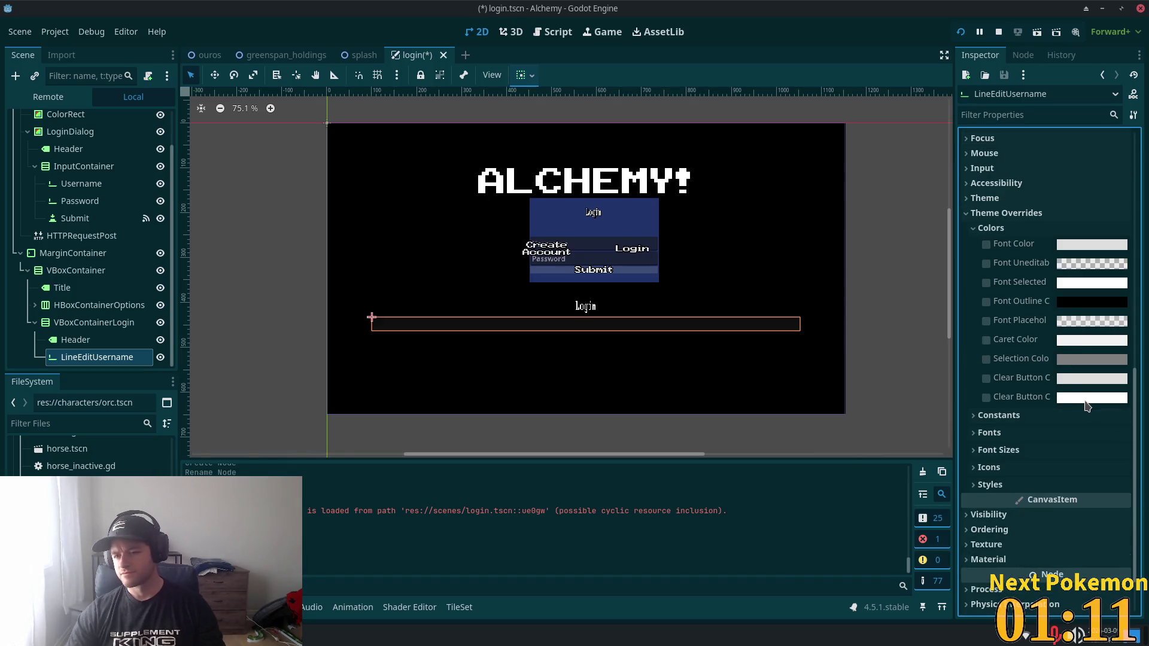
left_click(972, 416)
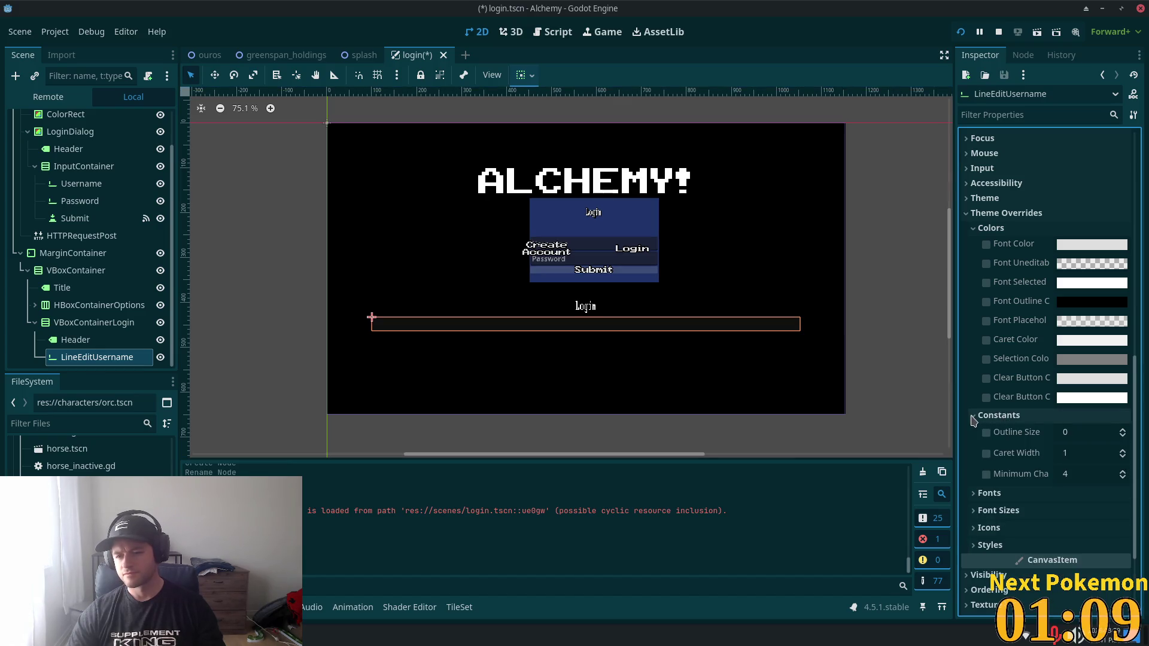
left_click(973, 415)
left_click(973, 485)
scroll(1005, 442, "down", 3)
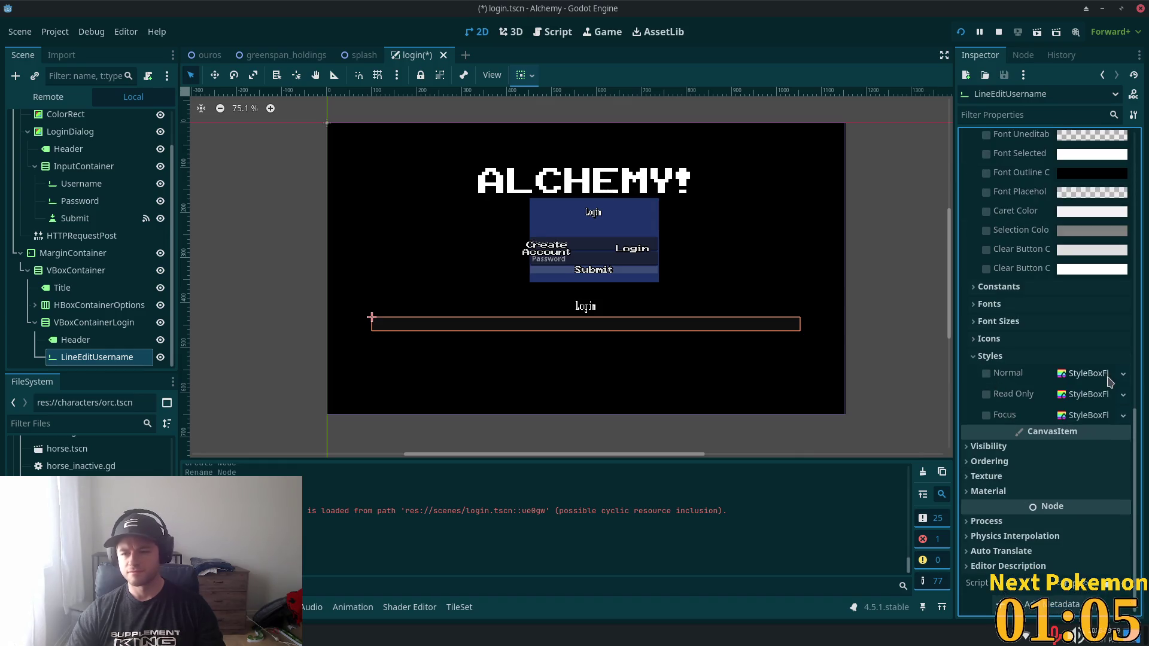
left_click(1087, 373)
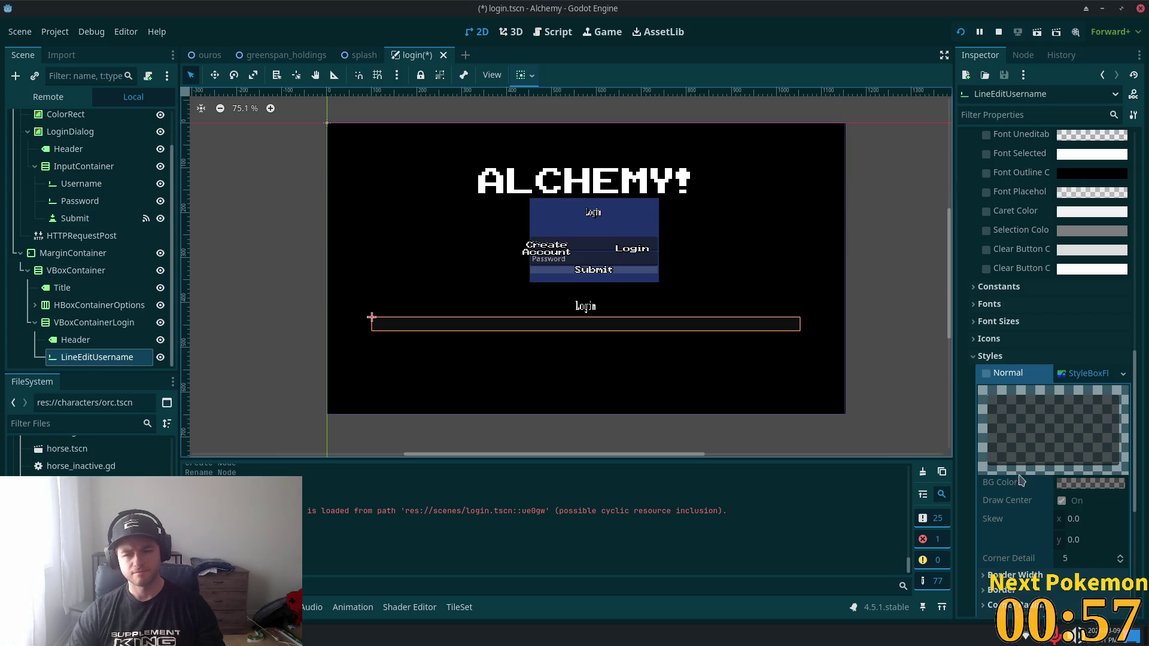
scroll(80, 180, "up", 2)
left_click(60, 122)
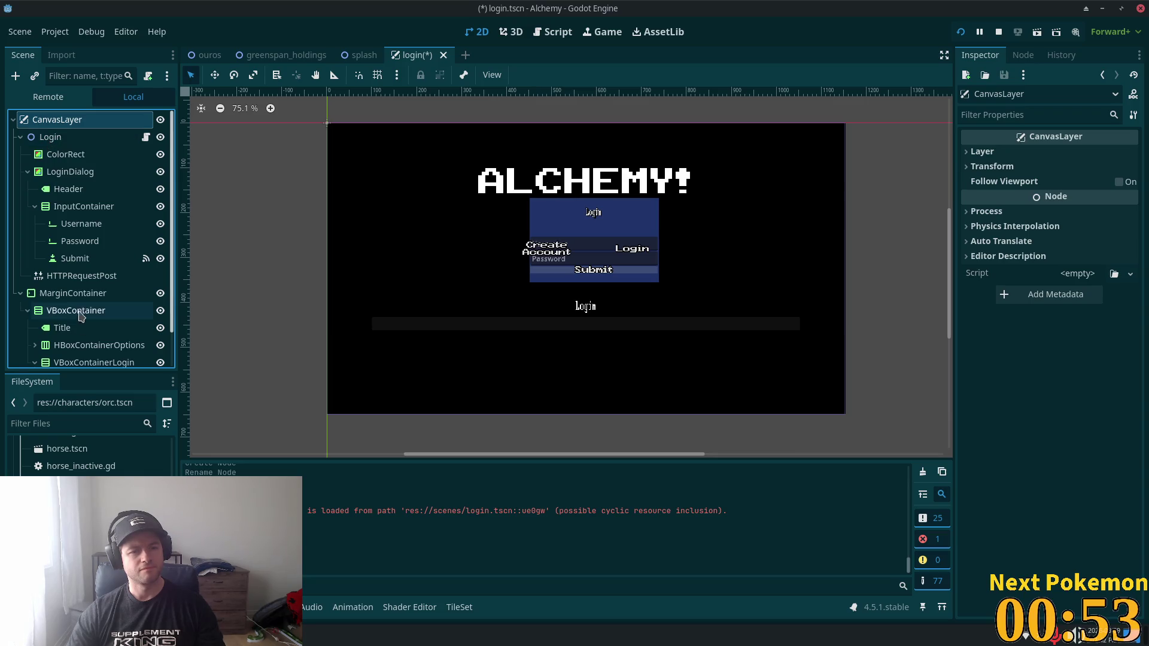
Delete the ColorRect background node from the scene
left_click(59, 156)
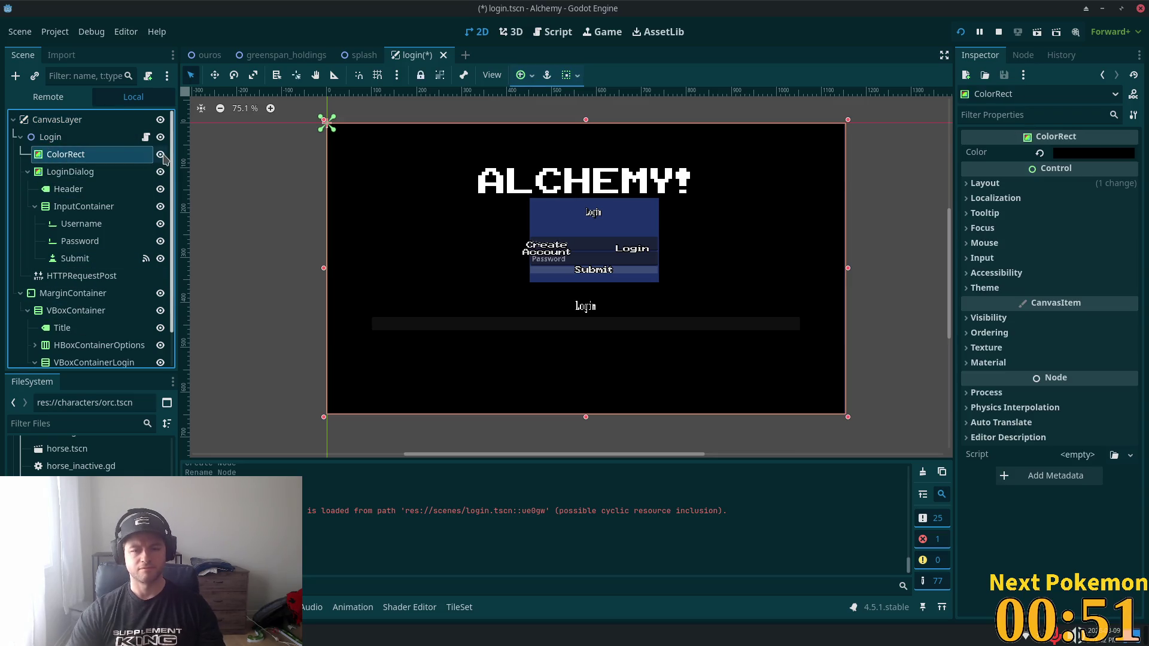
key("Delete")
left_click(611, 332)
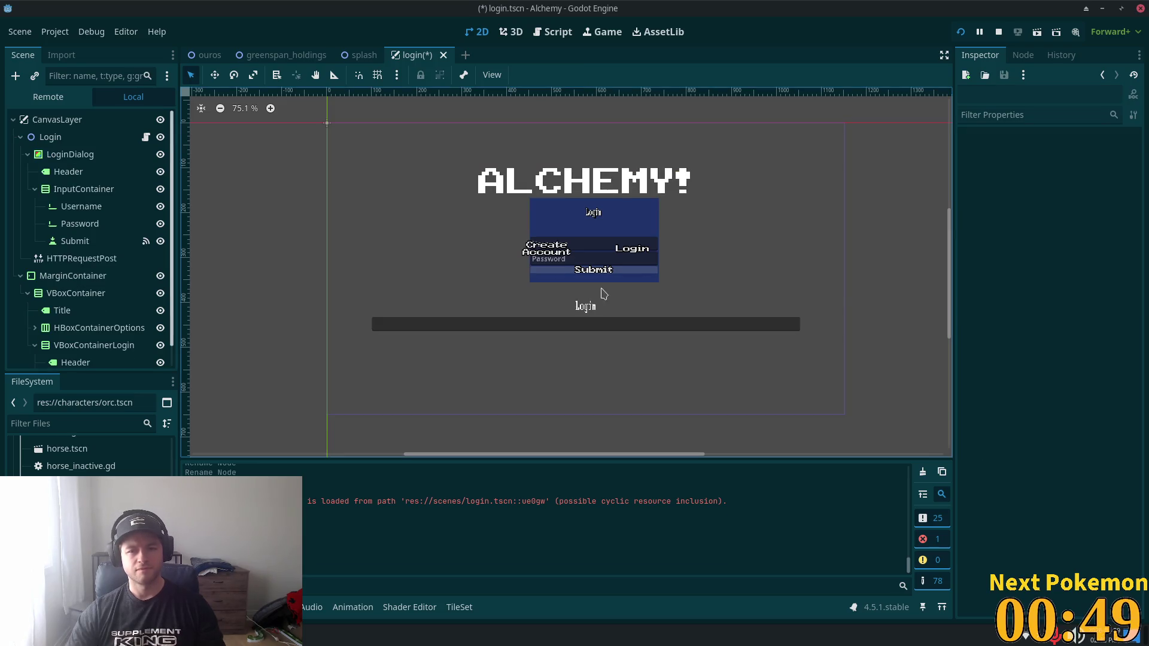
scroll(586, 296, "up", 4)
scroll(95, 326, "down", 1)
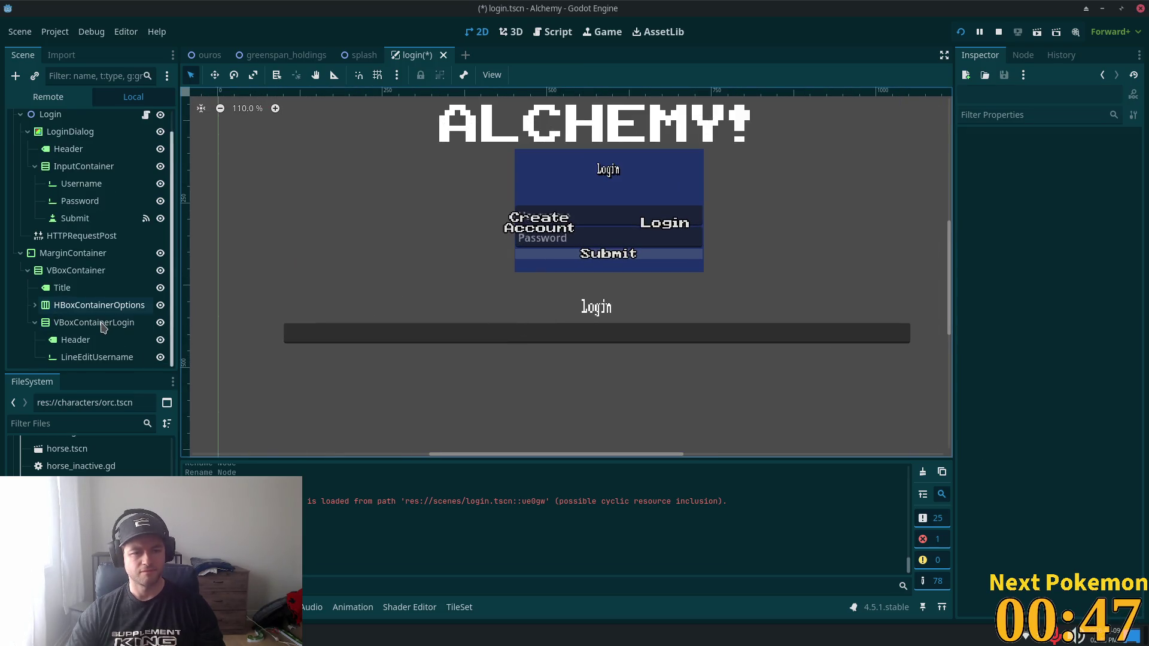
Select VBoxContainerLogin and bring up its Layout Container Sizing horizontal options
left_click(86, 339)
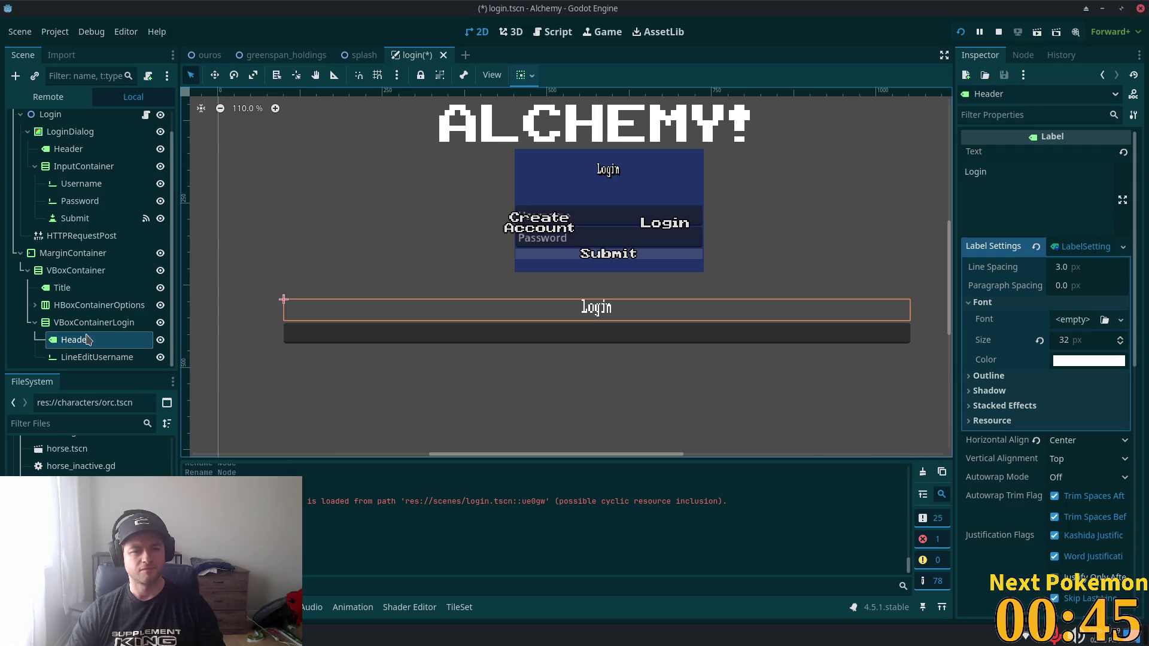
left_click(96, 357)
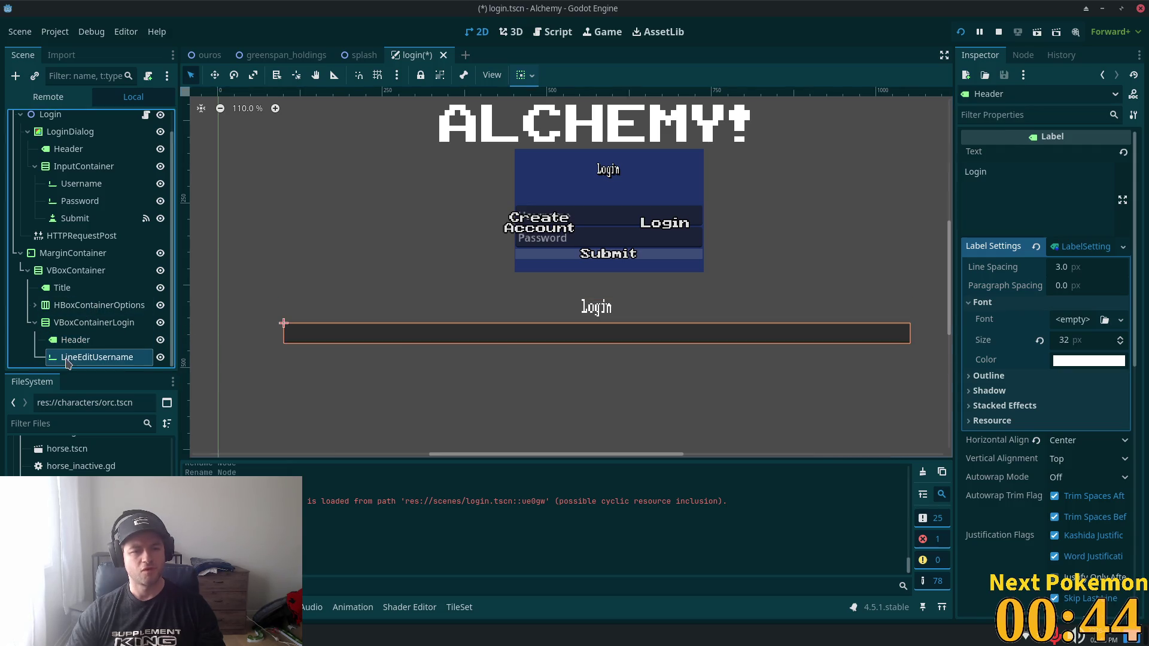
left_click(60, 323)
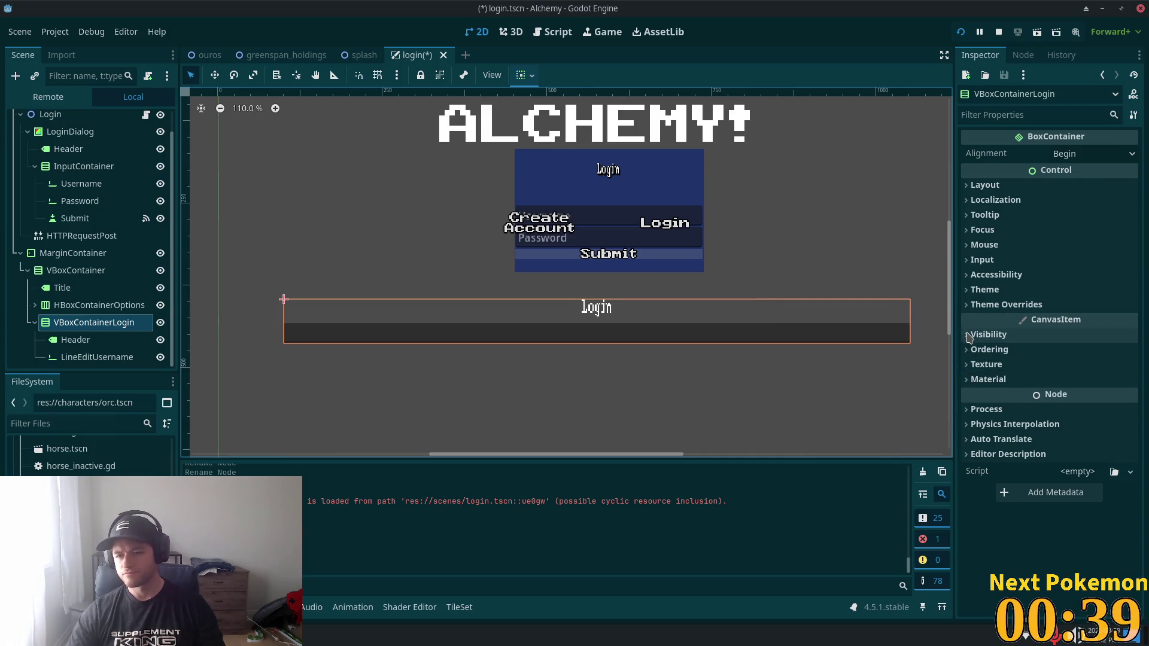
left_click(994, 304)
left_click(999, 322)
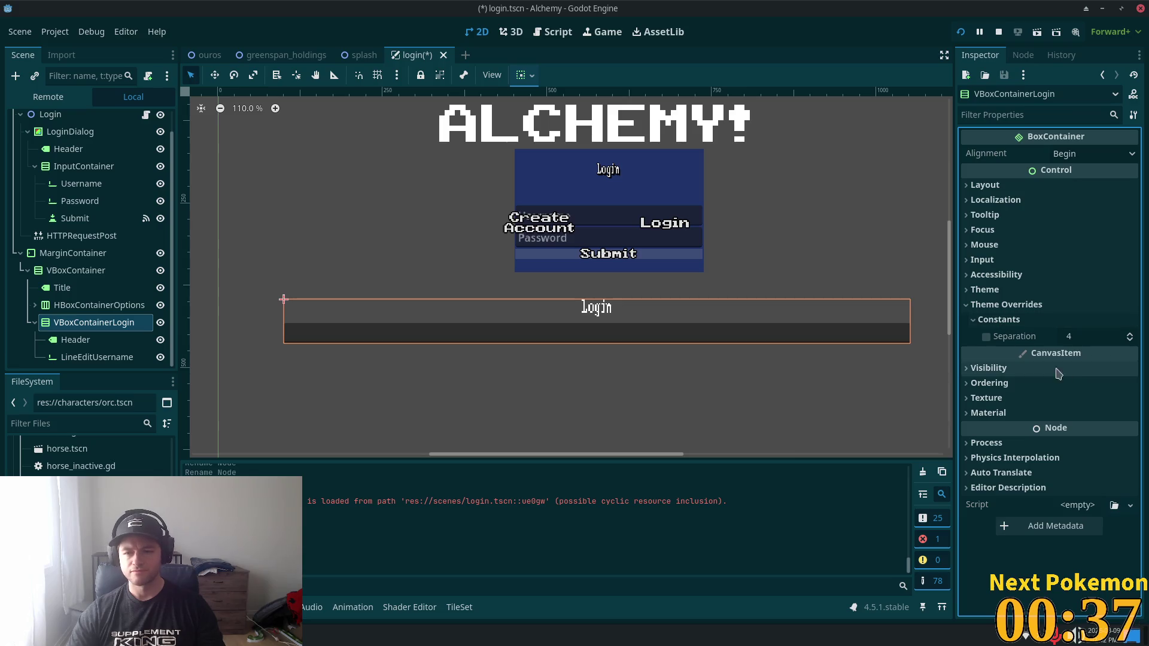
left_click(985, 185)
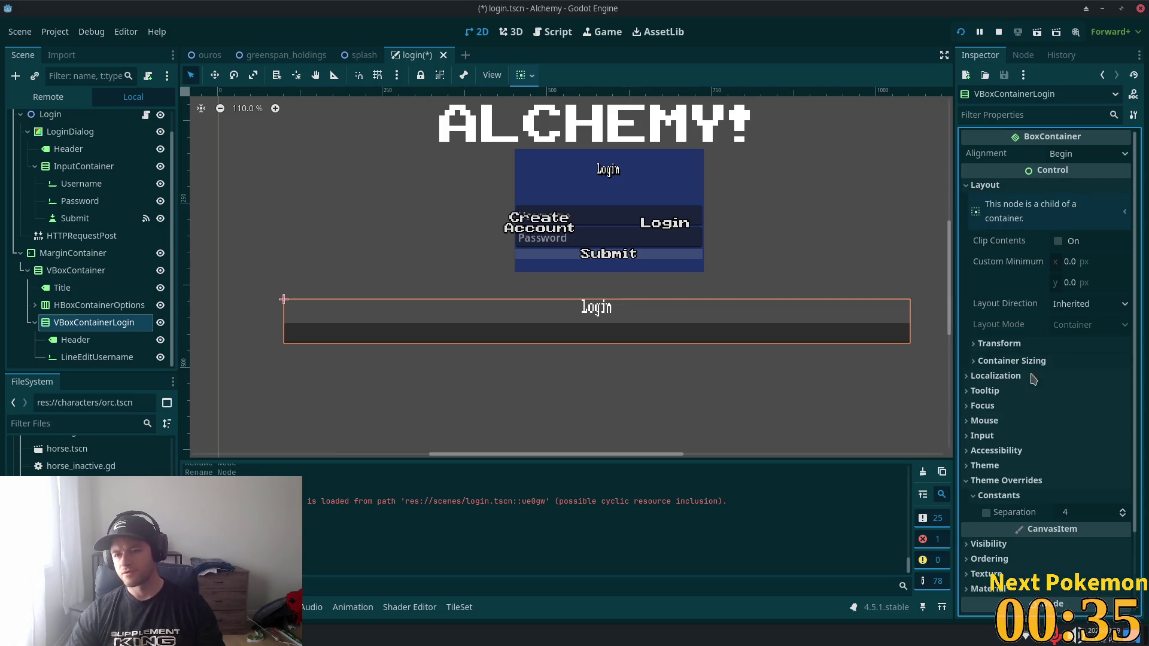
left_click(997, 362)
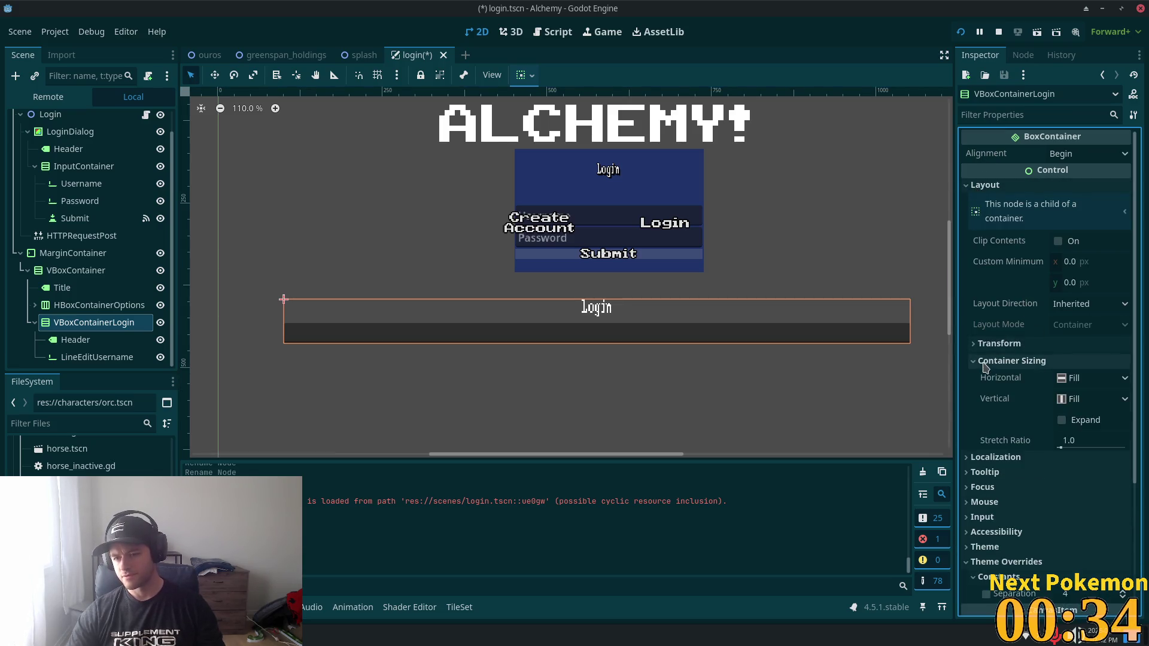
left_click(1097, 378)
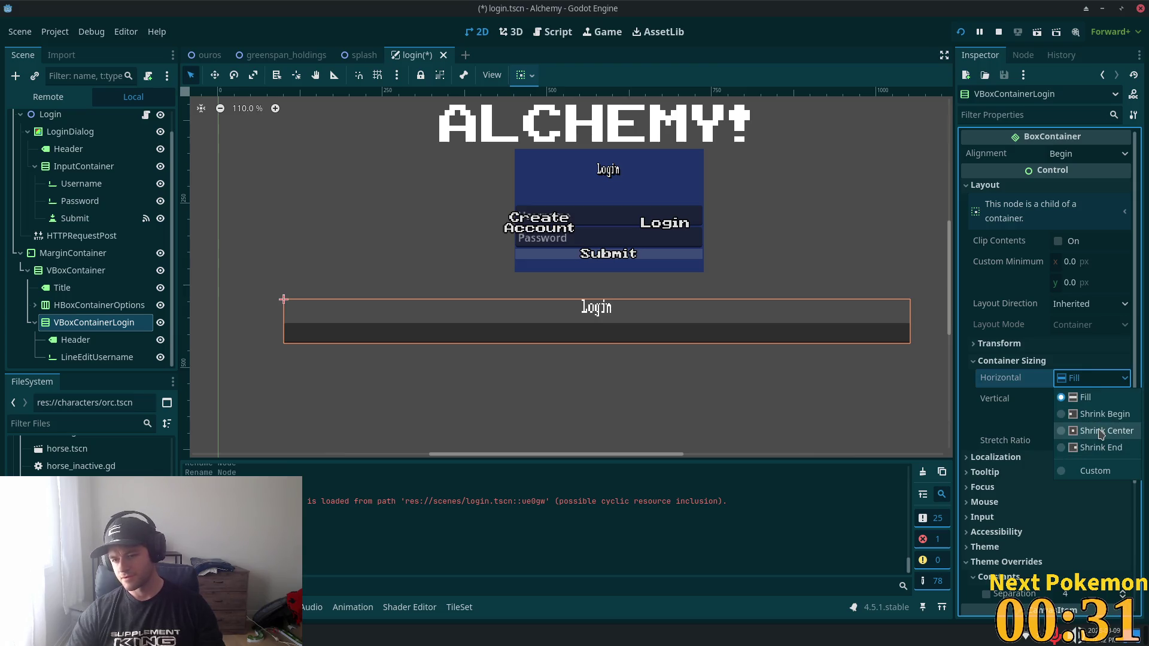
Set VBoxContainerLogin to Shrink Center horizontally with a 300 px custom minimum width
left_click(1101, 431)
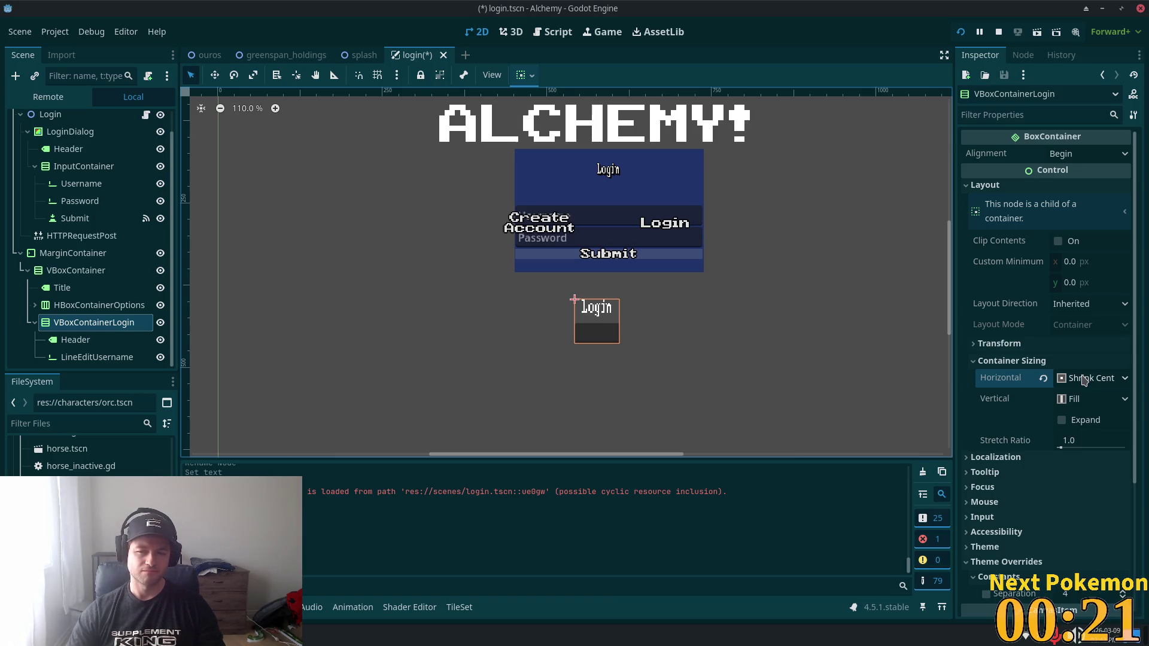
left_click(1075, 262)
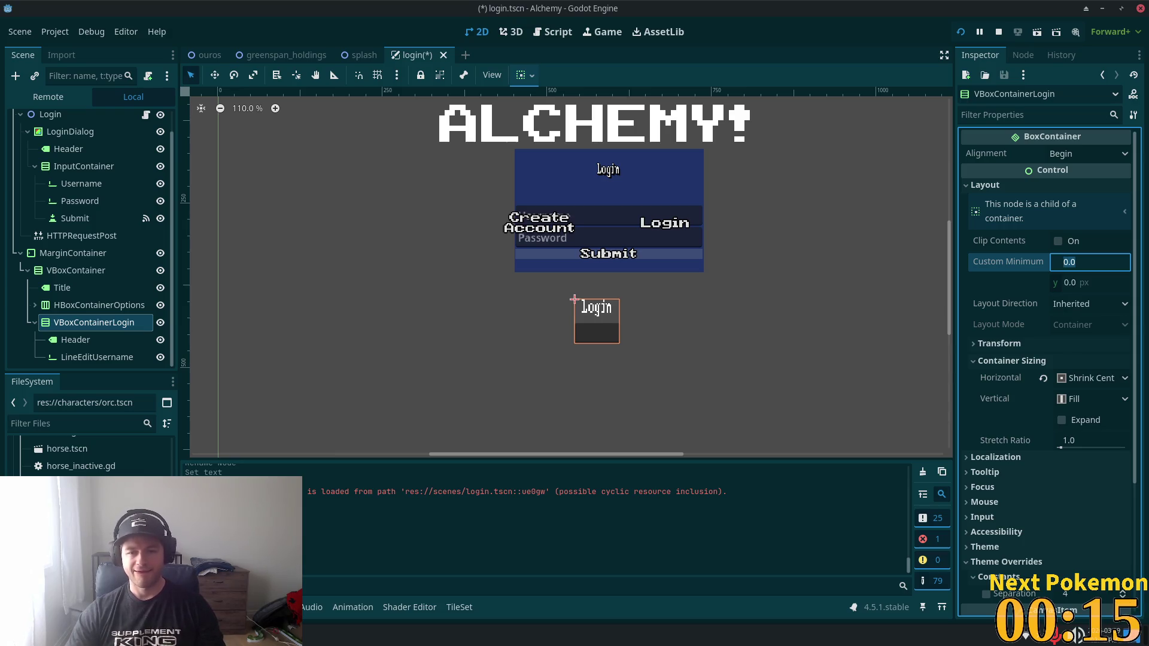
type("200")
key("Tab")
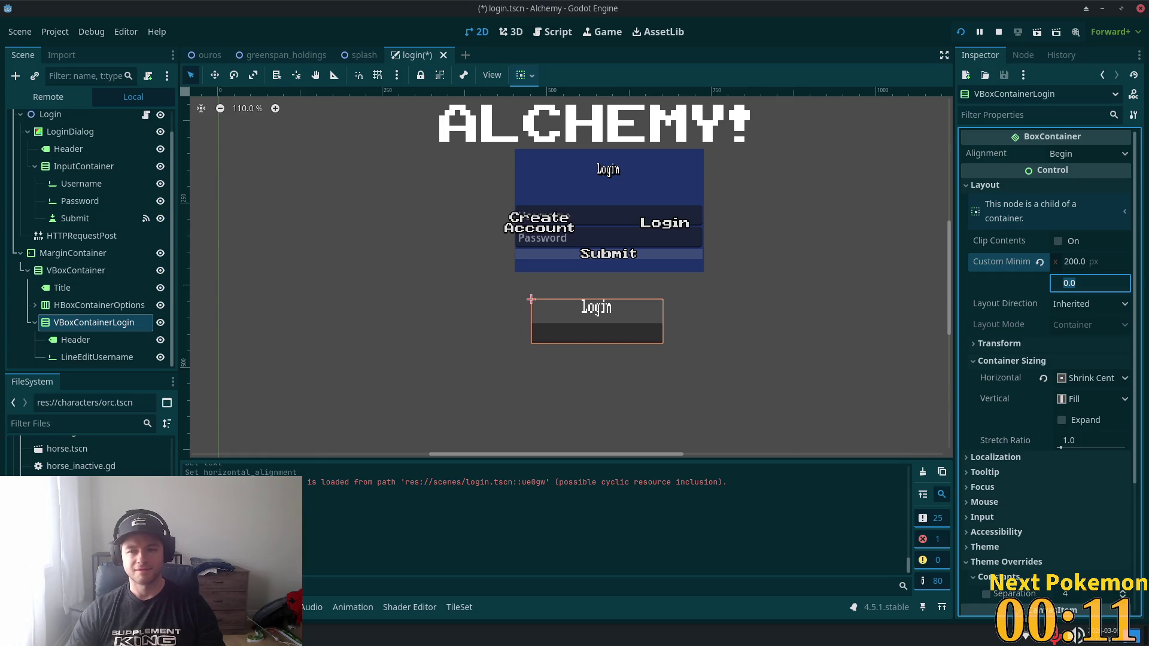
left_click(1088, 261)
type("300")
key("Tab")
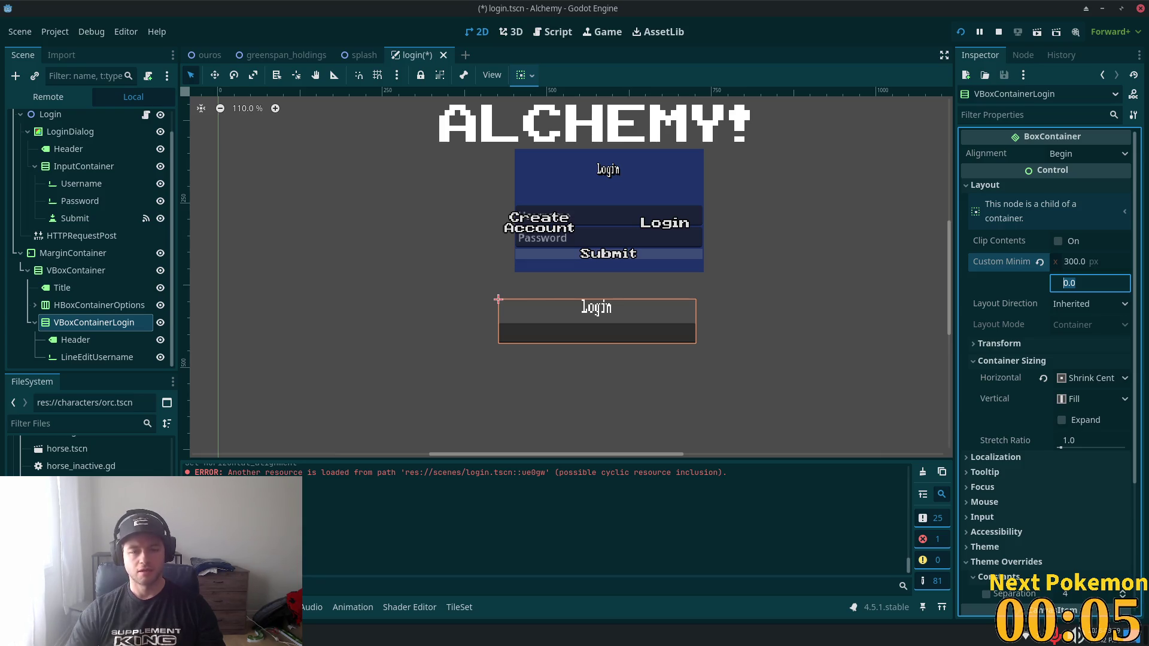
scroll(90, 270, "up", 1)
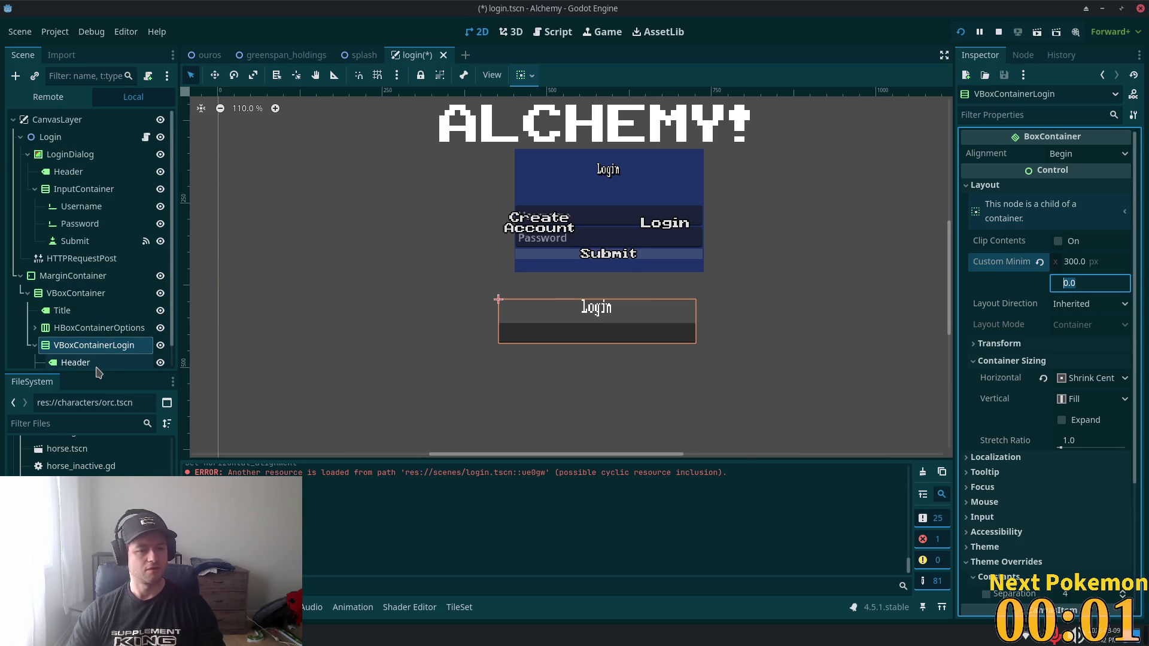
scroll(102, 315, "down", 1)
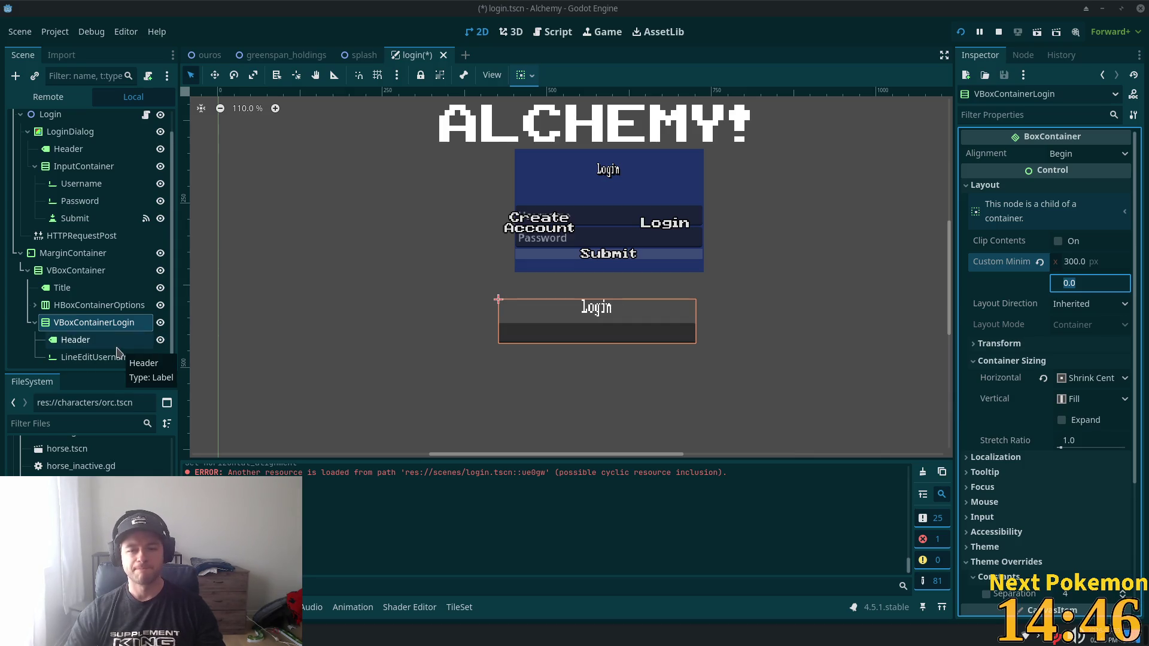
Set LineEditUsername's Max Length to 24
left_click(99, 357)
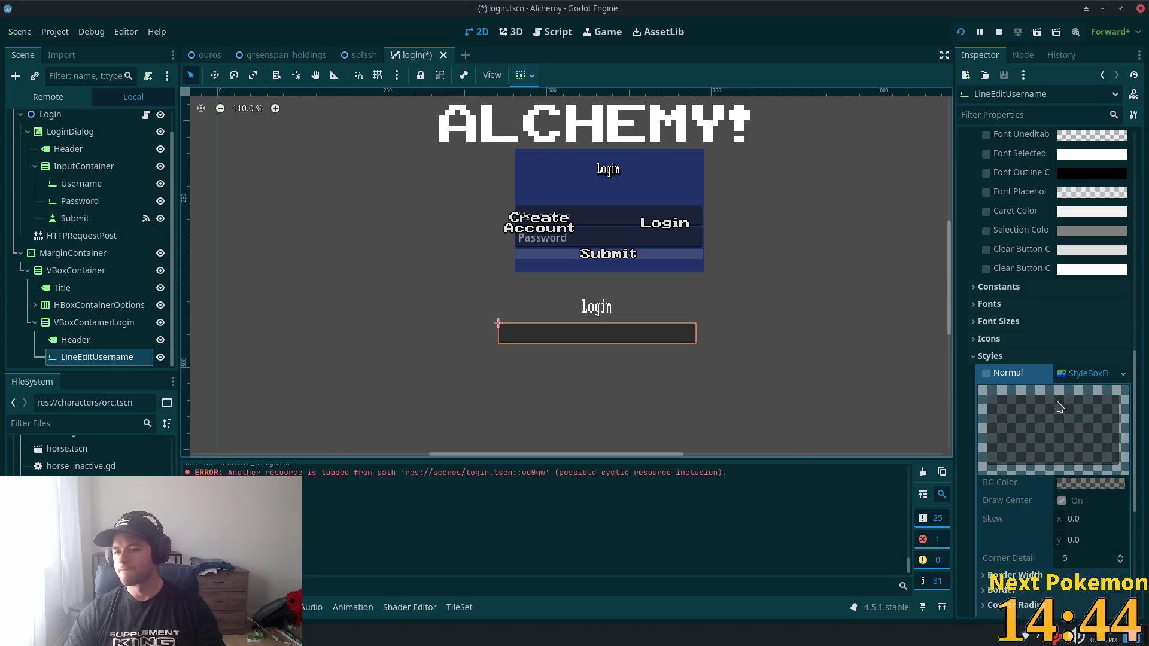
scroll(1059, 406, "up", 3)
scroll(1143, 372, "up", 2)
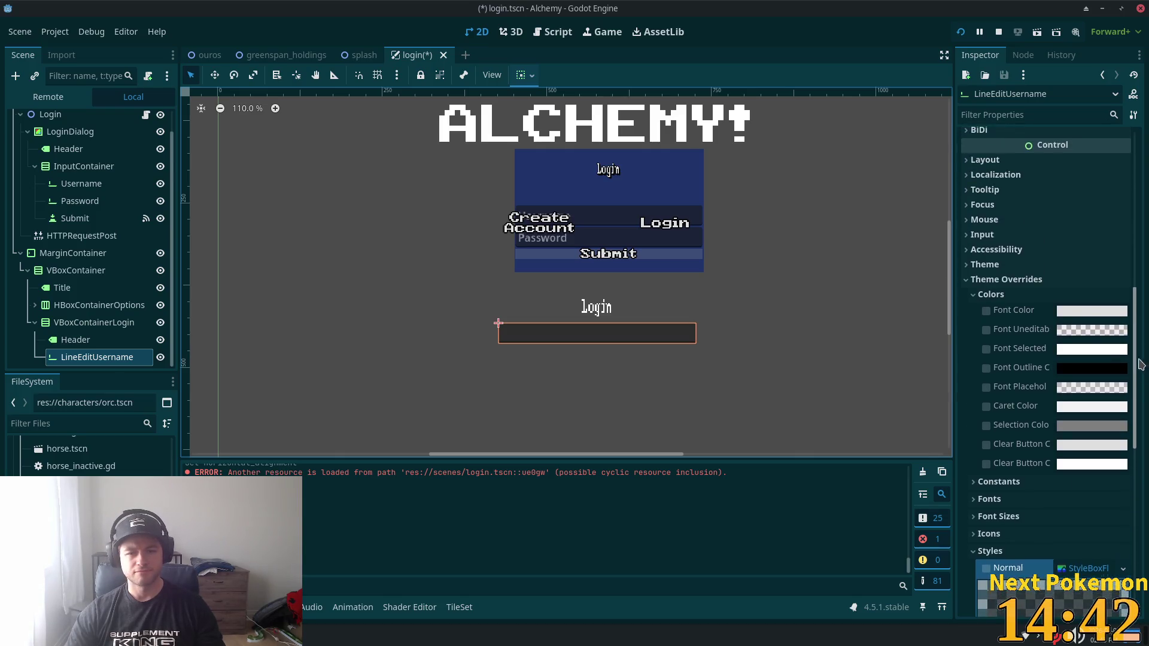
scroll(1142, 372, "up", 5)
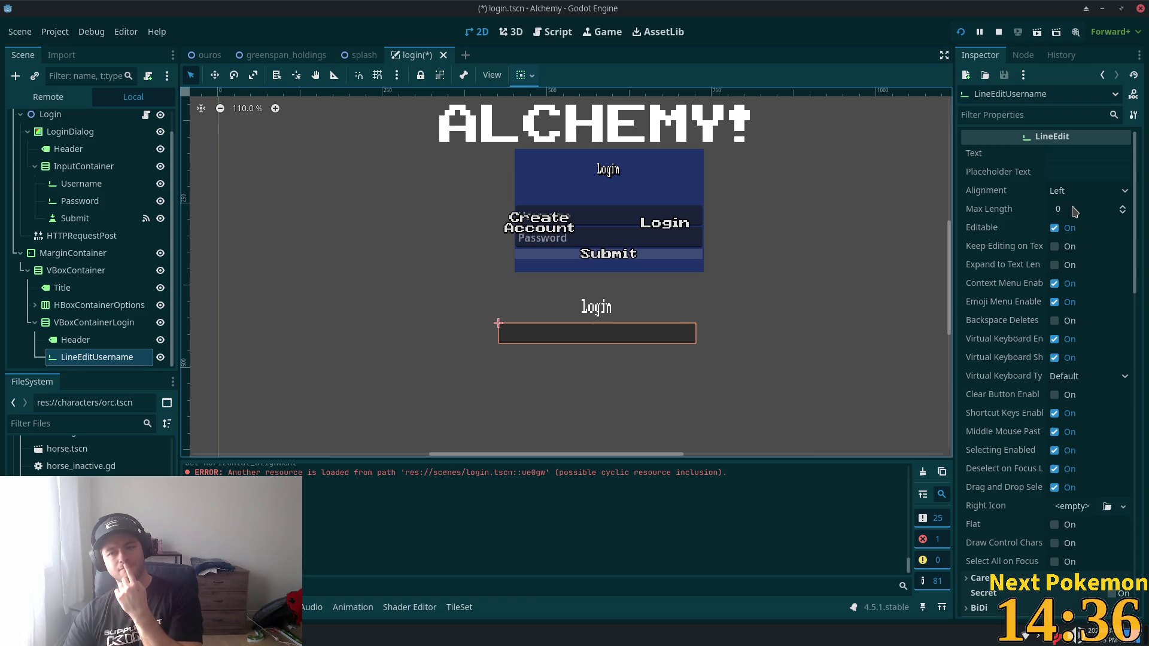
left_click(1074, 209)
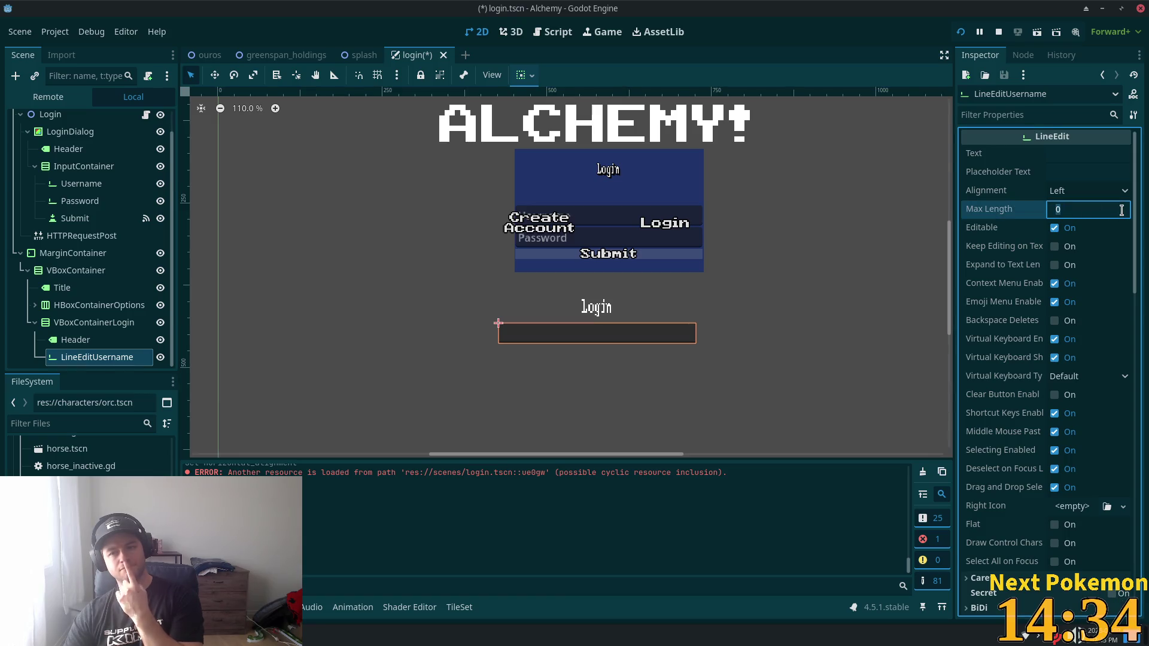
type("24")
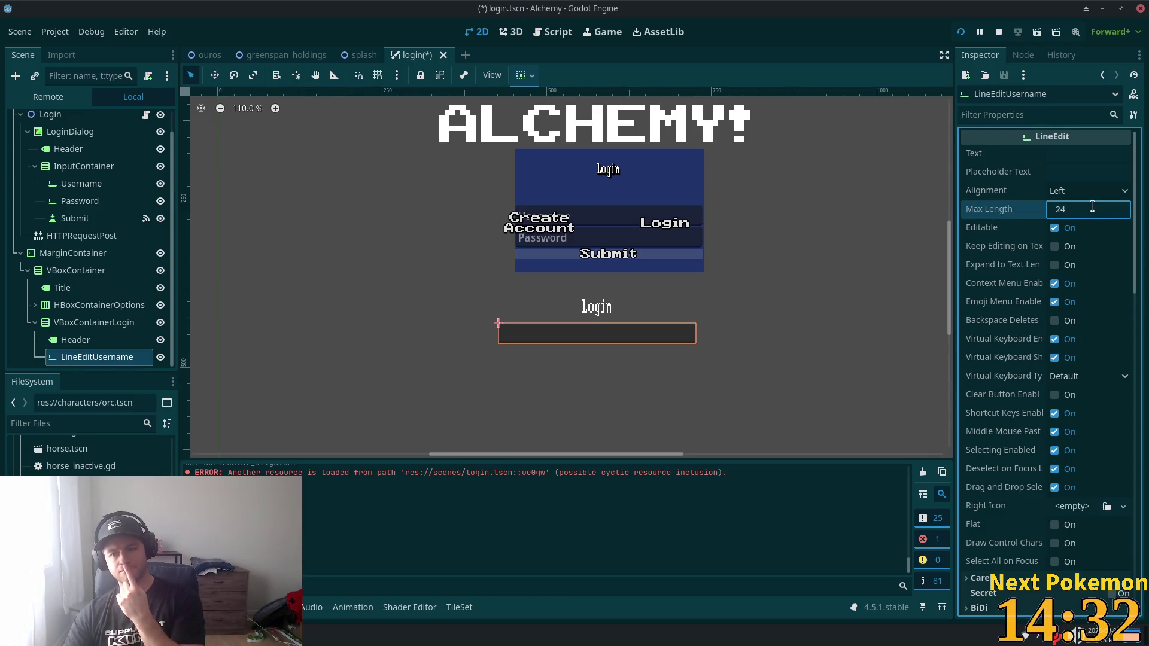
Give LineEditUsername the placeholder text 'Username', fixing its capitalisation
left_click(1063, 174)
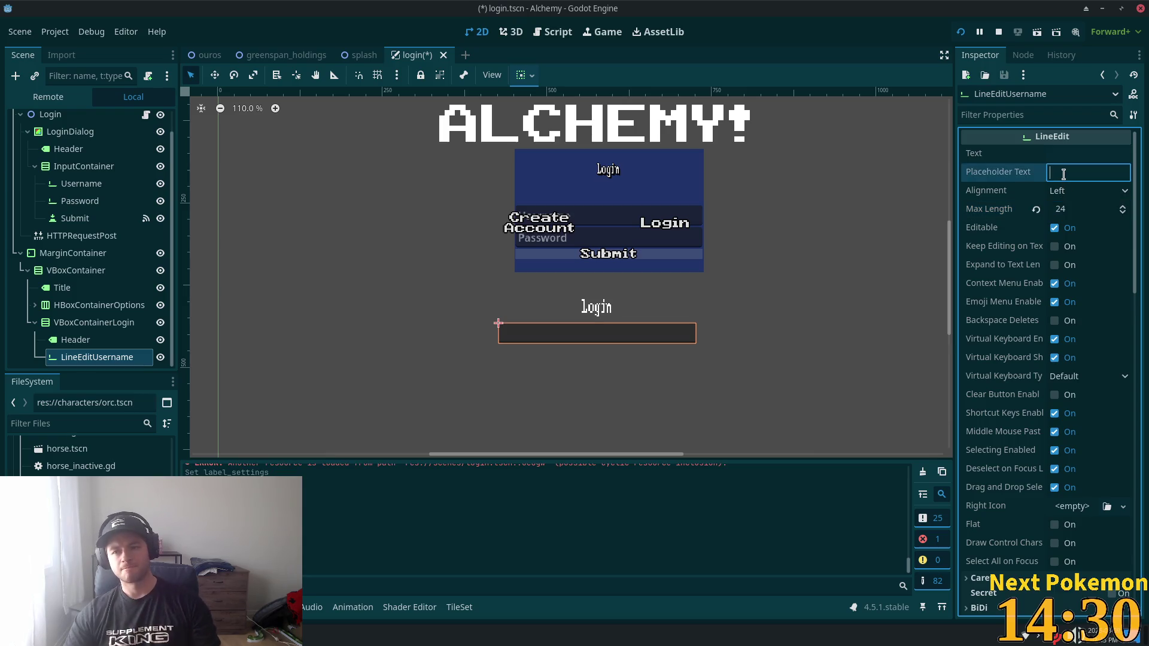
type("USername")
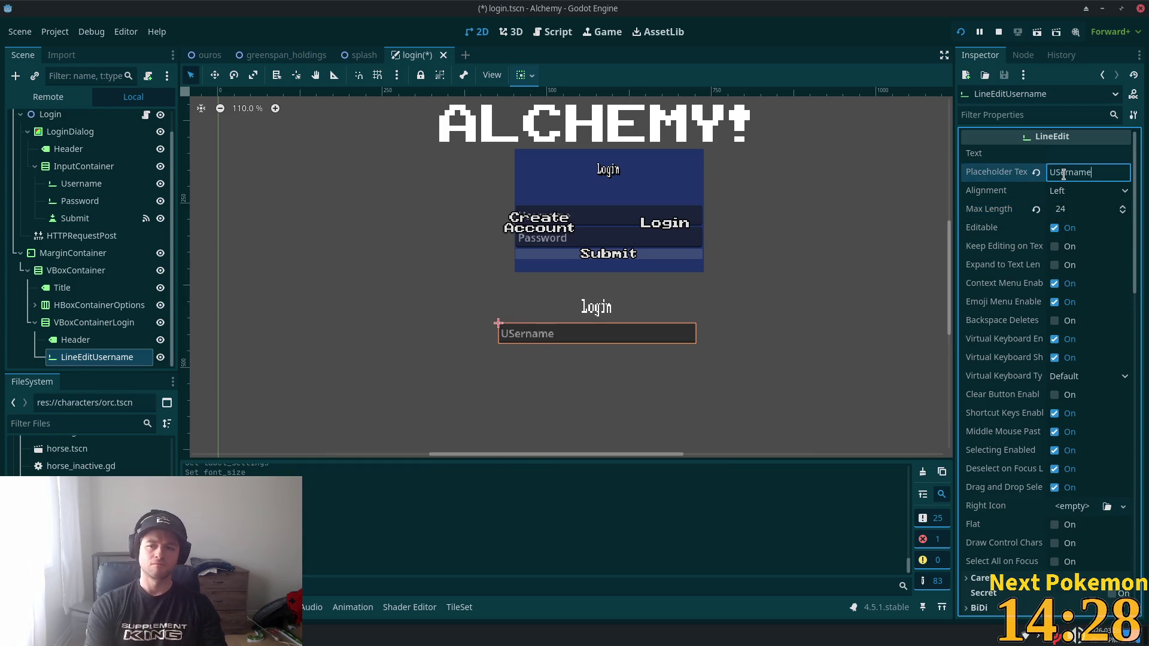
key("shift+Tab")
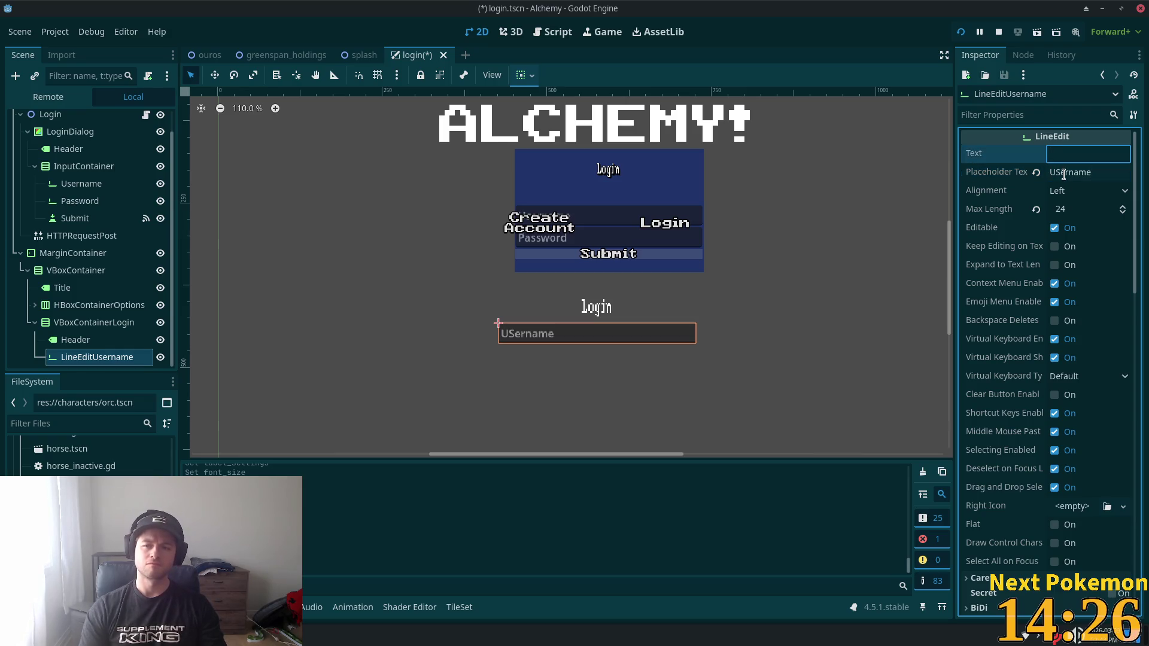
left_click(1063, 173)
key("BackSpace")
type("s")
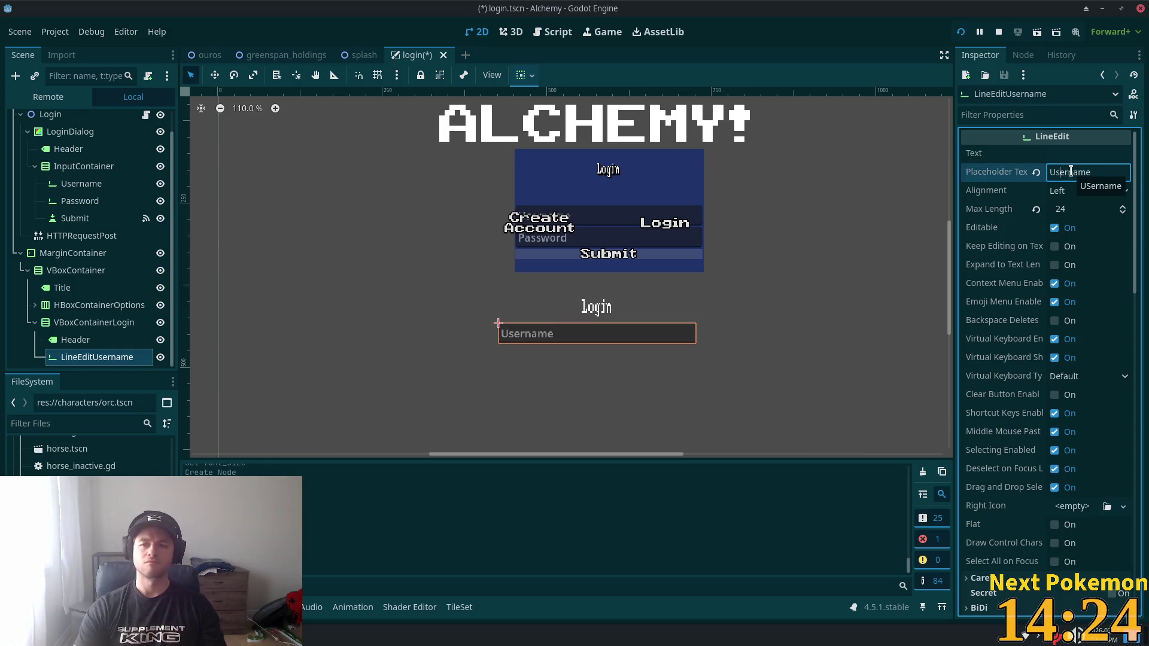
key("Tab")
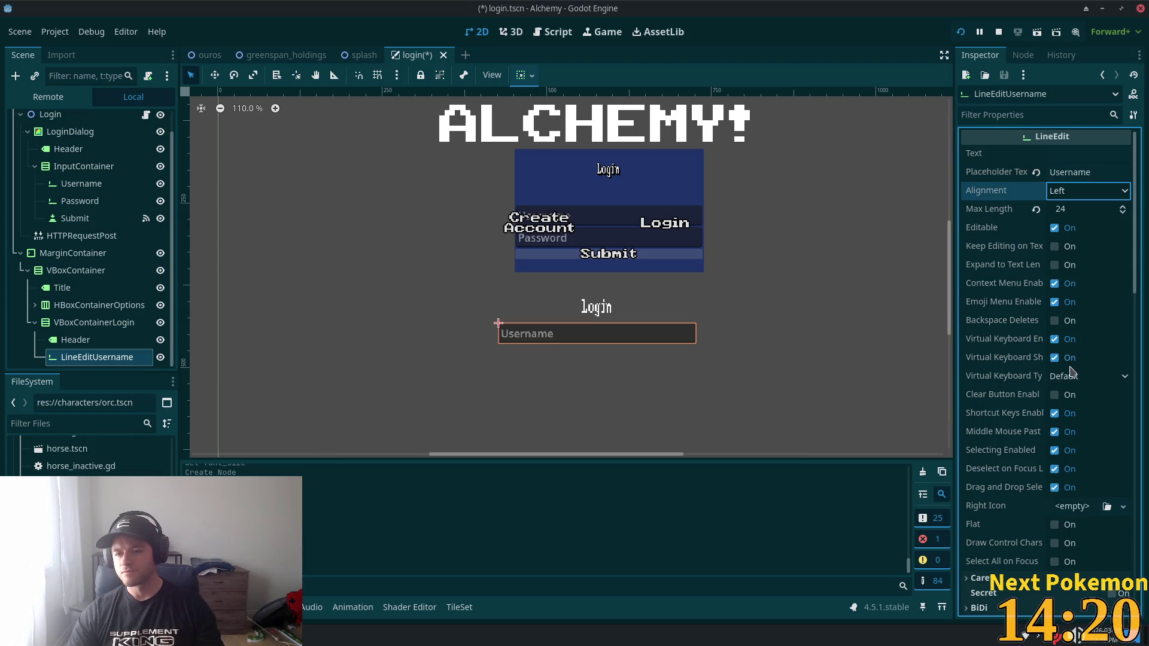
scroll(1070, 371, "down", 3)
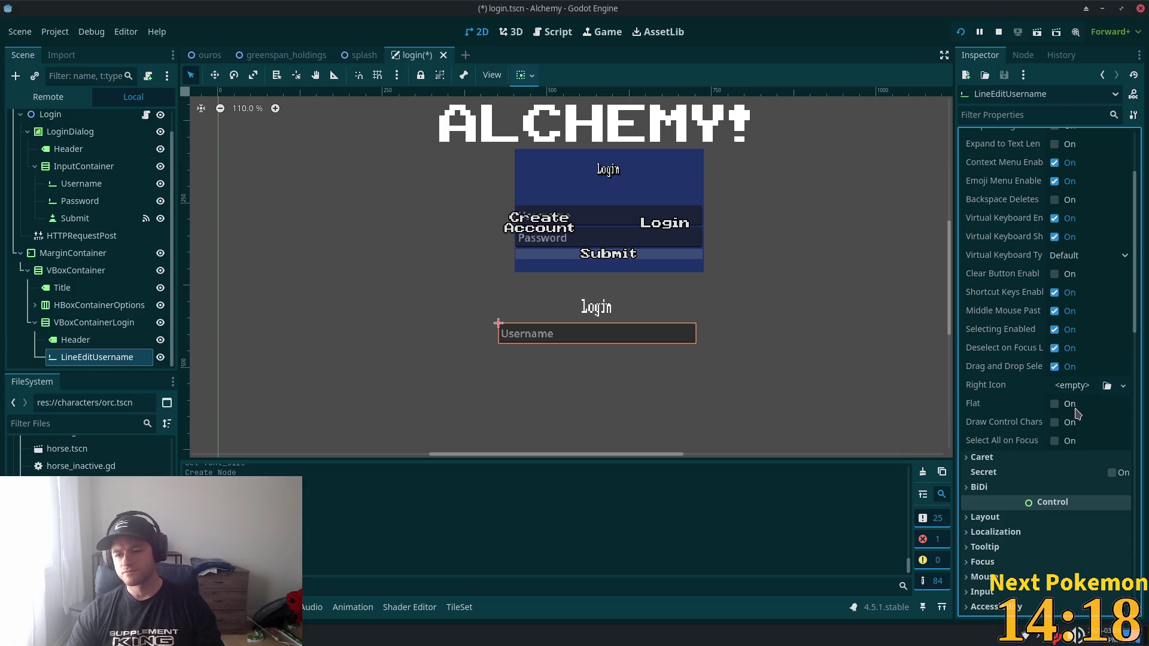
left_click(1056, 407)
left_click(1055, 405)
left_click(1055, 404)
left_click(1054, 404)
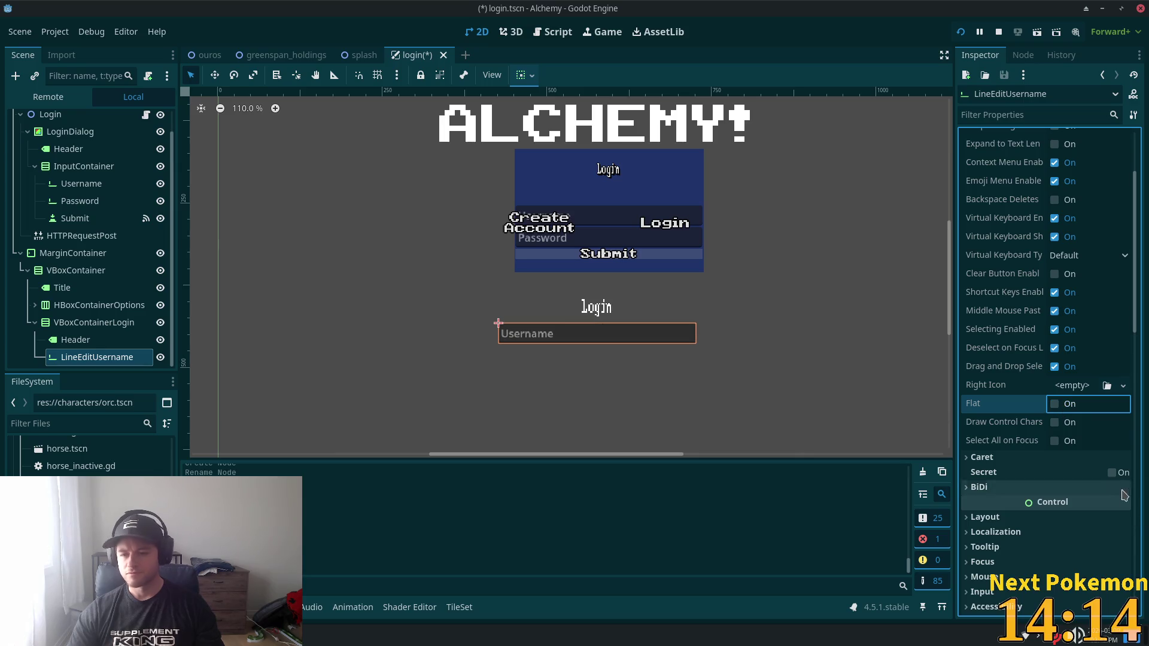
scroll(1071, 449, "down", 5)
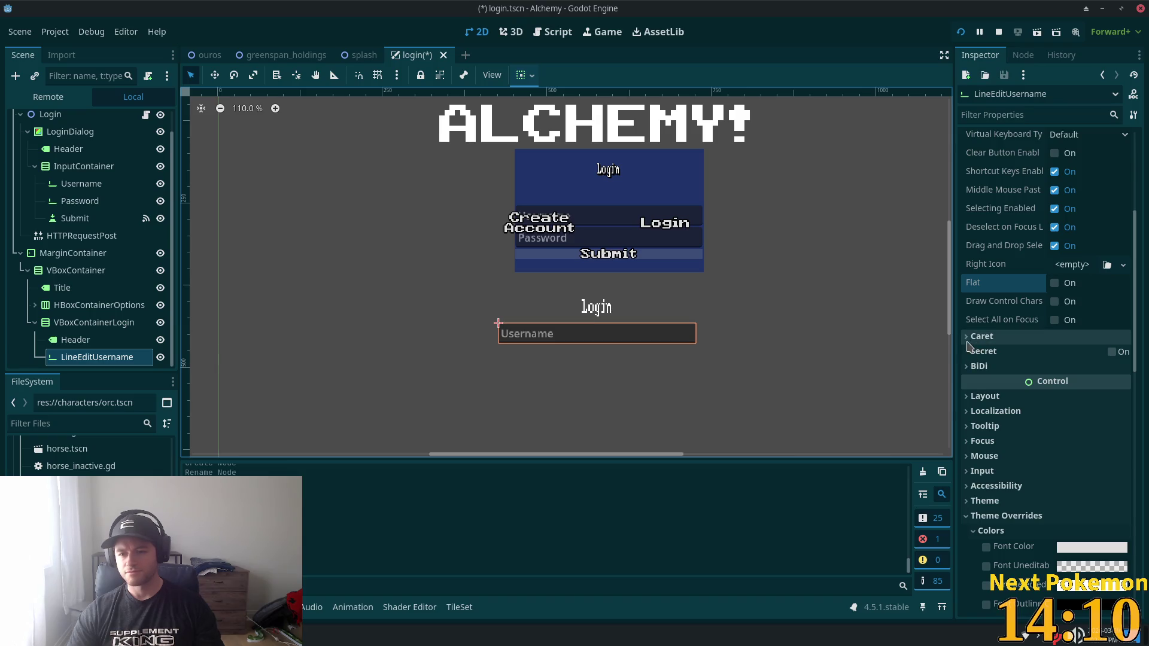
left_click(968, 339)
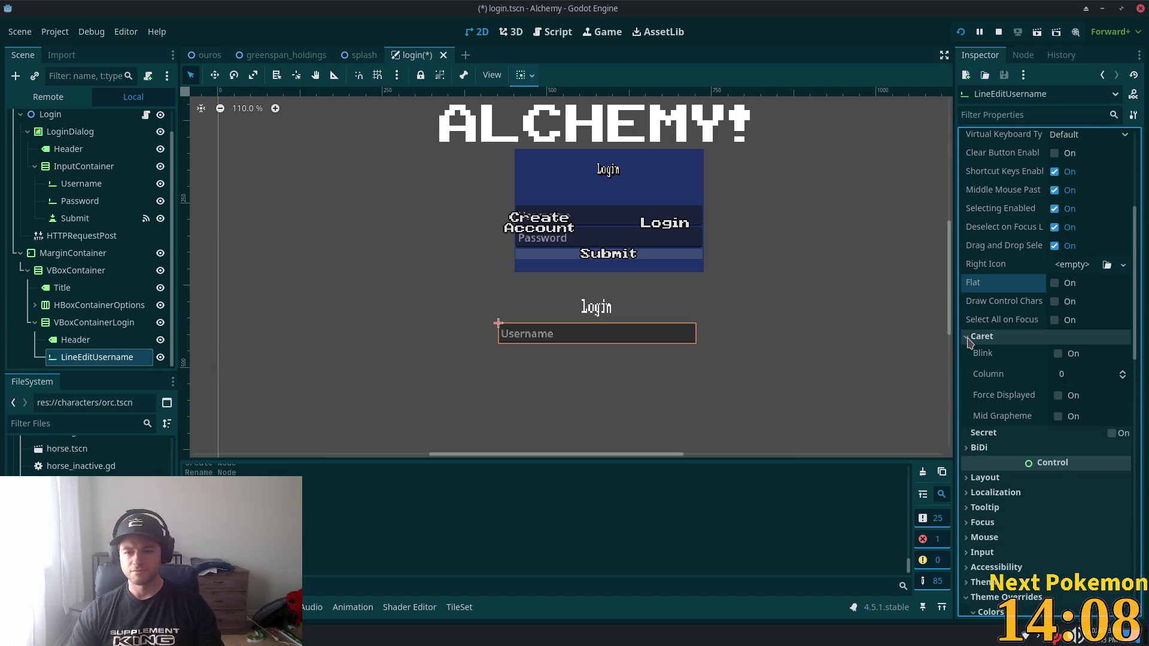
left_click(970, 337)
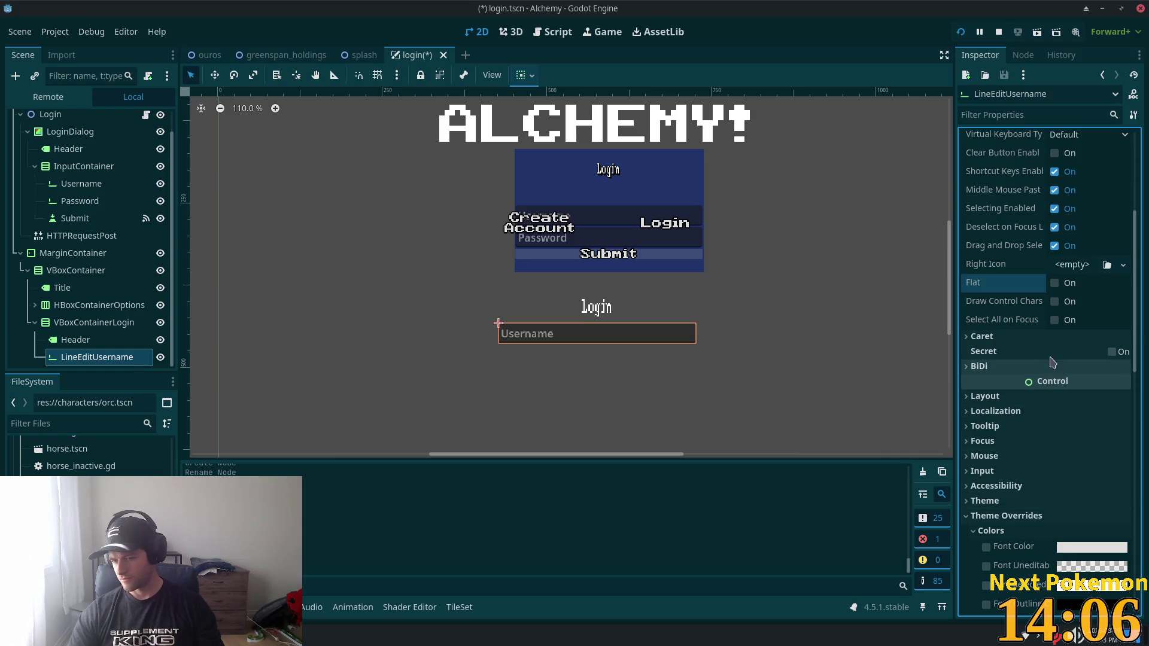
scroll(1030, 395, "down", 2)
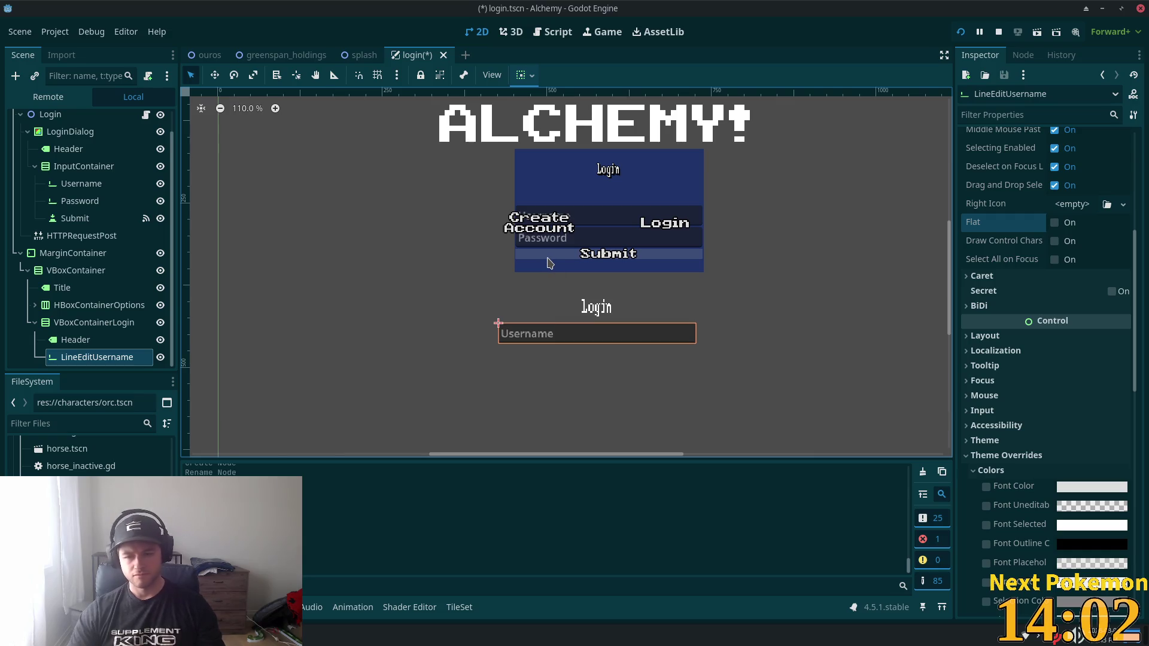
scroll(1082, 430, "down", 2)
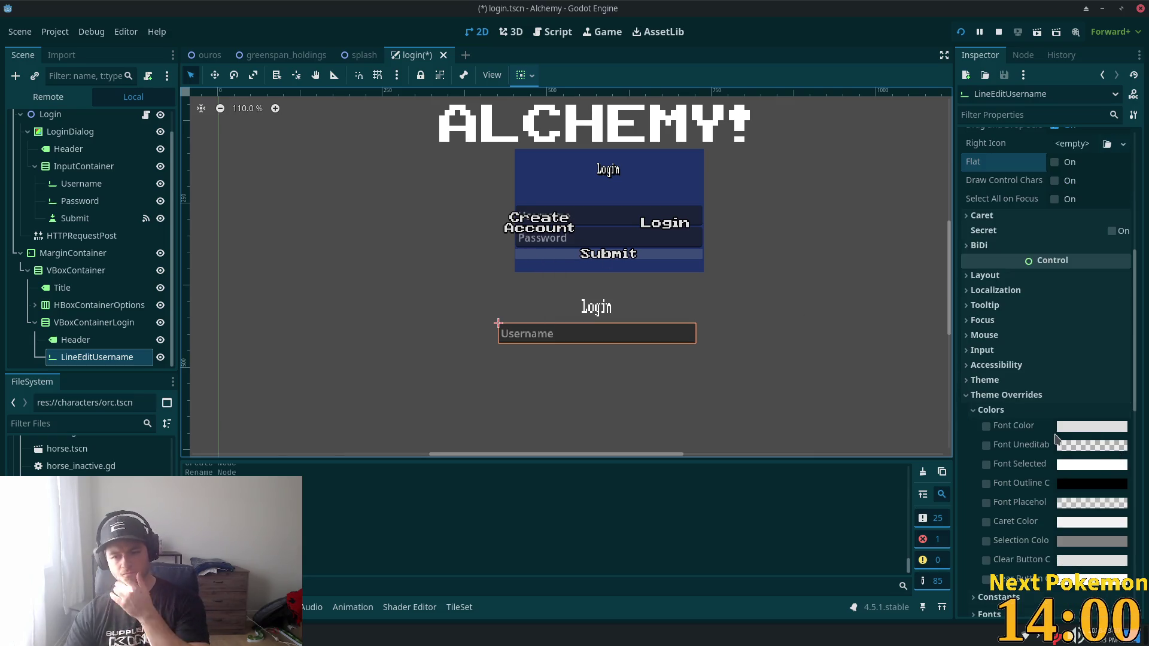
mouse_move(1002, 434)
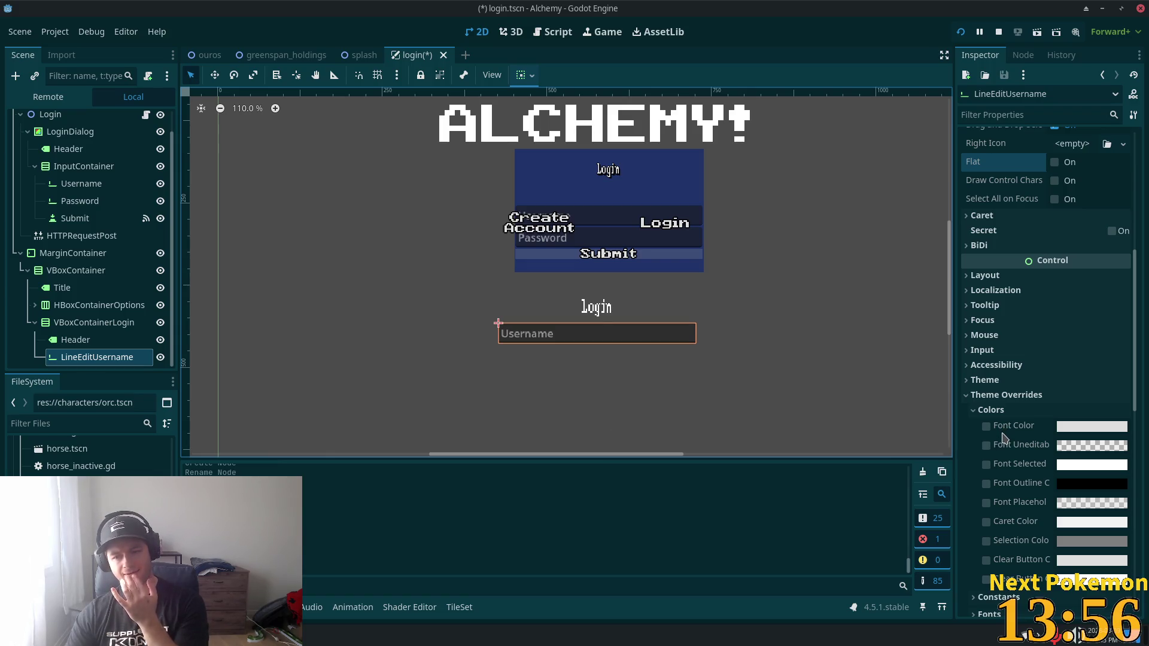
scroll(1030, 467, "down", 3)
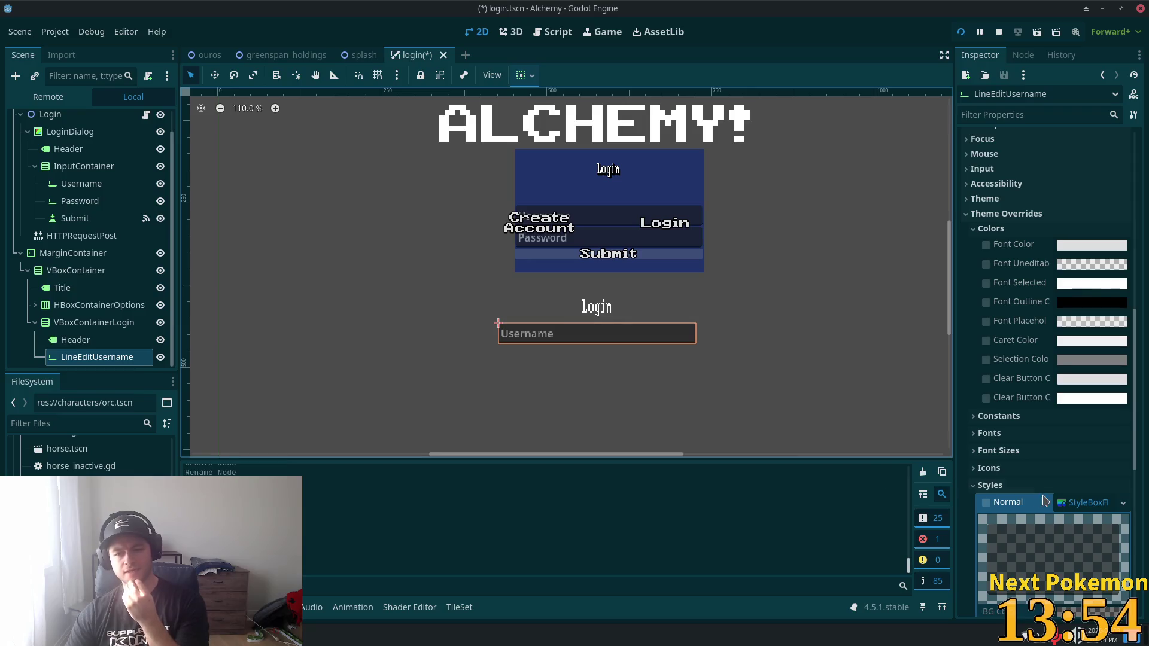
scroll(1040, 518, "down", 3)
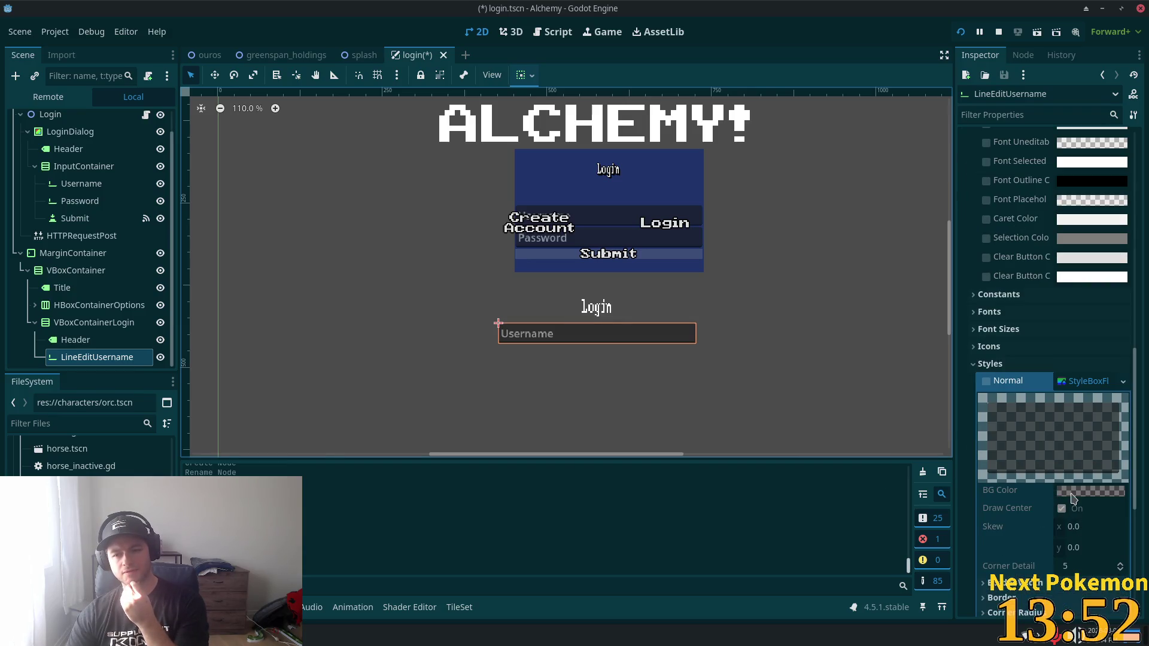
left_click(1033, 489)
scroll(1068, 473, "down", 3)
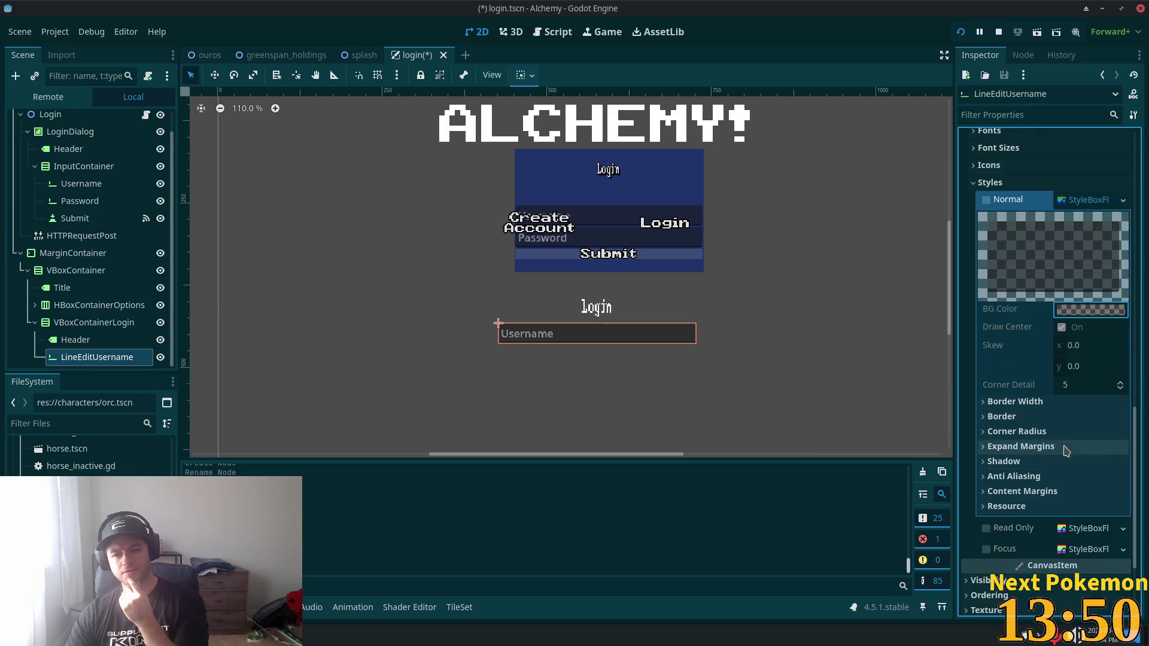
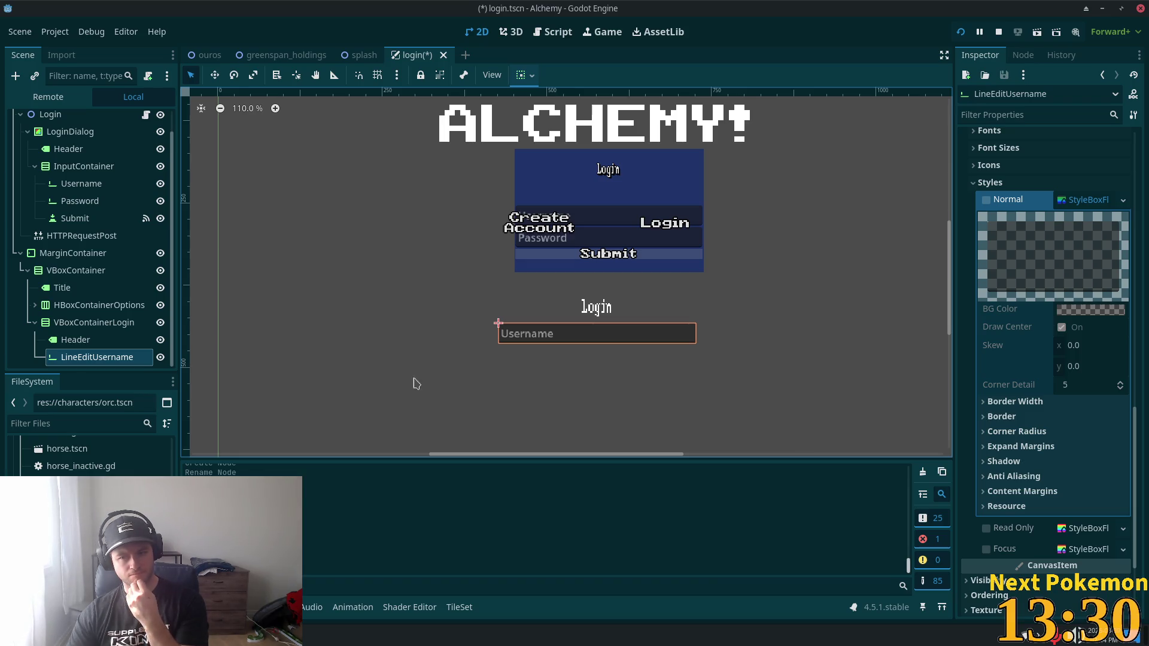
Try to switch off the Normal style override, look at its resource options, then select VBoxContainerLogin
left_click(986, 201)
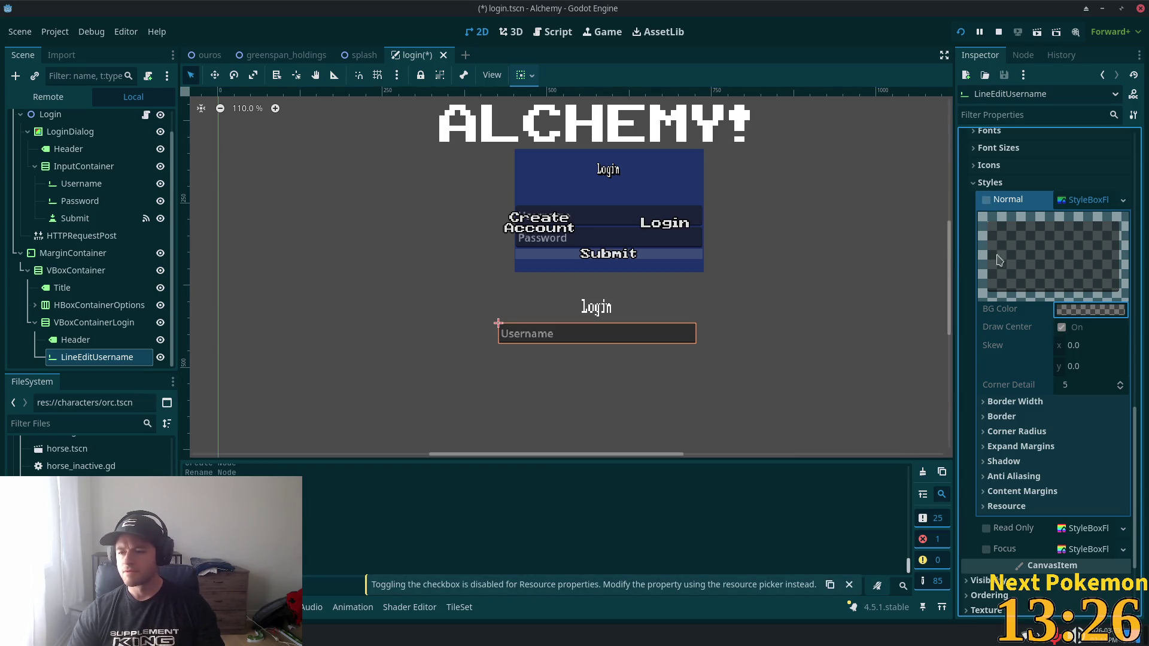
left_click(986, 200)
left_click(986, 200)
double_click(985, 200)
left_click(986, 200)
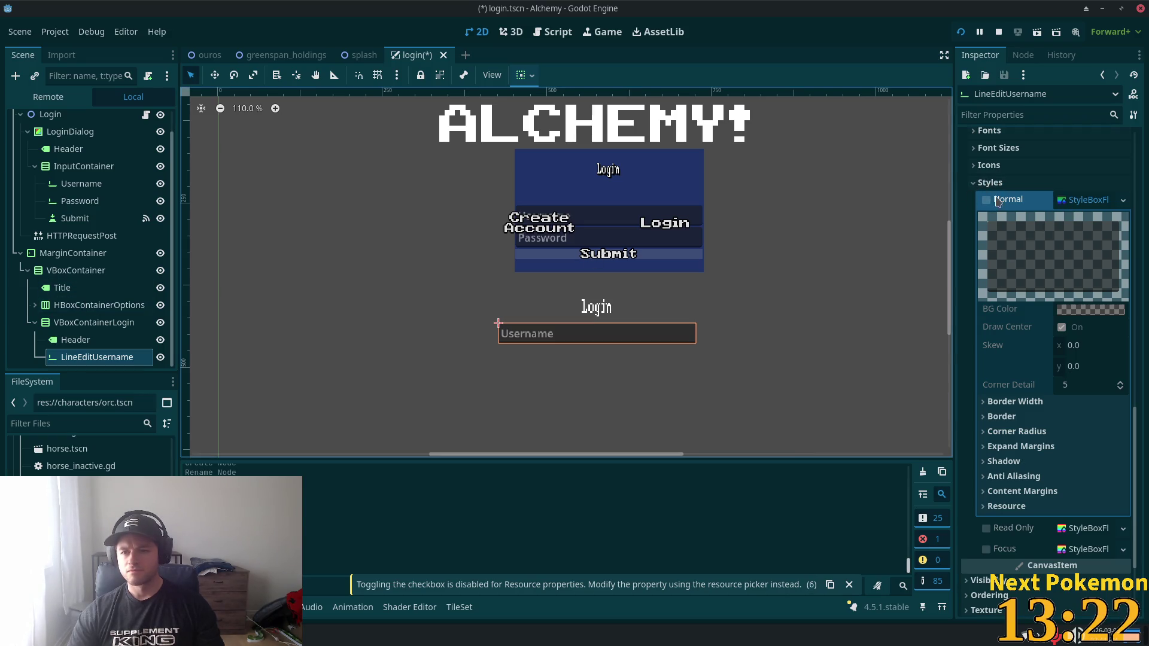
left_click(1122, 201)
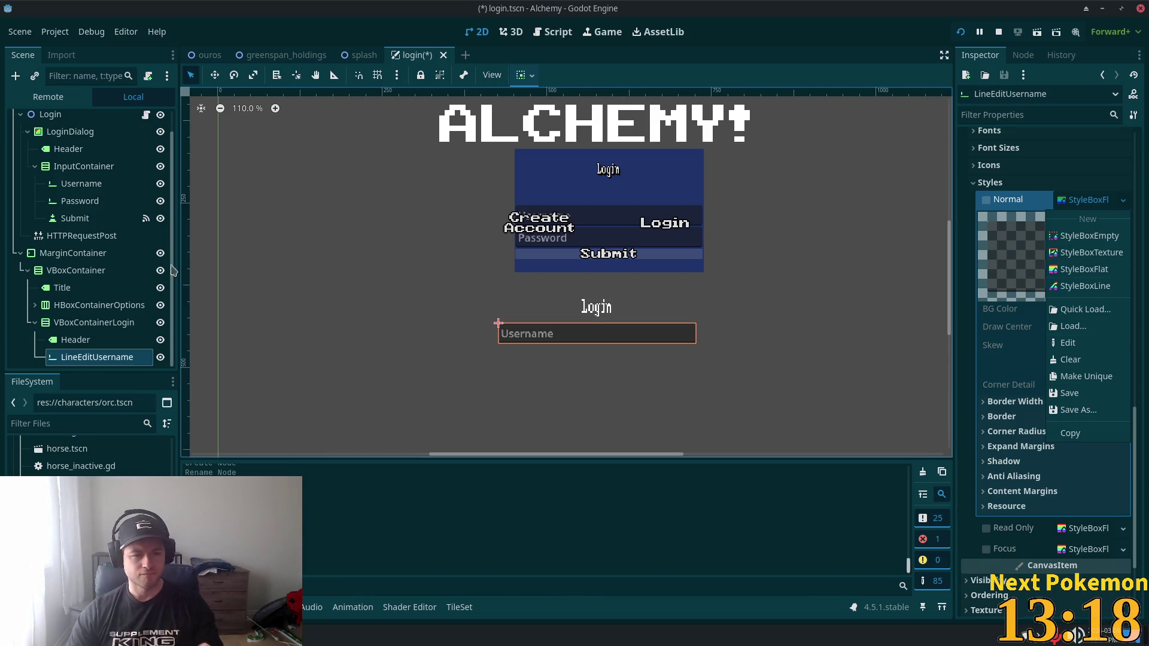
left_click(69, 327)
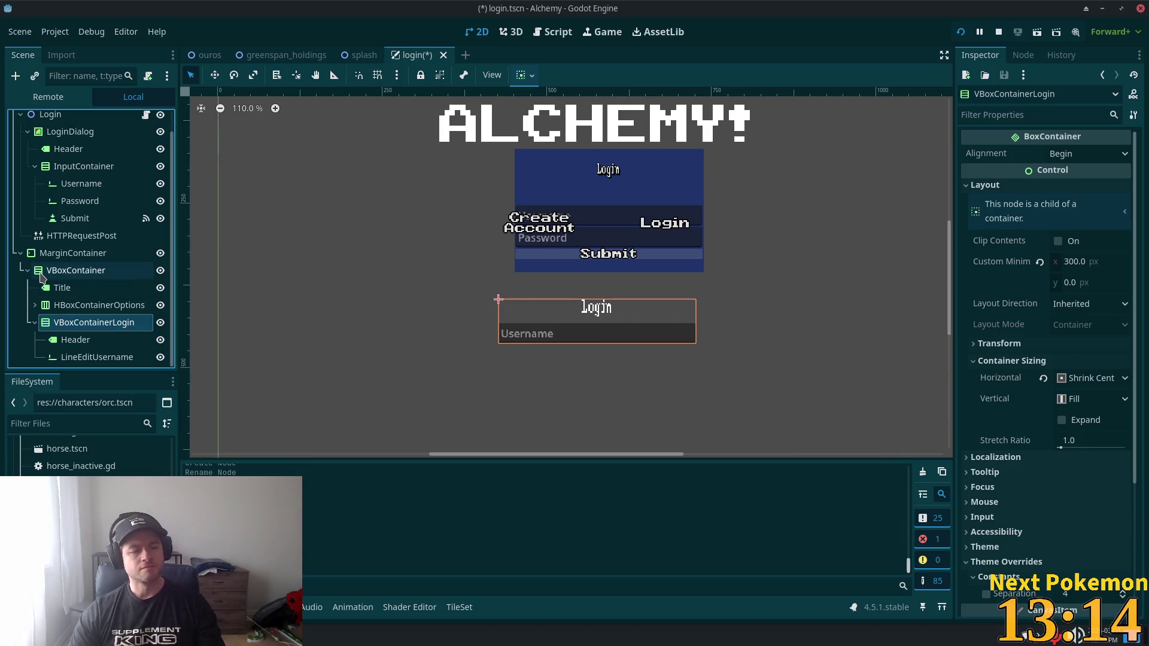
Add a MarginContainer child under VBoxContainer
left_click(66, 271)
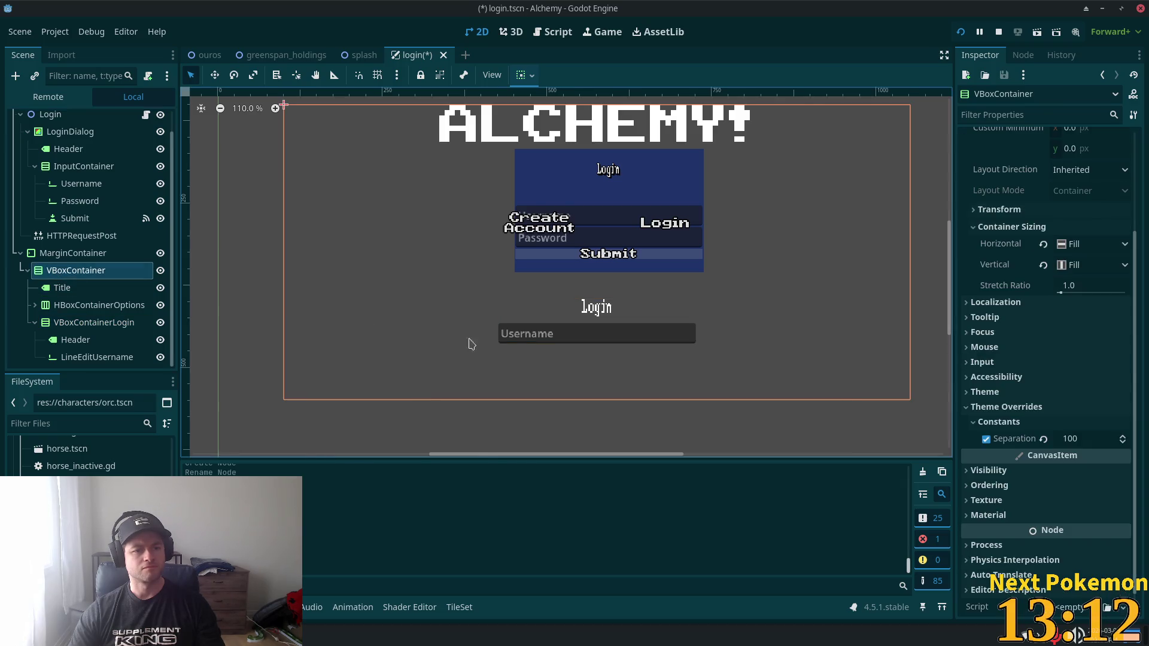
key("ctrl+a")
type("mar")
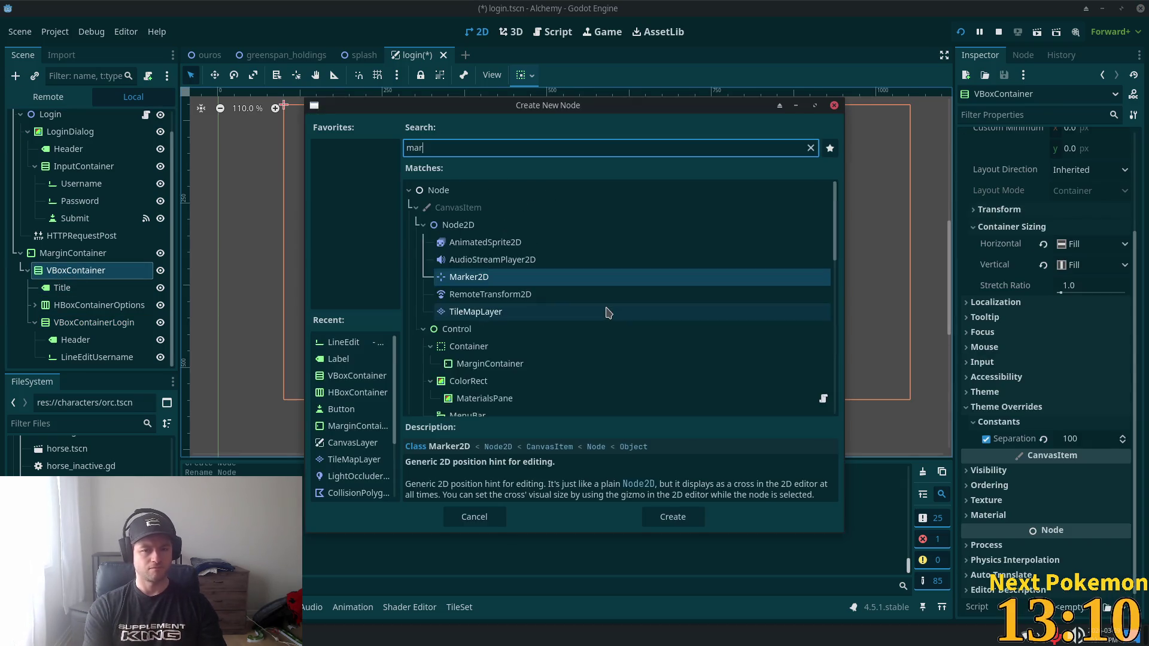
type("gin")
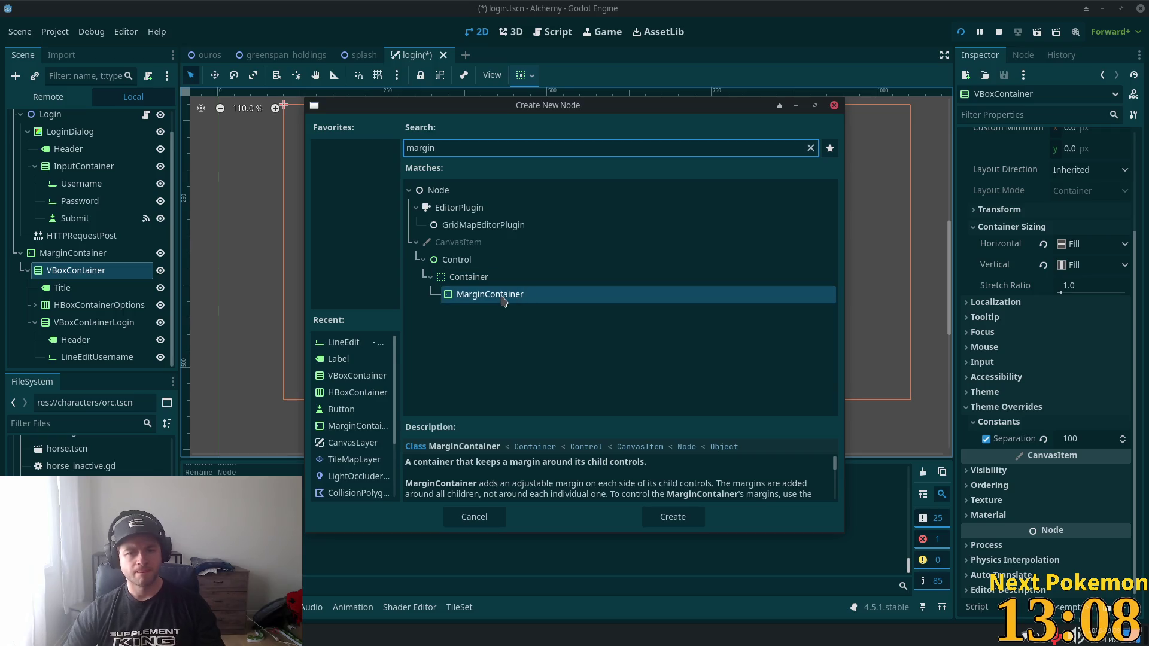
double_click(504, 296)
Rename it MarginContainerLogin and move VBoxContainerLogin inside it
left_click(81, 357)
key("F2")
key("End")
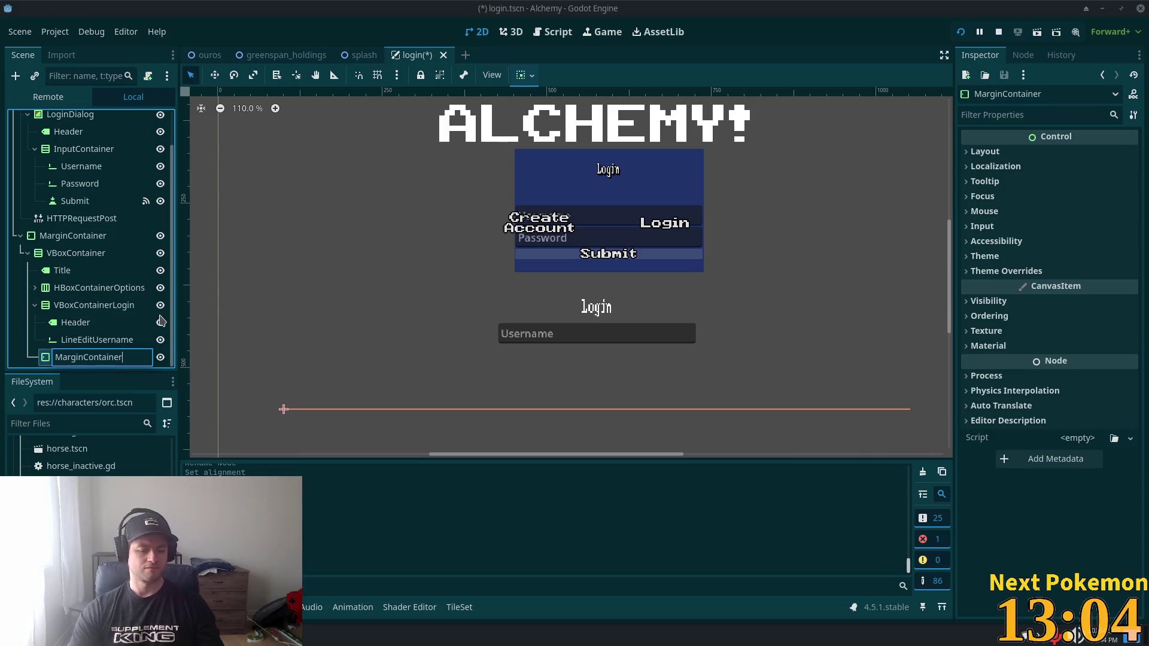
type("Login")
key("Return")
left_click_drag(102, 305, 100, 357)
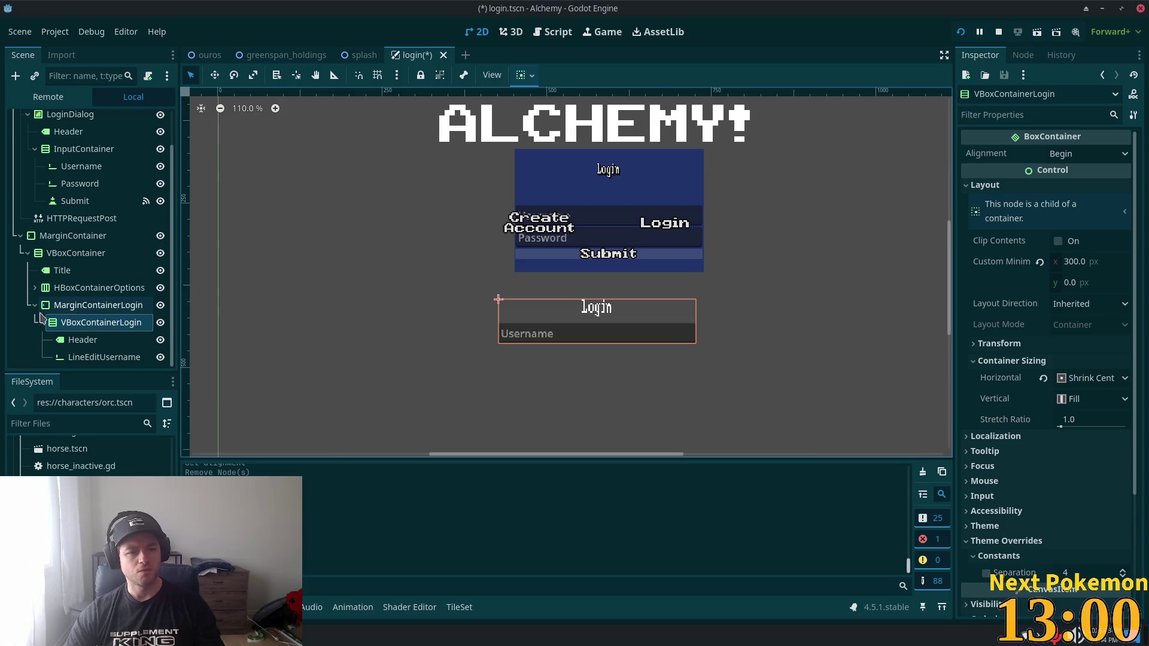
Give MarginContainerLogin a custom minimum width of 300
left_click(90, 305)
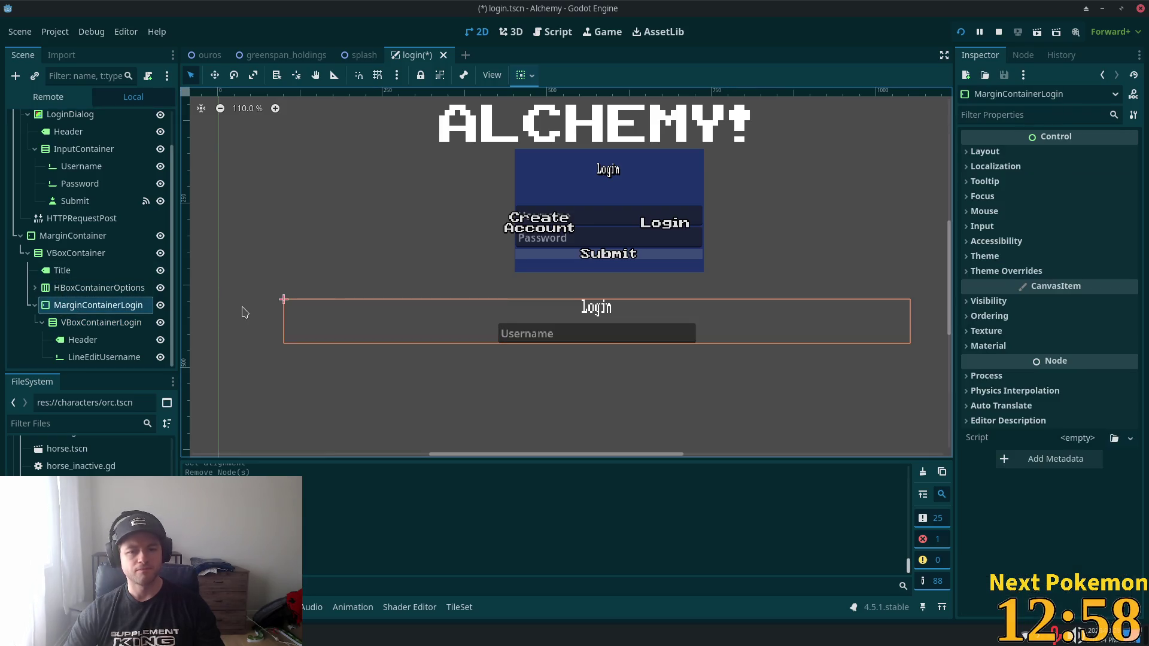
left_click(985, 151)
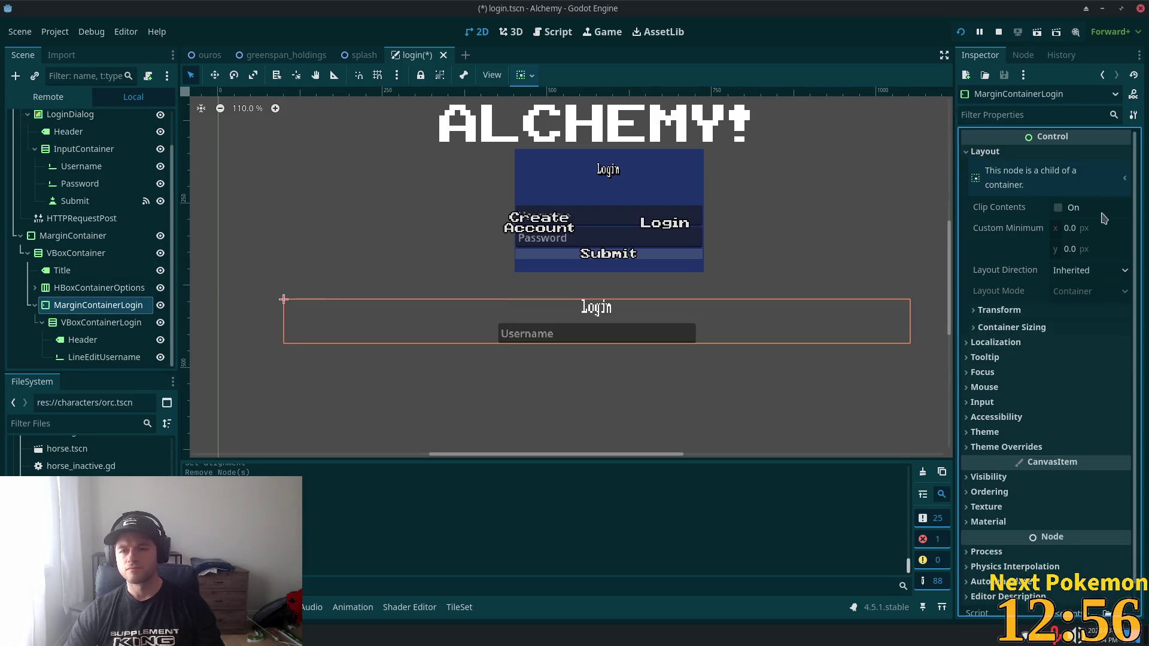
left_click(1085, 229)
type("300")
key("Tab")
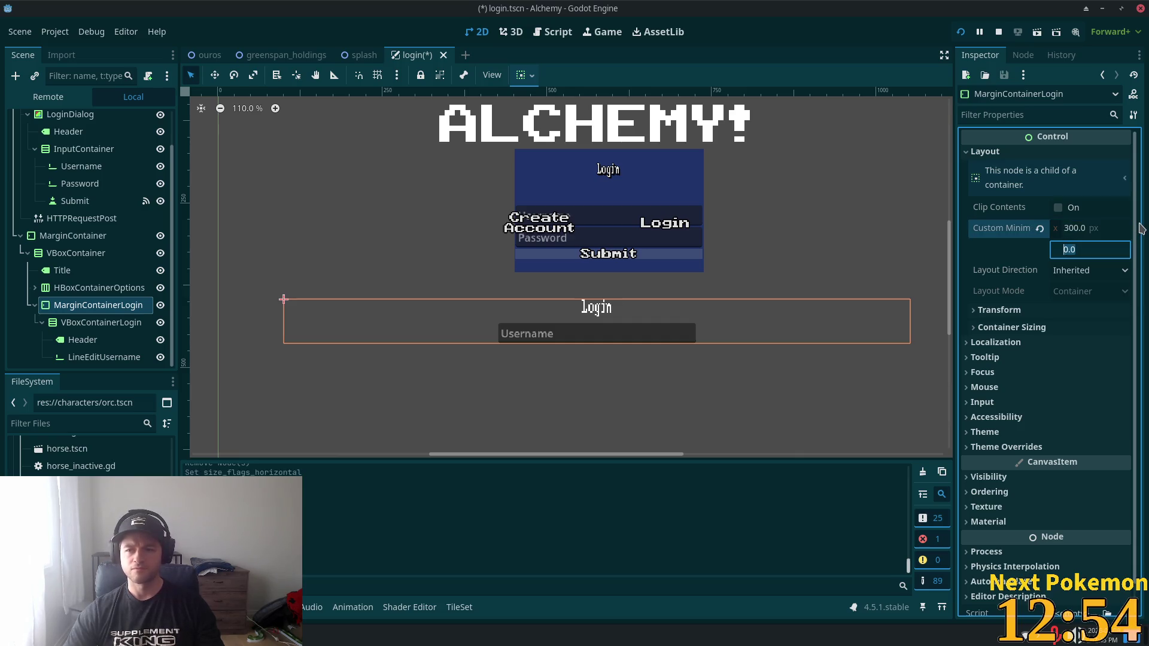
Reset VBoxContainerLogin's minimum width to 0 and set its horizontal sizing to Fill
left_click(75, 323)
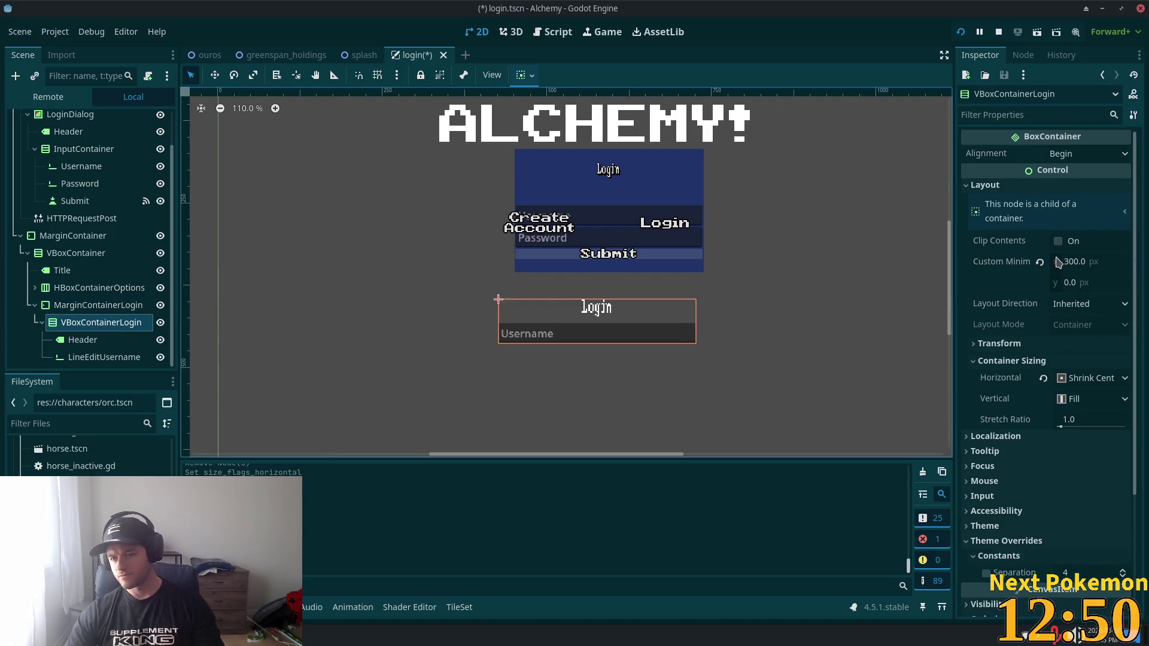
left_click(1039, 261)
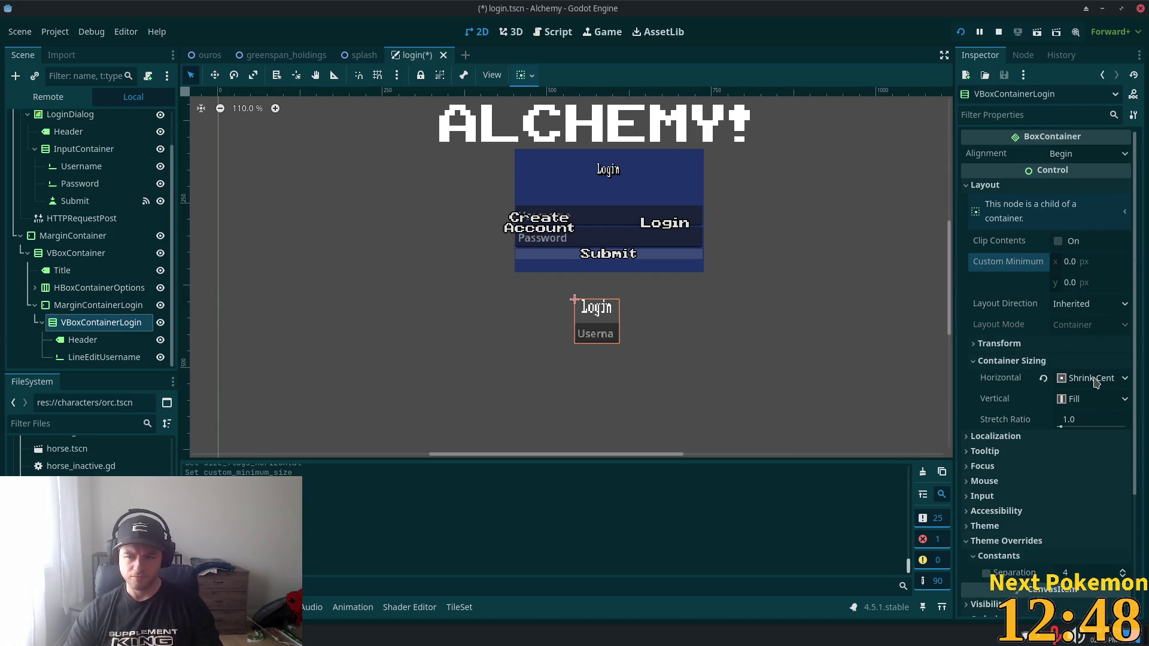
left_click(1096, 378)
left_click(1077, 396)
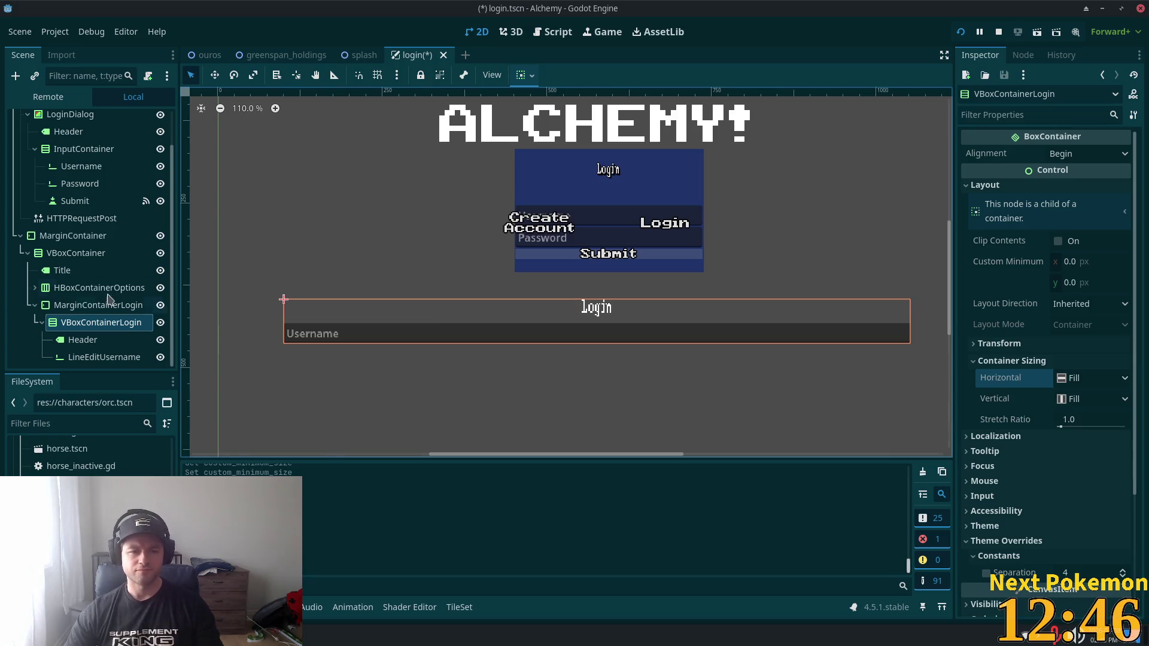
Override MarginContainerLogin's left, top, right and bottom margins to 50
left_click(134, 306)
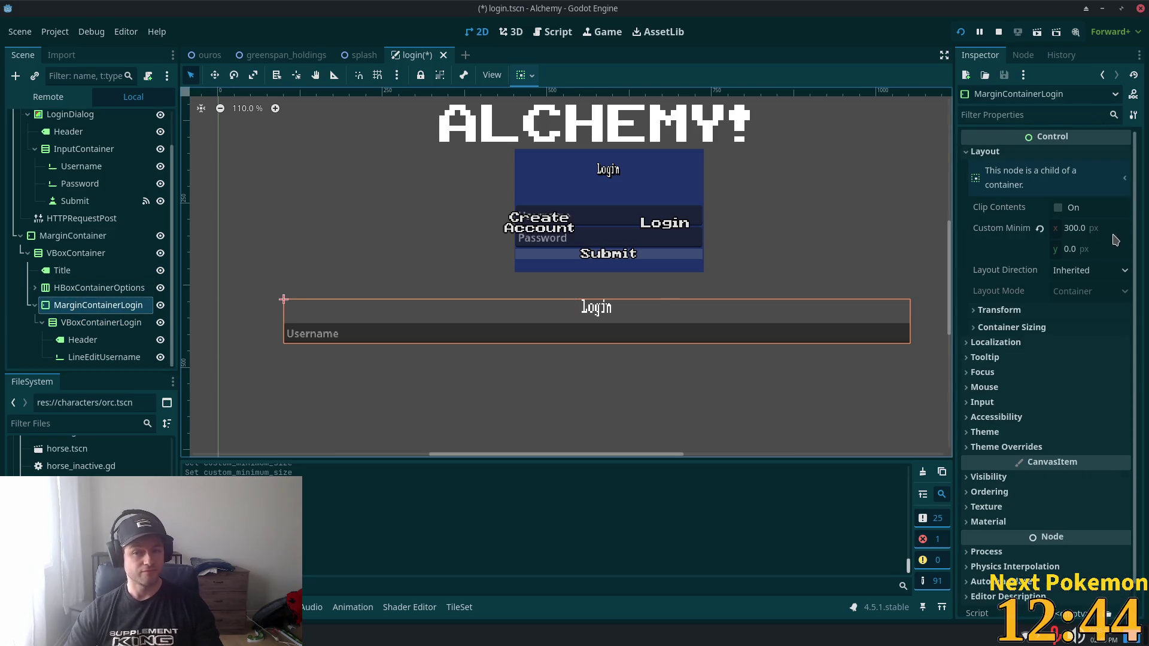
left_click(999, 447)
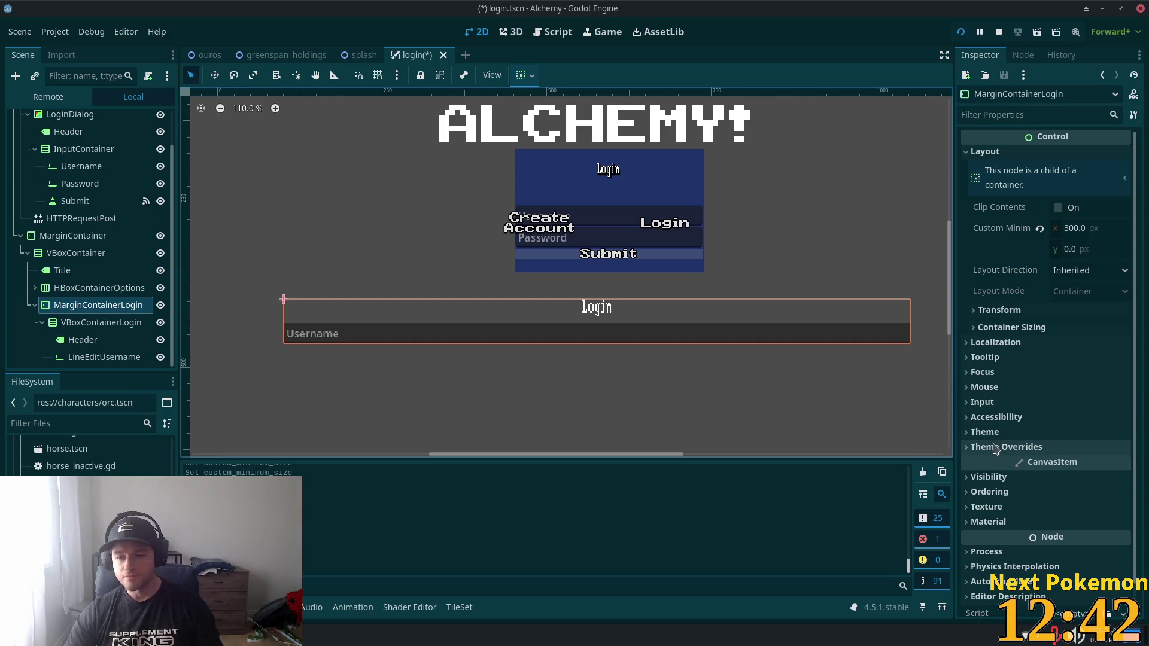
left_click(987, 463)
left_click(1093, 479)
type("1")
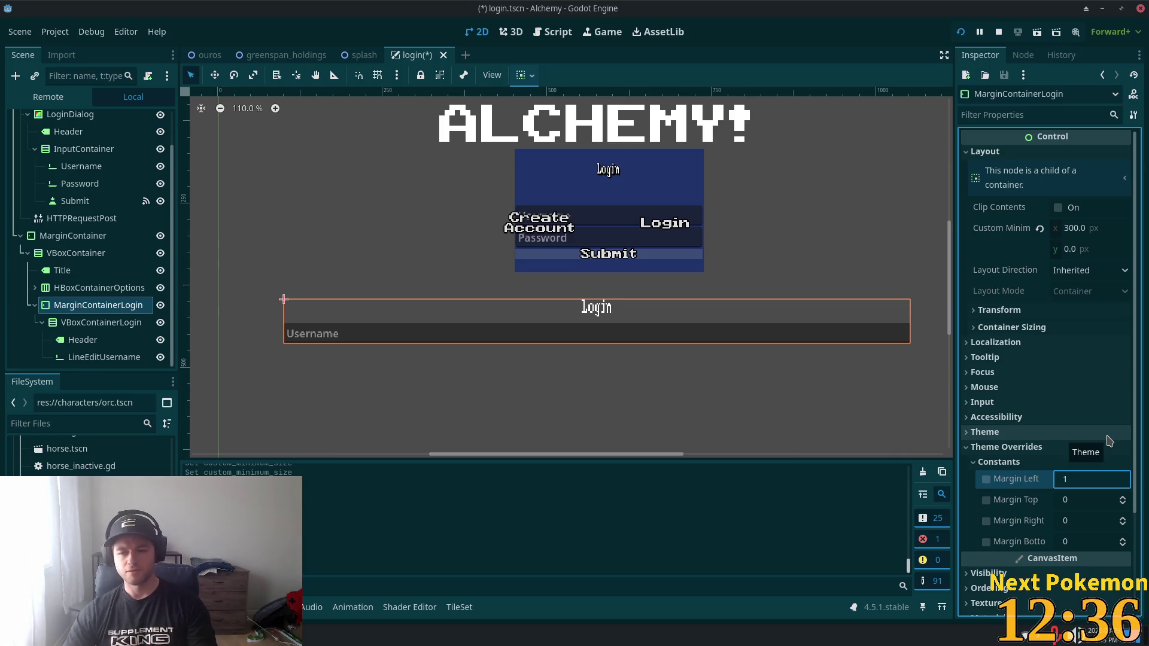
key("BackSpace")
type("50")
key("Tab")
type("50")
key("Tab")
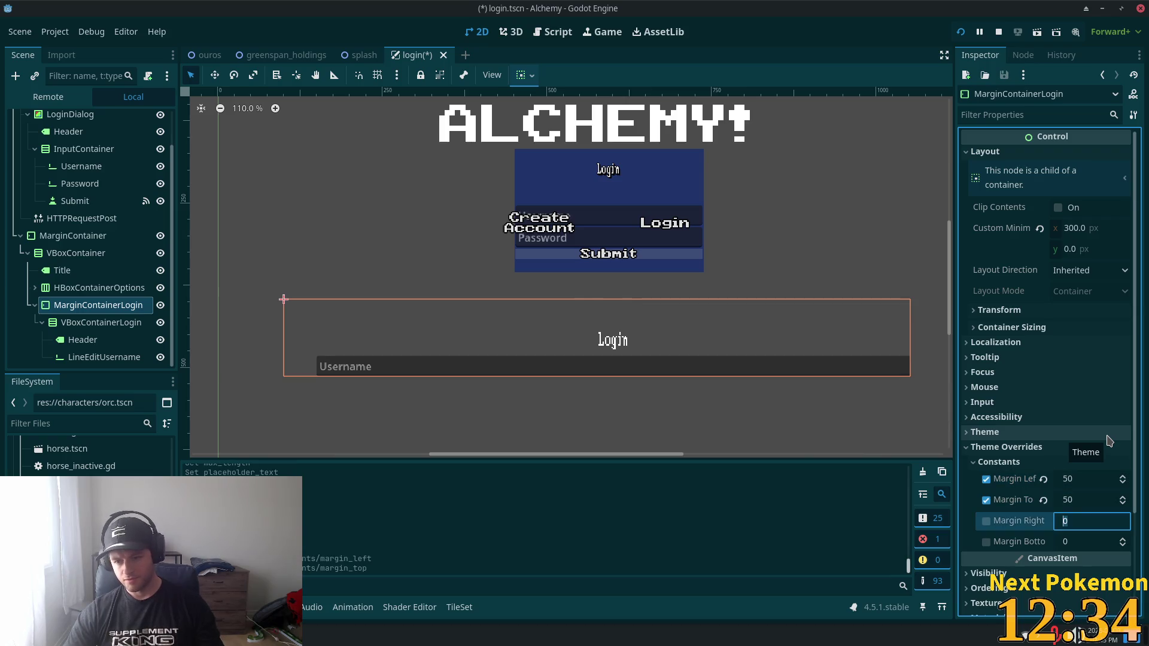
type("50")
key("Tab")
type("50")
key("Tab")
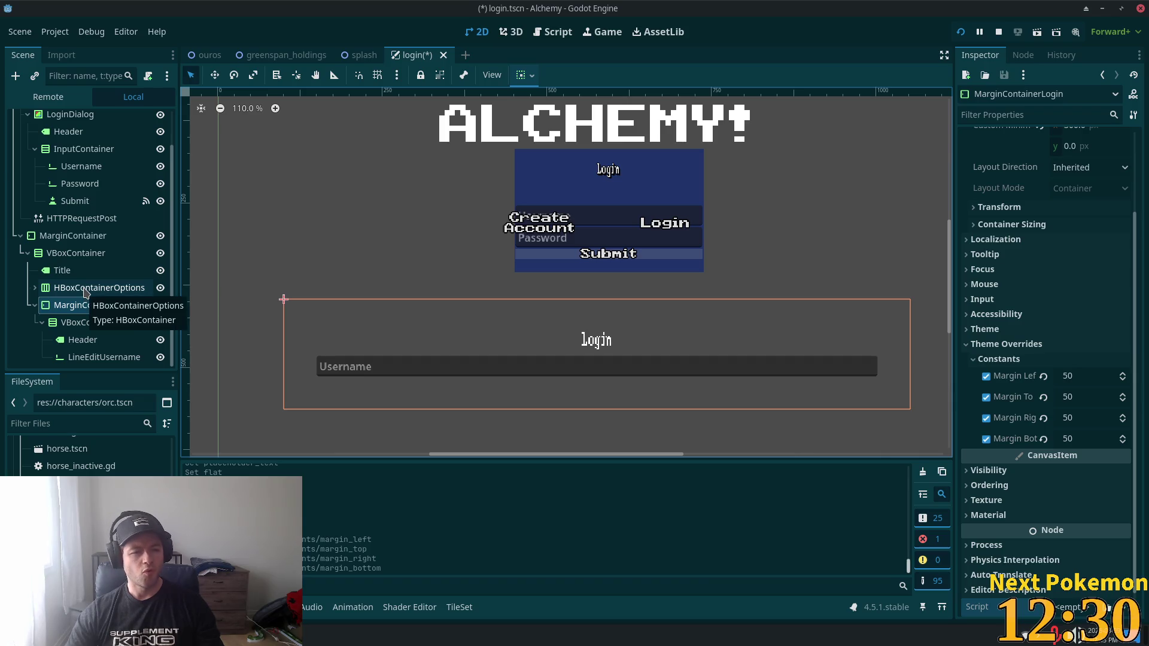
scroll(1071, 287, "up", 3)
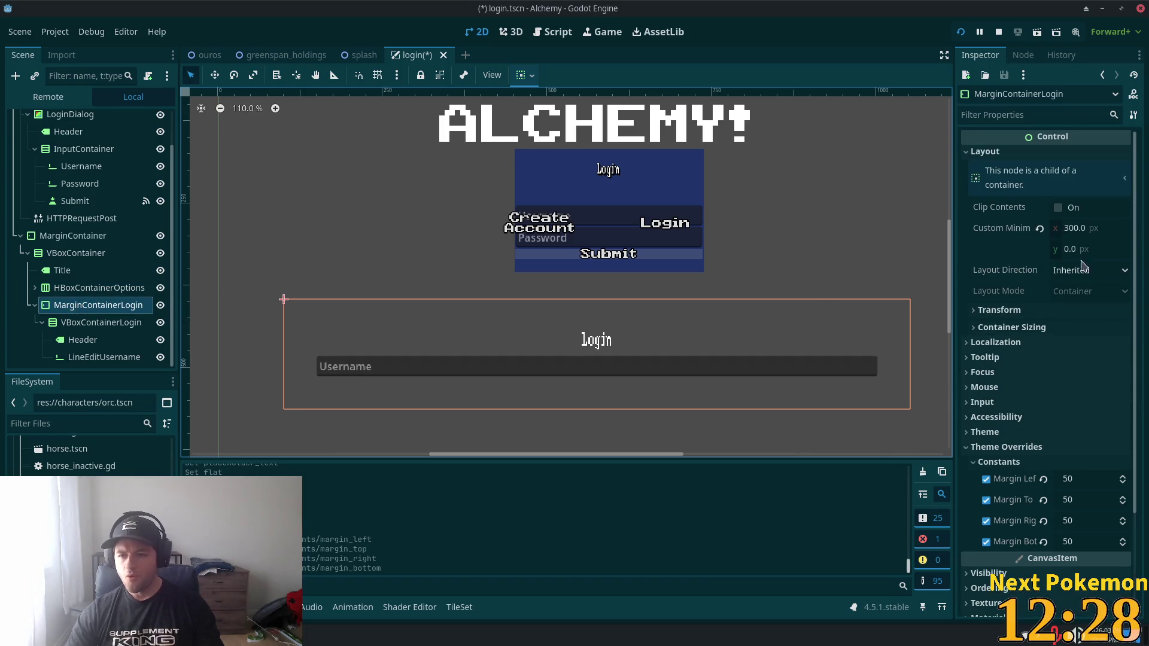
Change MarginContainerLogin's minimum width to 100
left_click(1084, 228)
left_click(1082, 228)
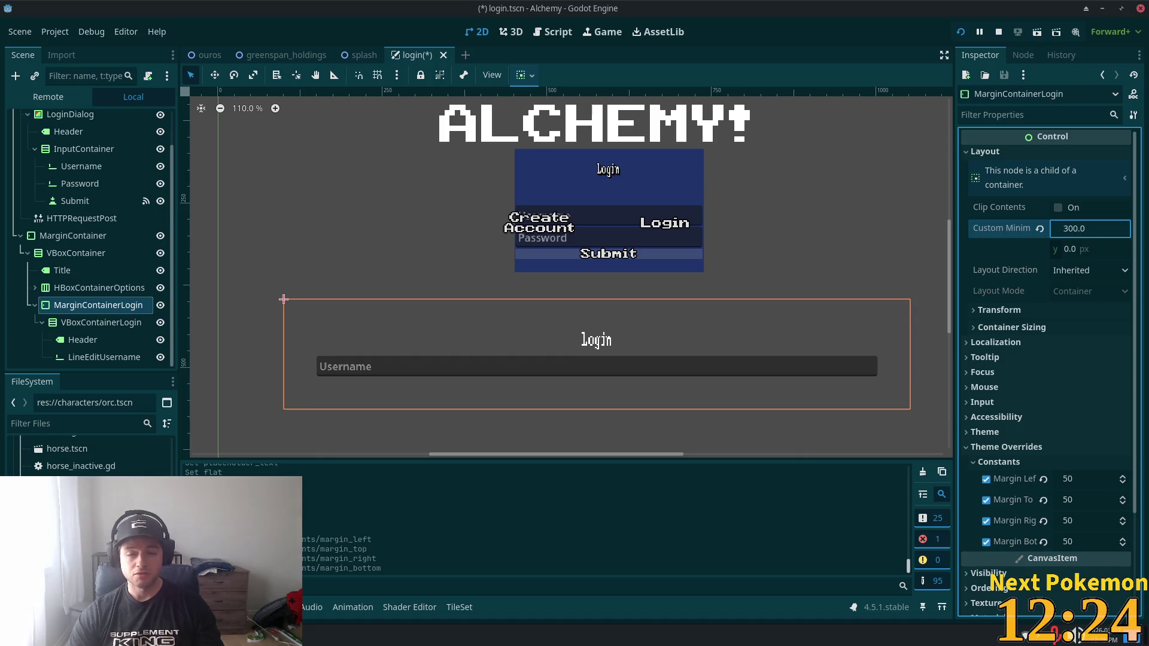
key("Left")
key("Left")
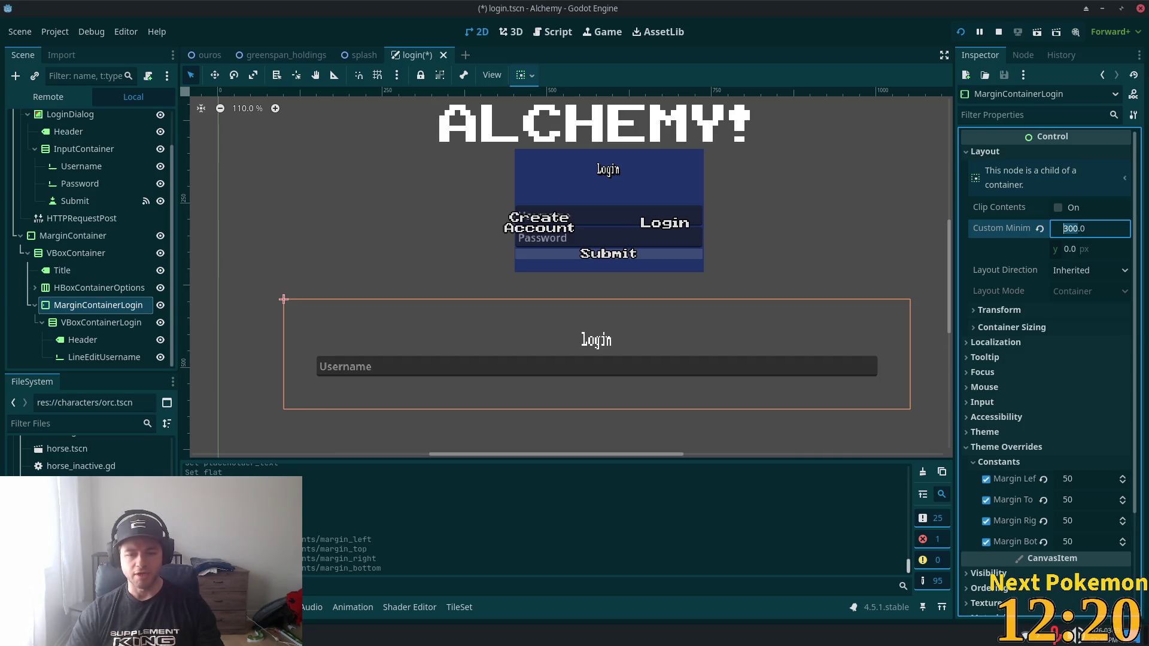
type("100")
key("Tab")
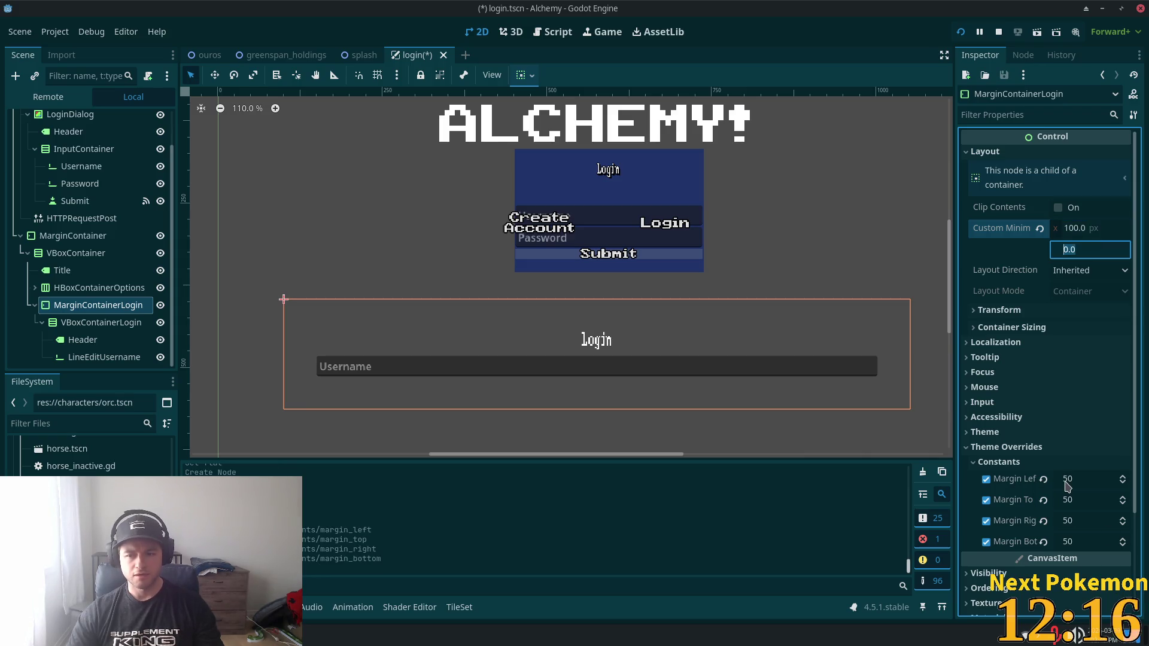
Set the margin overrides to 0
left_click(1067, 482)
type("0")
key("Tab")
type("0")
key("Tab")
type("0")
key("Tab")
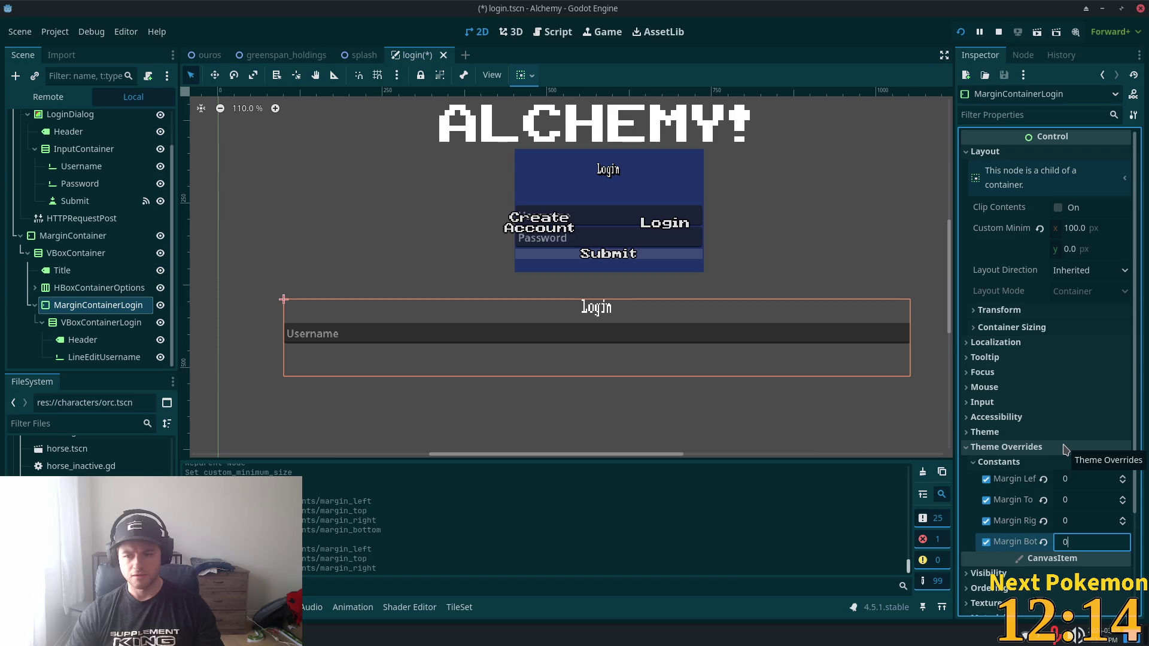
type("0")
key("Tab")
Reselect MarginContainerLogin and restore its minimum width to 300
left_click(95, 288)
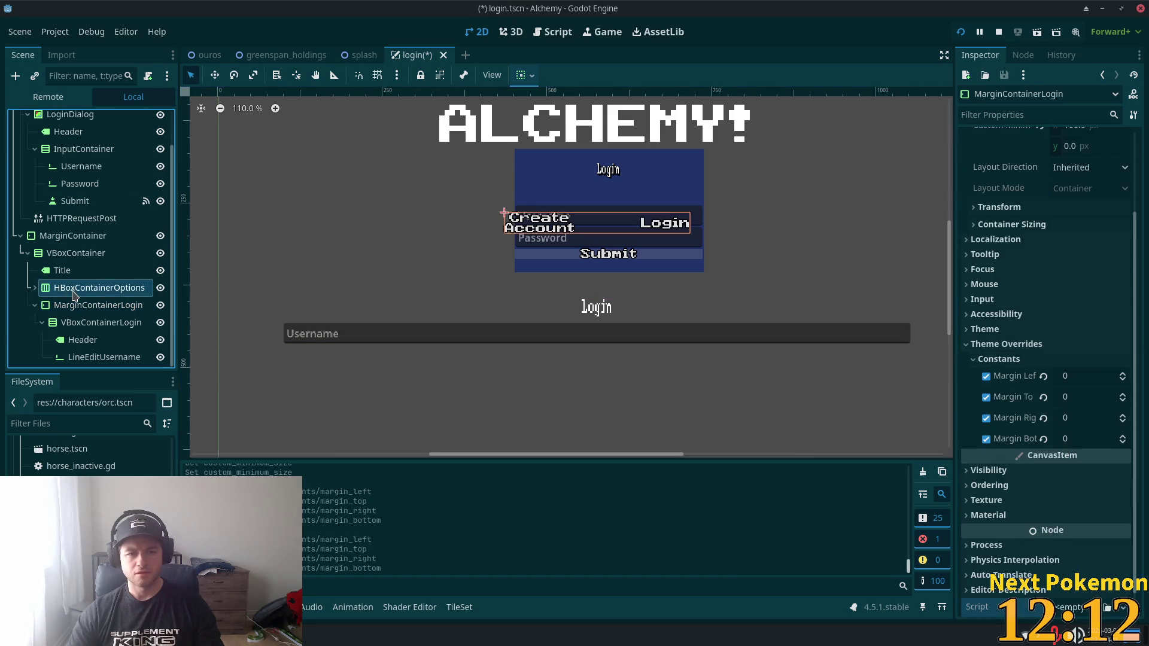
left_click(105, 320)
left_click(98, 305)
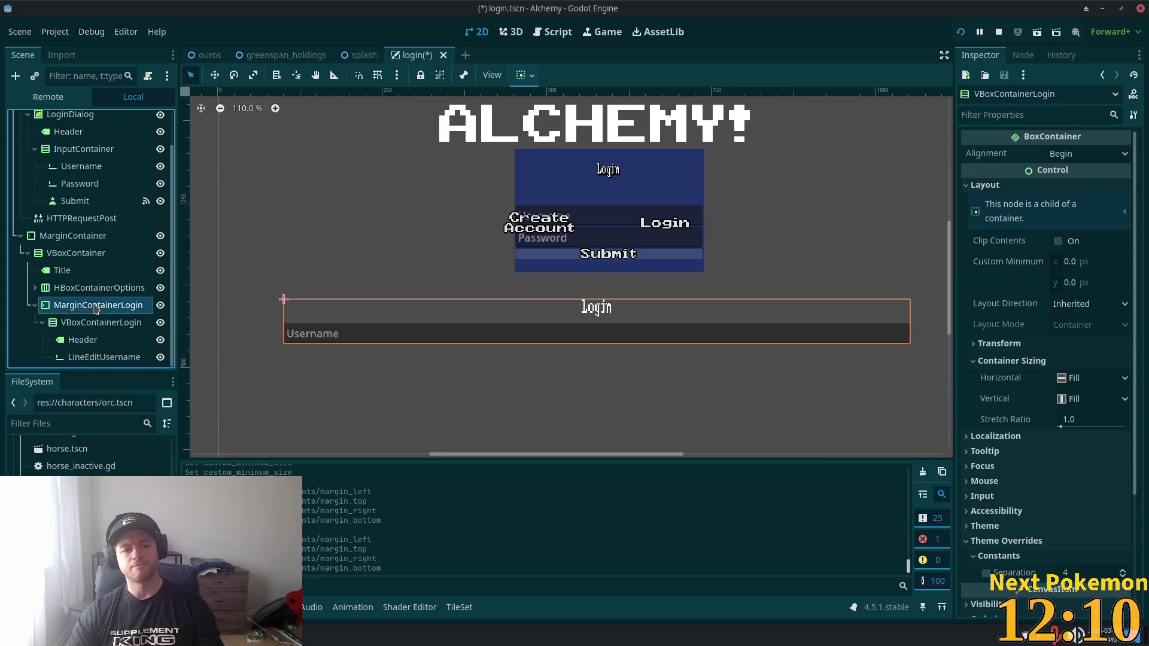
scroll(1093, 490, "up", 3)
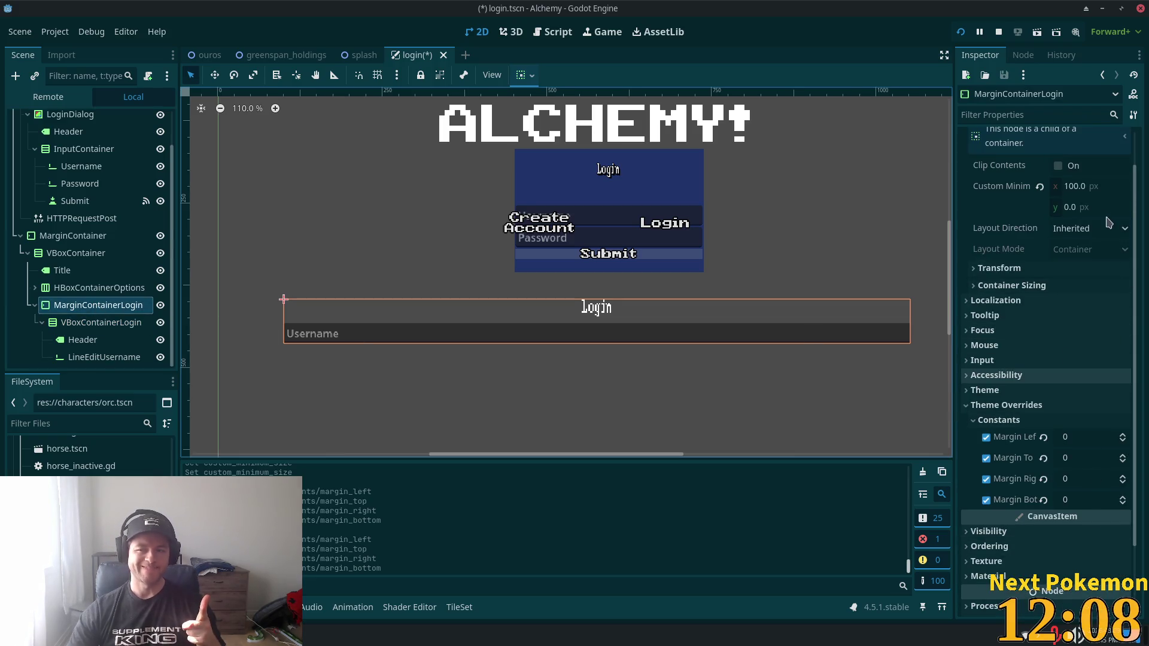
left_click(1071, 186)
type("300")
key("Return")
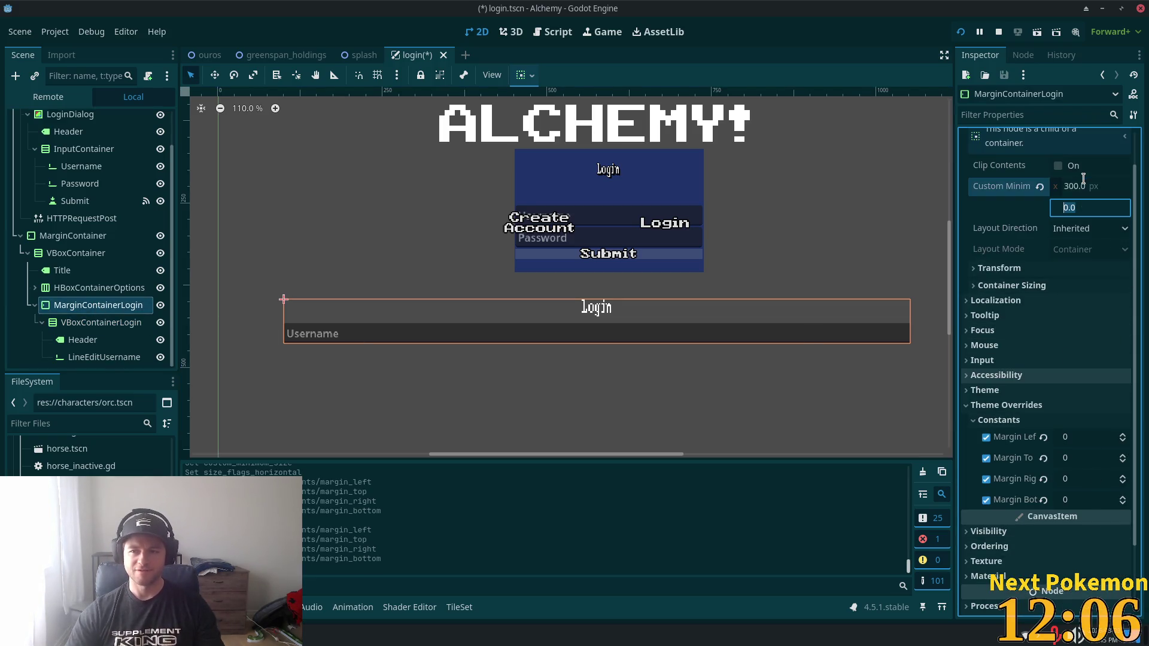
Set the four margin overrides back to 50
left_click(1087, 441)
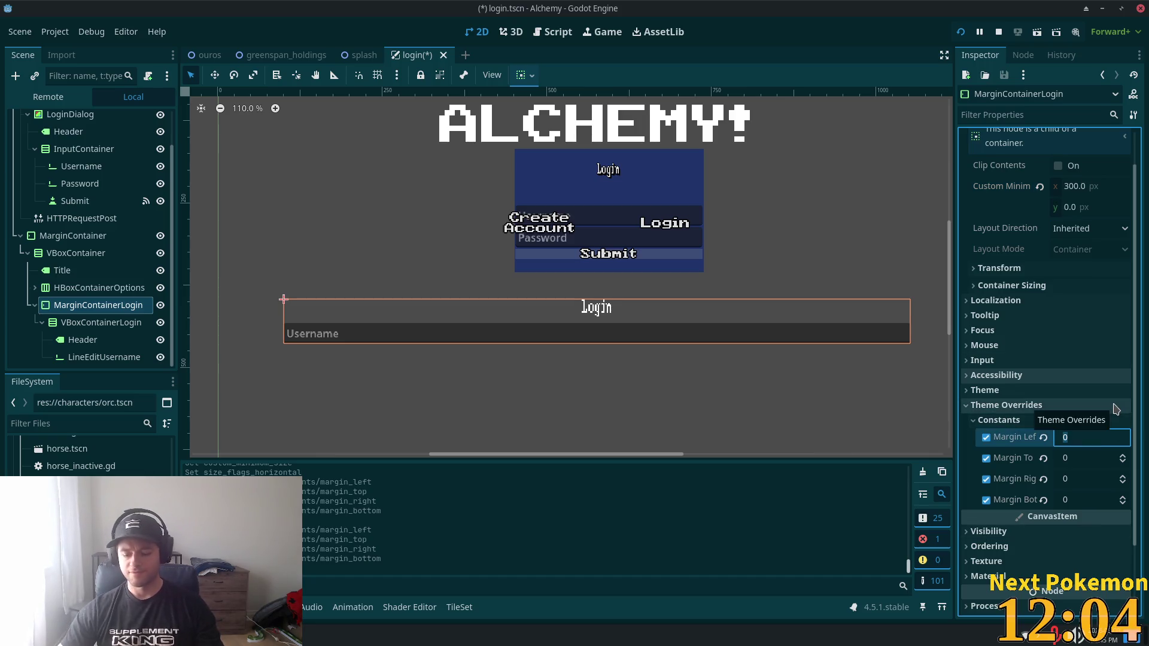
key("Tab")
type("50")
key("Tab")
type("50")
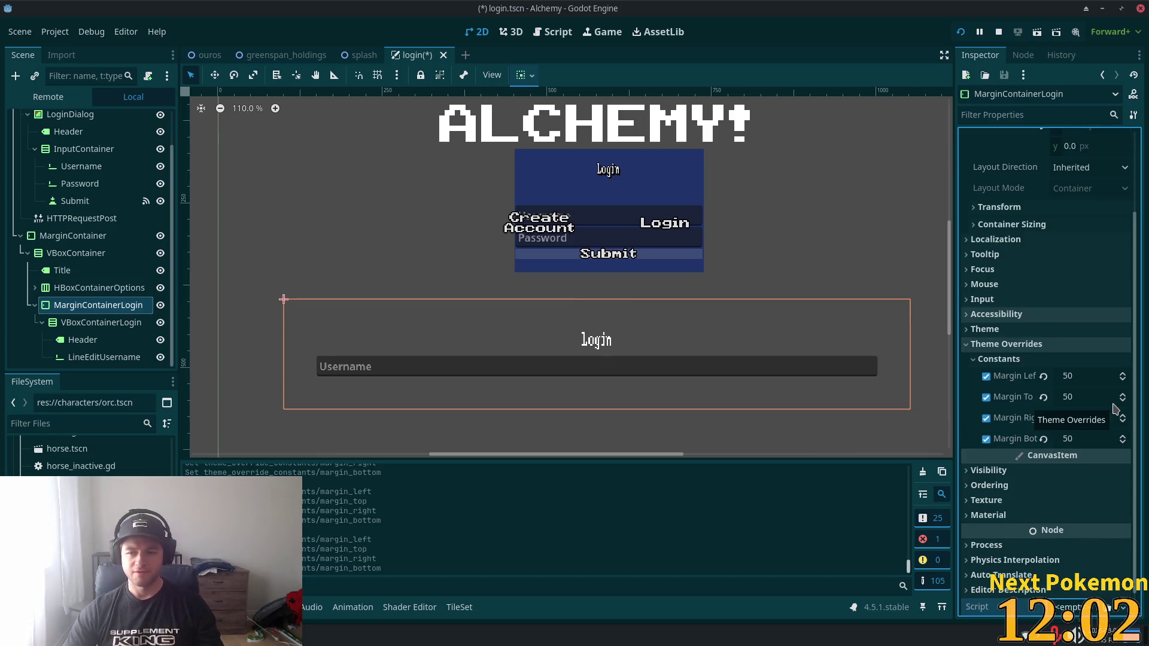
scroll(1053, 389, "down", 1)
key("Tab")
type("50")
key("Return")
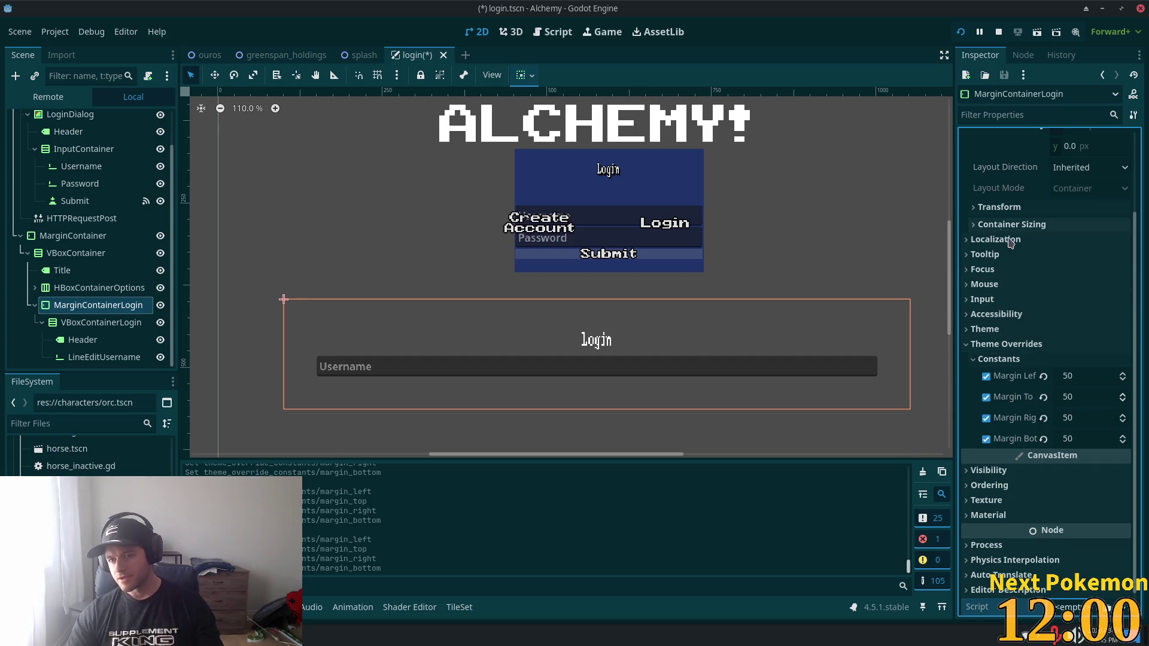
Set MarginContainerLogin's horizontal container sizing to Shrink Center
scroll(1006, 334, "up", 3)
left_click(1046, 329)
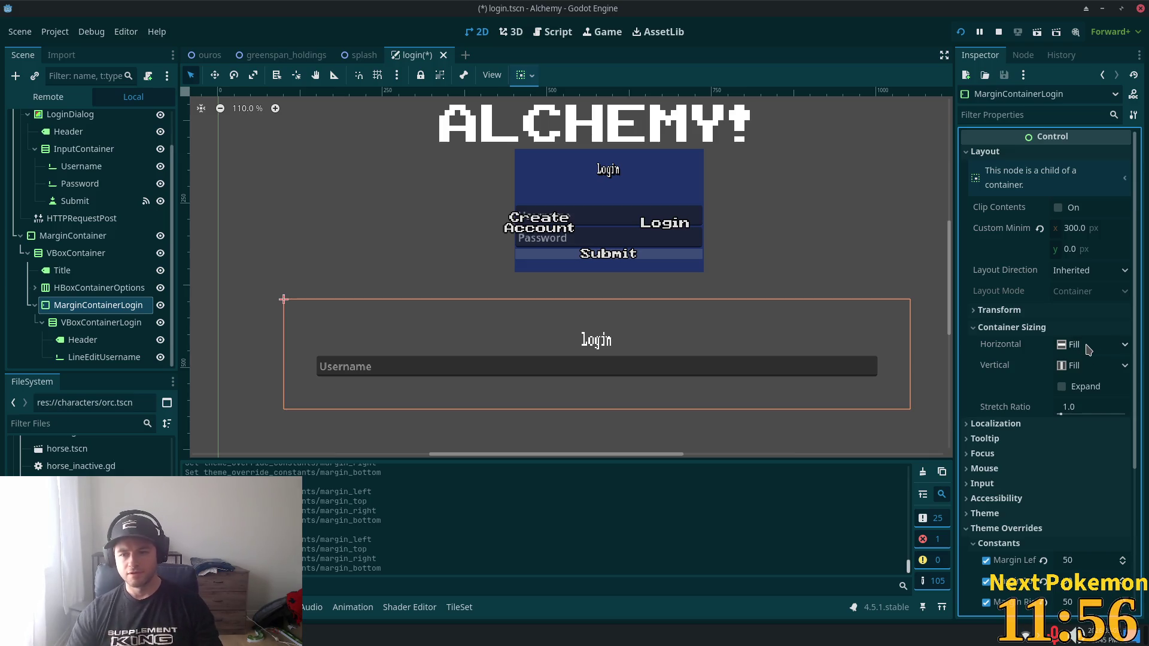
left_click(1087, 350)
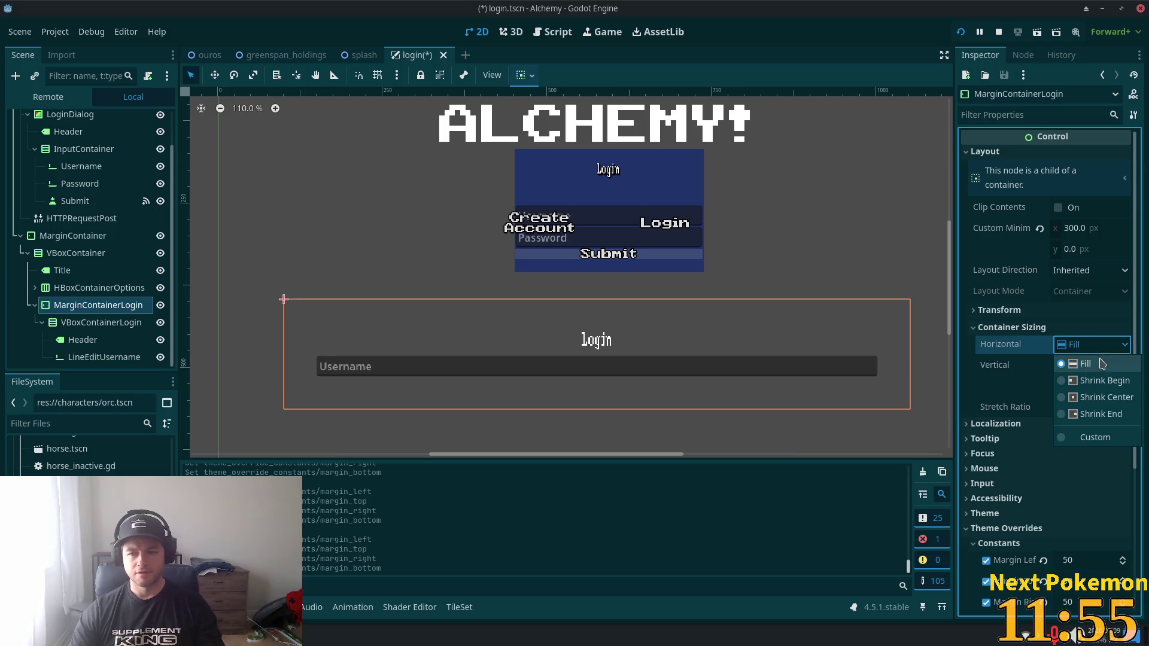
left_click(1088, 398)
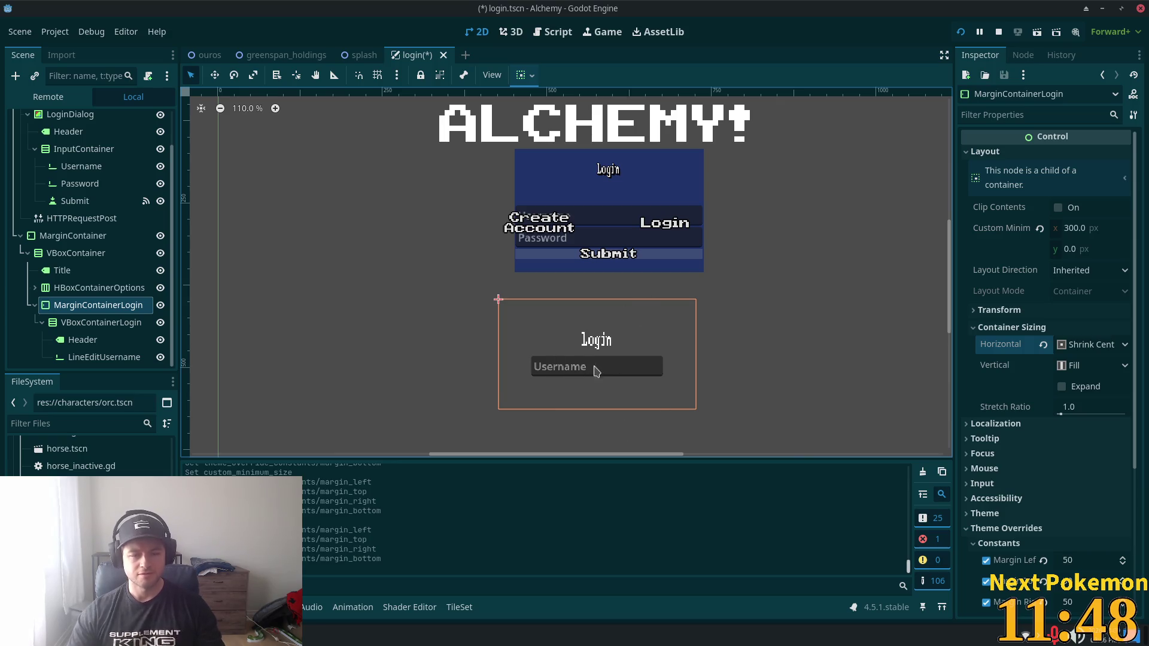
Change the left, top, right and bottom margins to 25
left_click(1095, 561)
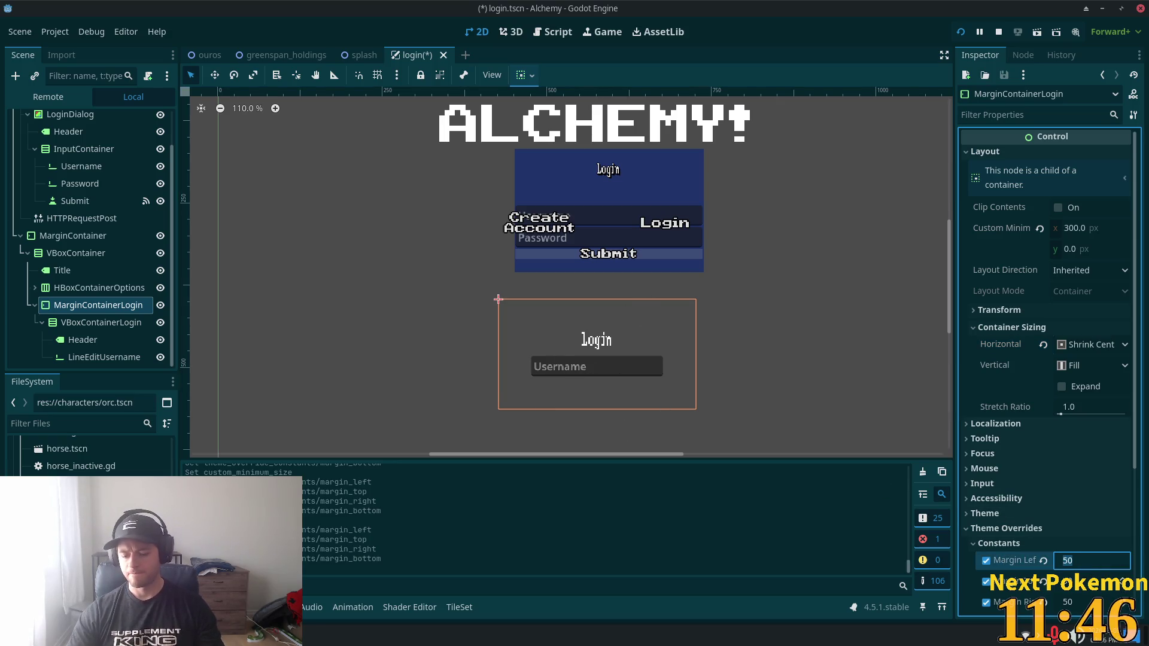
type("25")
key("Tab")
type("25")
key("Tab")
type("25")
key("Tab")
type("25")
key("Return")
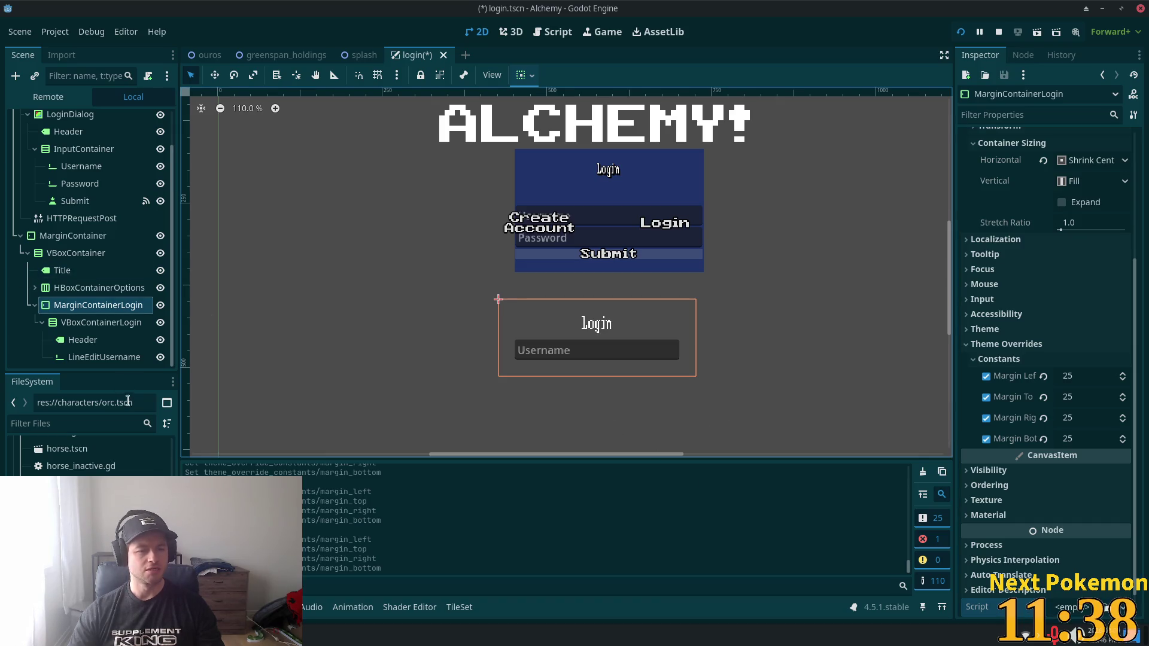
Compare the Username fields, then duplicate LineEditUsername in the new form
left_click(100, 357)
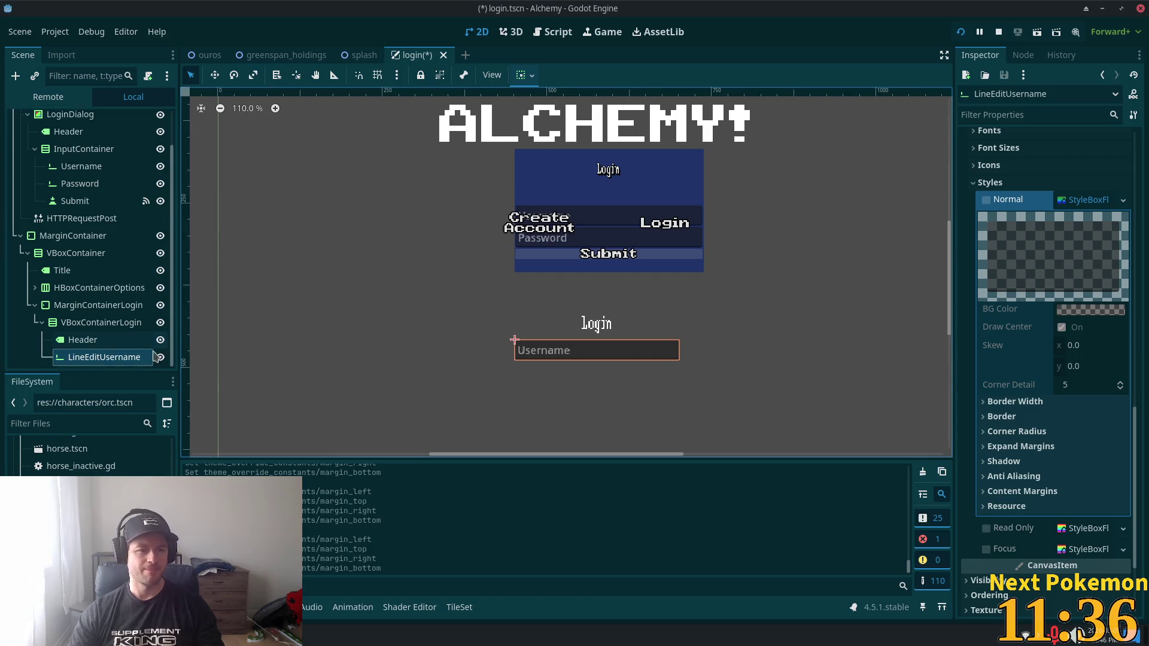
left_click(122, 165)
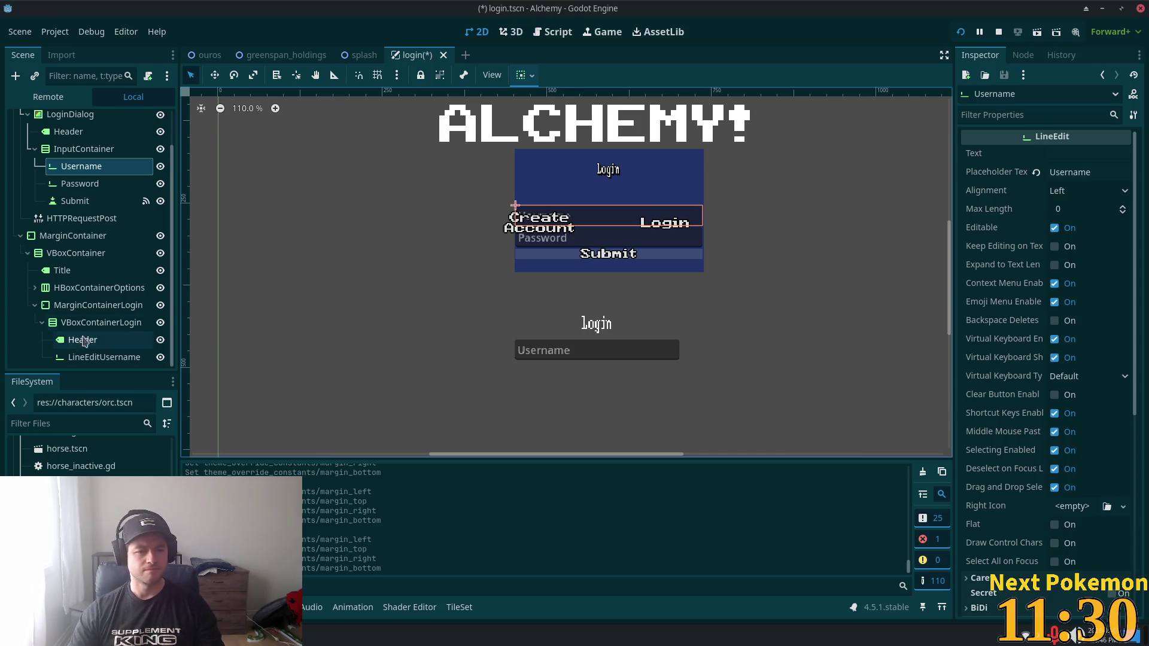
left_click(83, 340)
left_click(94, 359)
key("ctrl+d")
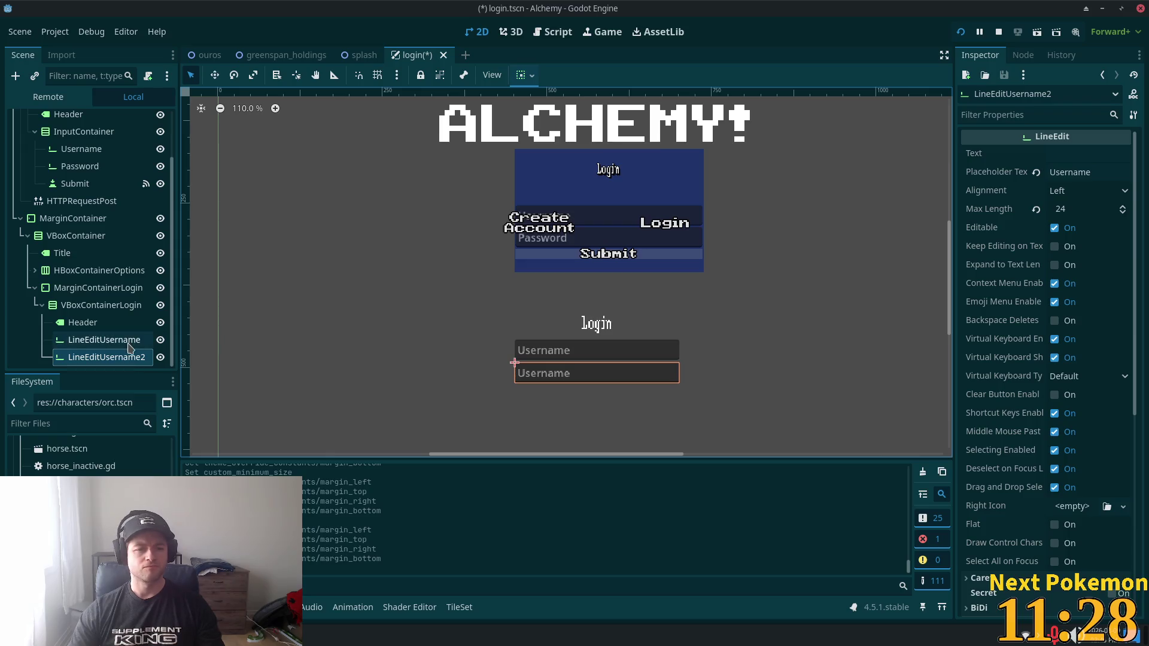
Rename the duplicated field to LineEditPassword
left_click(1073, 177)
left_click(95, 365)
left_click(106, 357)
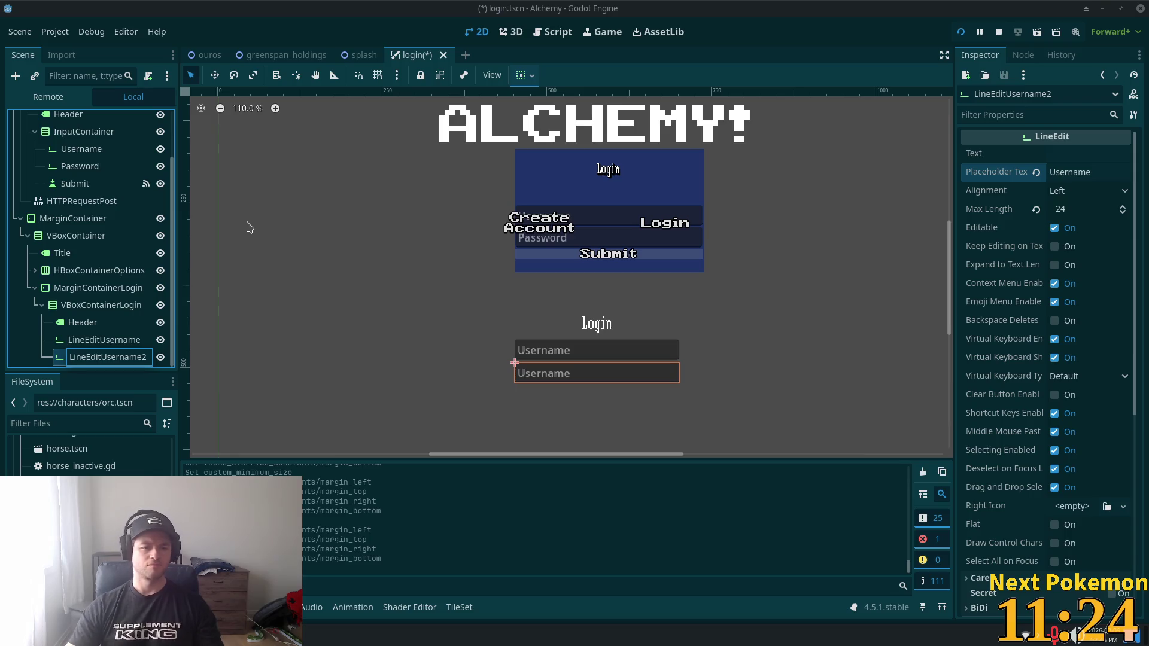
key("shift+Left")
key("shift+Left")
key("shift+Left")
type("Password")
key("Return")
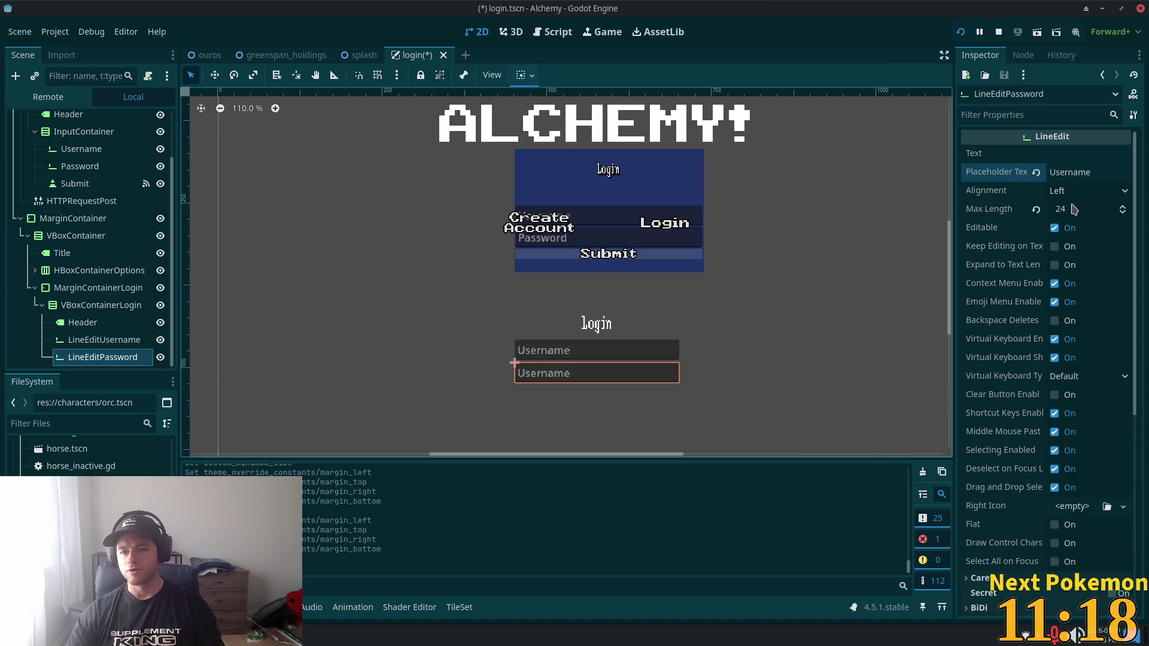
Reset Max Length to 0 and set the placeholder text to 'Password'
left_click(1036, 208)
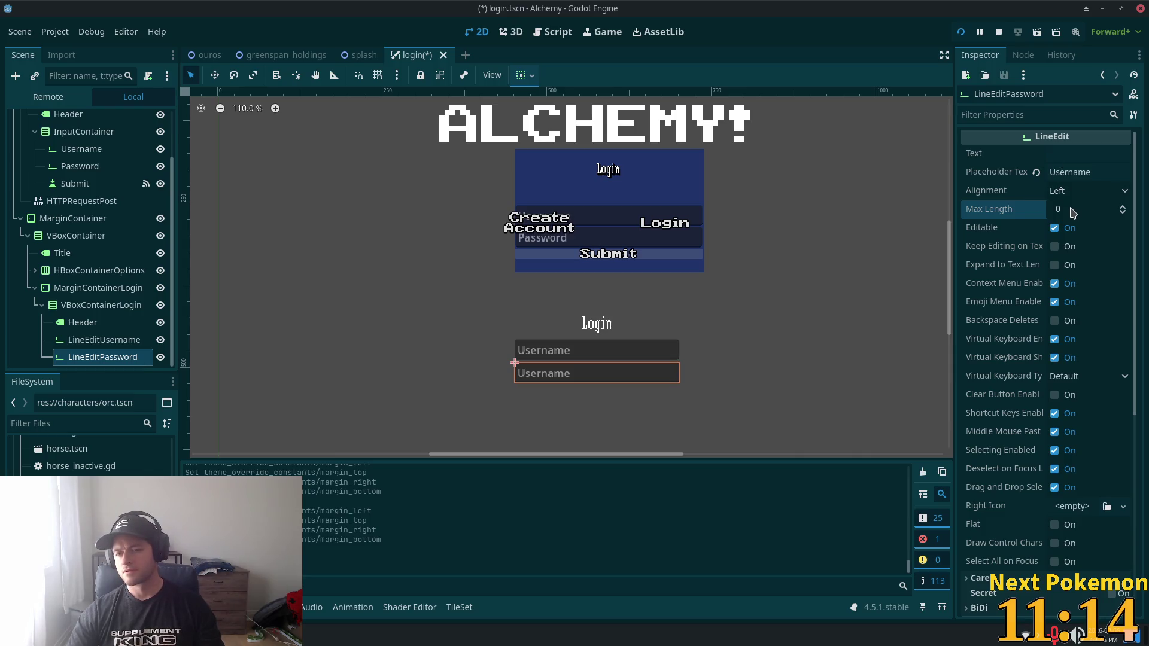
left_click(1059, 174)
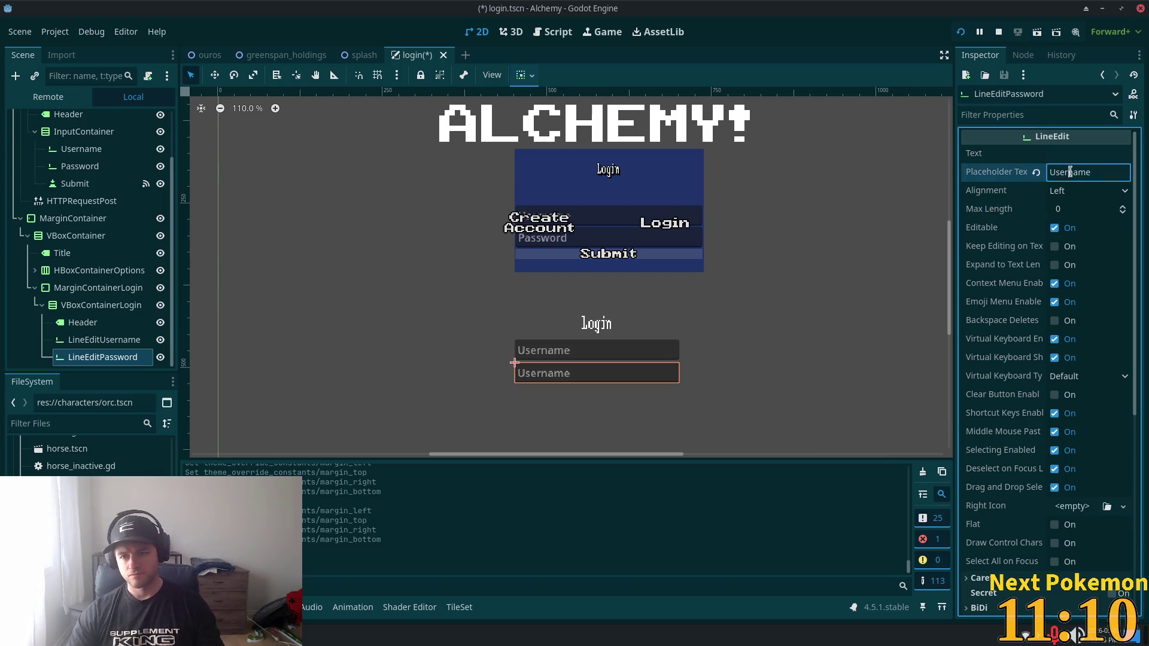
key("ctrl+a")
type("Passw")
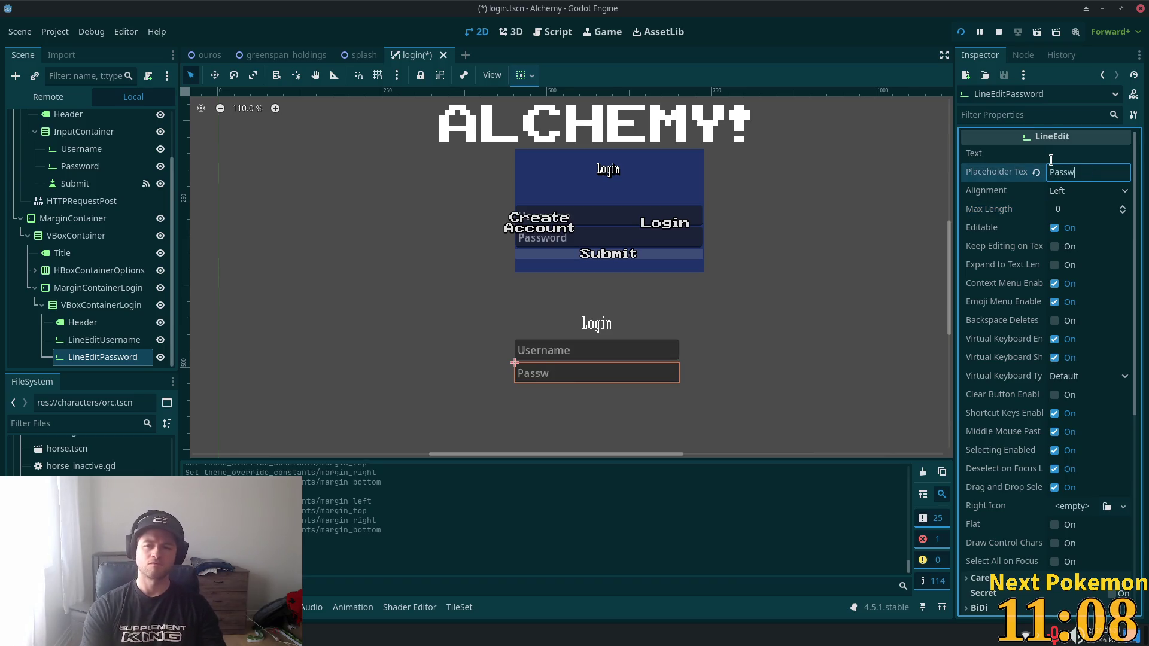
type("ord")
key("Tab")
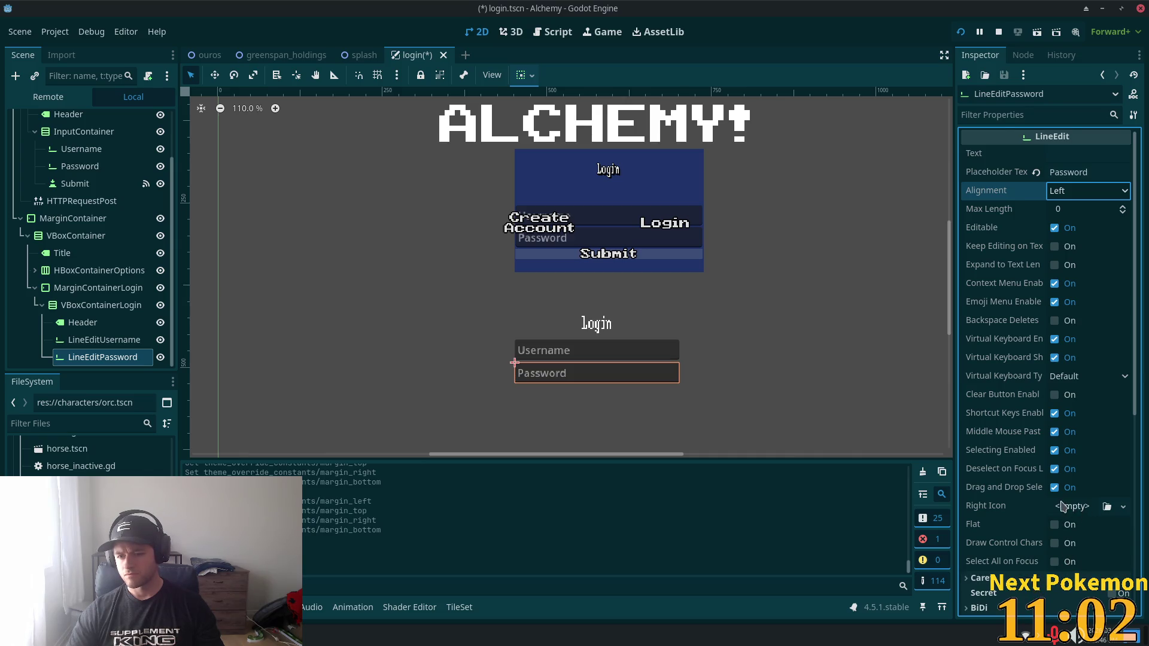
Turn on Secret to hide typed characters and save login.tscn
scroll(1060, 505, "down", 4)
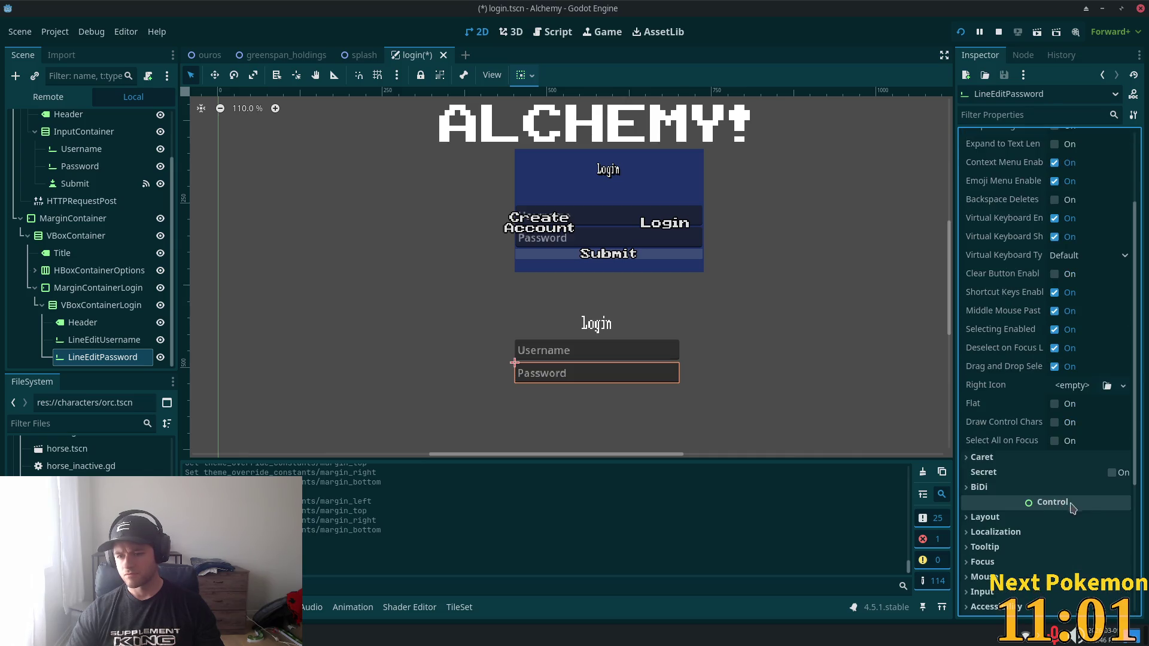
left_click(1118, 472)
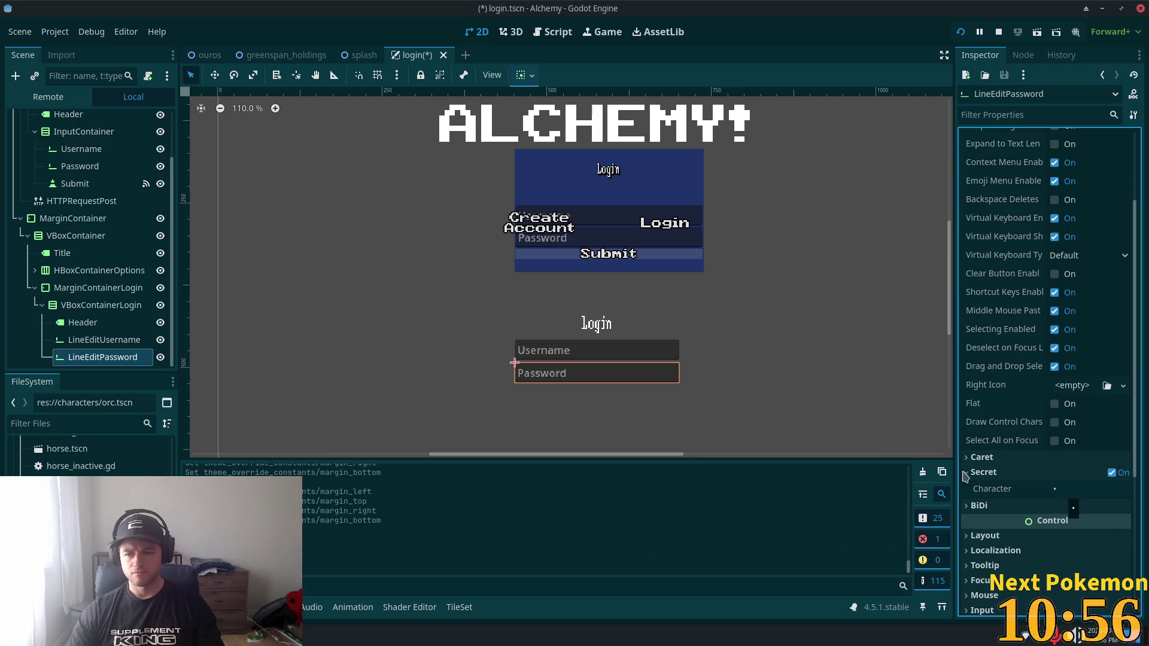
key("ctrl+s")
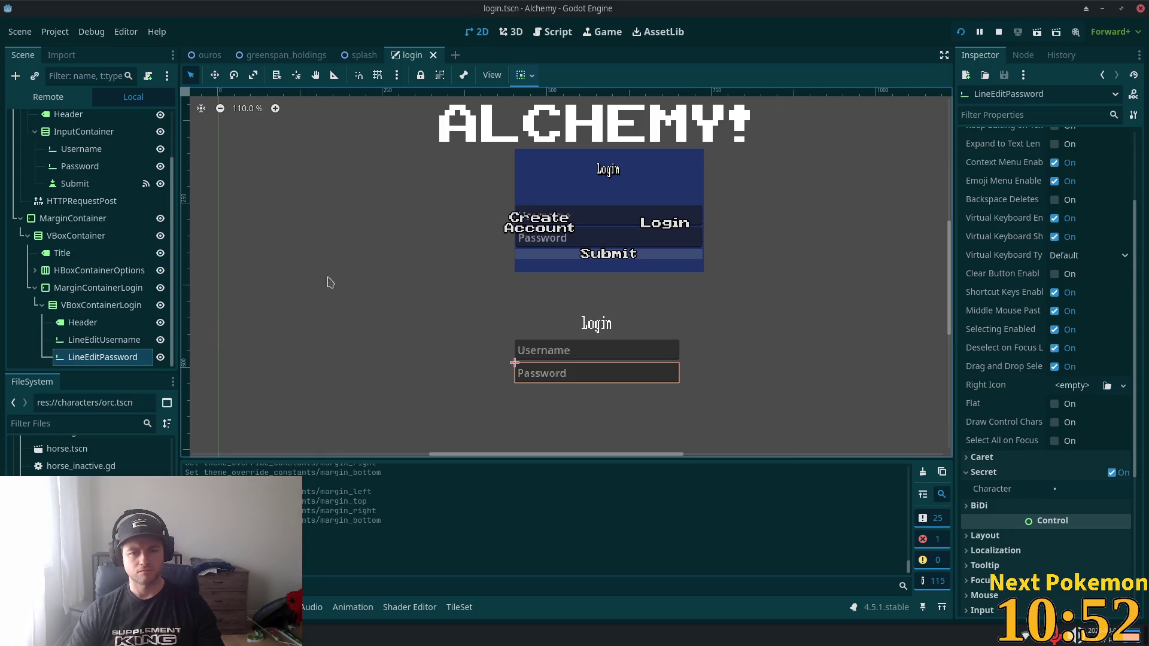
left_click(75, 184)
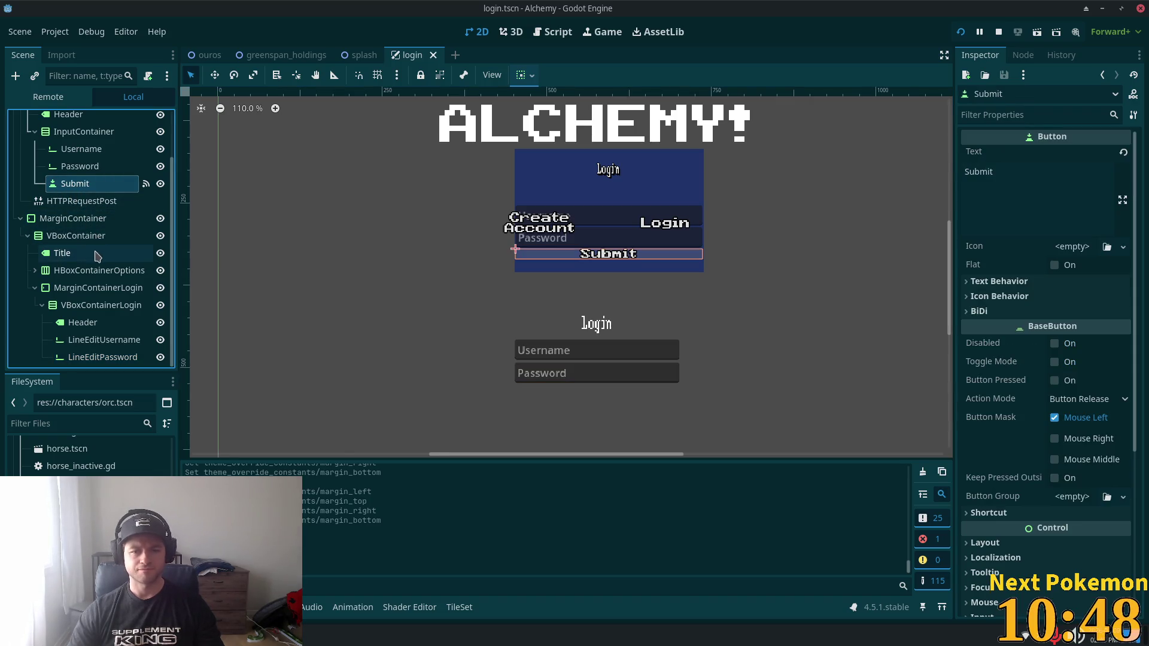
scroll(81, 258, "up", 2)
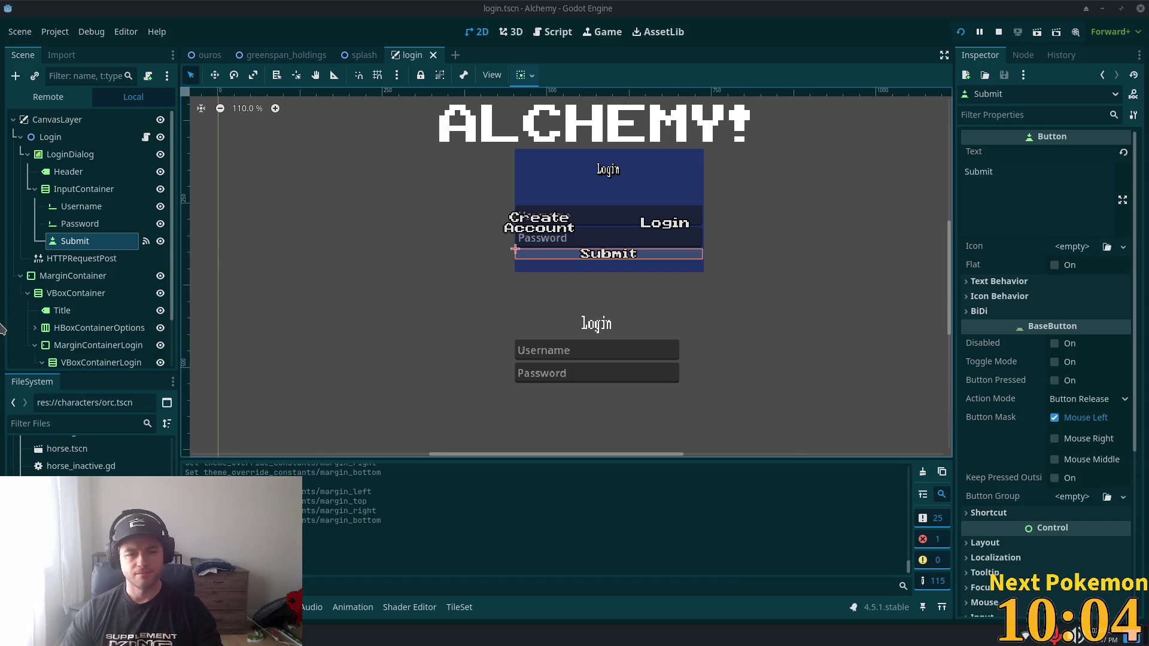
scroll(90, 317, "down", 2)
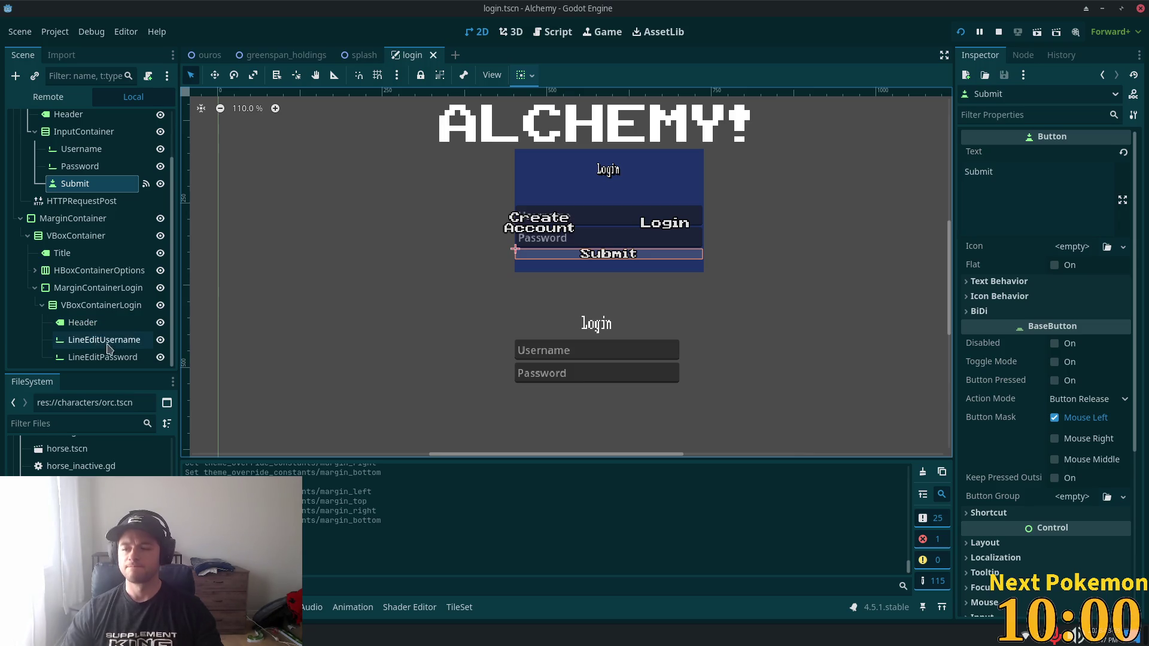
Add a Button child to VBoxContainerLogin and give it the text 'Submit'
left_click(72, 307)
key("ctrl+a")
type("sub")
key("BackSpace")
key("BackSpace")
key("BackSpace")
type("but")
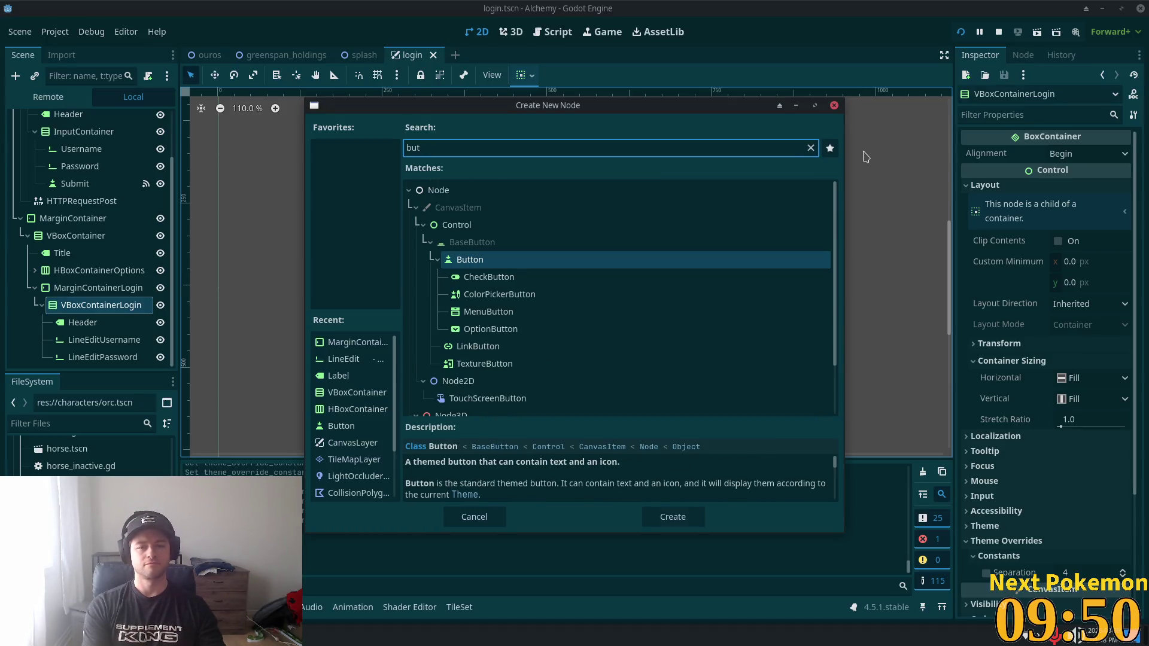
key("Return")
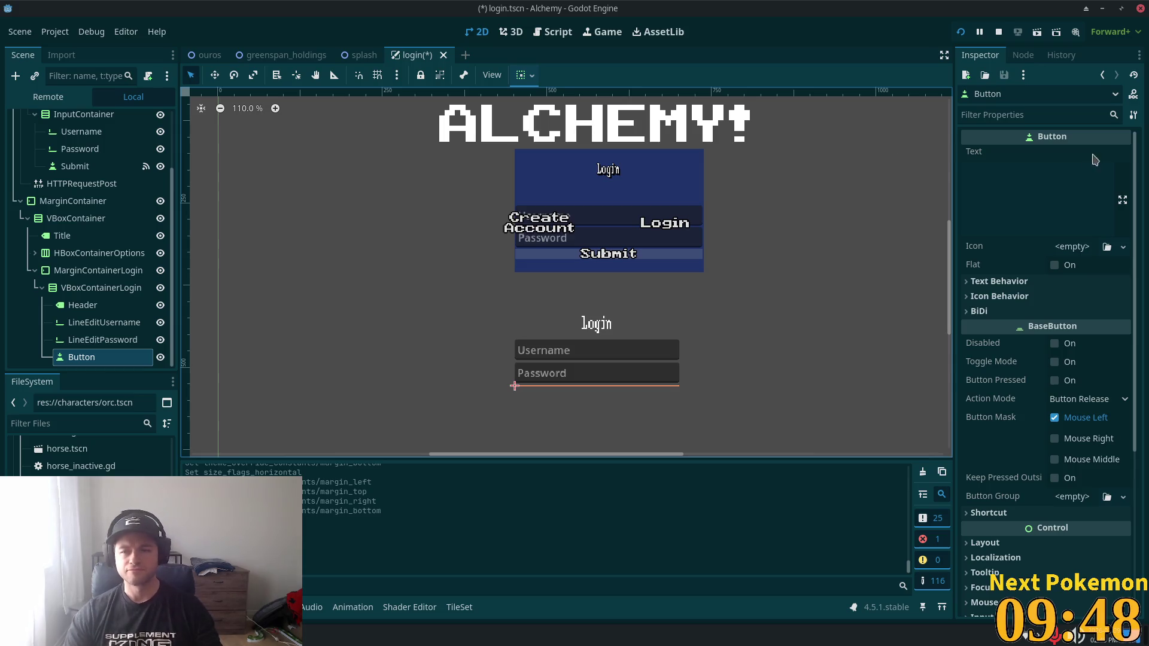
left_click(1040, 189)
type("Submit")
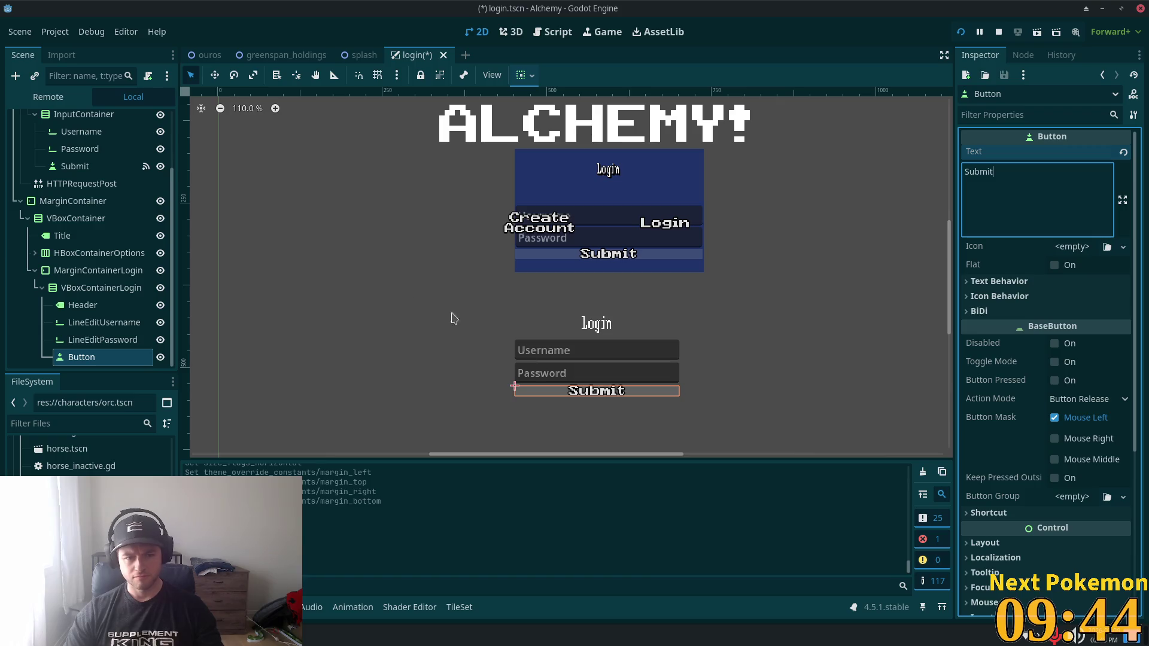
left_click(102, 288)
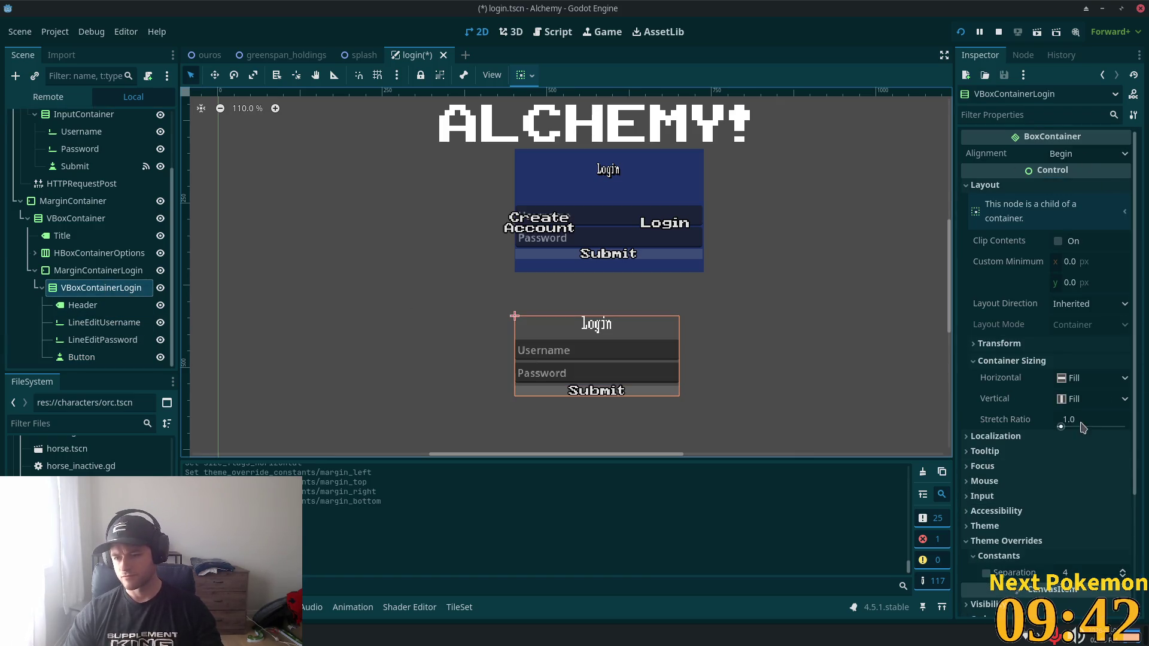
Override VBoxContainerLogin's Separation constant to 10
scroll(1005, 547, "down", 2)
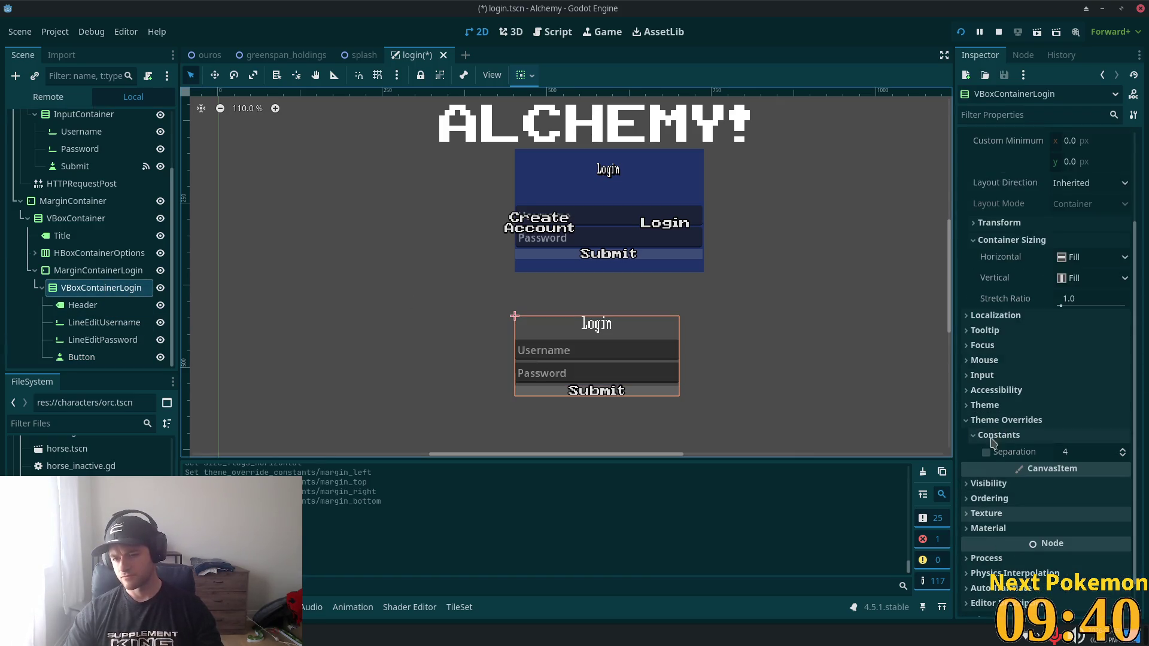
left_click(985, 453)
left_click(1122, 448)
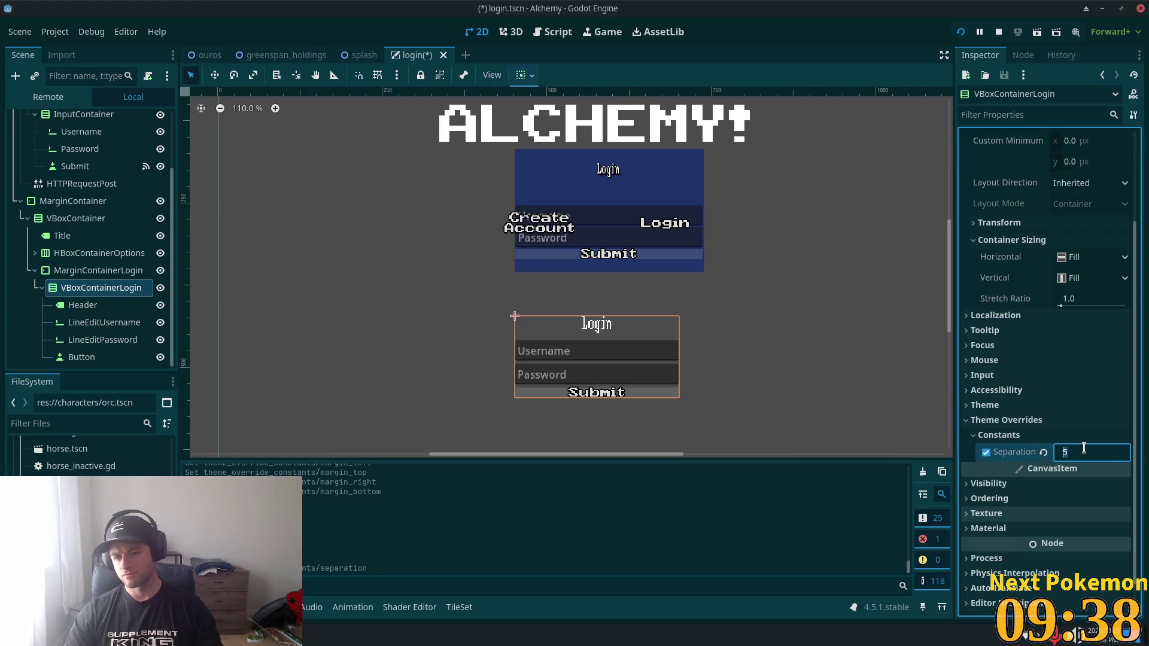
type("10")
key("Return")
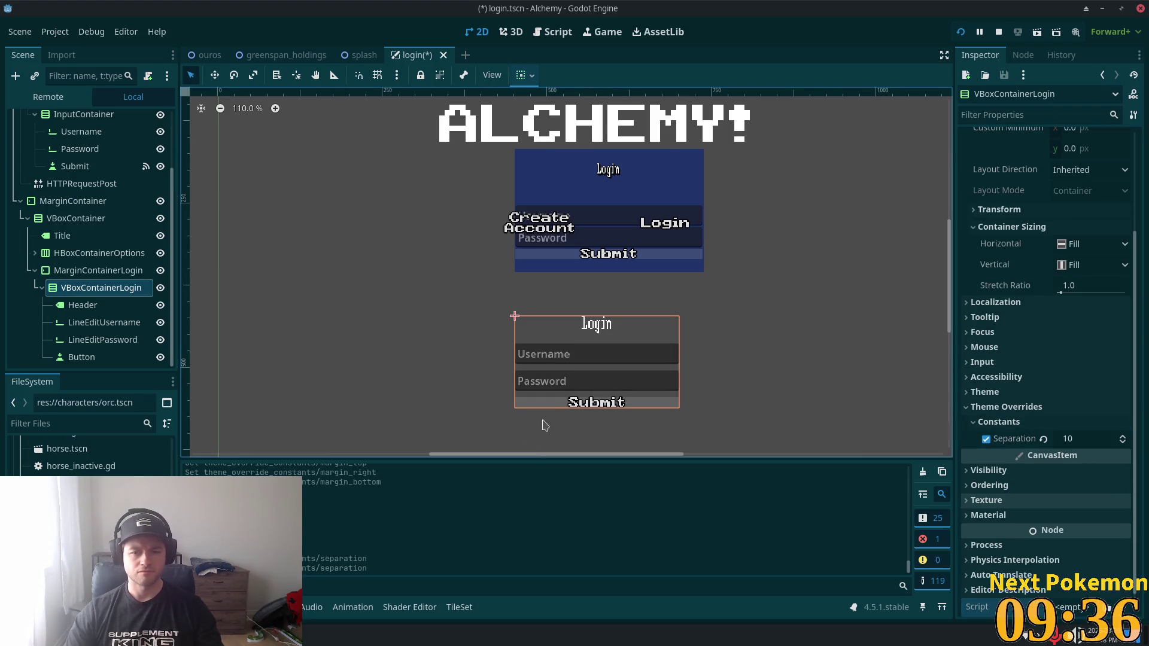
Try a Line Spacing override on the Submit button, then switch it back off
scroll(382, 297, "down", 1)
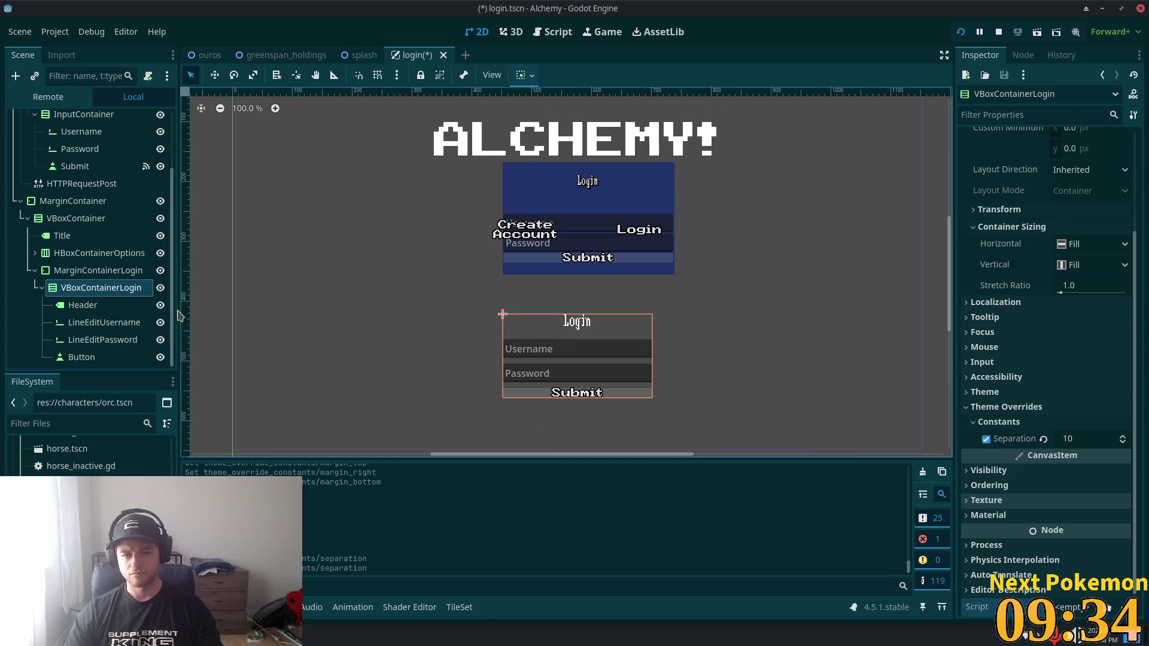
left_click(82, 357)
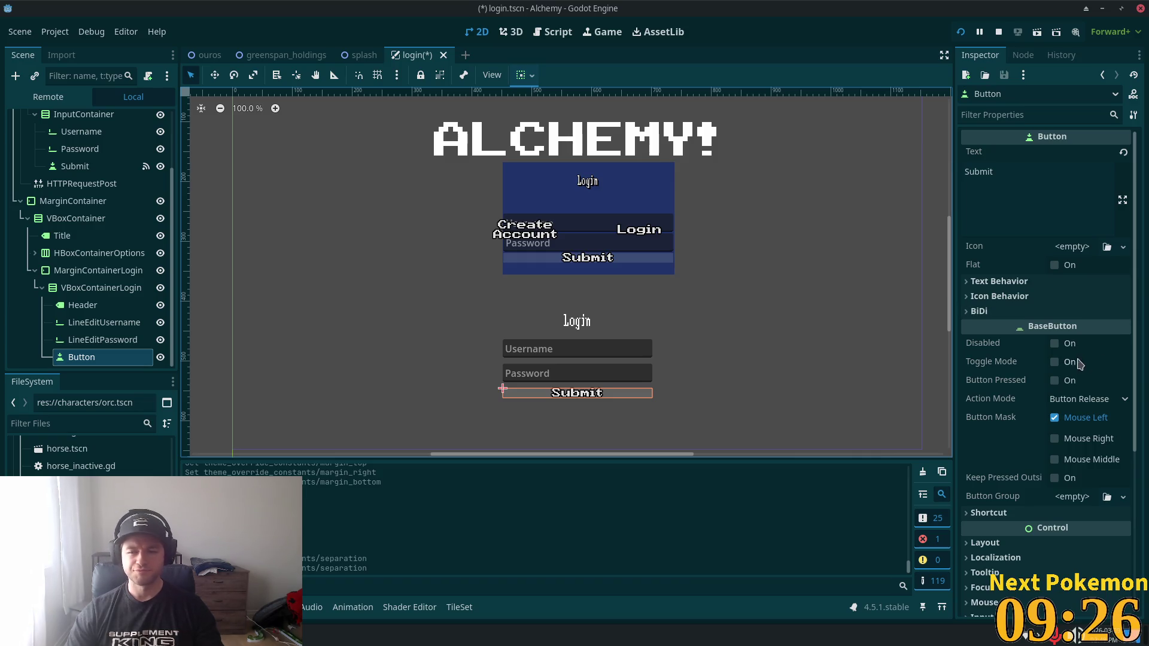
scroll(577, 384, "up", 8)
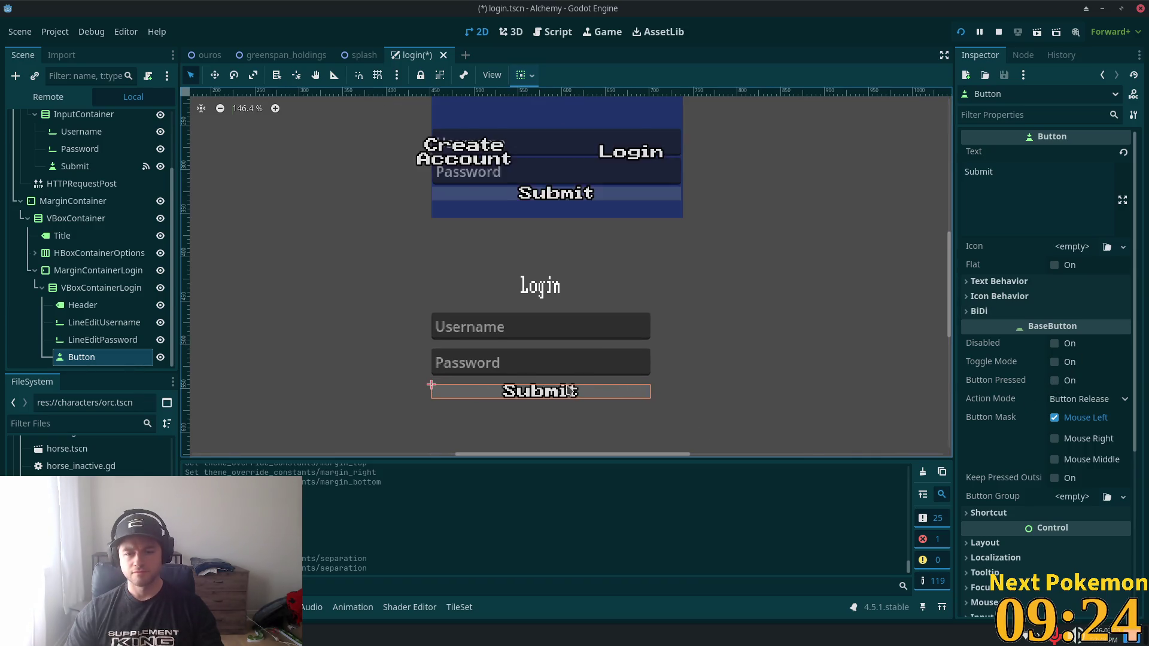
scroll(532, 410, "down", 2)
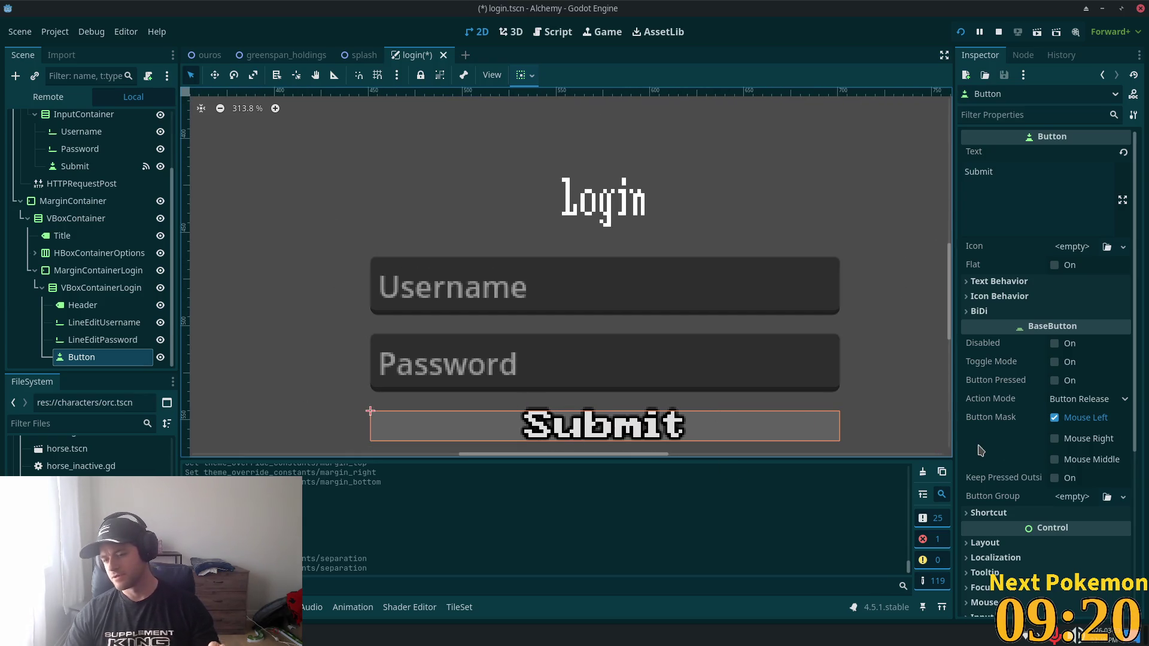
scroll(1014, 454, "down", 5)
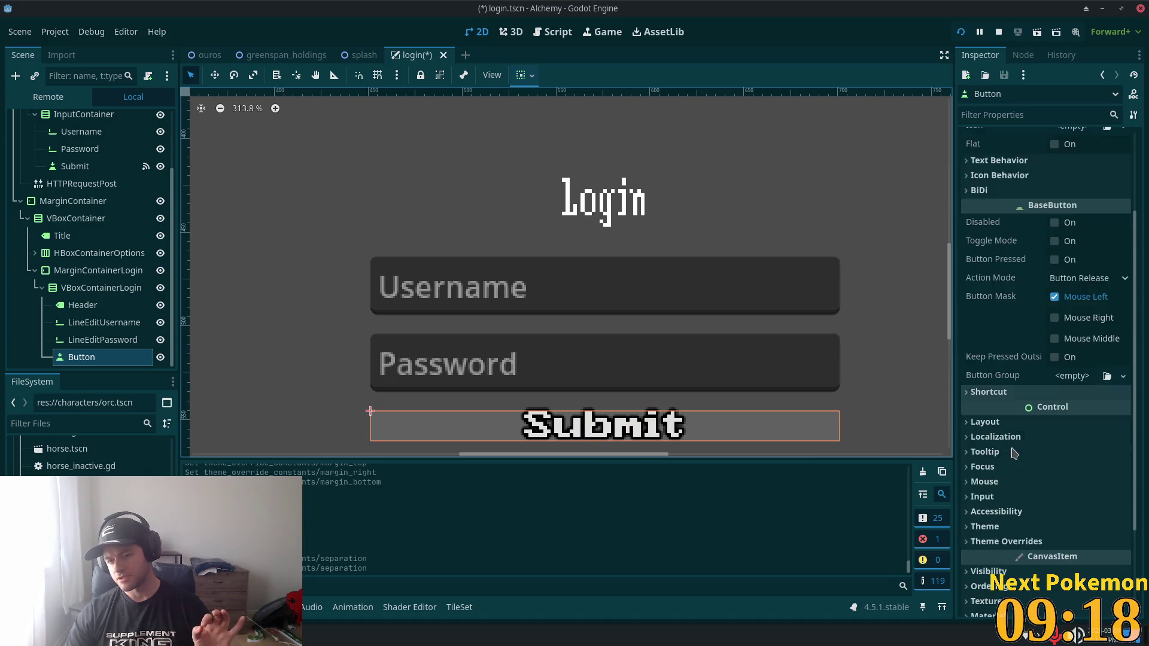
scroll(1014, 453, "down", 2)
left_click(993, 481)
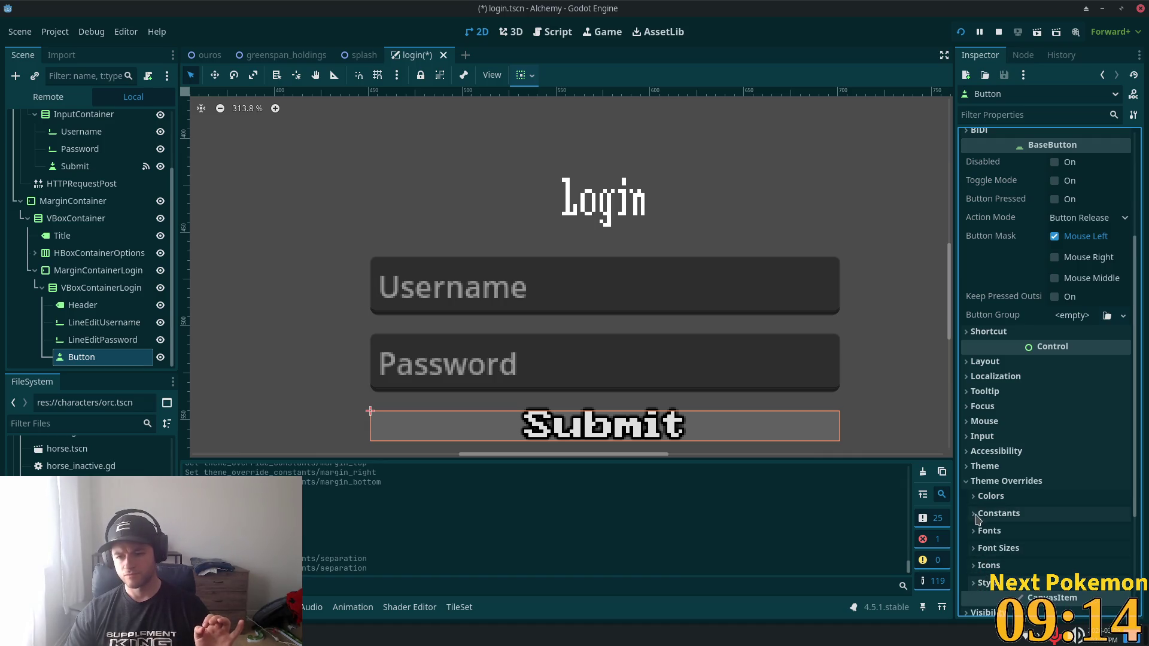
left_click(1024, 514)
scroll(1037, 523, "down", 5)
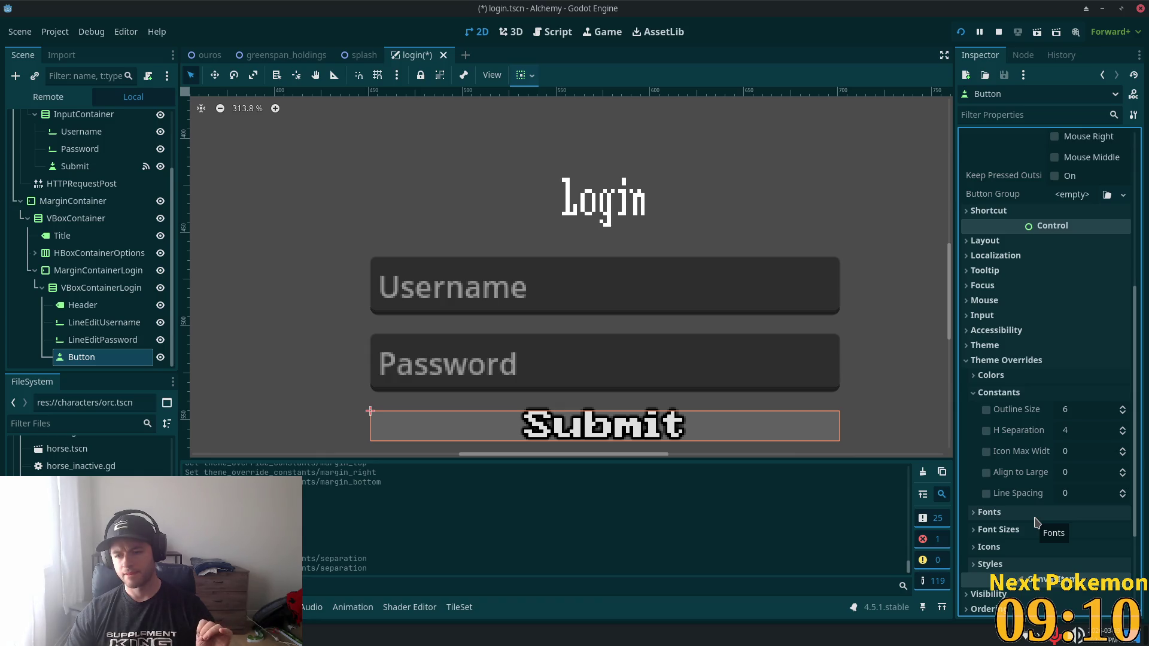
double_click(1123, 490)
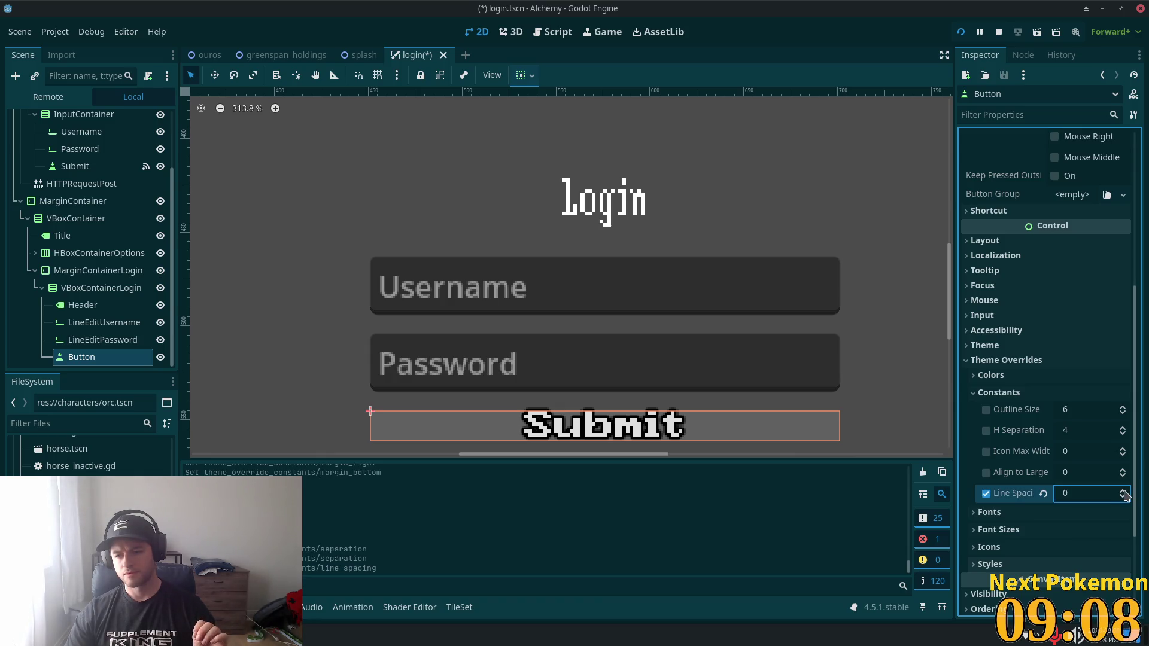
triple_click(1123, 490)
triple_click(1122, 490)
left_click(986, 493)
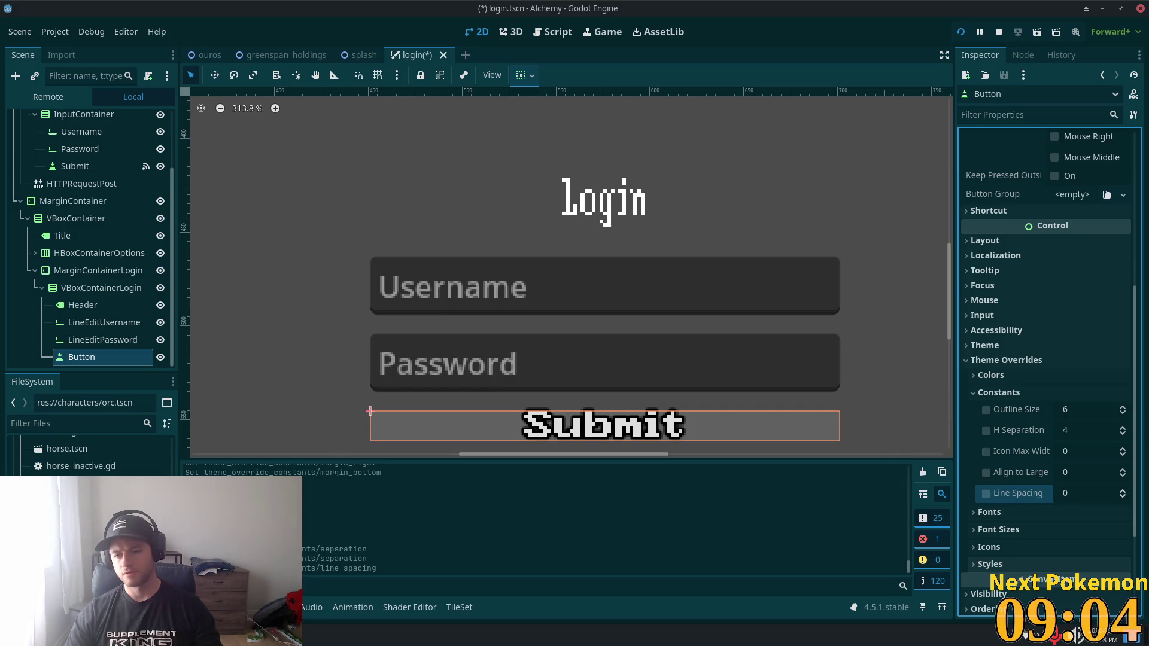
left_click(976, 393)
scroll(688, 377, "down", 3)
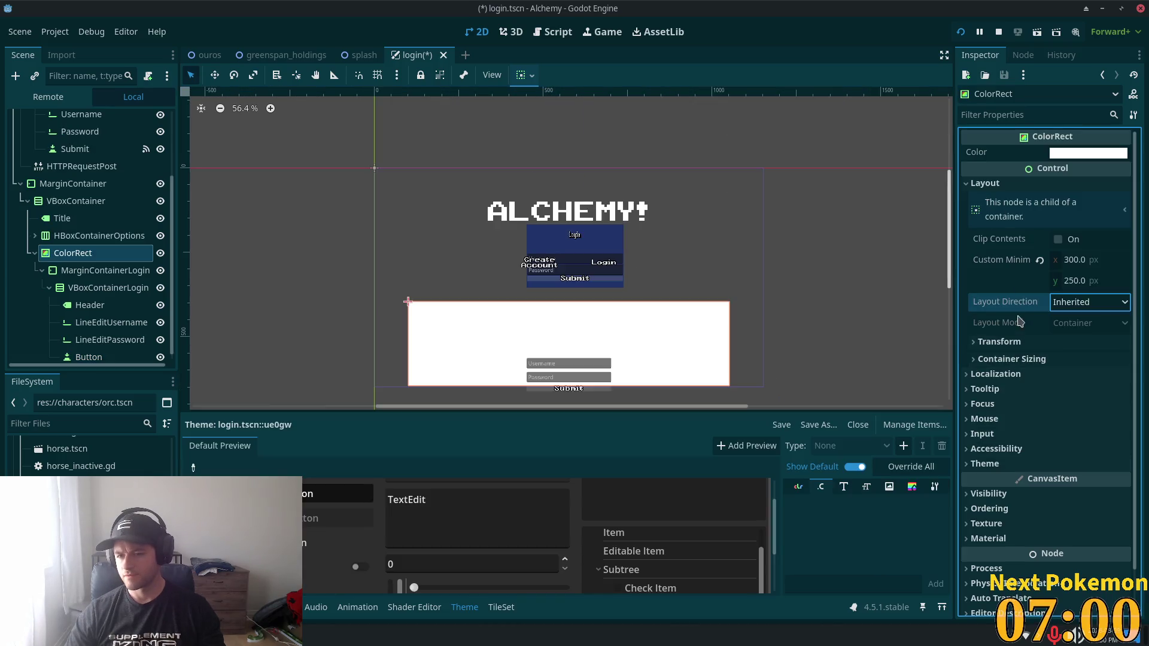
Set the ColorRect's horizontal container sizing to Shrink Center
left_click(1007, 344)
left_click(1009, 345)
left_click(1011, 359)
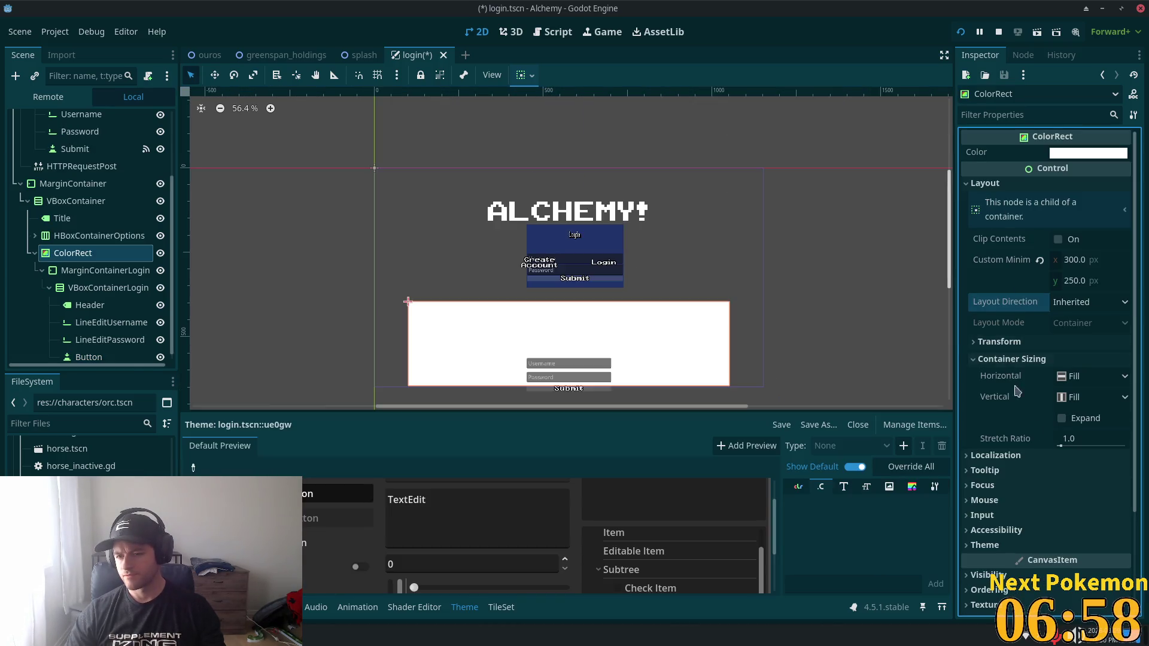
left_click(1103, 376)
left_click(1106, 429)
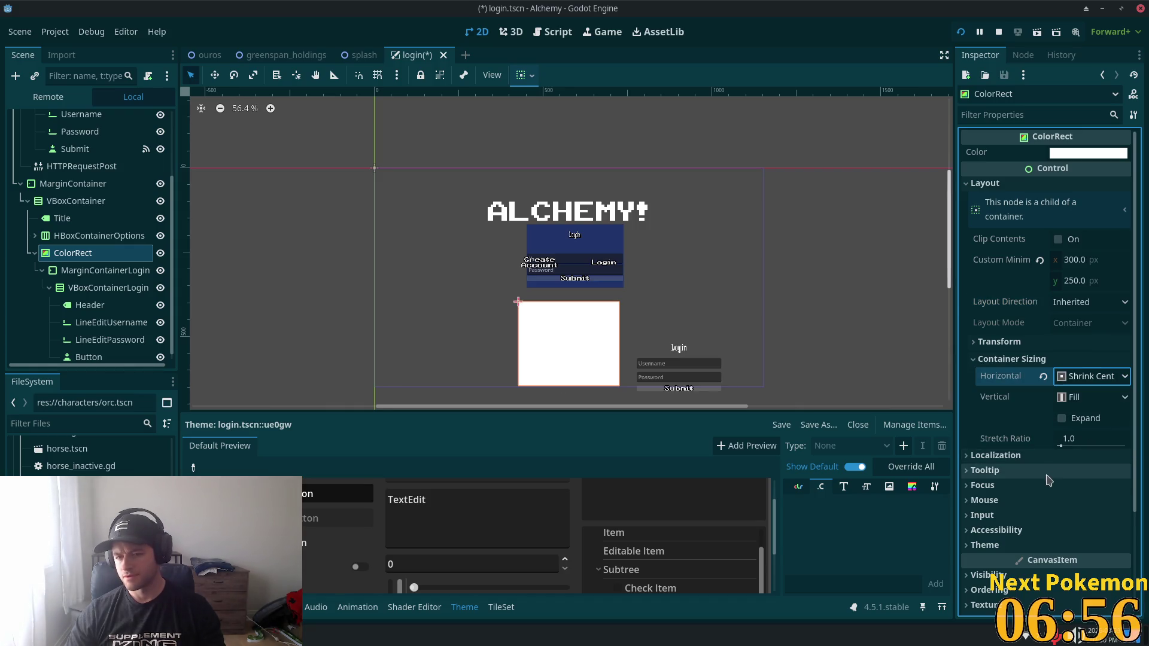
Reset MarginContainerLogin's Transform position to 0,0 so the form sits on the white box
left_click(60, 271)
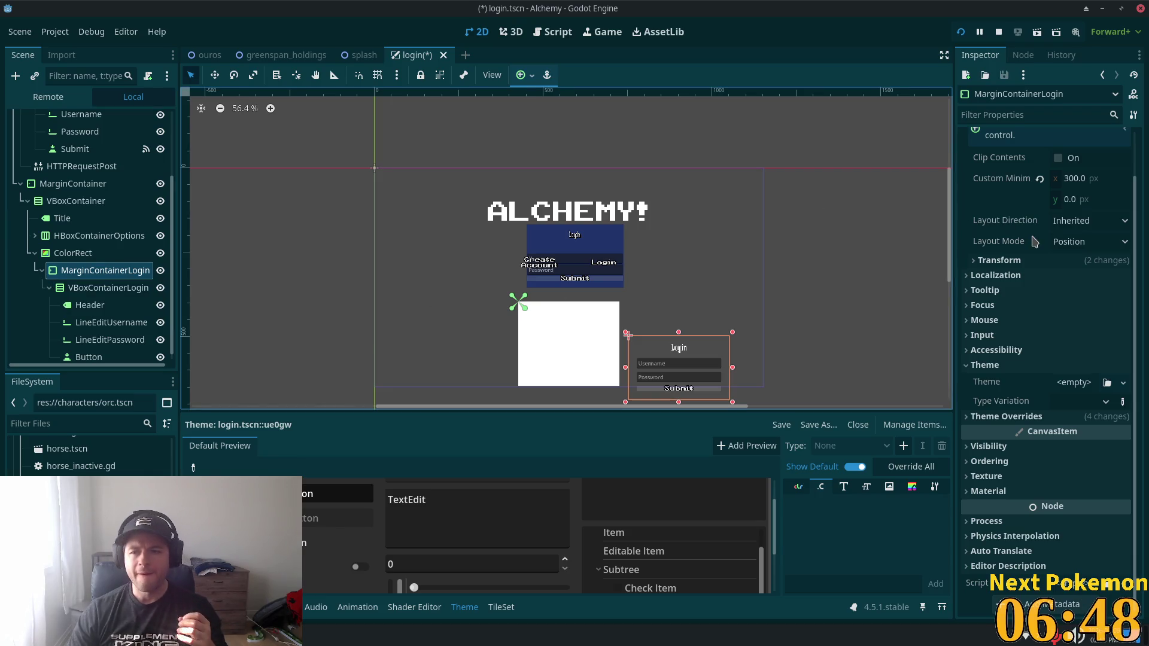
scroll(984, 227, "up", 2)
left_click(998, 310)
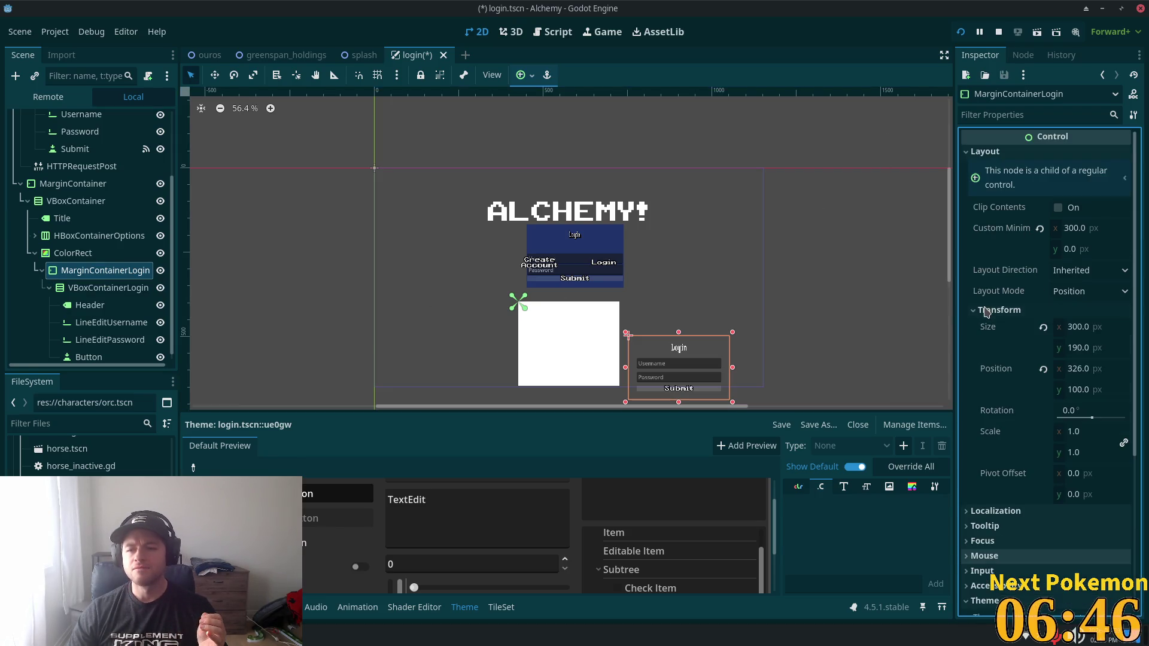
left_click(1043, 370)
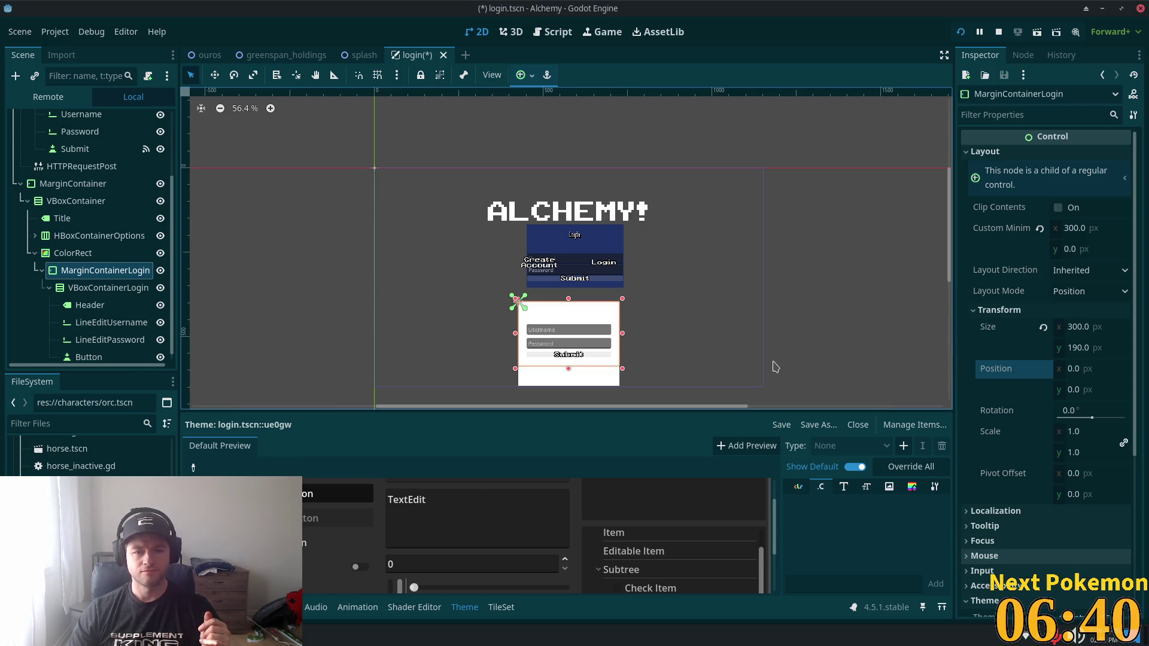
scroll(233, 298, "up", 2)
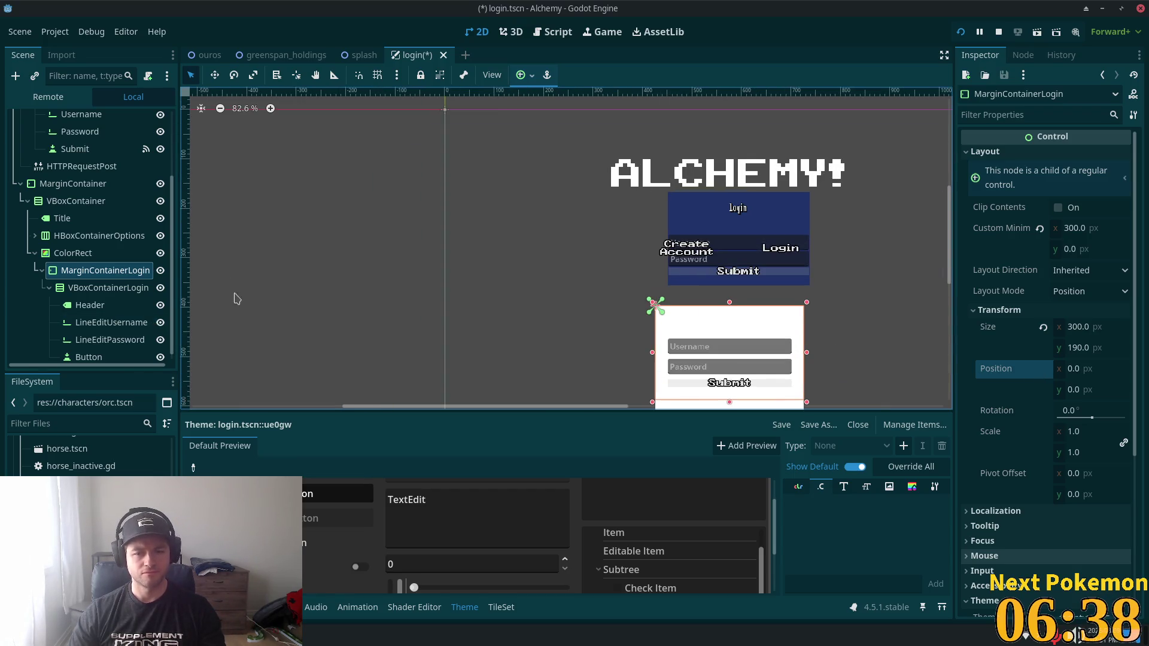
scroll(287, 159, "down", 3)
scroll(295, 185, "up", 1)
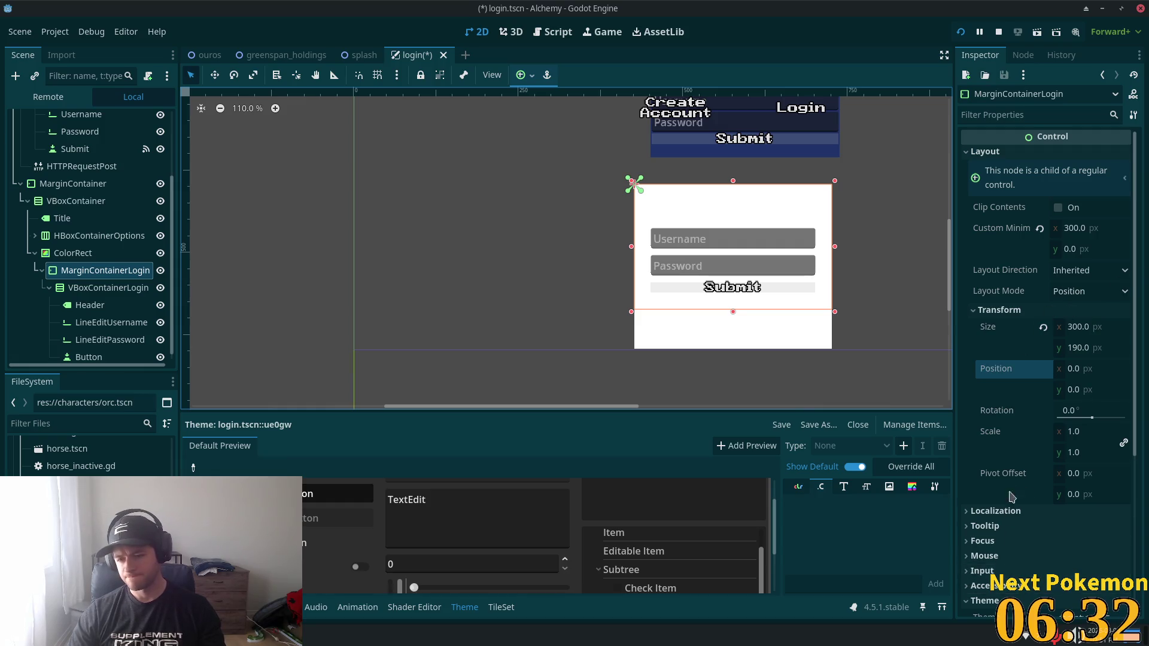
scroll(1024, 495, "down", 5)
scroll(1046, 461, "up", 4)
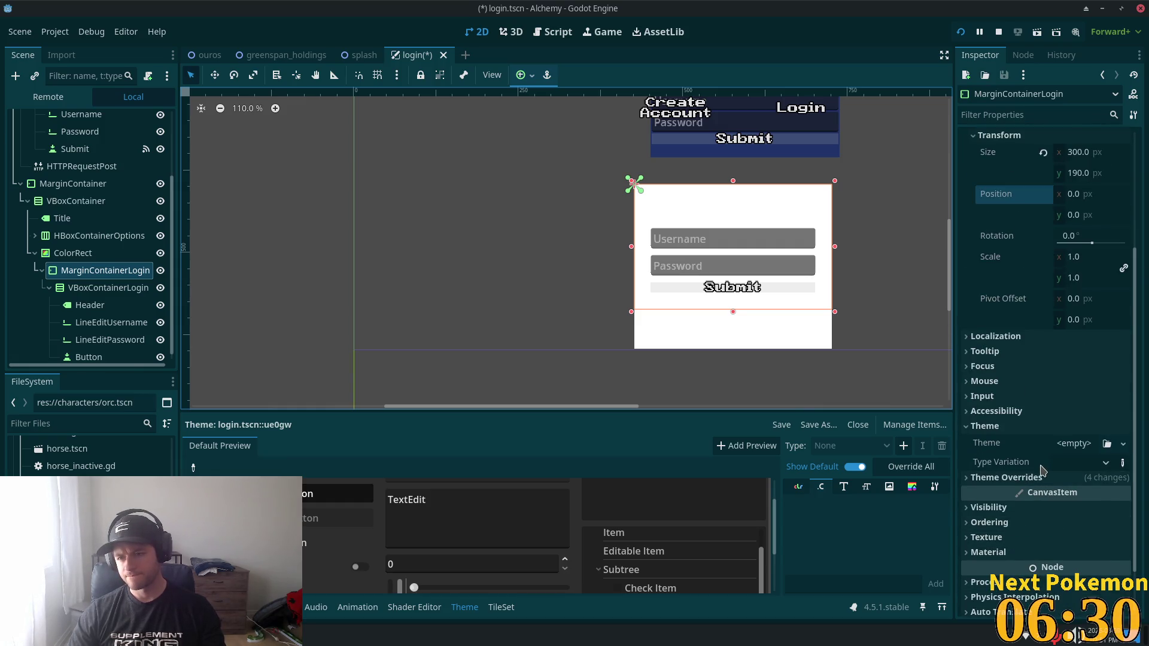
scroll(1046, 461, "down", 4)
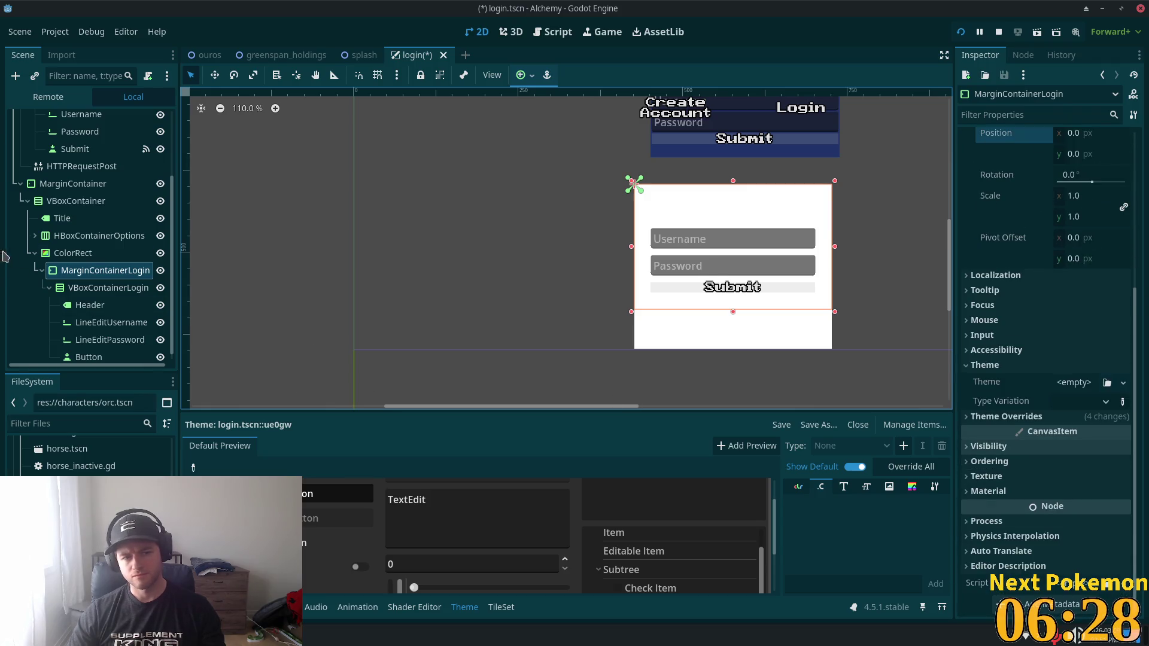
Make the ColorRect mostly transparent and move MarginContainerLogin out from under it
left_click(72, 253)
left_click(1088, 152)
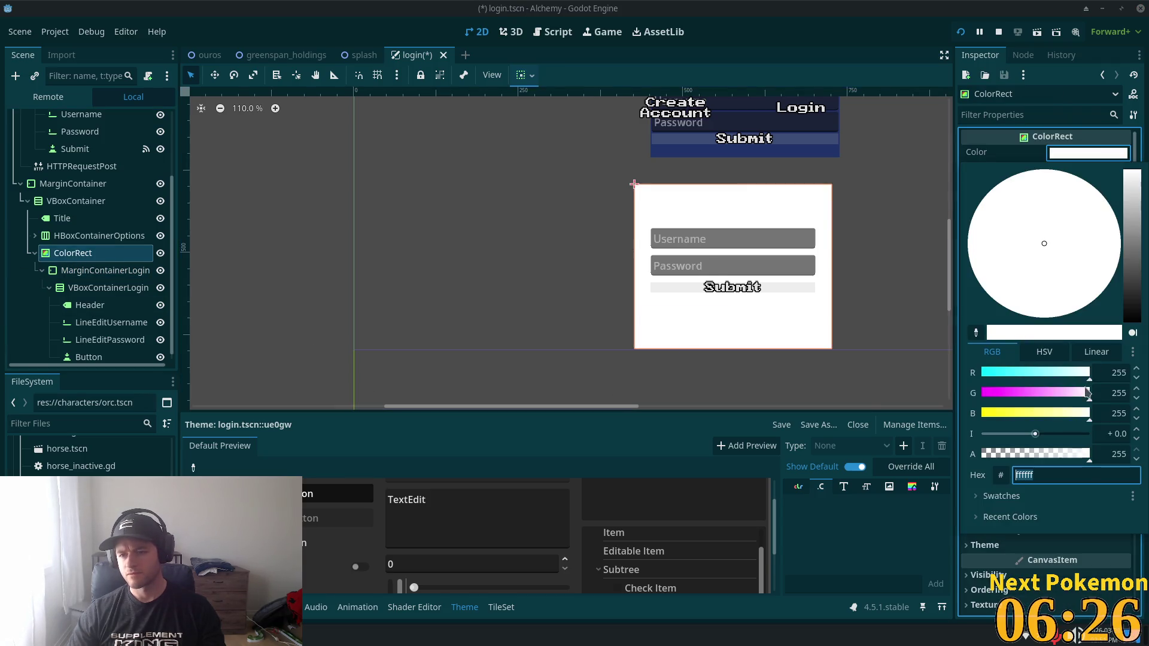
left_click_drag(1054, 454, 1011, 456)
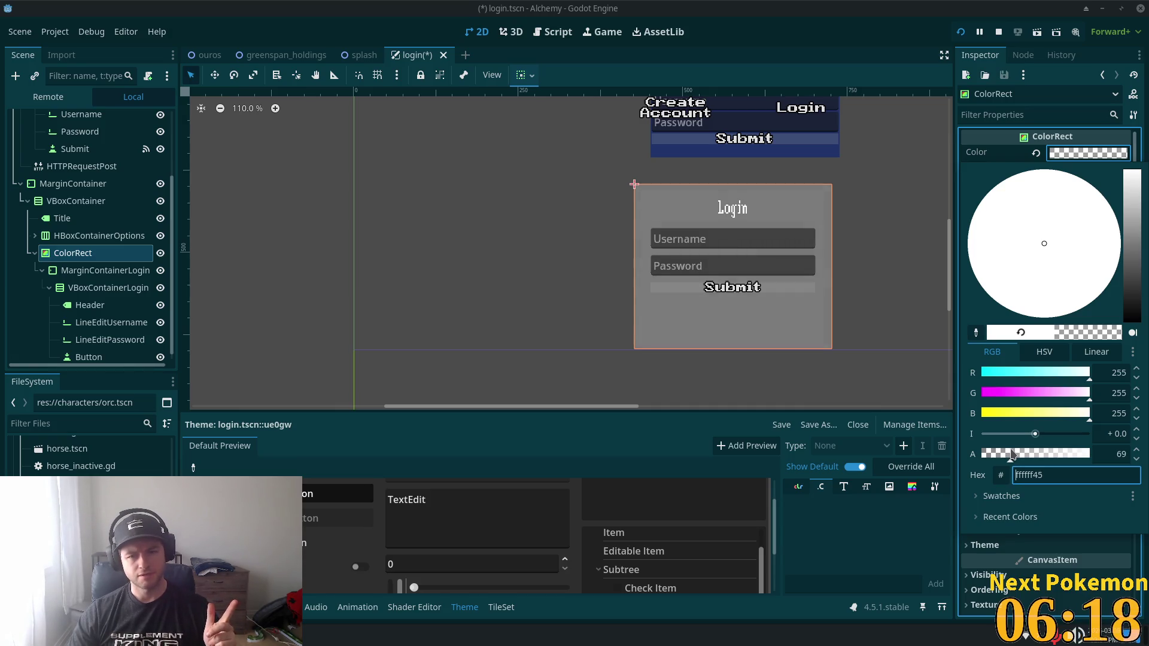
left_click_drag(71, 272, 73, 248)
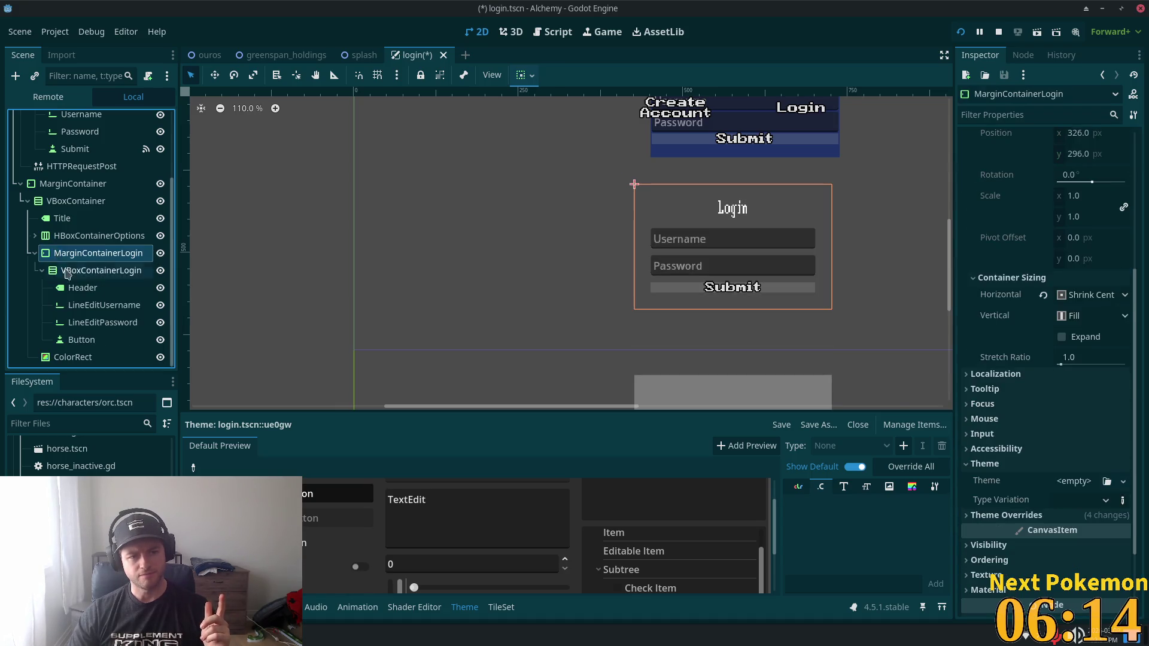
Delete the ColorRect node and confirm the deletion
left_click(96, 271)
left_click(77, 339)
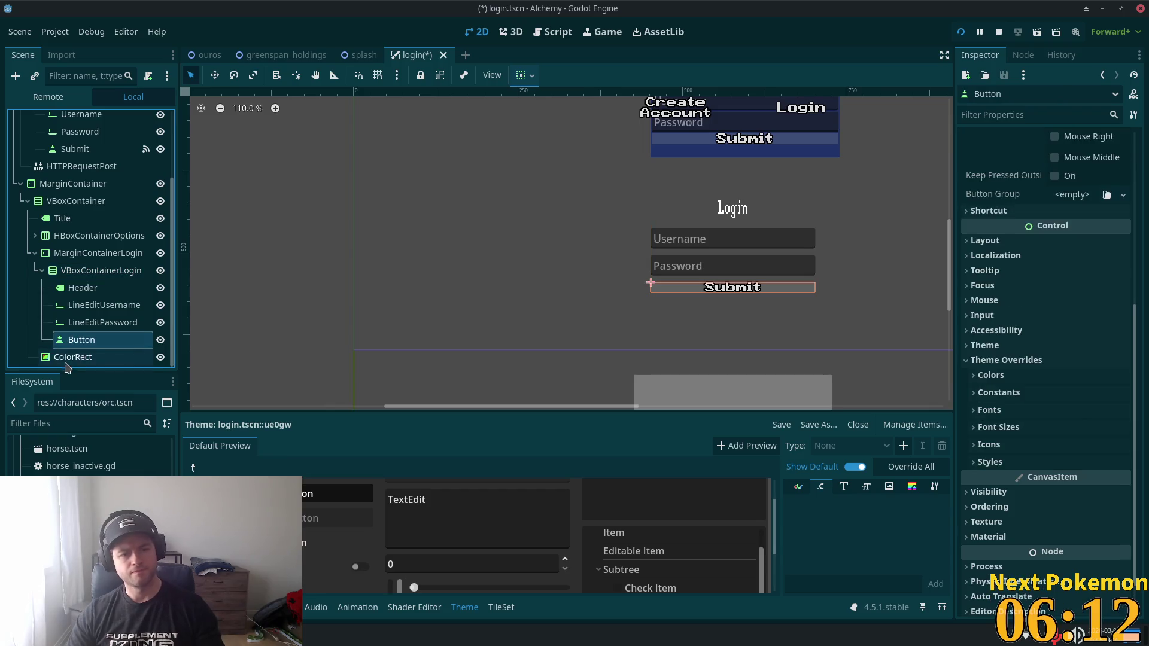
left_click(72, 357)
key("Delete")
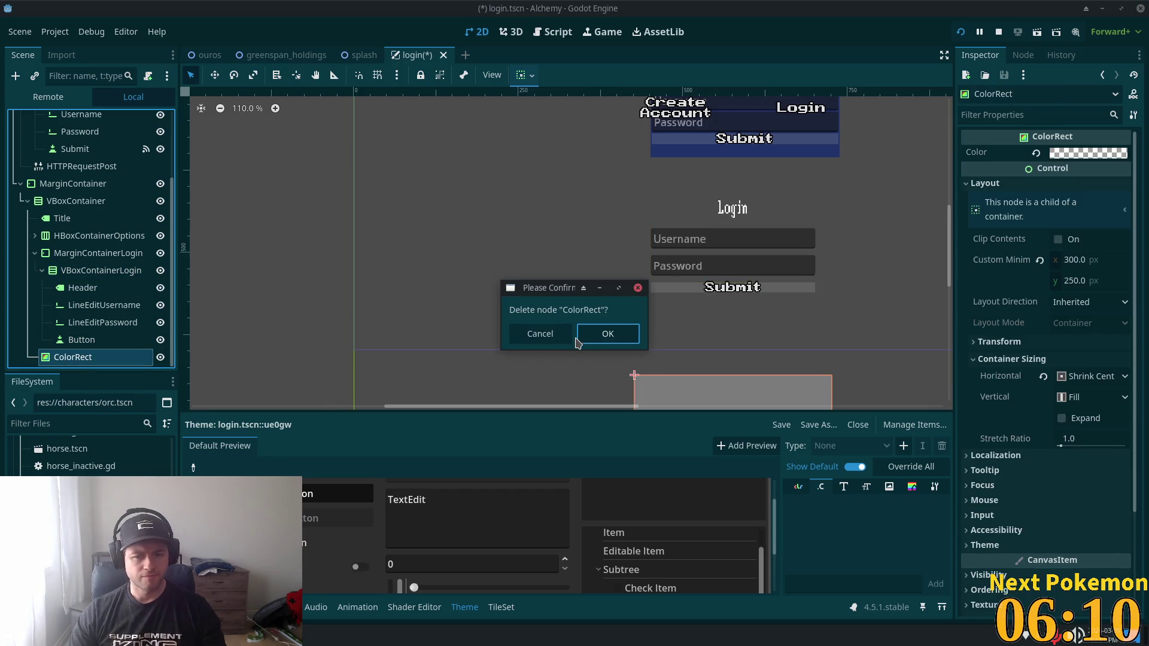
left_click(595, 333)
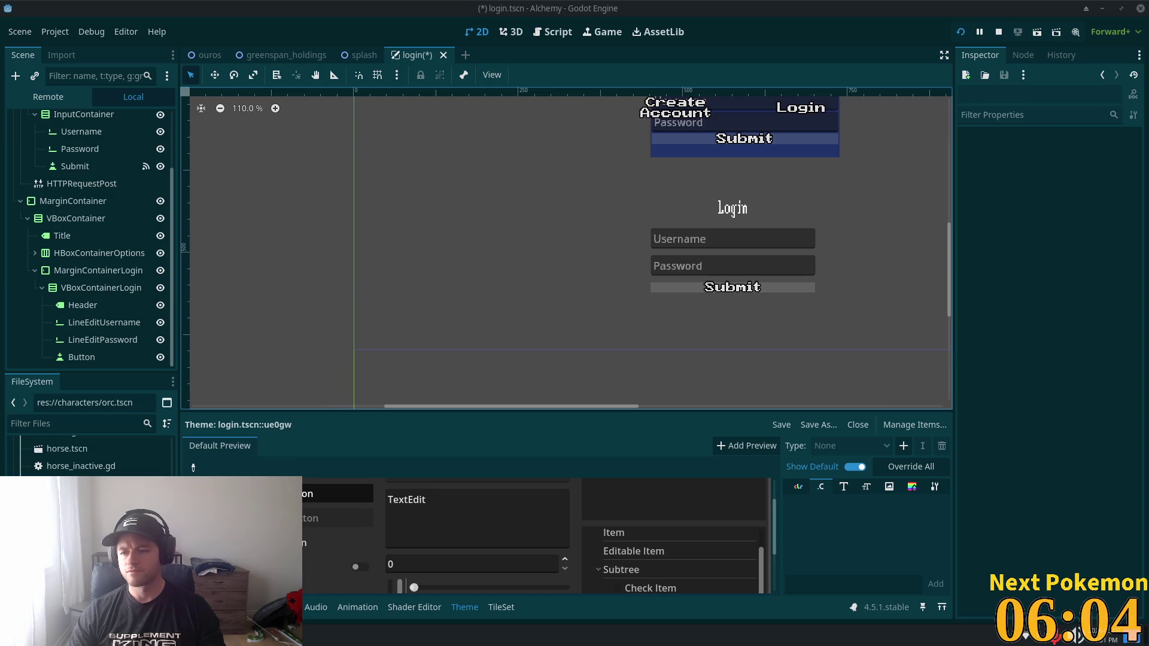
Open the Login node's login.gd script and dismiss the failed 'position' search
scroll(631, 346, "down", 3)
scroll(876, 205, "down", 2)
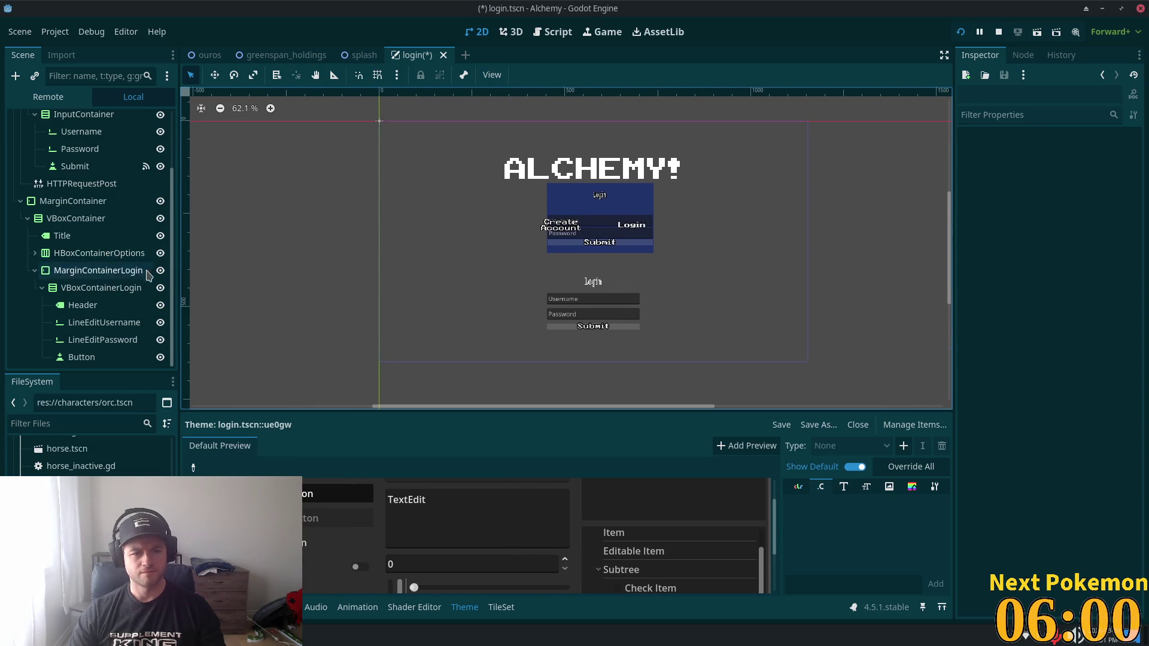
scroll(149, 270, "up", 3)
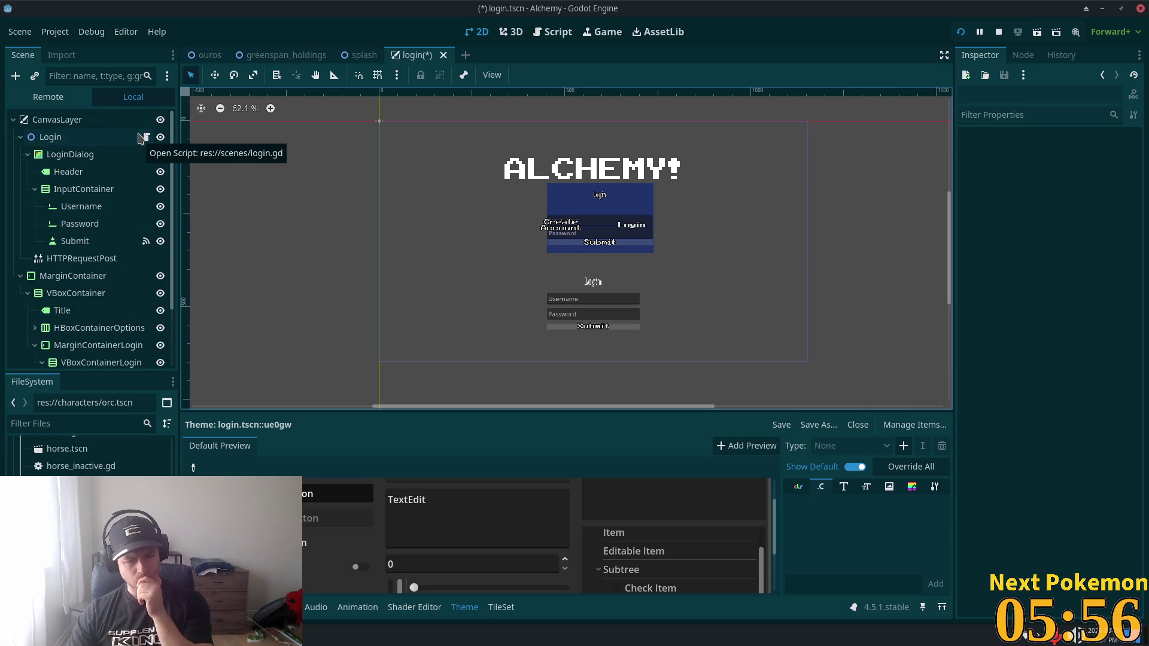
scroll(62, 249, "down", 2)
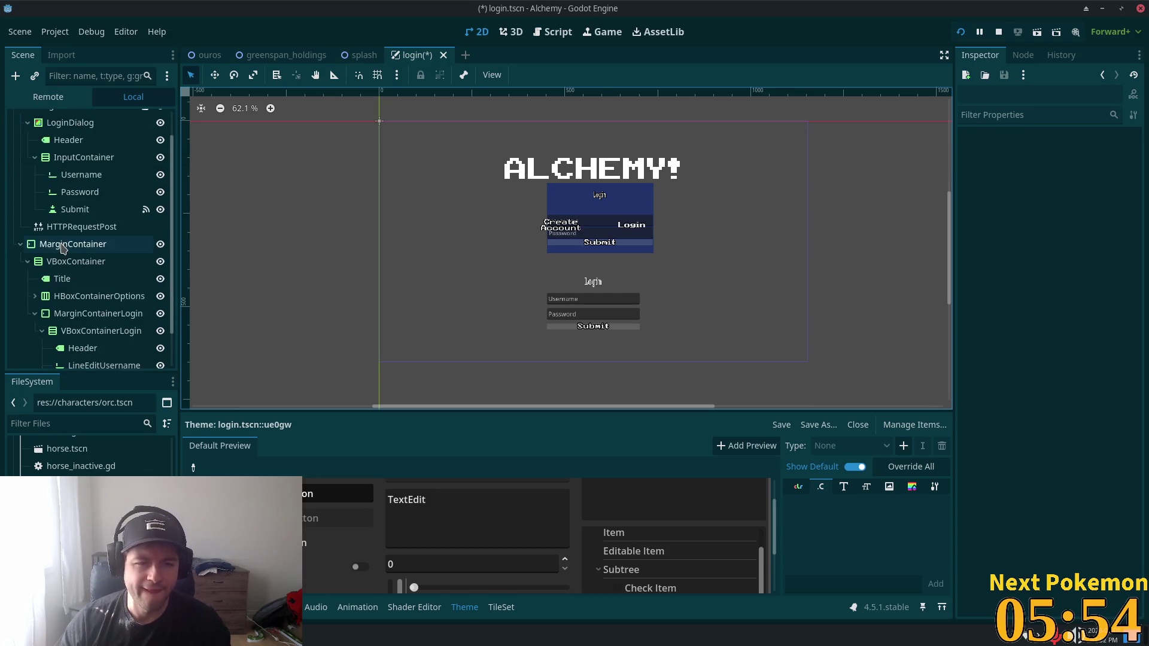
scroll(62, 249, "down", 2)
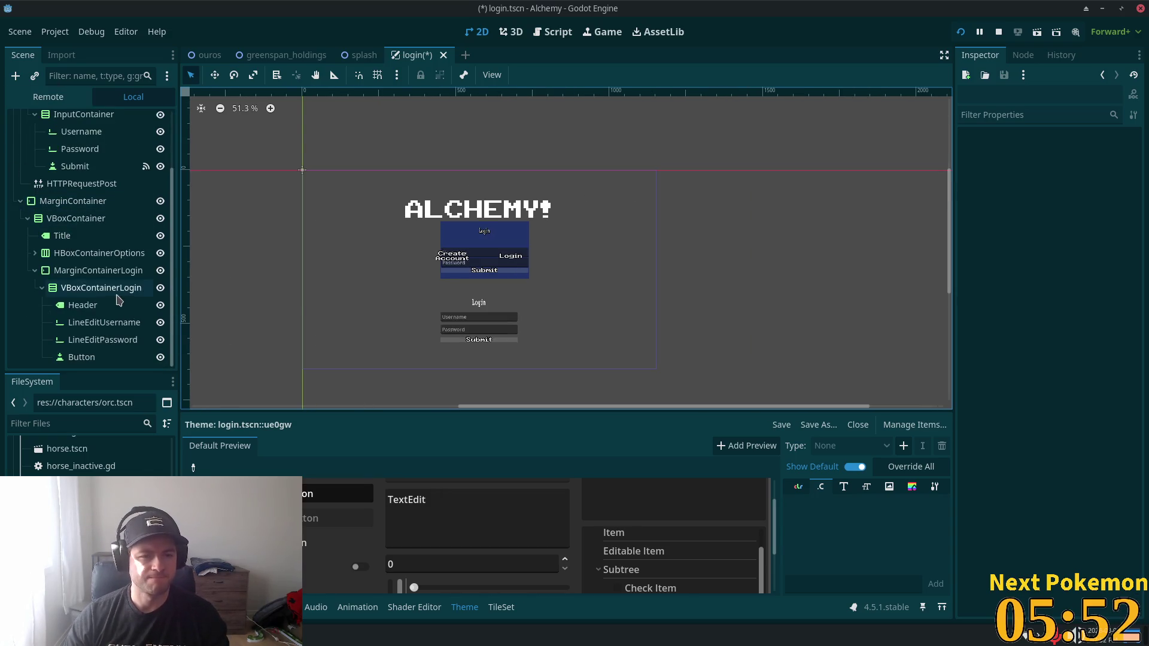
scroll(110, 189, "up", 2)
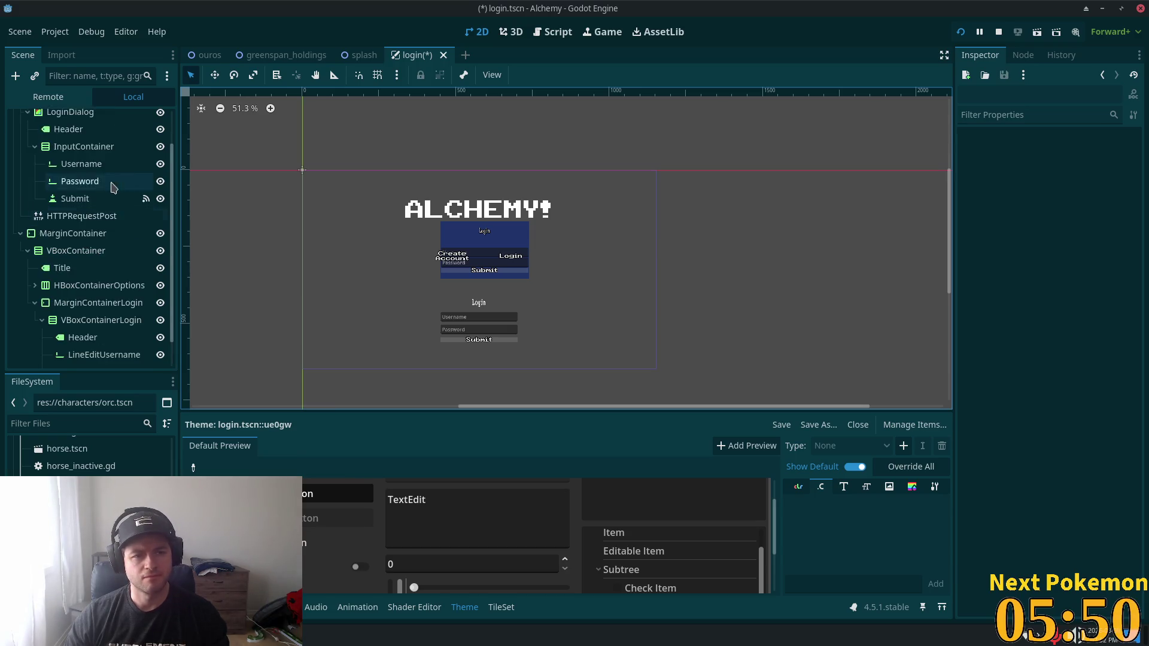
scroll(110, 189, "up", 2)
left_click(145, 137)
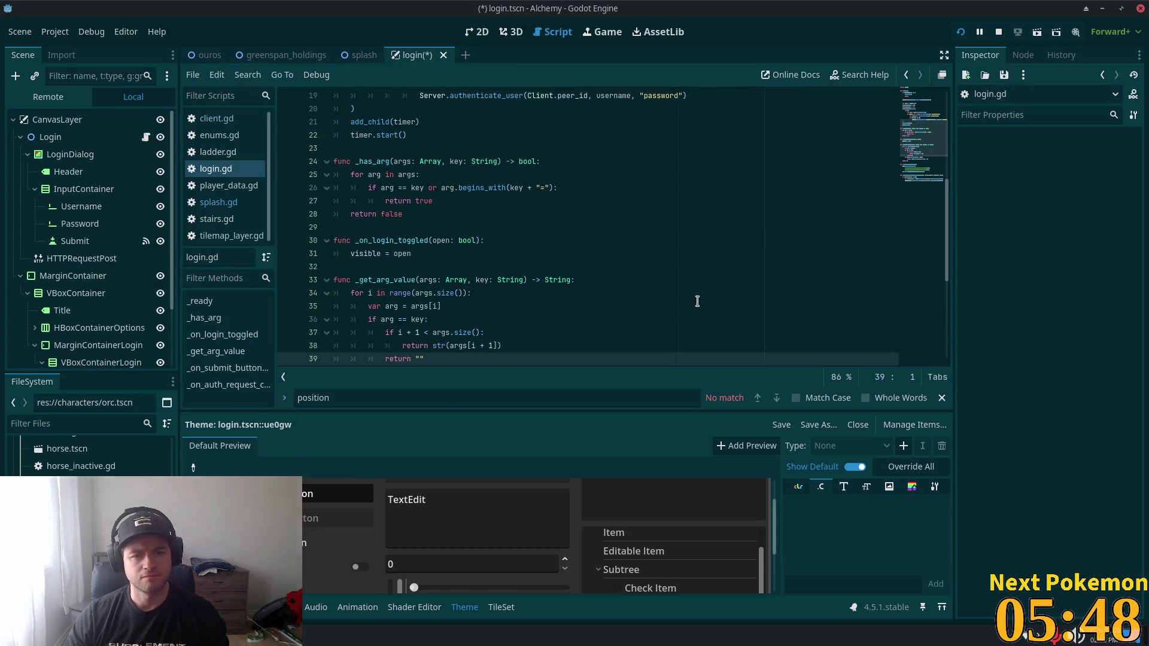
scroll(698, 302, "down", 4)
left_click(941, 397)
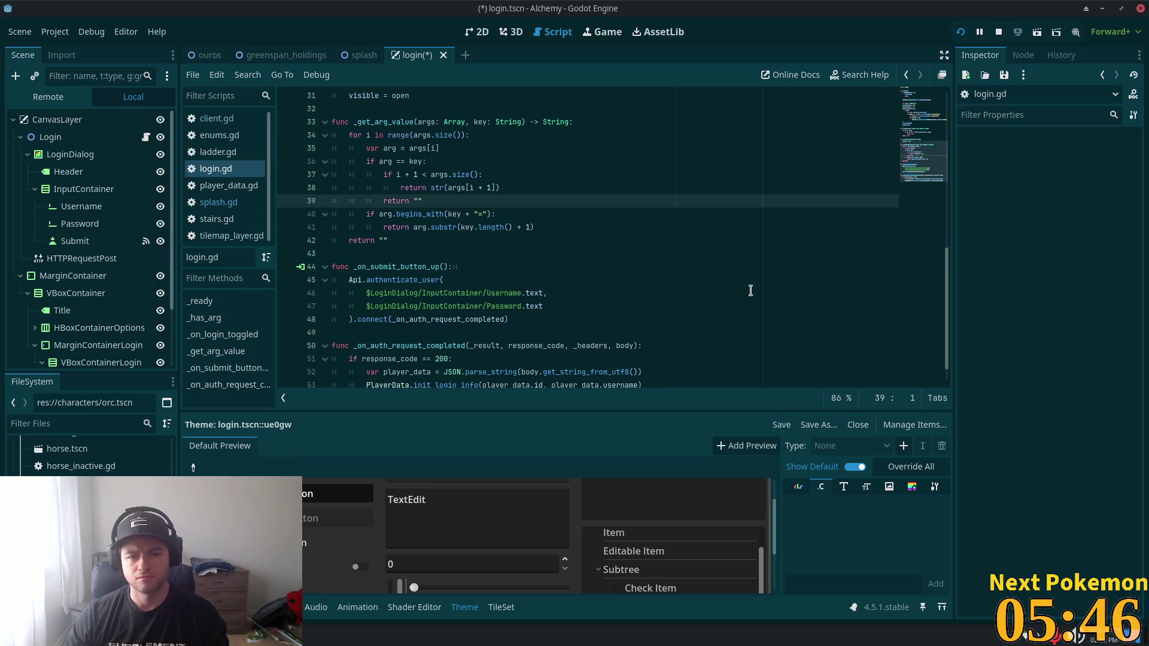
scroll(751, 290, "up", 8)
scroll(449, 170, "up", 2)
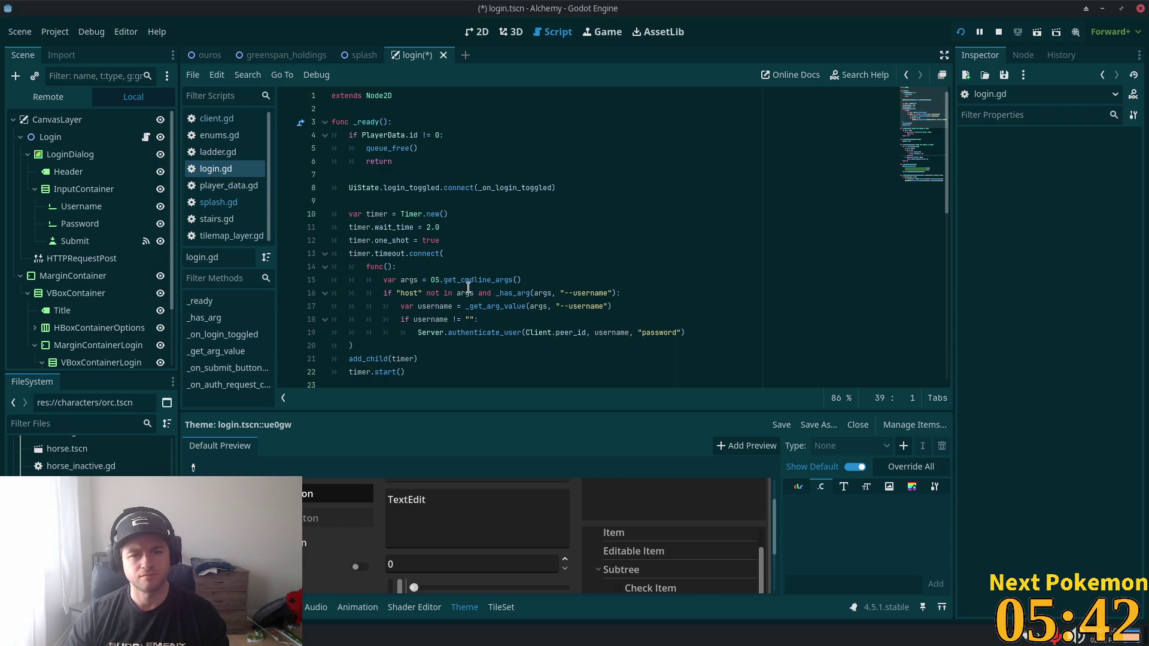
Read through login.gd's argument and submit handling code, narrowing the scene tree panel
mouse_move(457, 277)
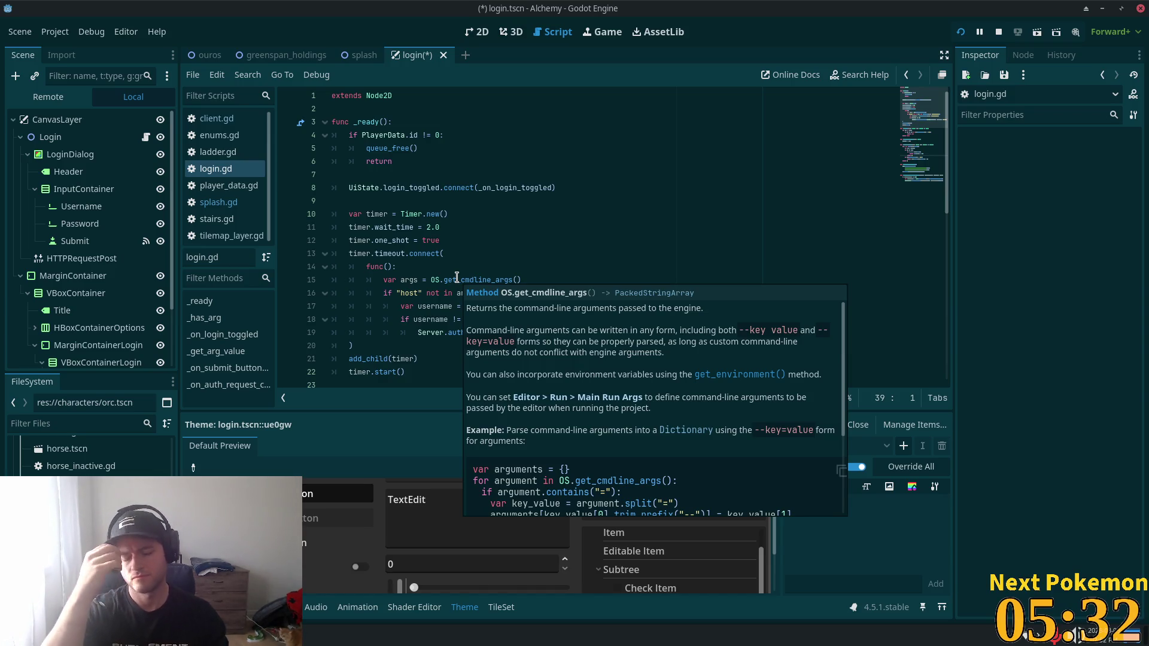
scroll(505, 220, "down", 3)
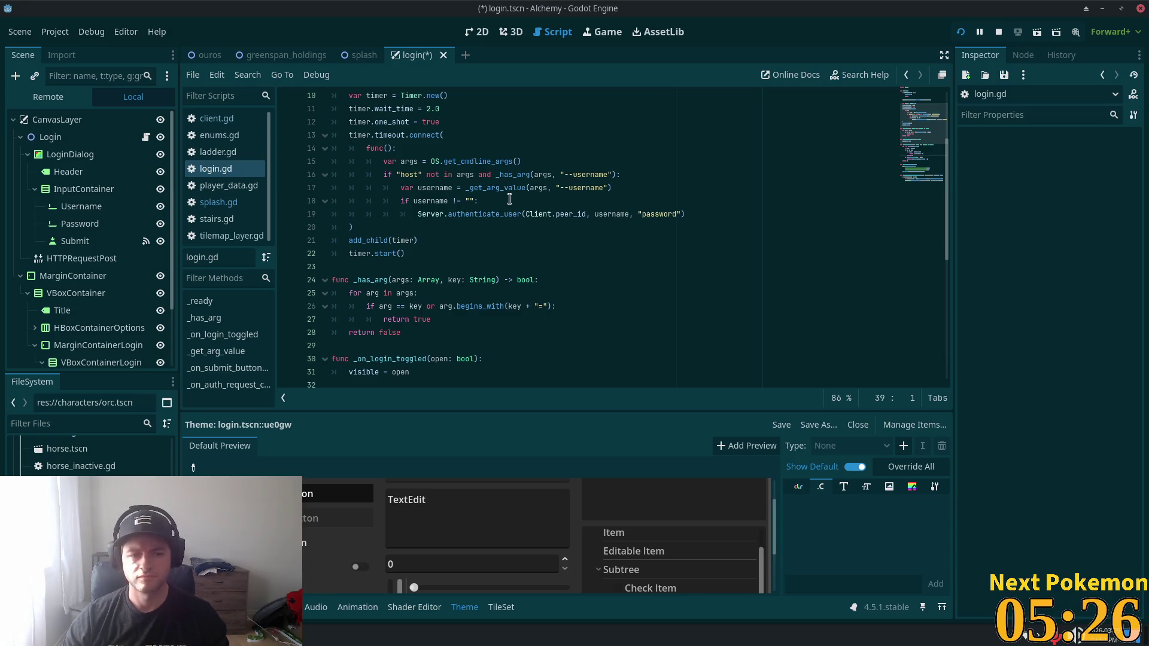
scroll(509, 199, "down", 2)
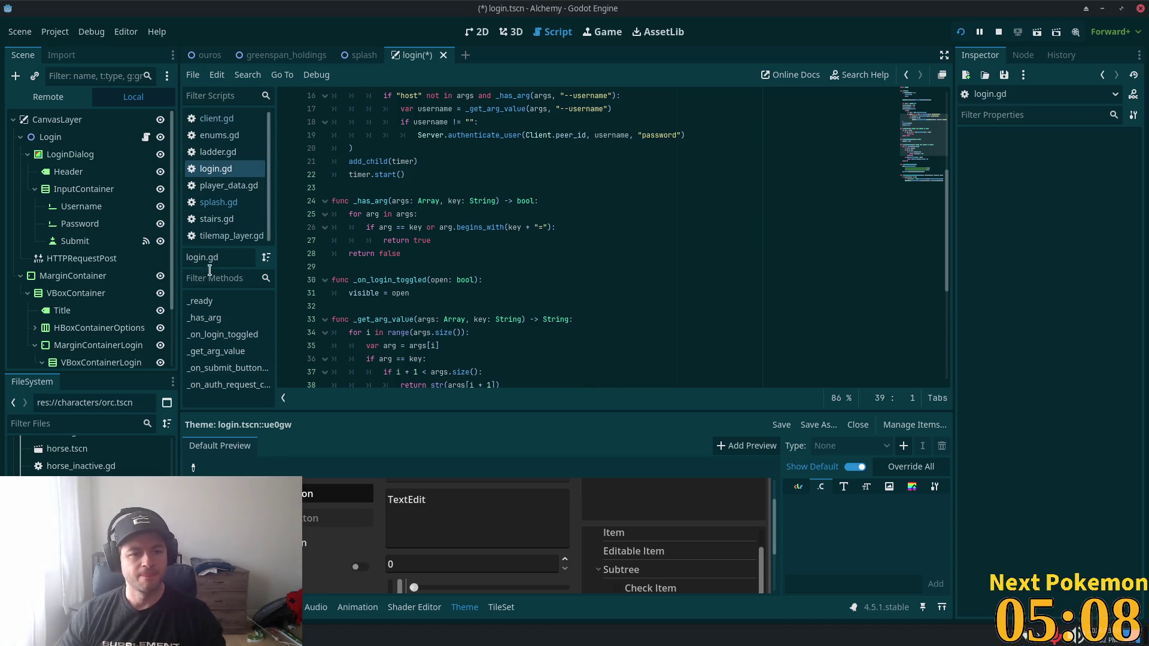
left_click_drag(180, 248, 169, 249)
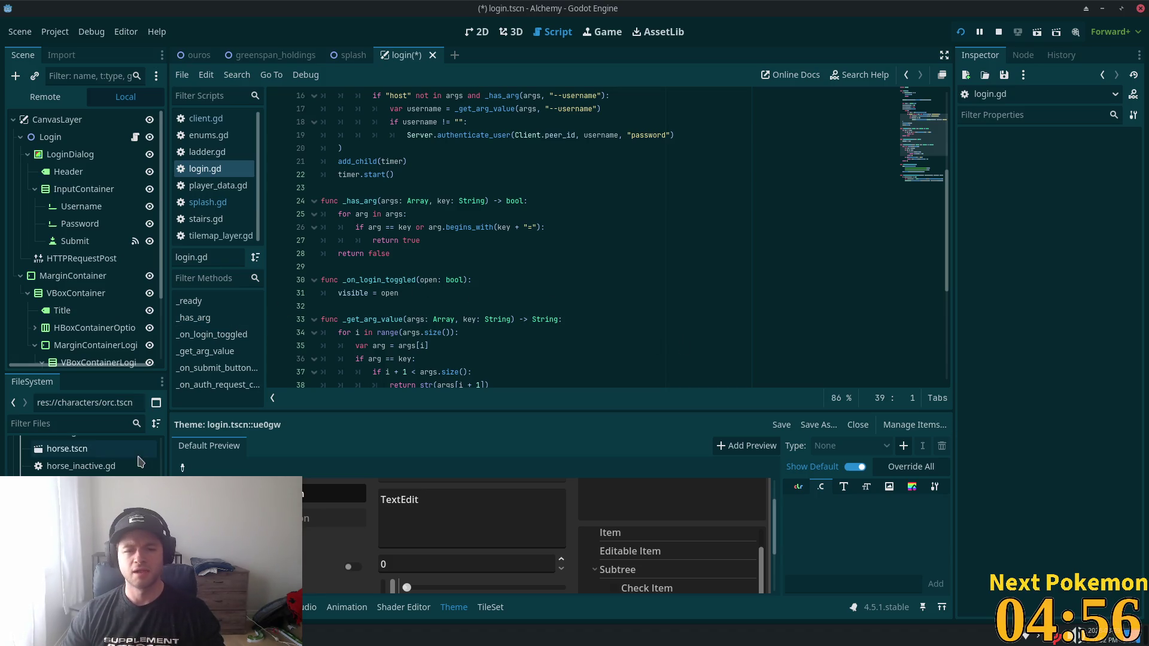
scroll(597, 258, "down", 1)
scroll(597, 258, "down", 3)
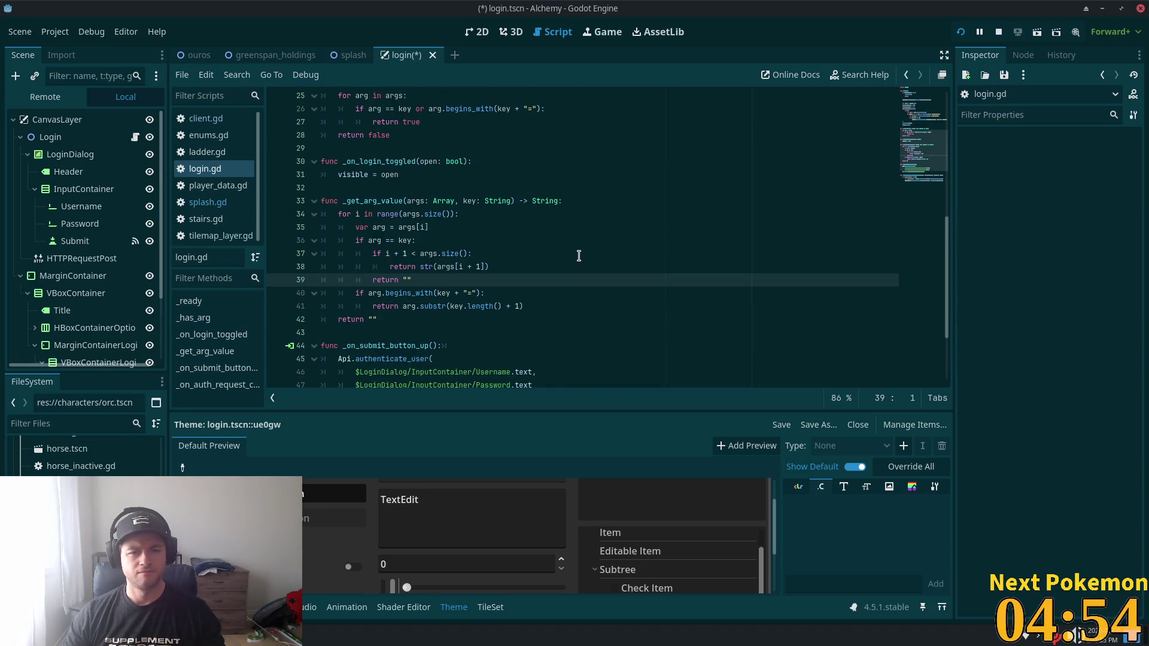
scroll(578, 255, "down", 1)
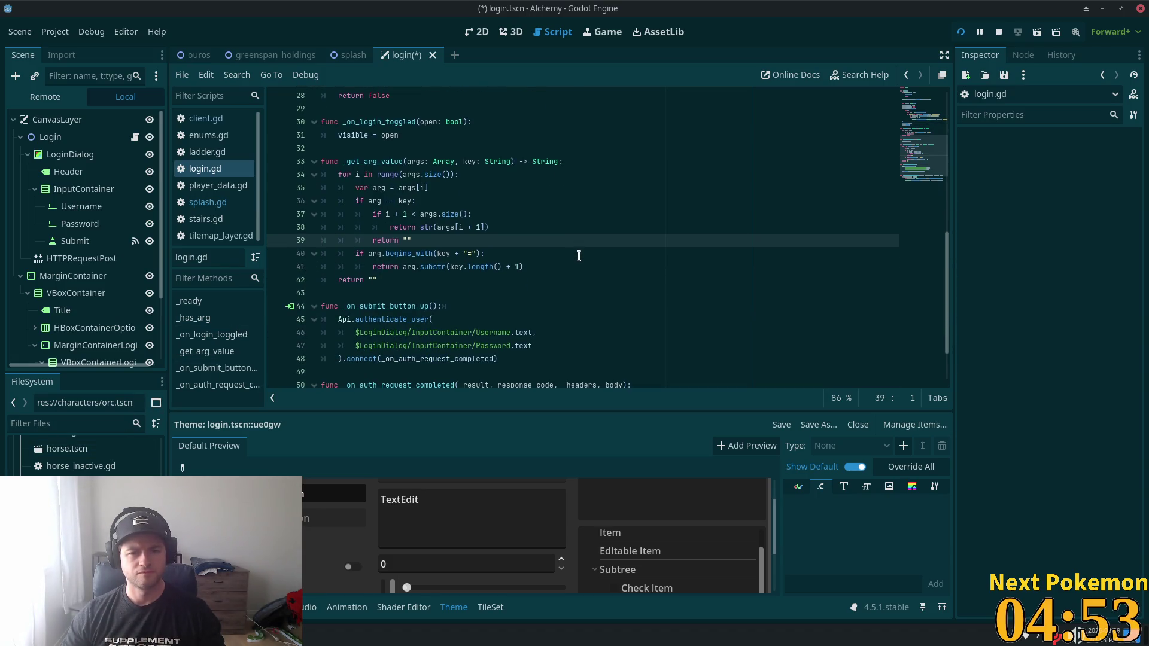
double_click(363, 162)
scroll(409, 228, "down", 2)
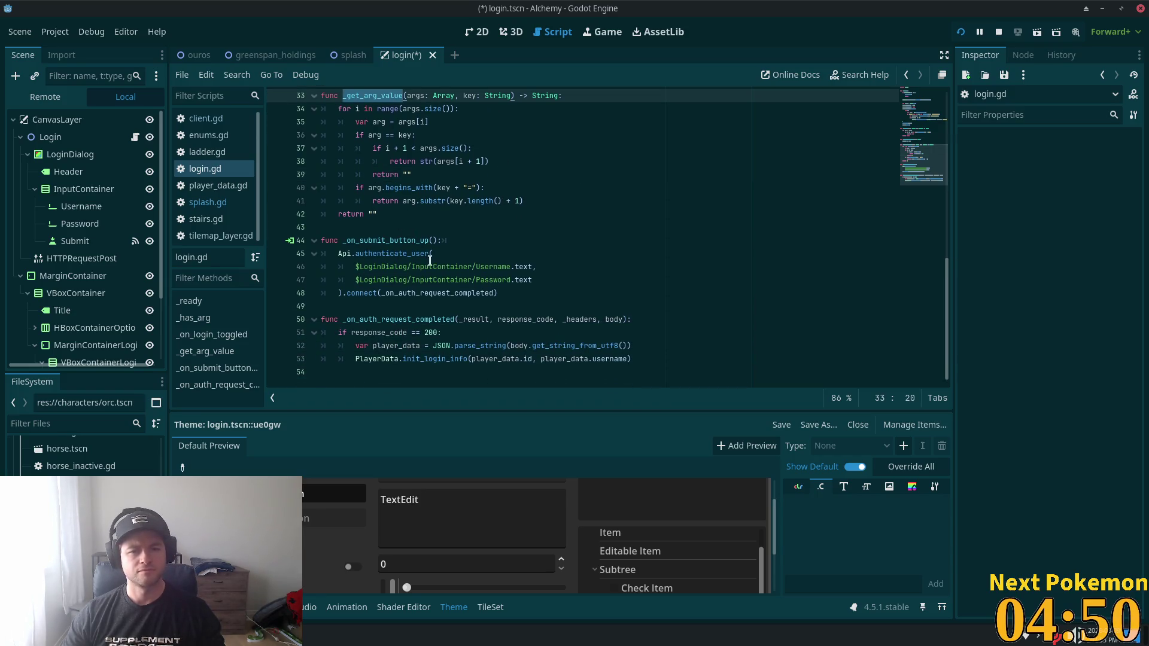
scroll(571, 206, "up", 9)
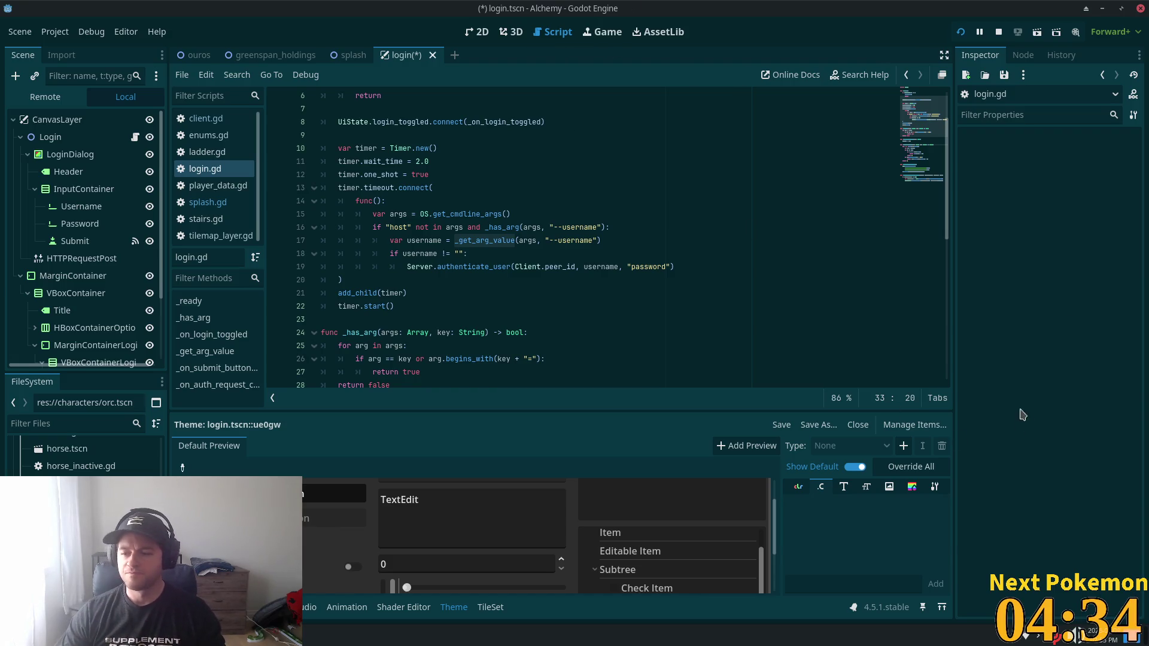
scroll(544, 249, "down", 2)
scroll(543, 248, "down", 10)
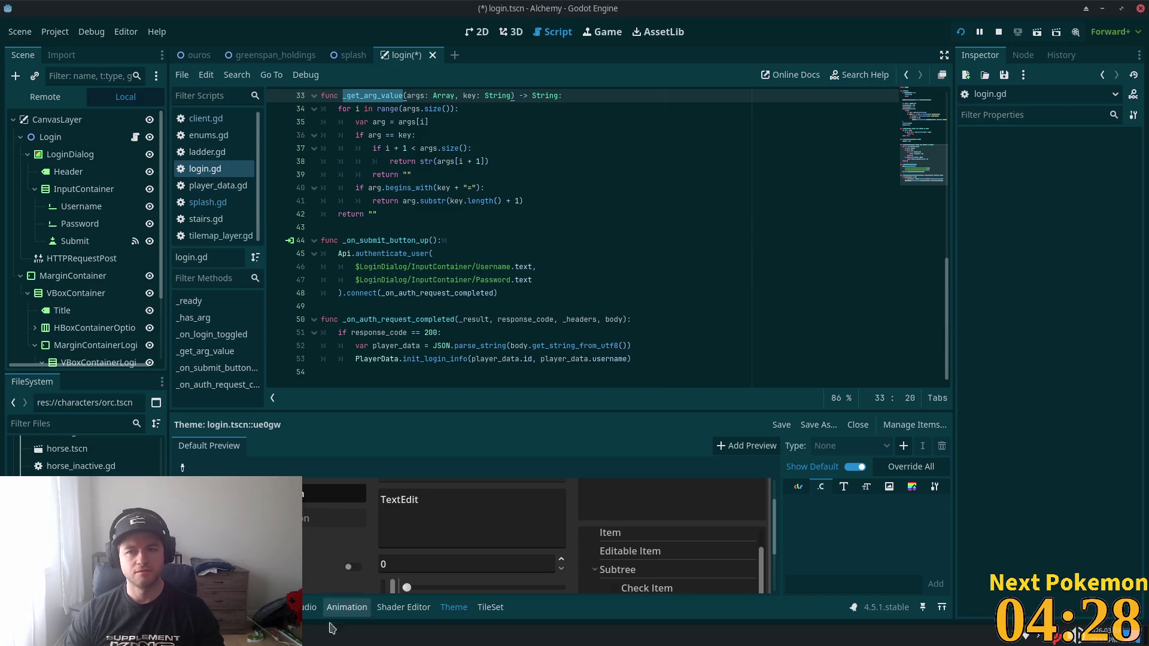
left_click(269, 633)
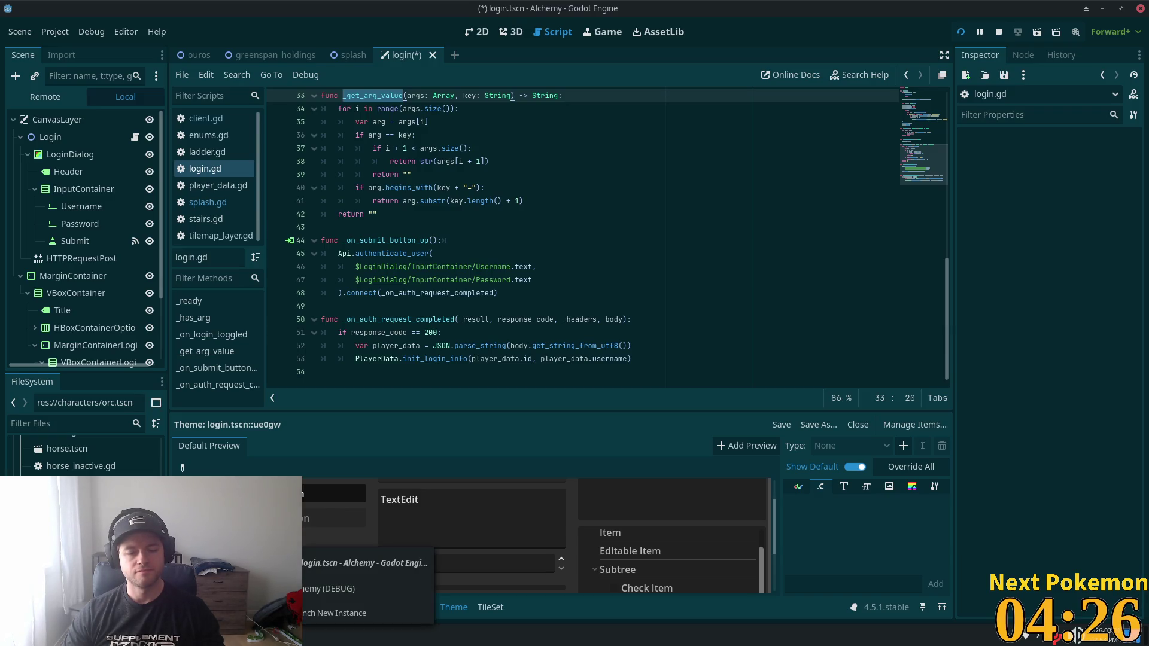
left_click(478, 33)
Try attaching the existing login.gd to MarginContainerLogin, then cancel
scroll(125, 263, "down", 3)
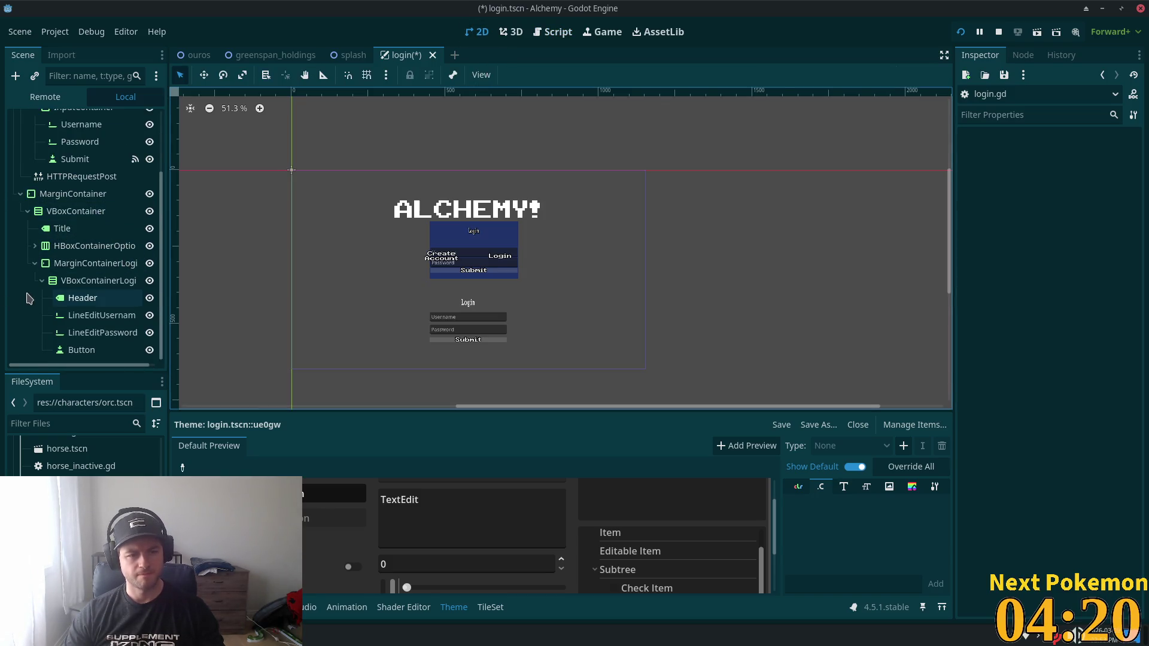
scroll(24, 299, "up", 3)
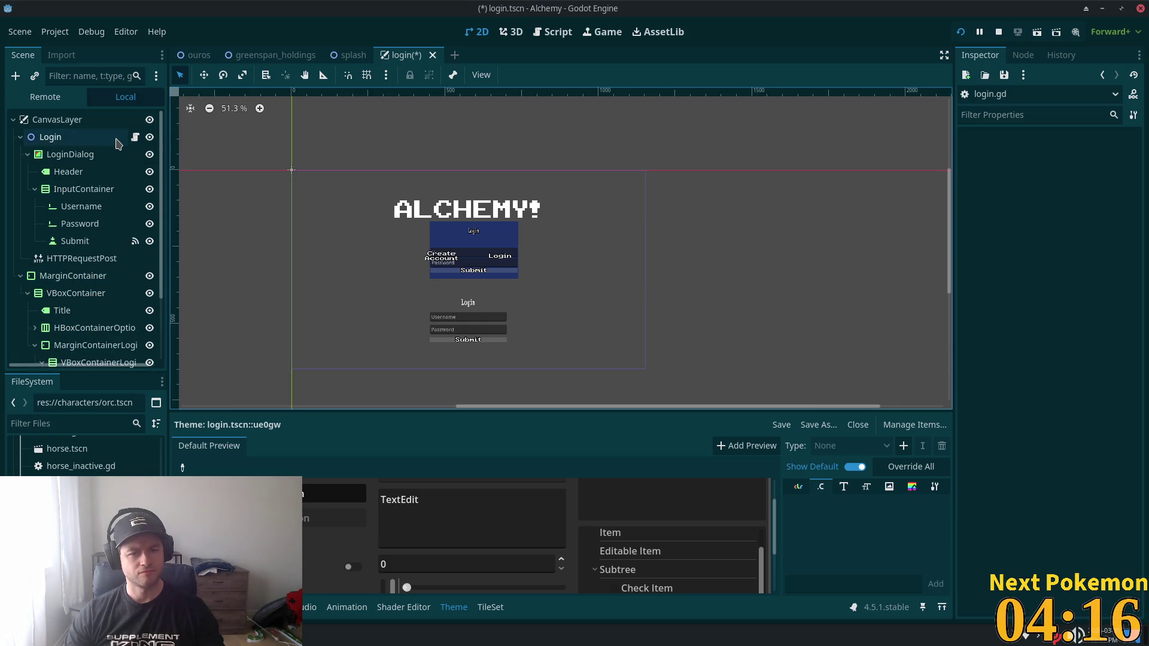
scroll(119, 328, "down", 2)
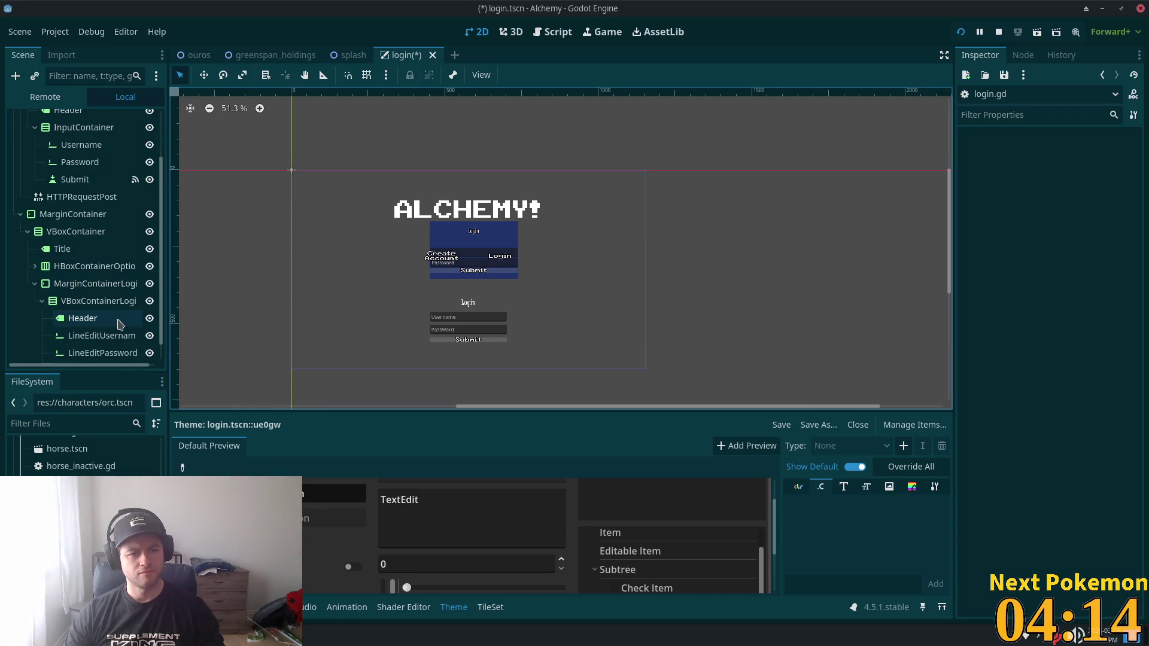
left_click(120, 284)
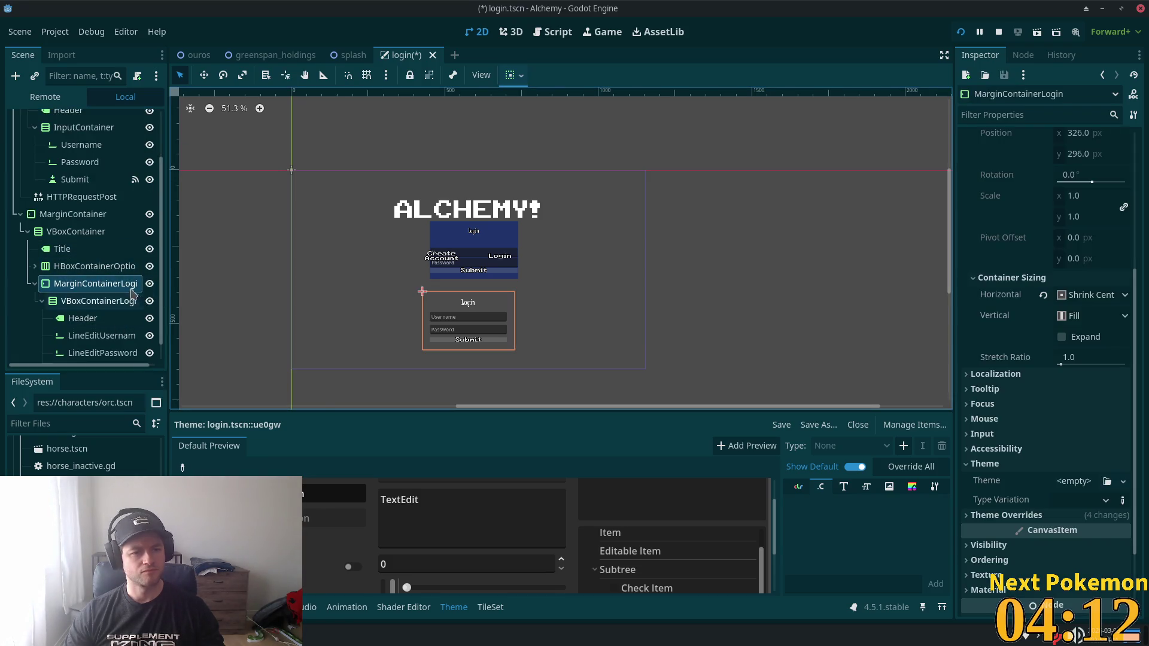
scroll(137, 284, "down", 1)
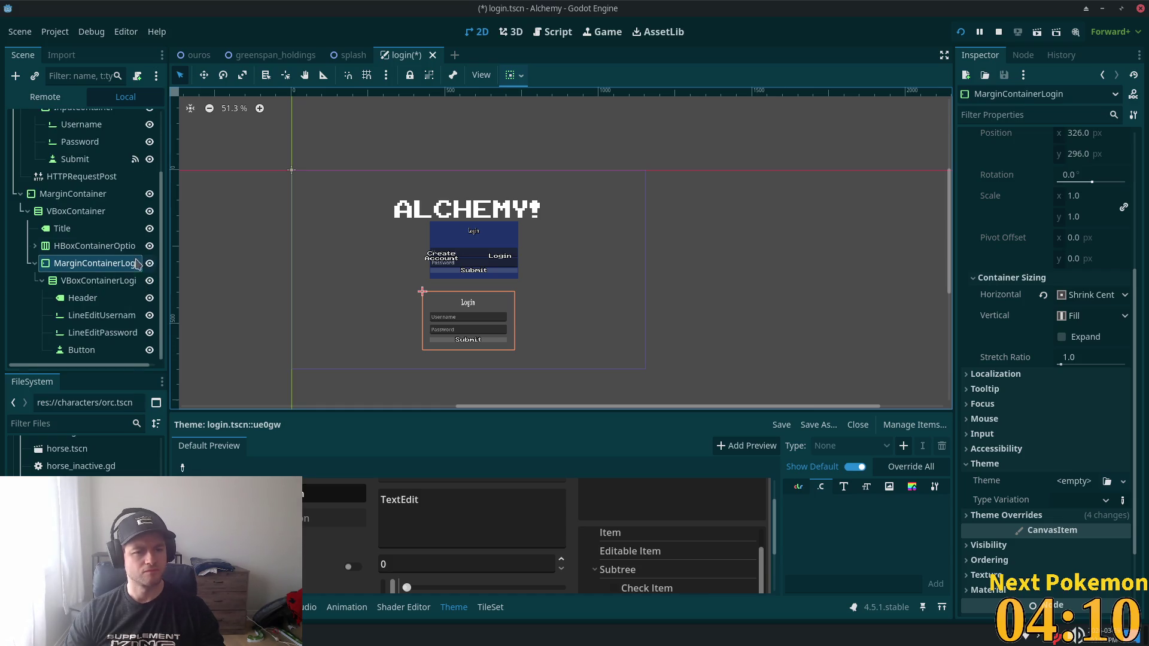
left_click(137, 76)
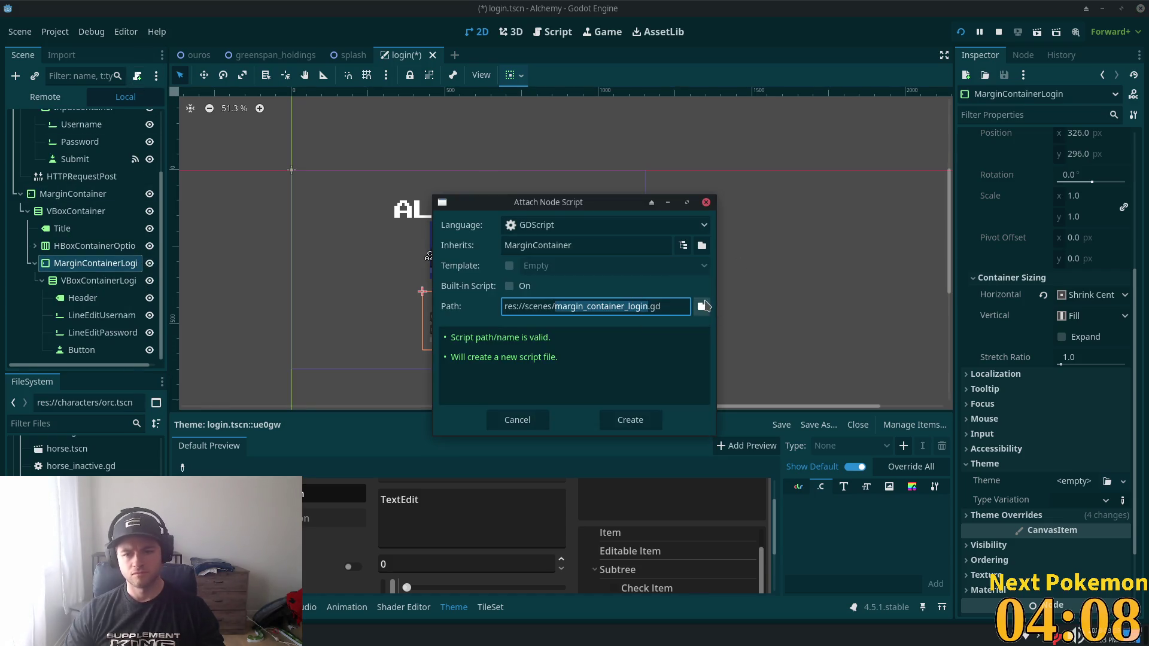
left_click(702, 306)
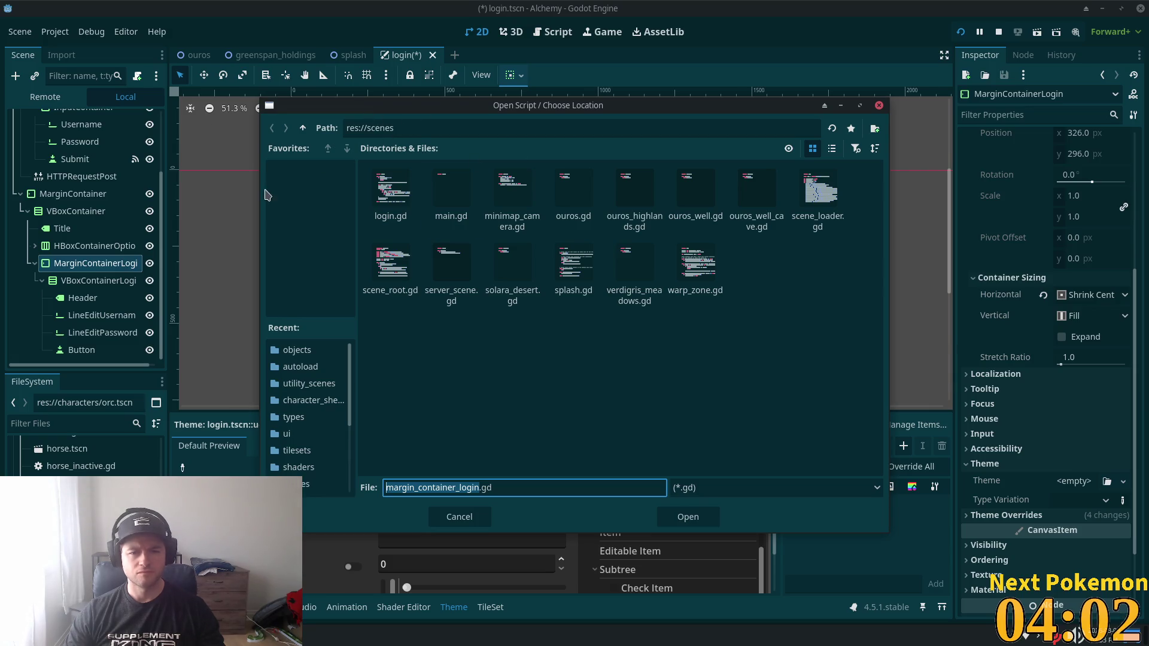
double_click(392, 190)
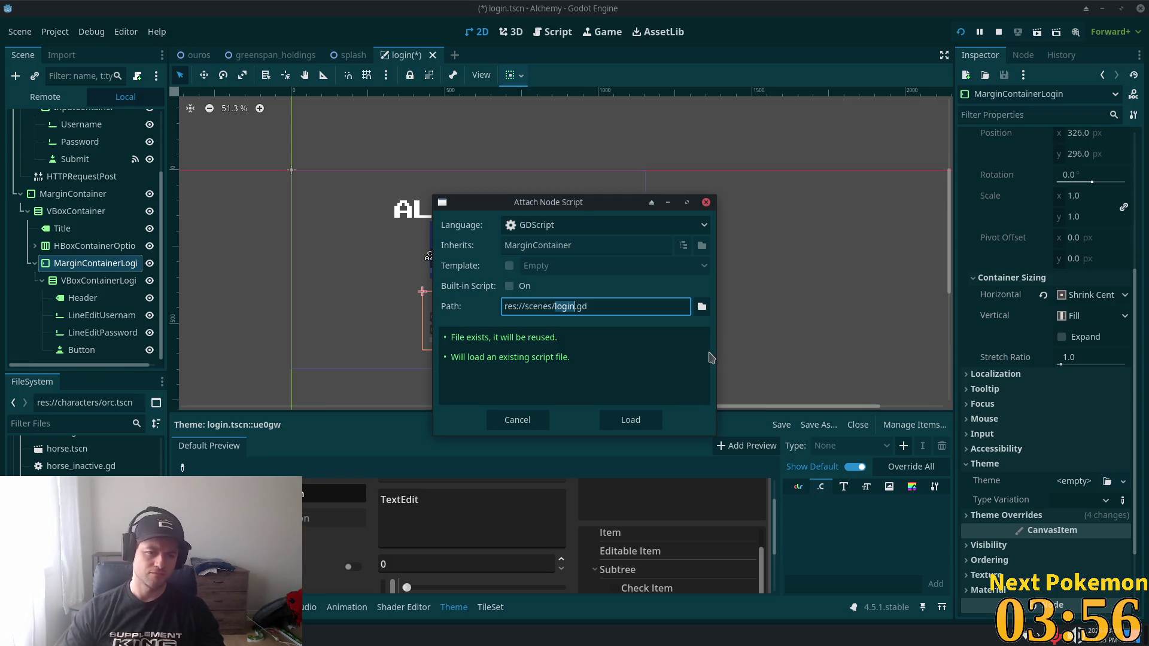
left_click(517, 419)
Attach the existing res://scenes/login.gd script to the CanvasLayer root node
scroll(90, 156, "up", 1)
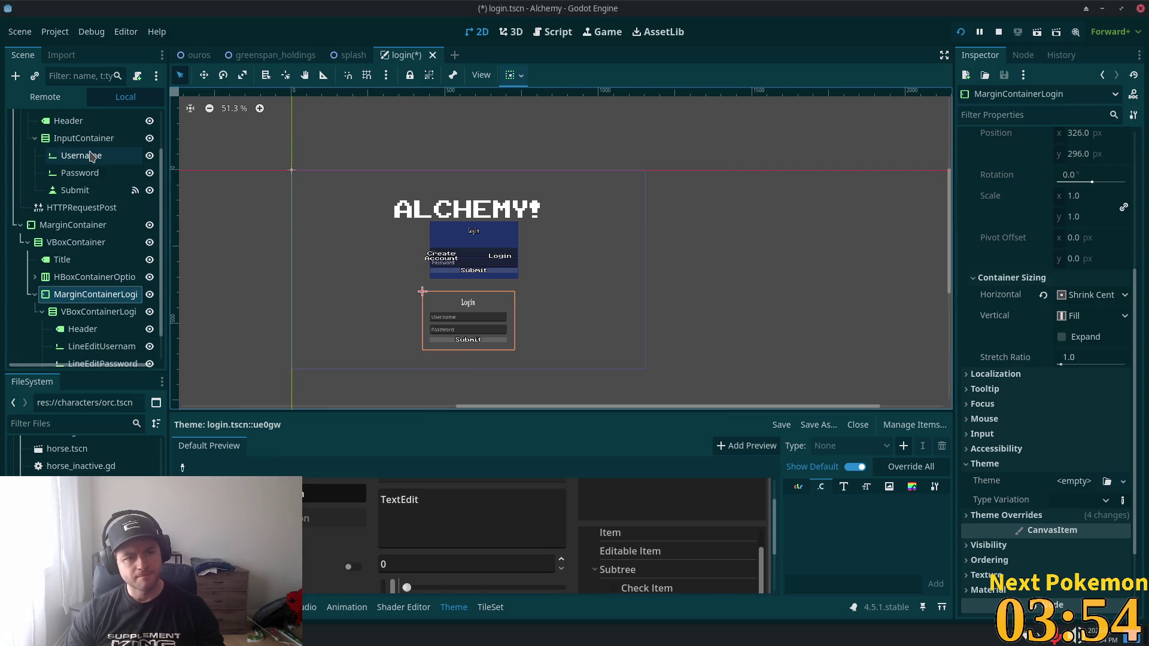
scroll(90, 157, "up", 2)
left_click(57, 119)
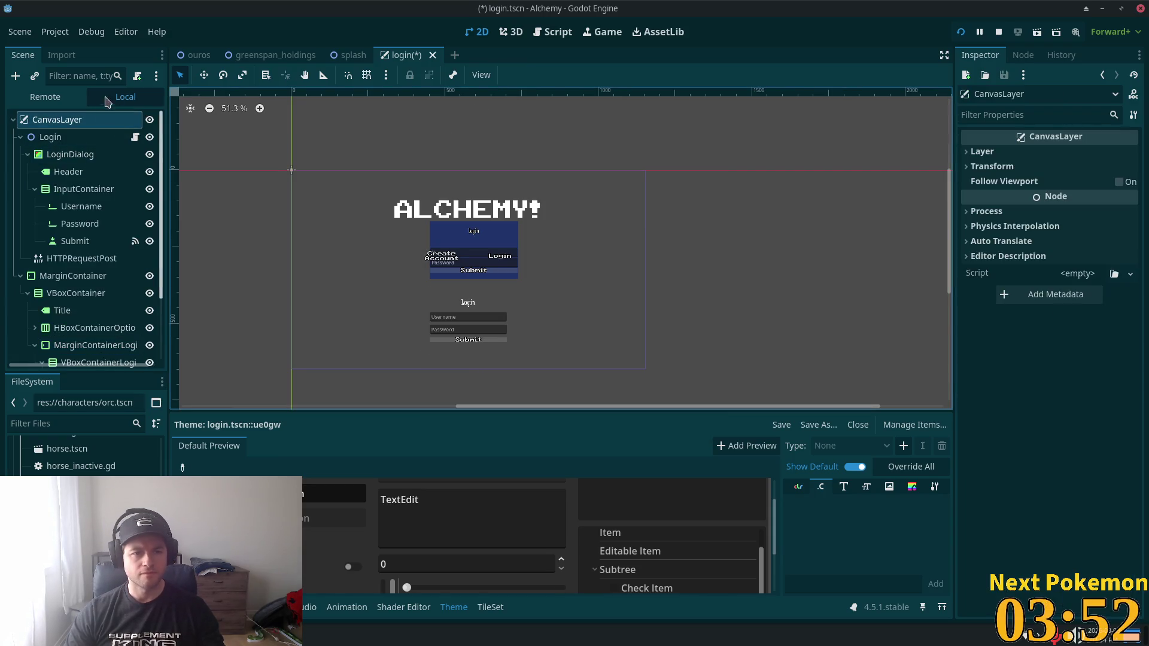
left_click(137, 76)
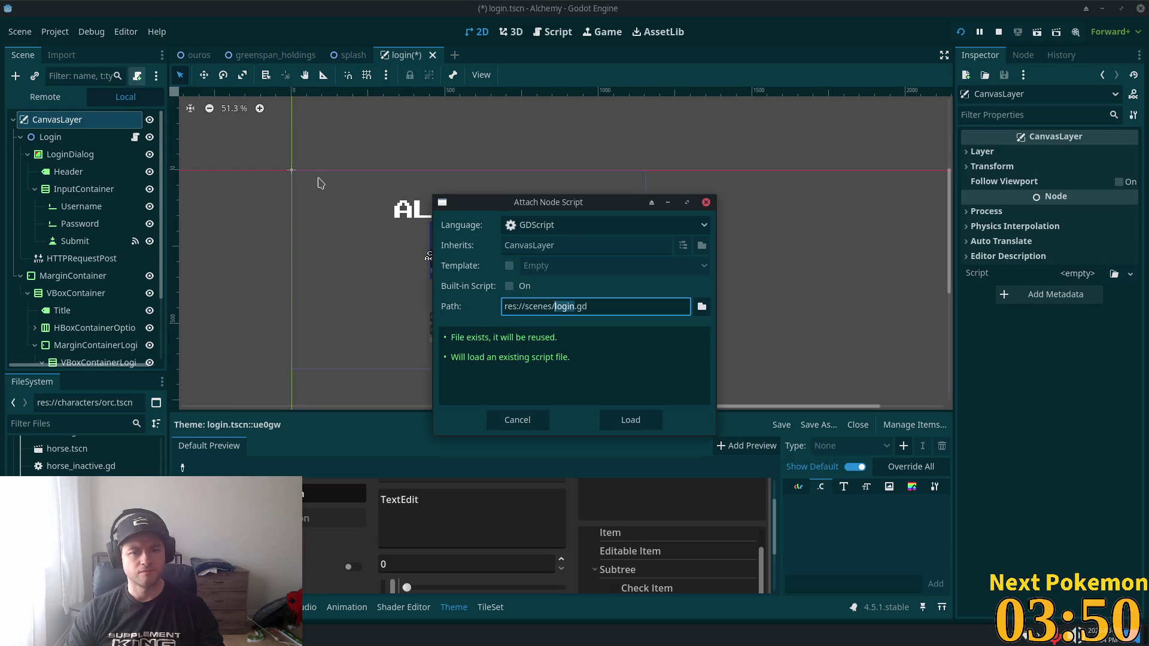
left_click(628, 419)
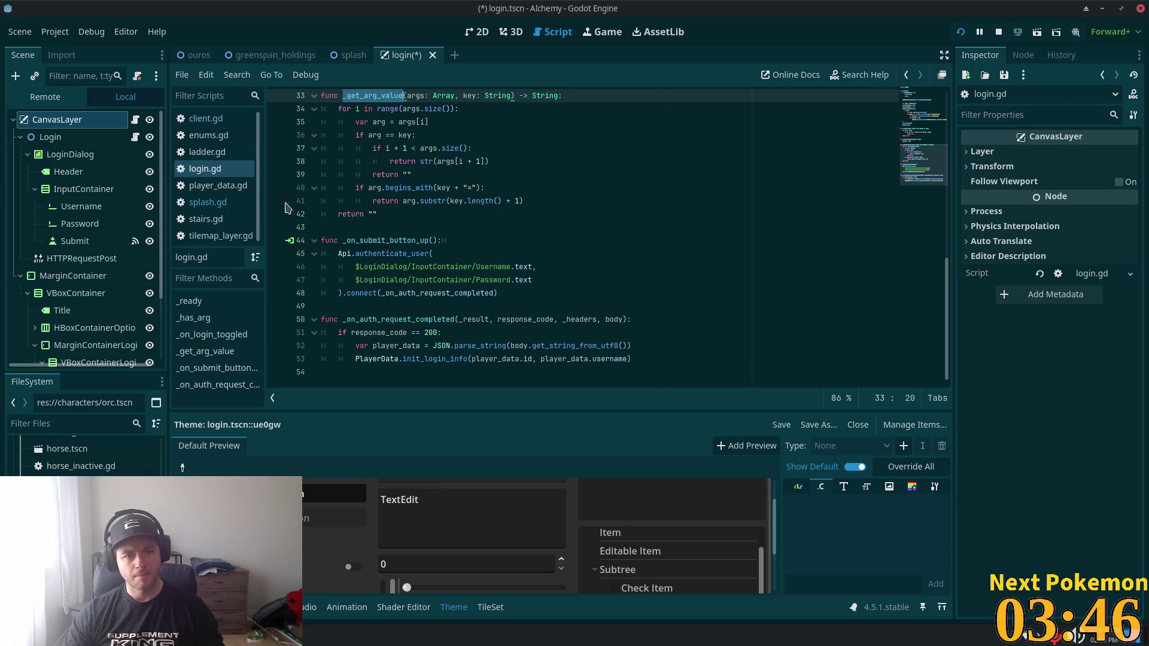
Inspect the Submit node's signals to see which signal it uses
left_click(123, 137)
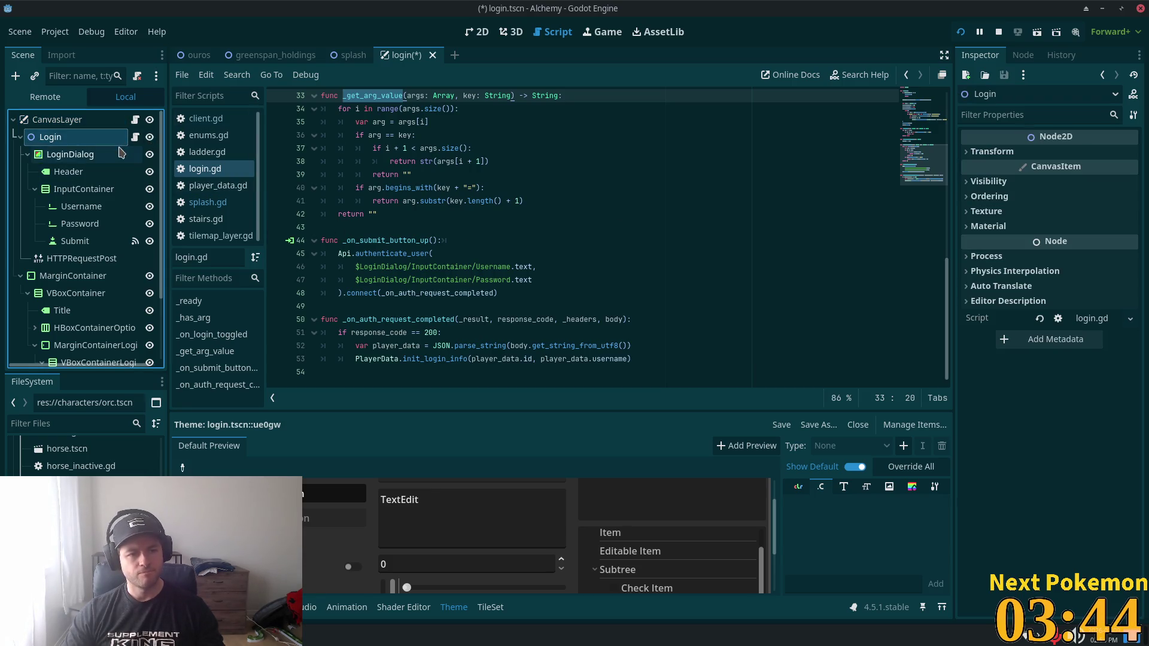
left_click(105, 241)
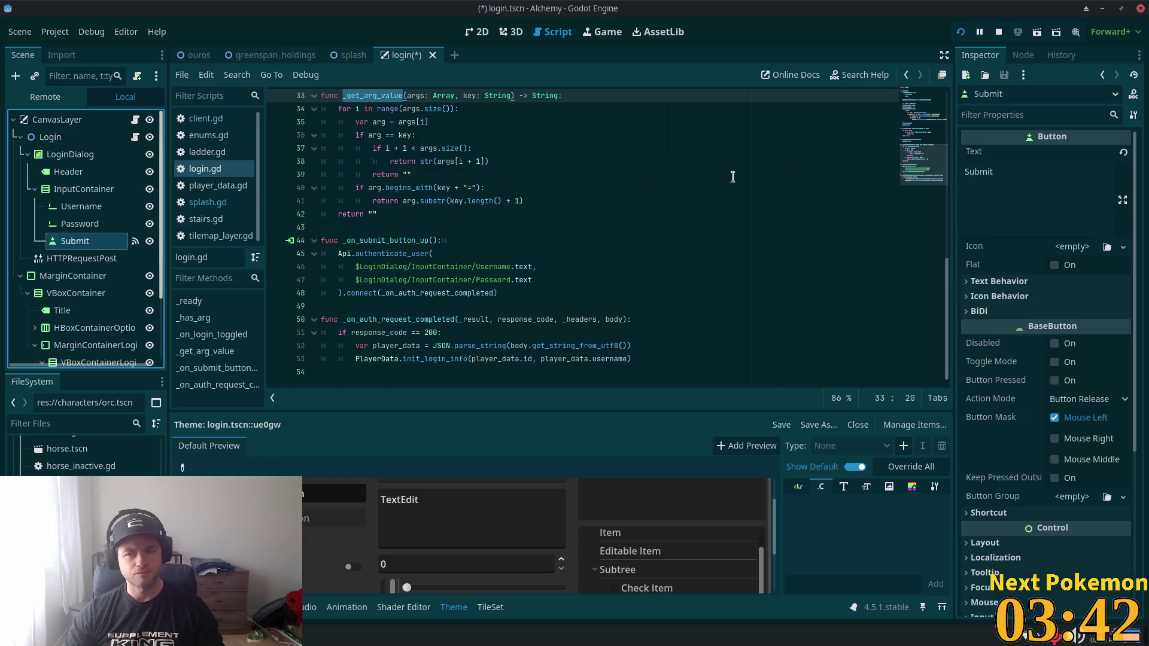
left_click(1022, 54)
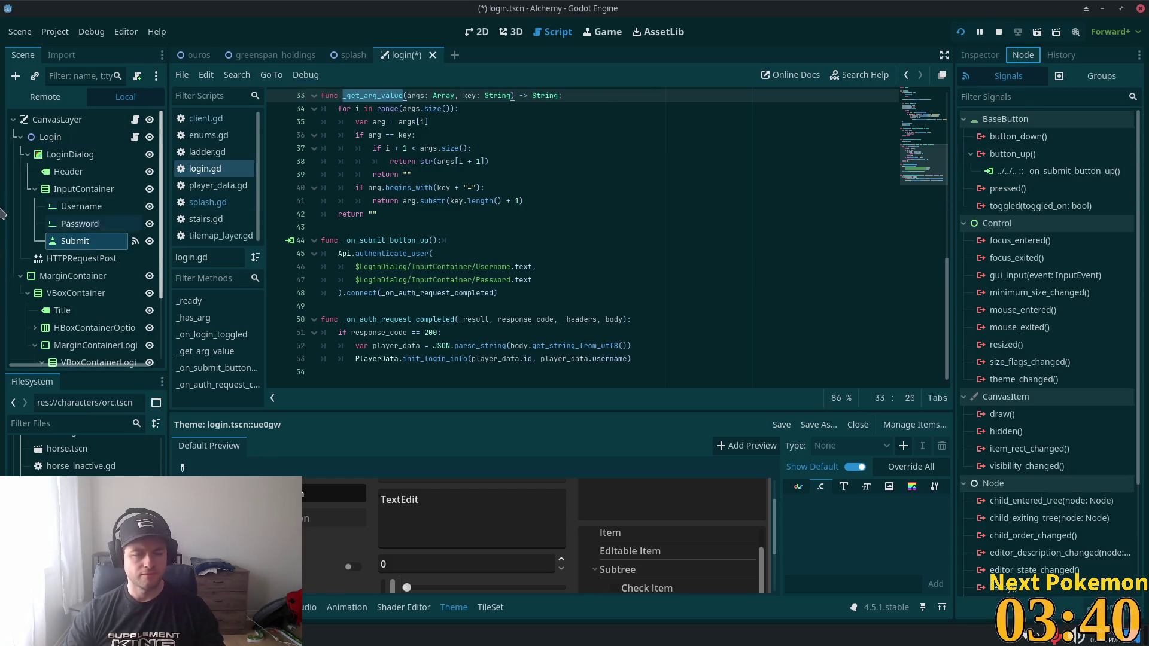
scroll(90, 269, "down", 3)
left_click(81, 350)
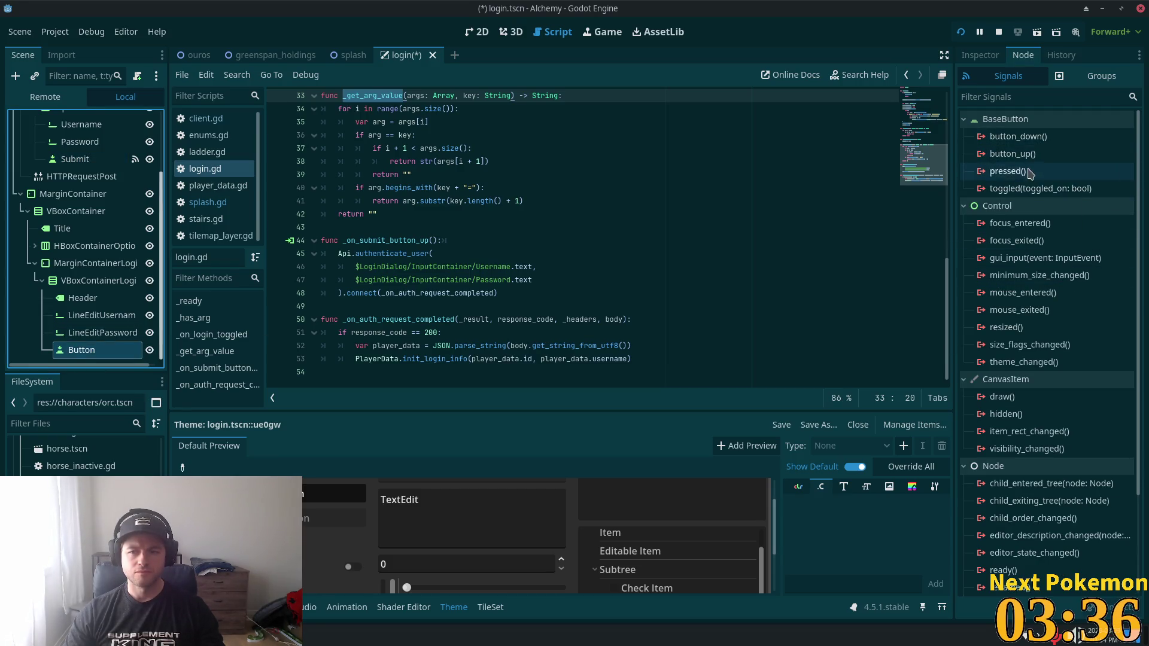
mouse_move(1070, 176)
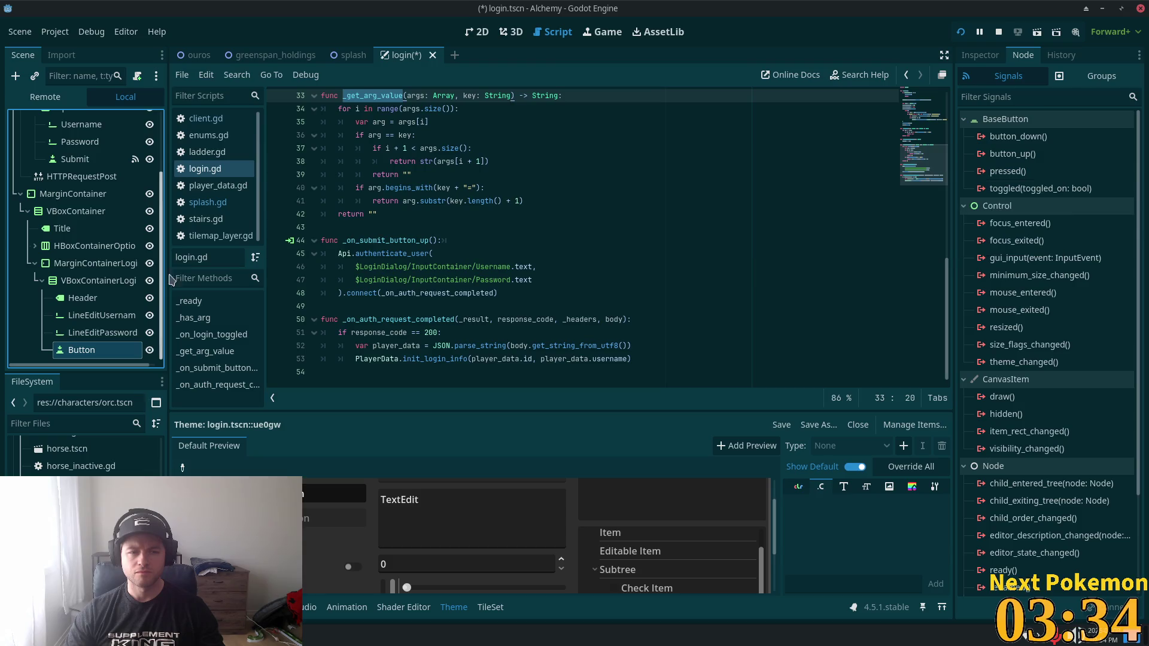
left_click(67, 161)
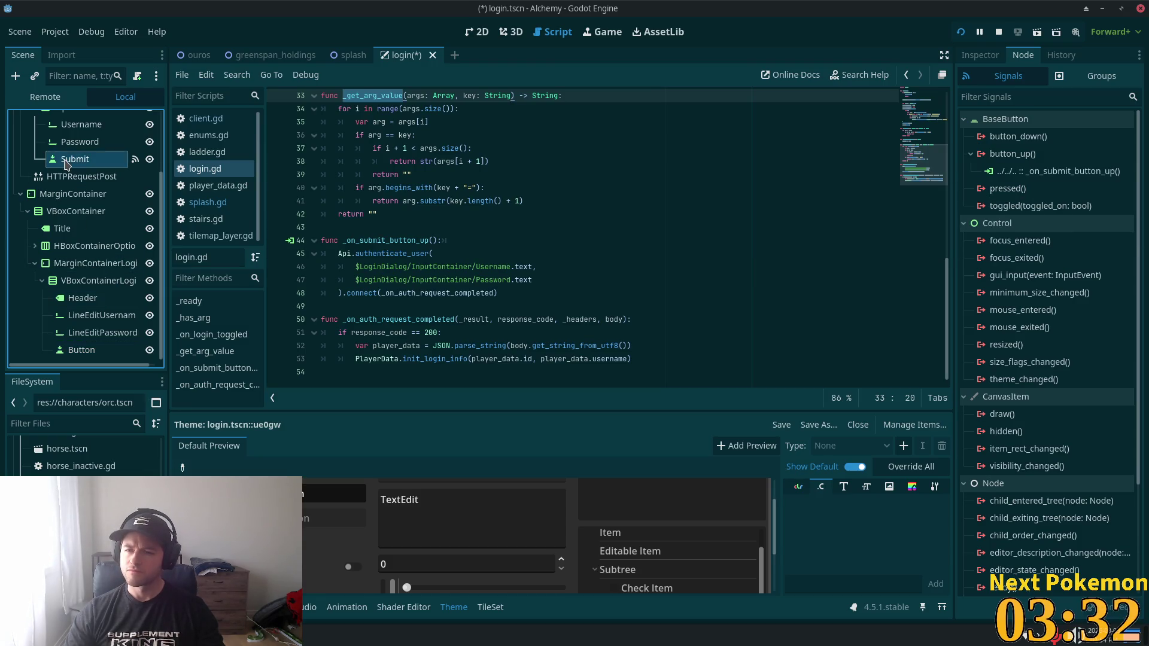
Connect the new Button's button_up signal to CanvasLayer as _on_button_button_up
left_click(88, 350)
double_click(1011, 154)
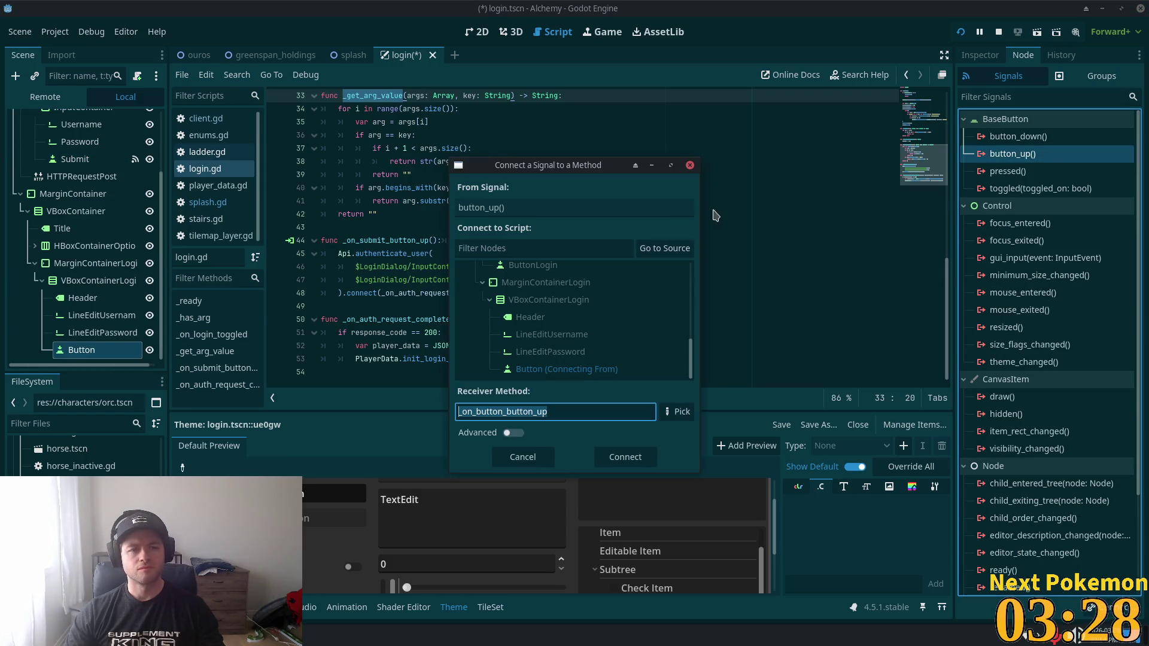
scroll(574, 293, "up", 3)
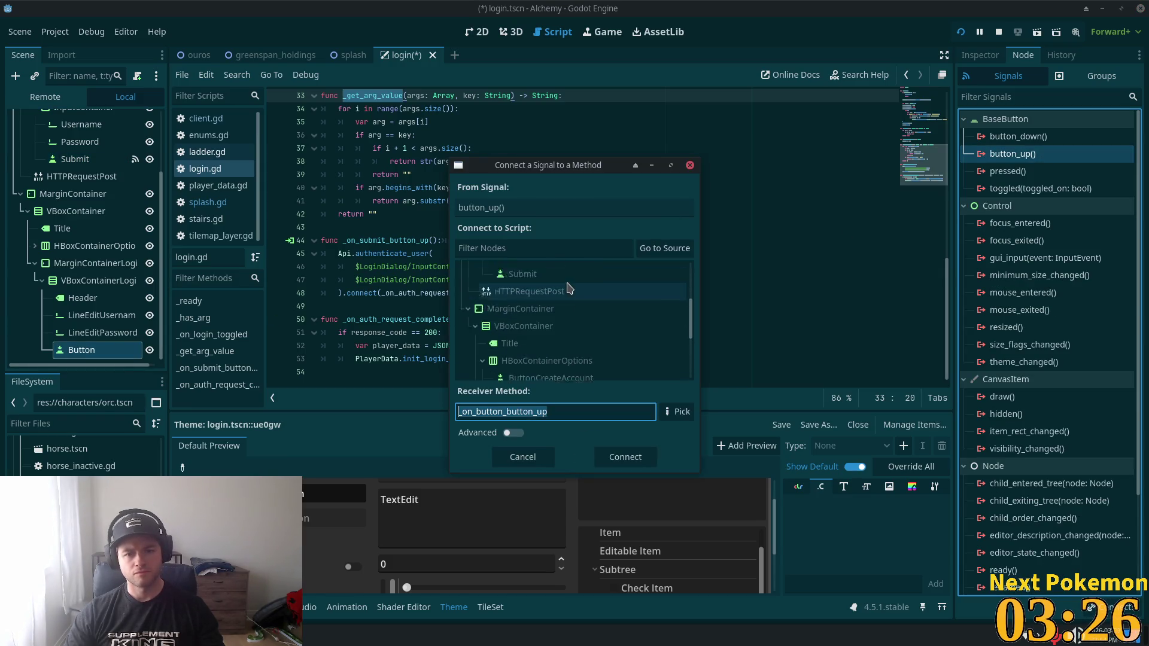
scroll(567, 290, "up", 5)
left_click(549, 272)
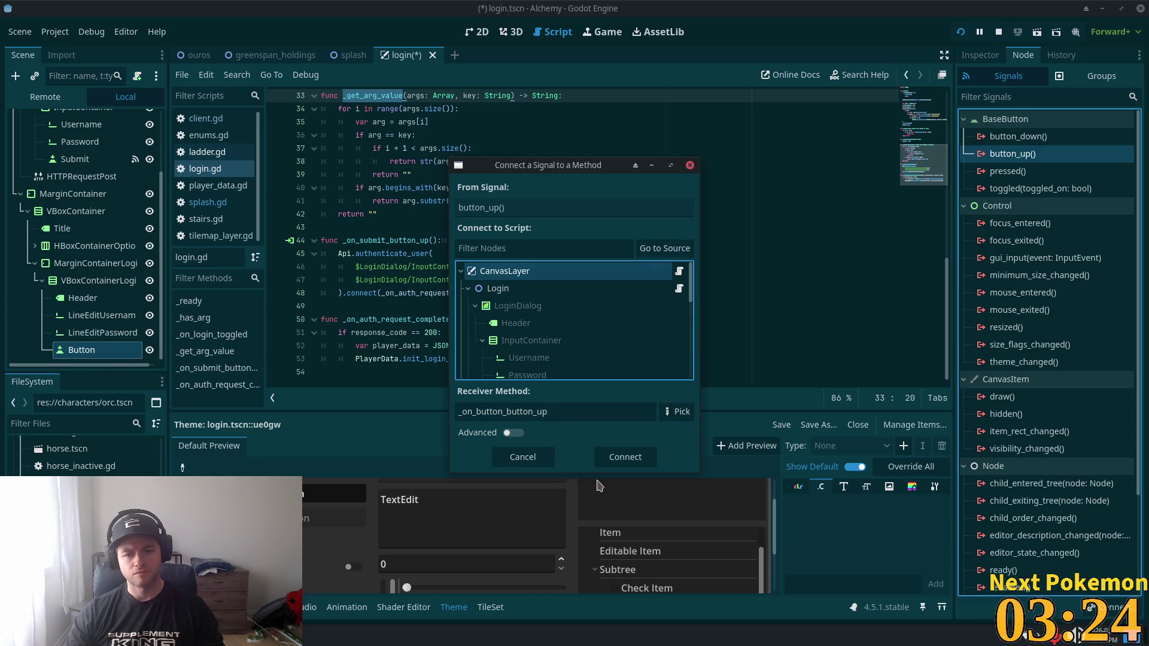
left_click(624, 458)
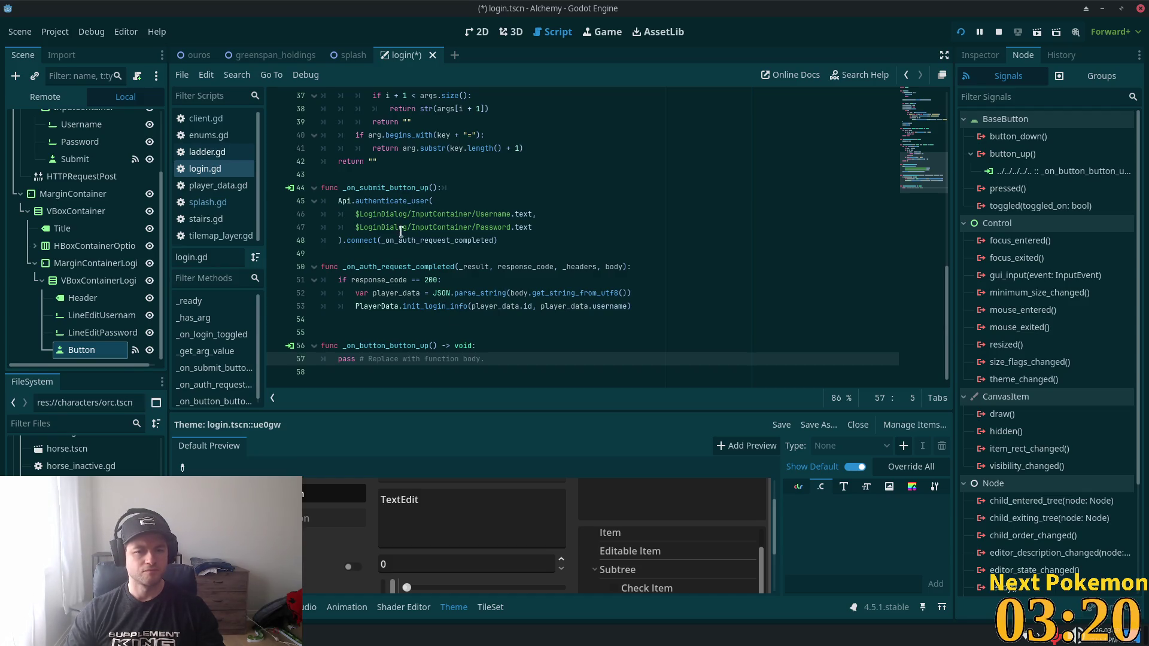
Select and delete the _on_submit_button_up body, then undo that deletion
left_click(419, 188)
double_click(400, 188)
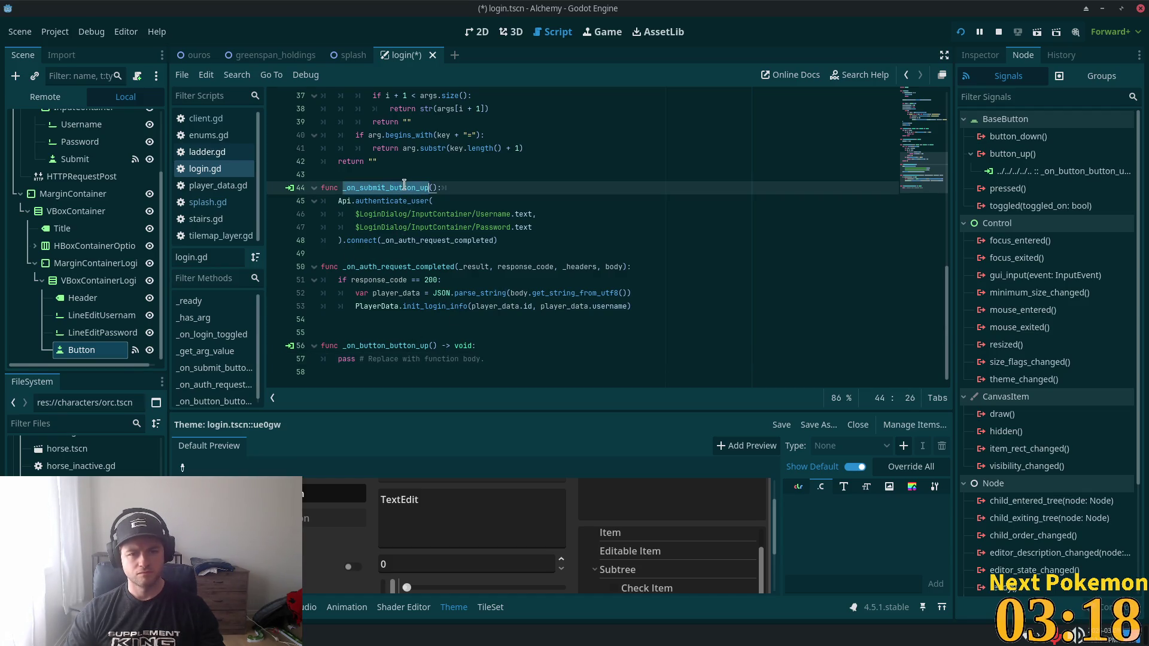
mouse_move(518, 237)
left_mouse_down()
mouse_move(350, 224)
mouse_move(340, 198)
left_mouse_up()
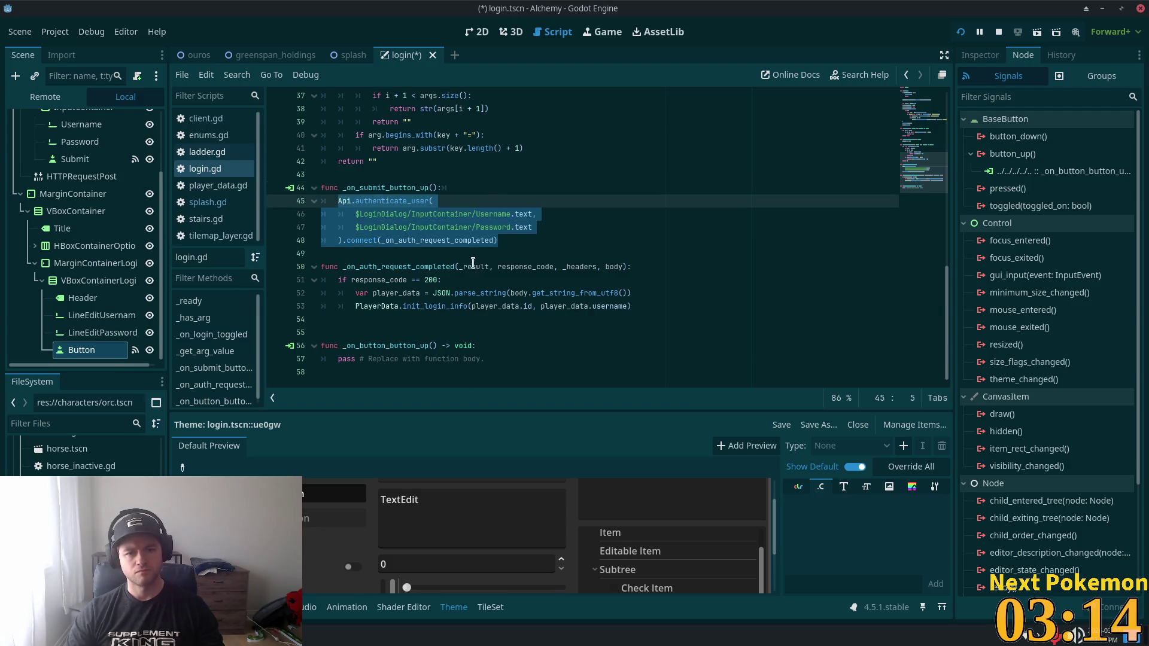
key("Delete")
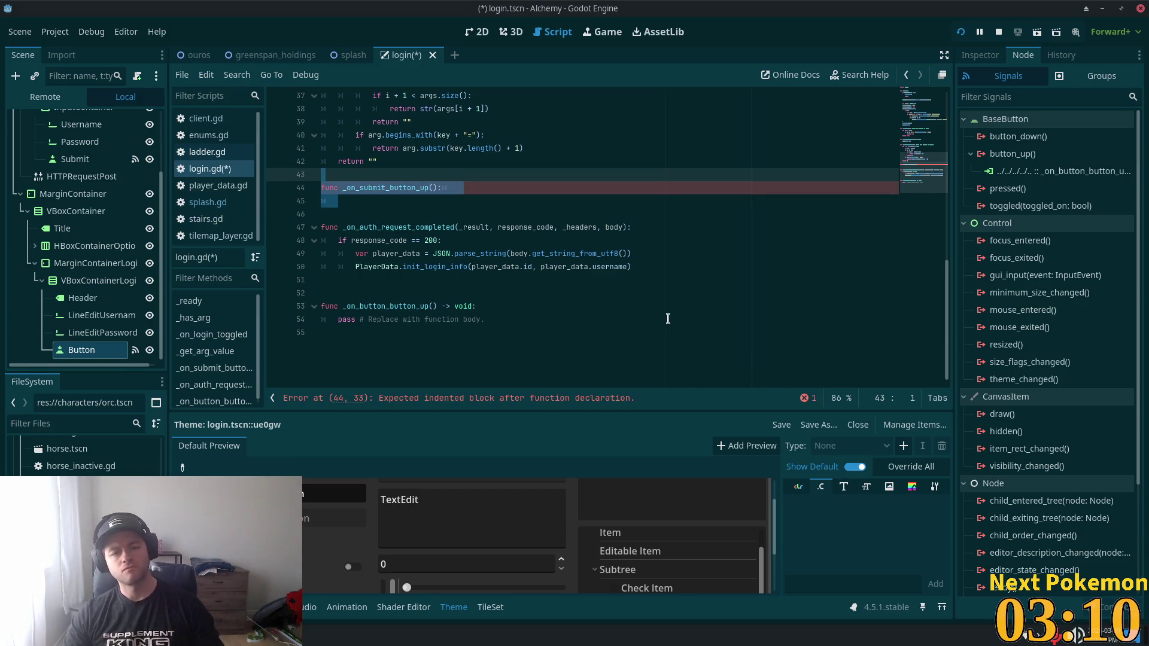
key("ctrl+z")
Delete the _on_button_button_up stub, save, and disconnect the Button's button_up connection
left_click(497, 358)
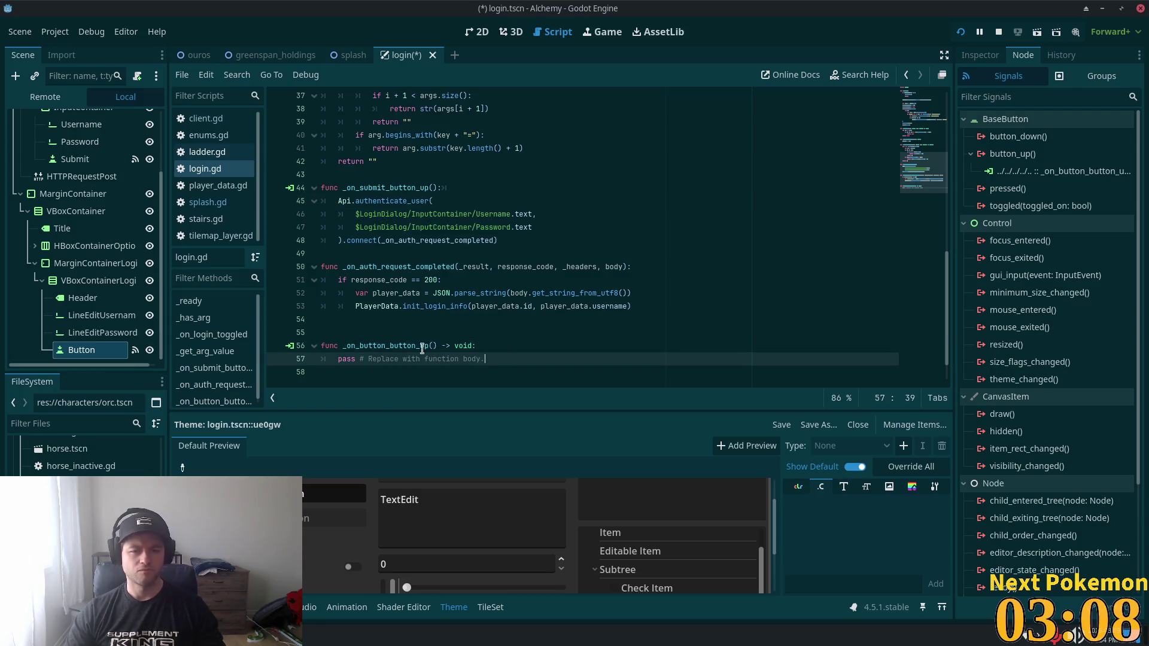
key("shift+Up")
key("shift+Up")
key("shift+Up")
key("BackSpace")
key("BackSpace")
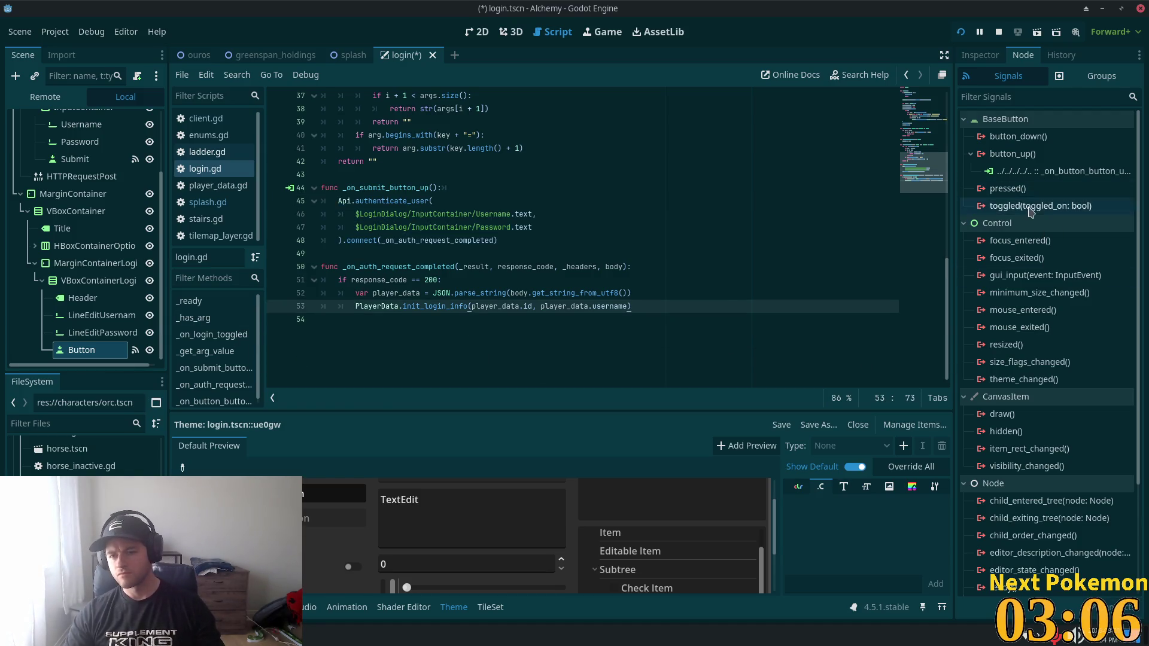
key("ctrl+s")
left_click(1053, 171)
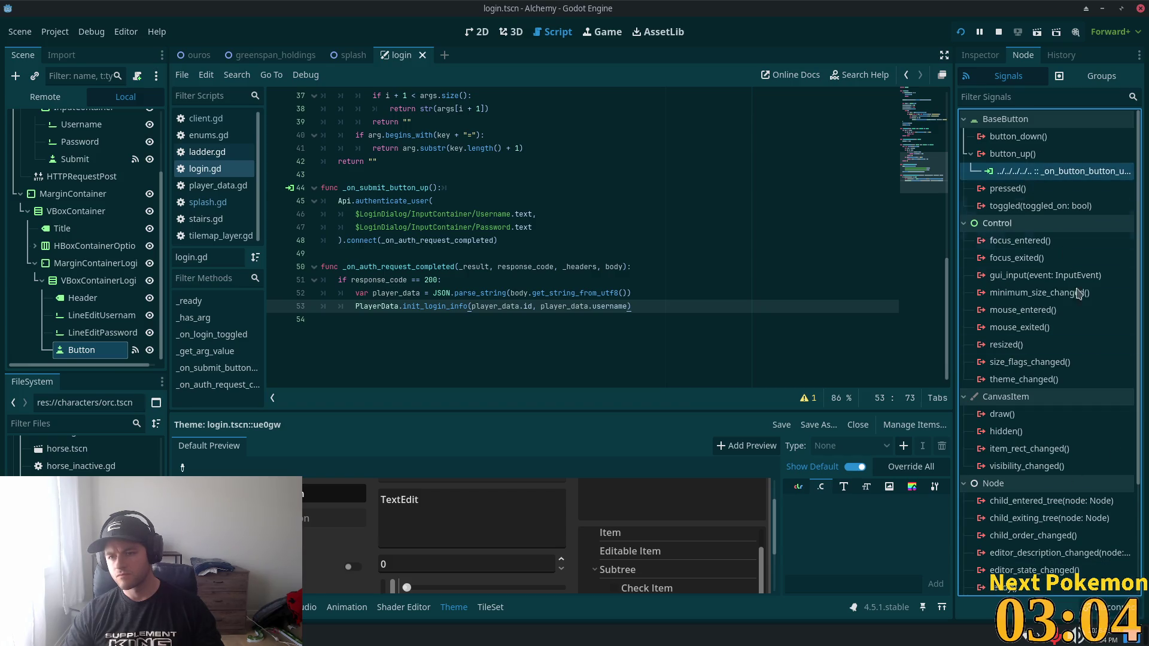
left_click(1113, 607)
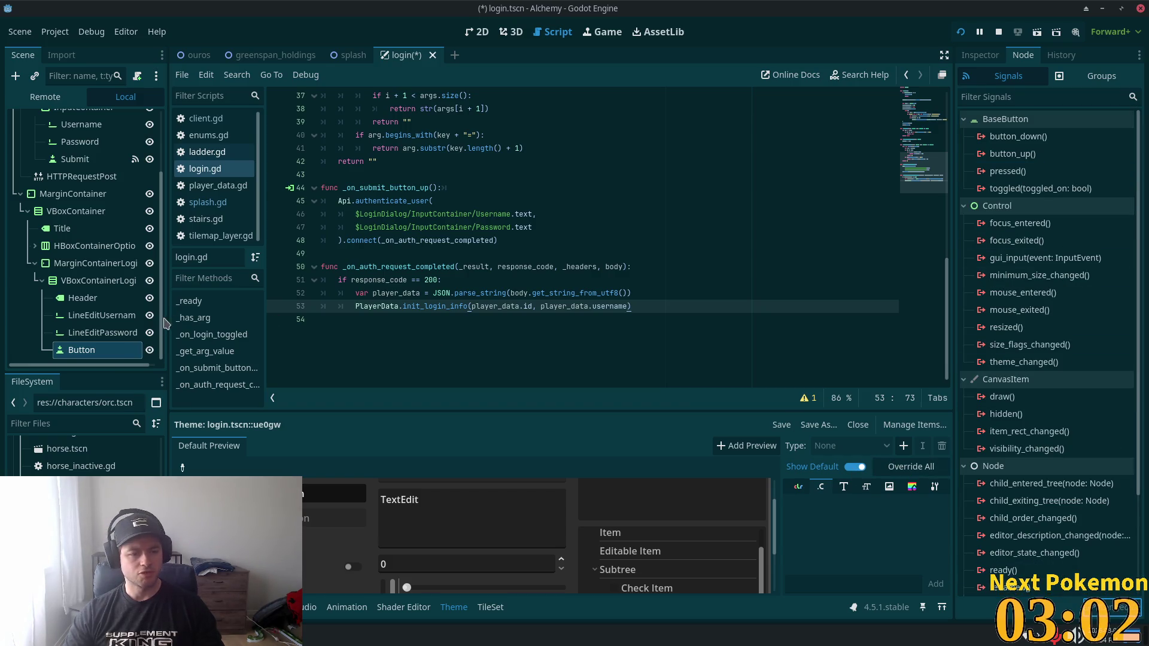
Rename the new Button node to ButtonSubmit
left_click(70, 352)
type("S")
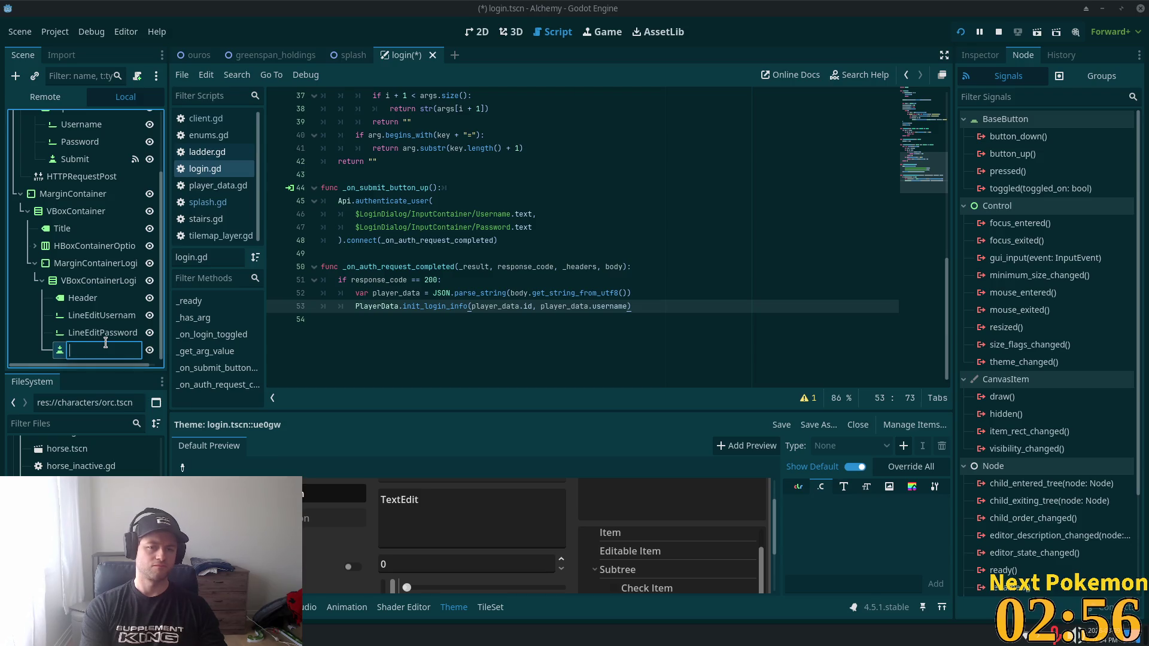
type("Button")
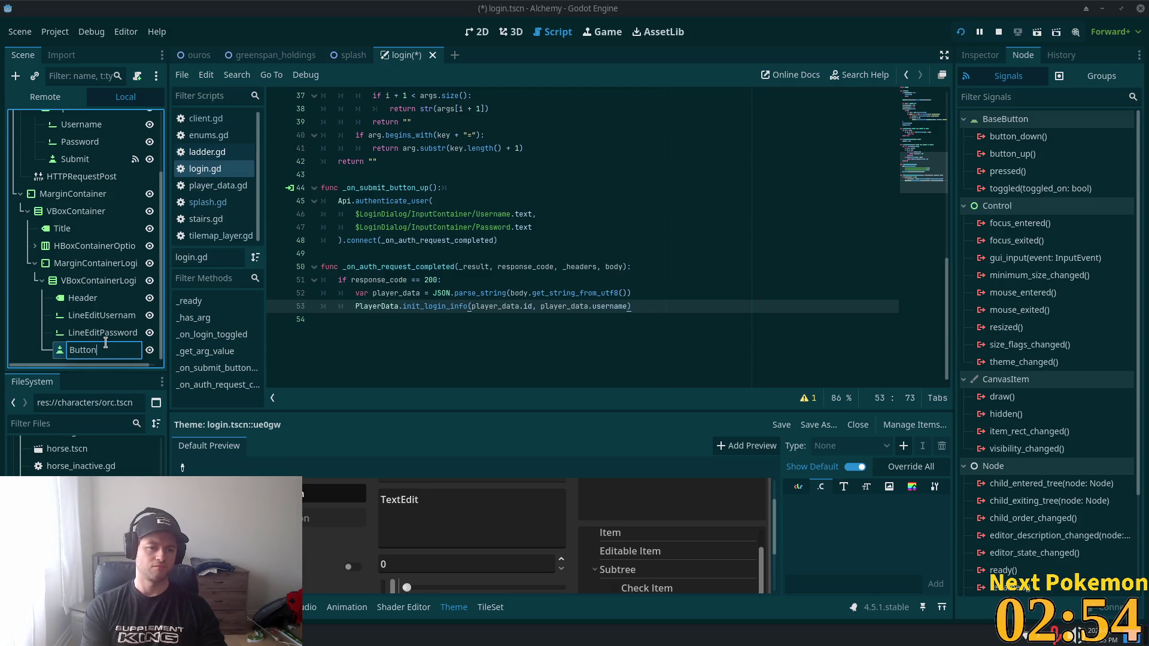
type("ubmit")
key("Return")
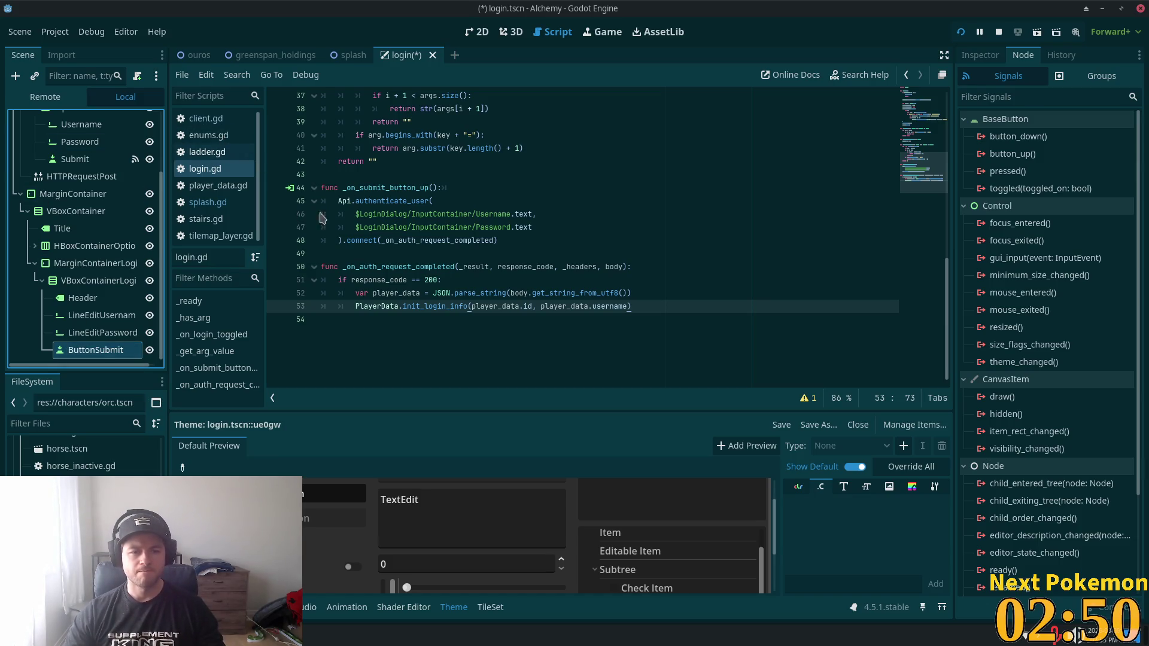
Rename the submit function to _on_button_submit_button_up and save login.gd
left_click(361, 188)
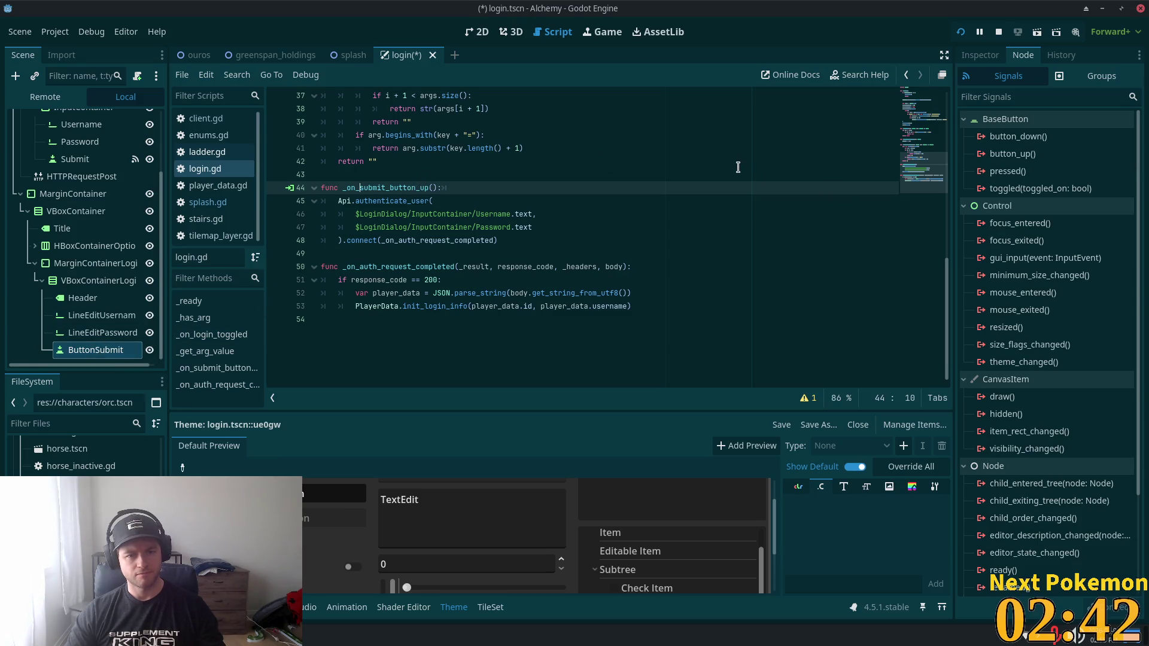
type("button")
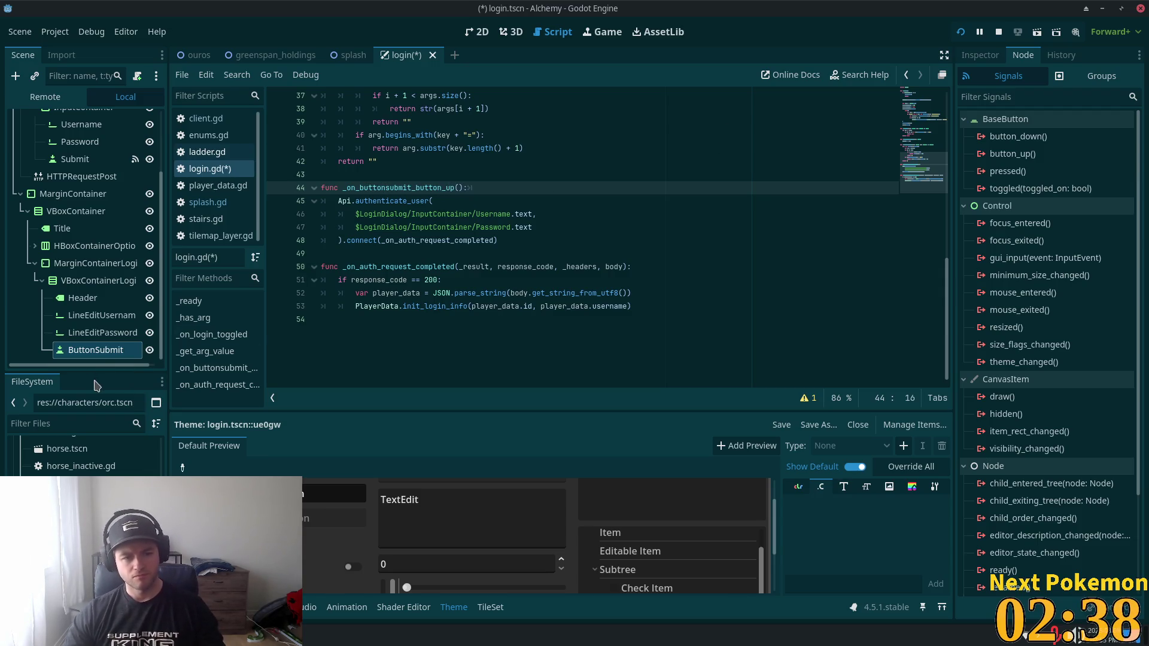
key("ctrl+s")
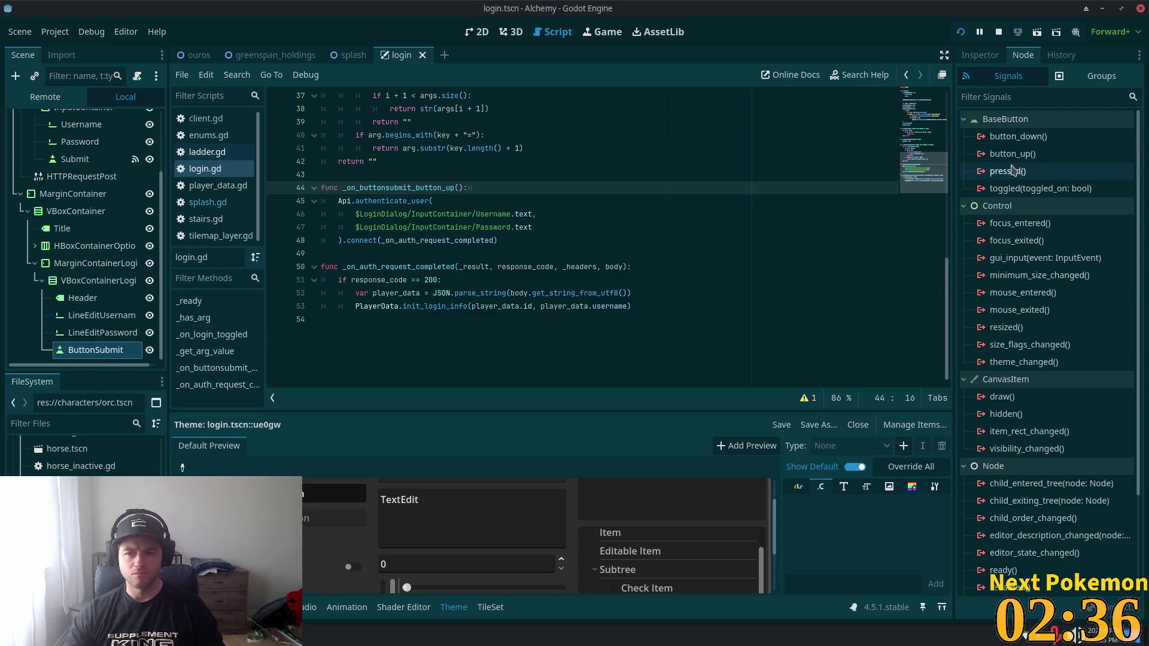
double_click(1014, 154)
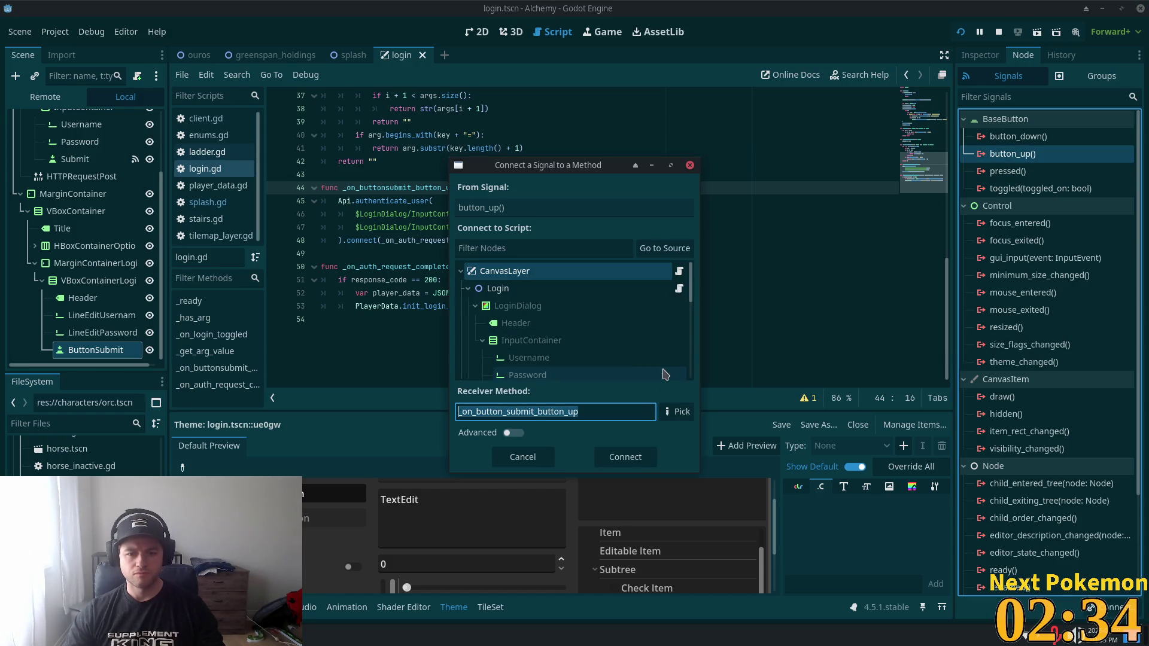
left_click(530, 463)
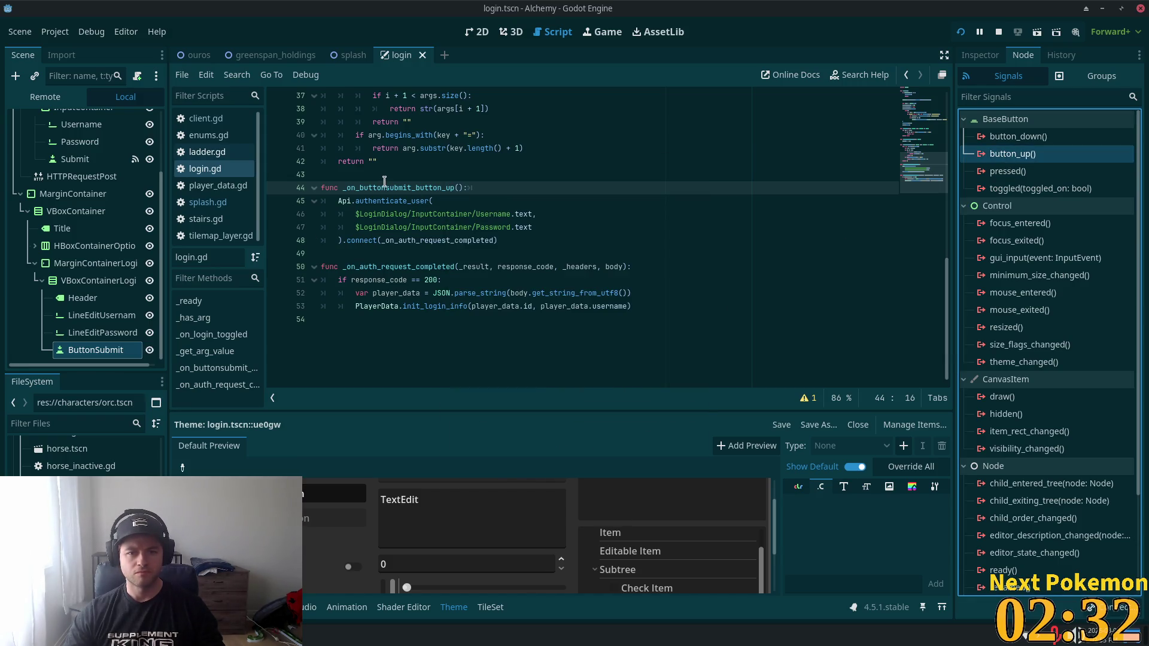
type("_")
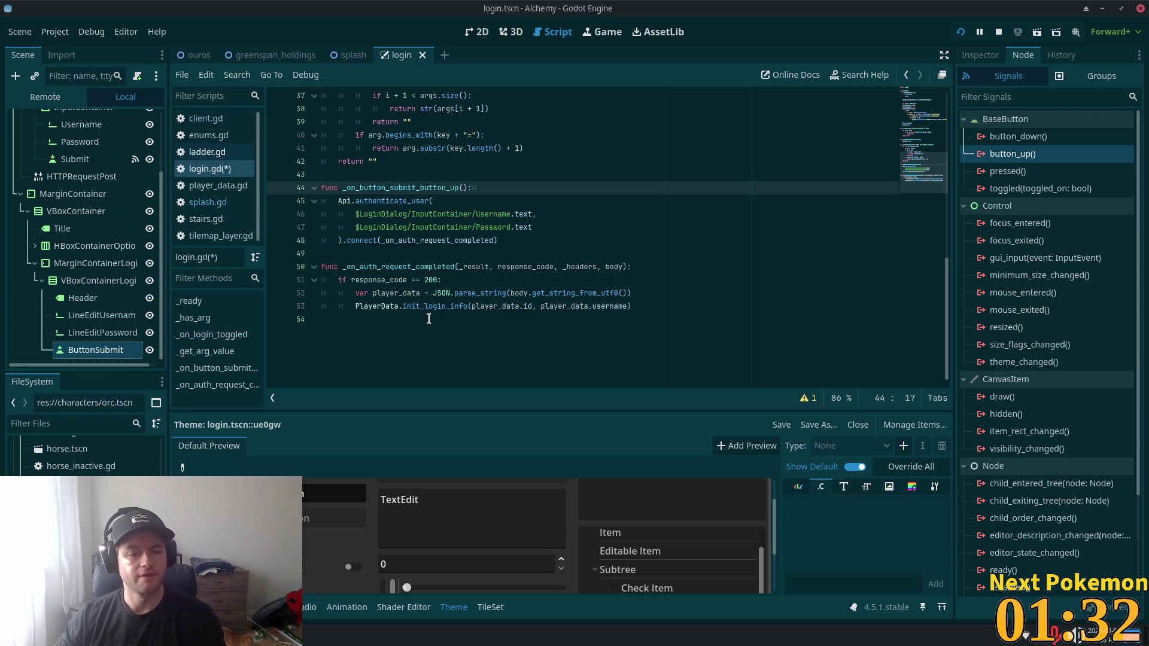
key("Down")
key("End")
key("ctrl+s")
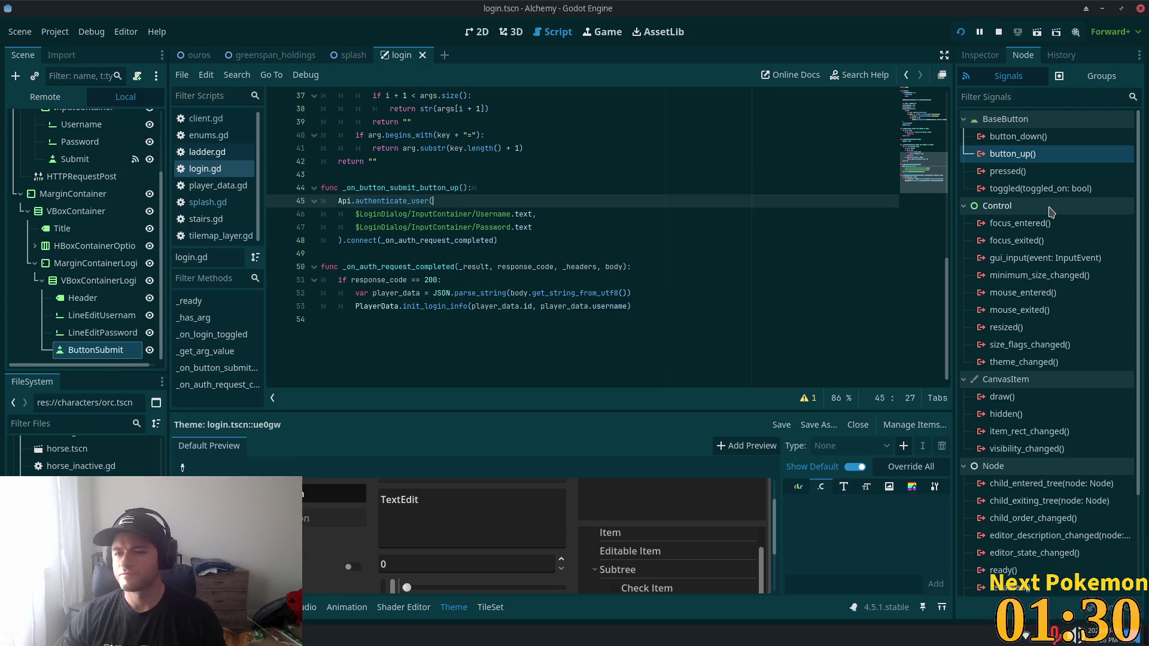
Connect ButtonSubmit's button_up signal to _on_button_submit_button_up and save
double_click(1011, 154)
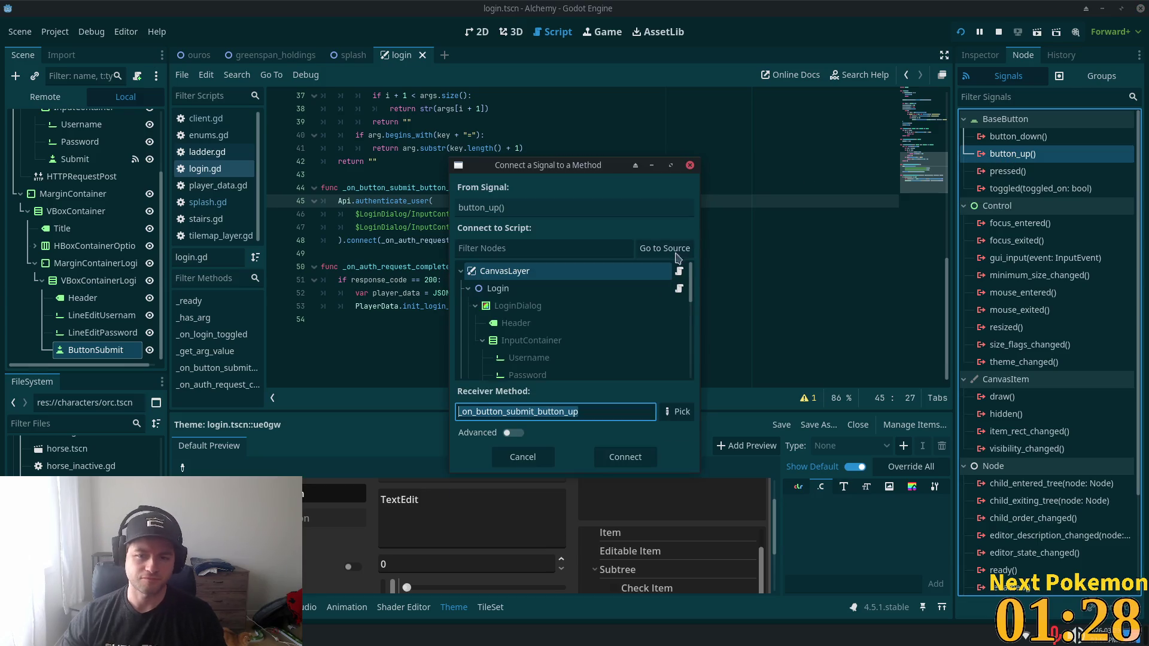
left_click(621, 460)
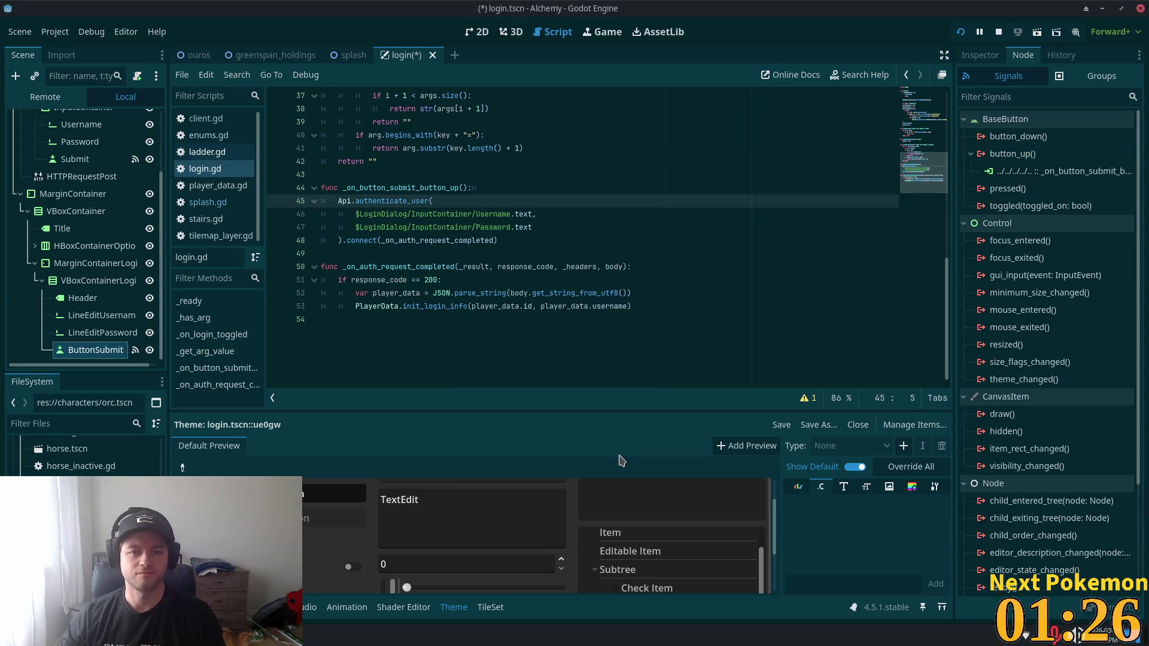
key("ctrl+s")
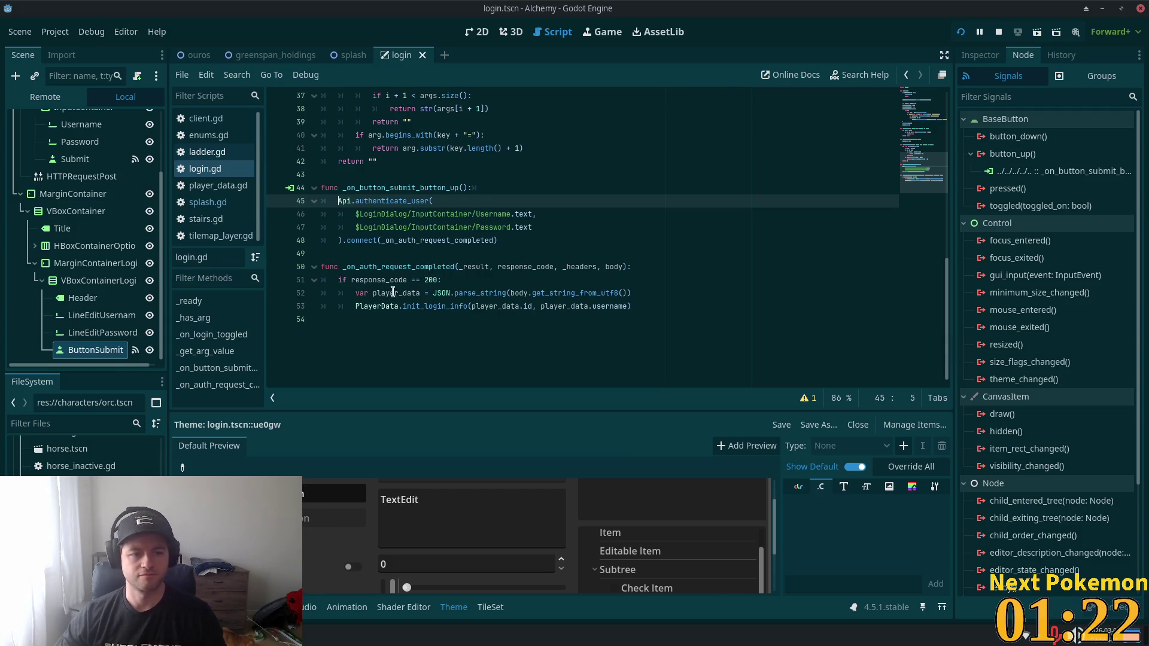
scroll(429, 257, "up", 2)
scroll(430, 256, "up", 10)
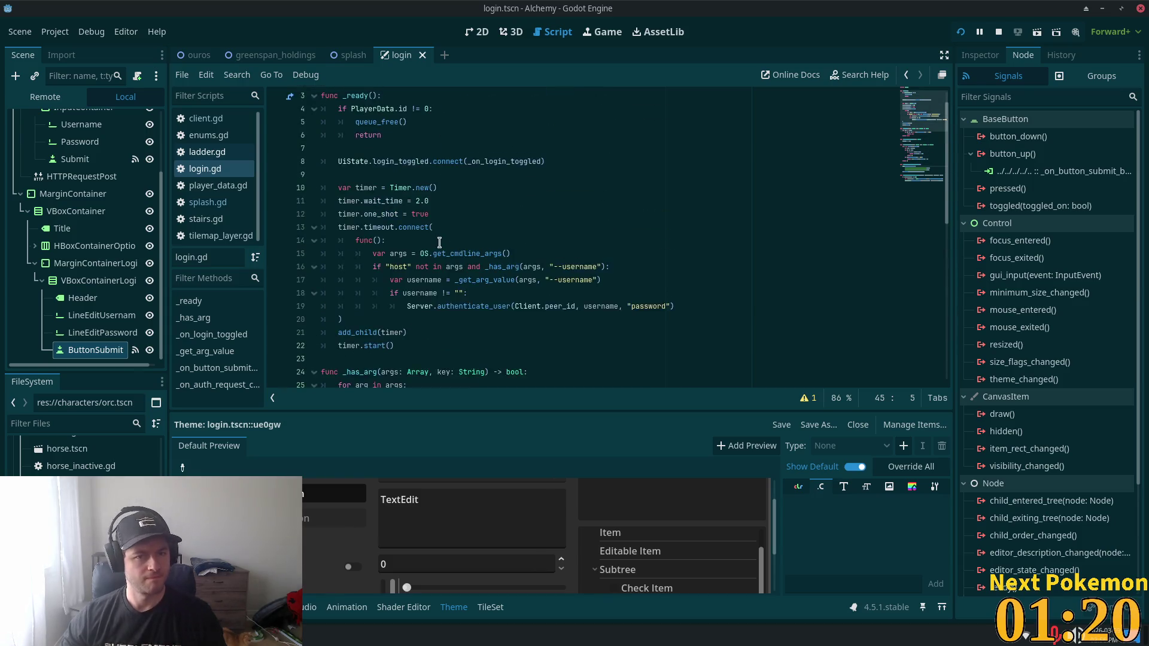
scroll(377, 200, "down", 3)
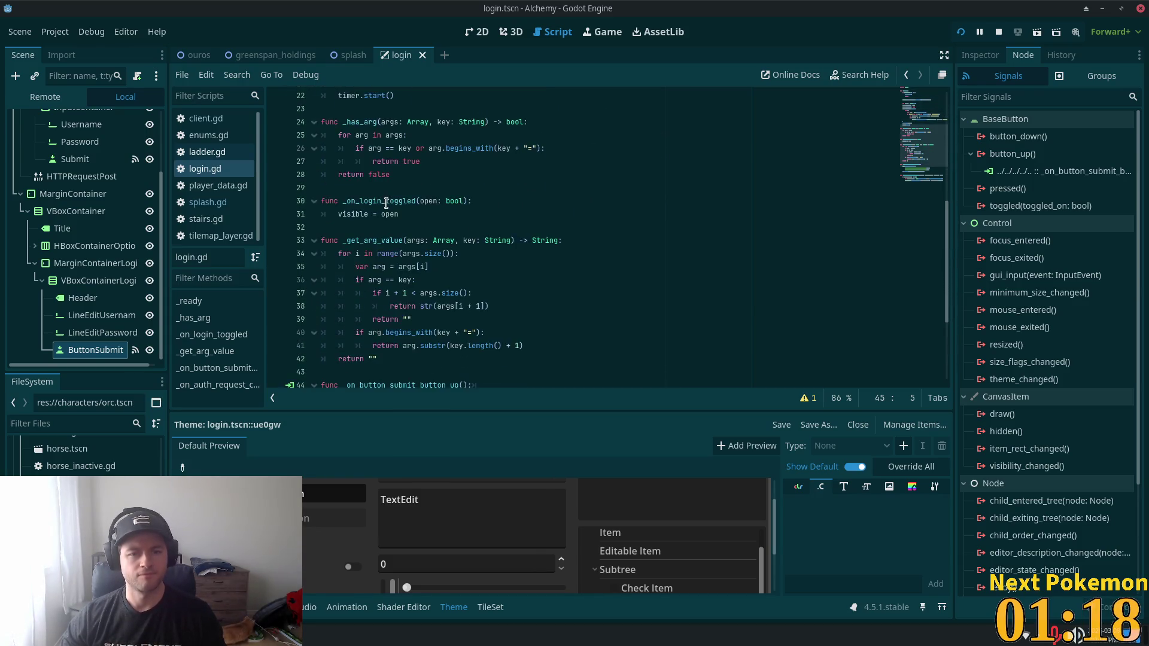
scroll(386, 191, "up", 3)
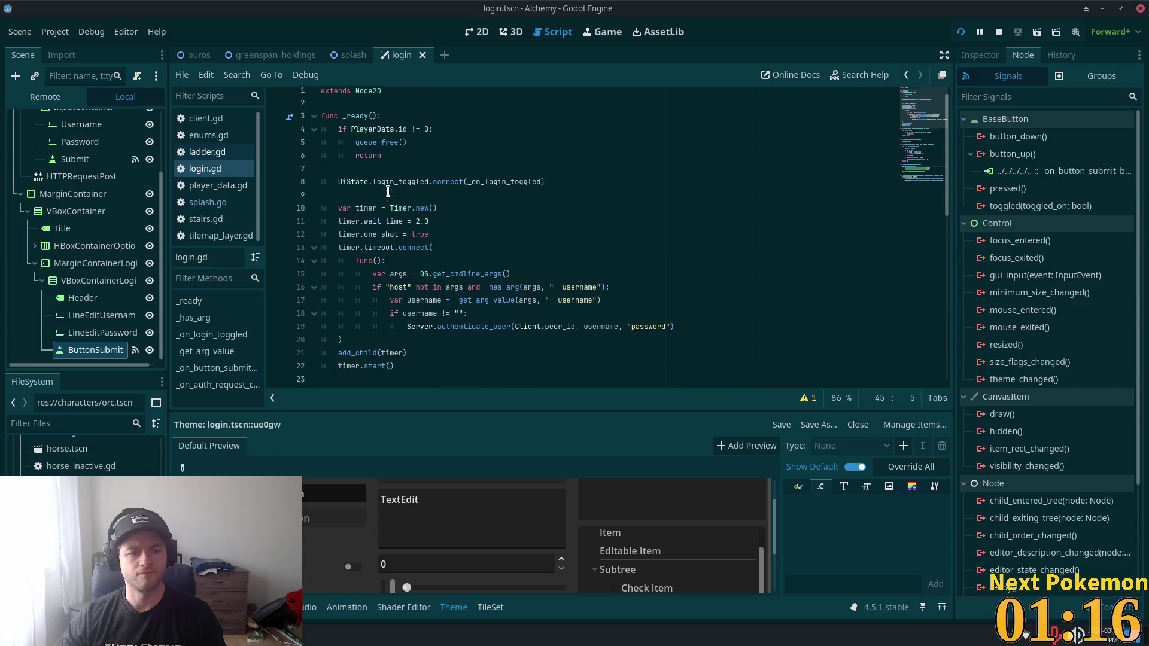
left_click(351, 103)
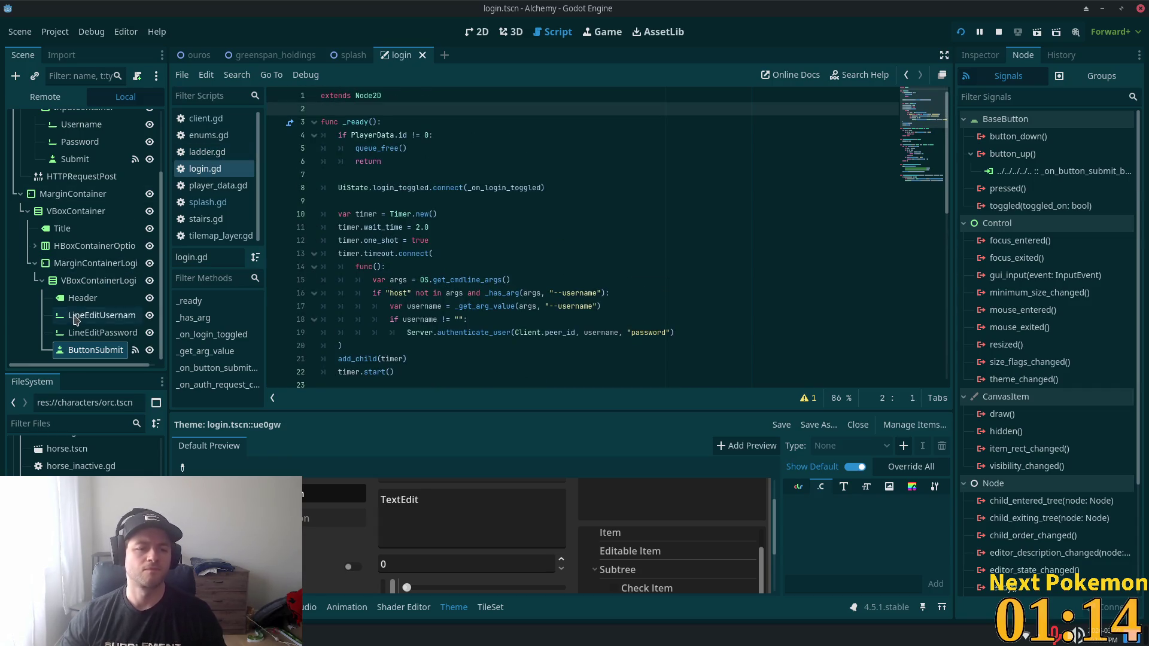
key("Return")
left_click_drag(99, 314, 329, 118)
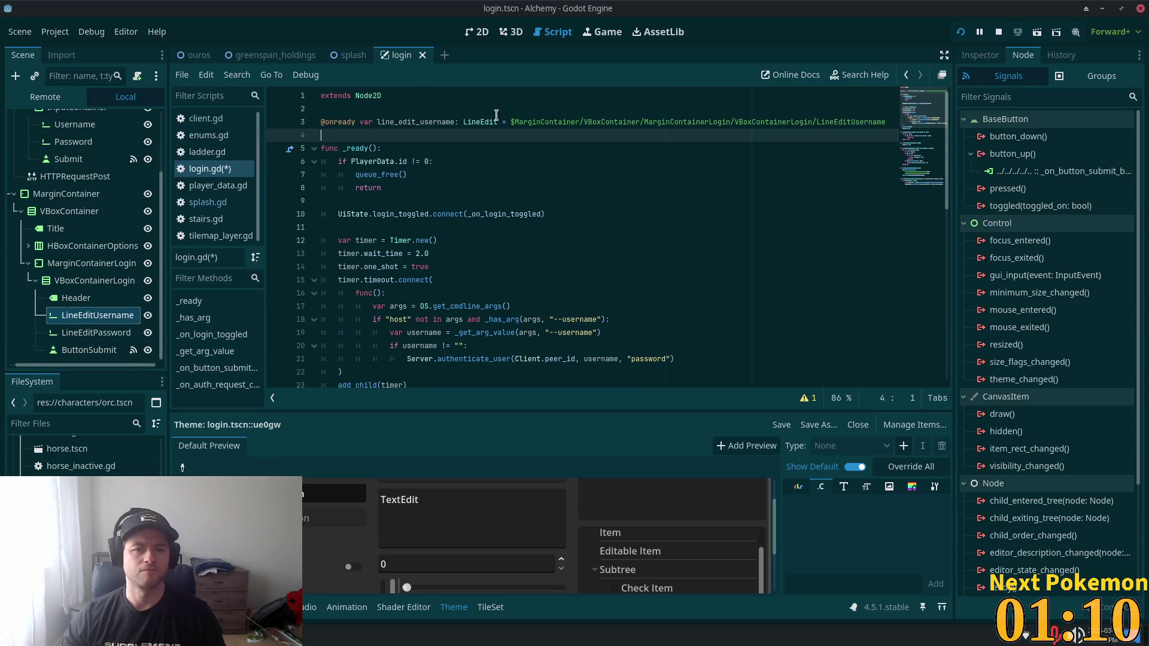
left_click_drag(96, 332, 198, 259)
left_click_drag(328, 99, 344, 136)
Replace the Username node path on line 49 with line_edit_username
double_click(401, 121)
scroll(461, 333, "down", 10)
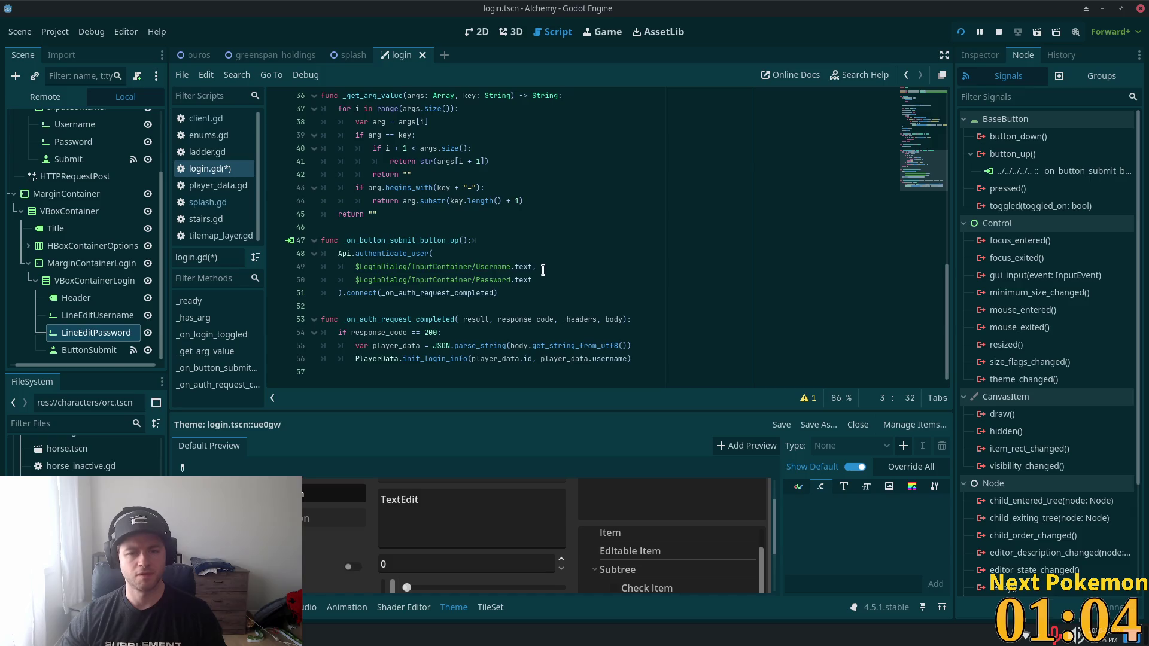
left_click(511, 266)
left_click_drag(511, 265, 349, 269)
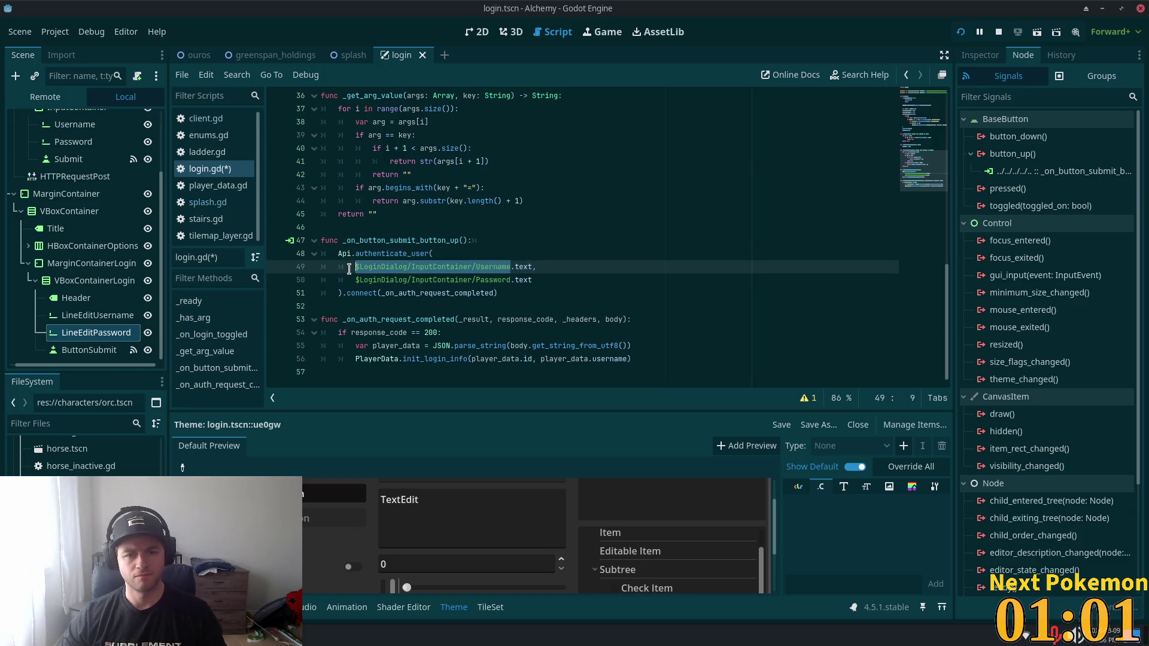
left_click(435, 267)
scroll(418, 239, "up", 7)
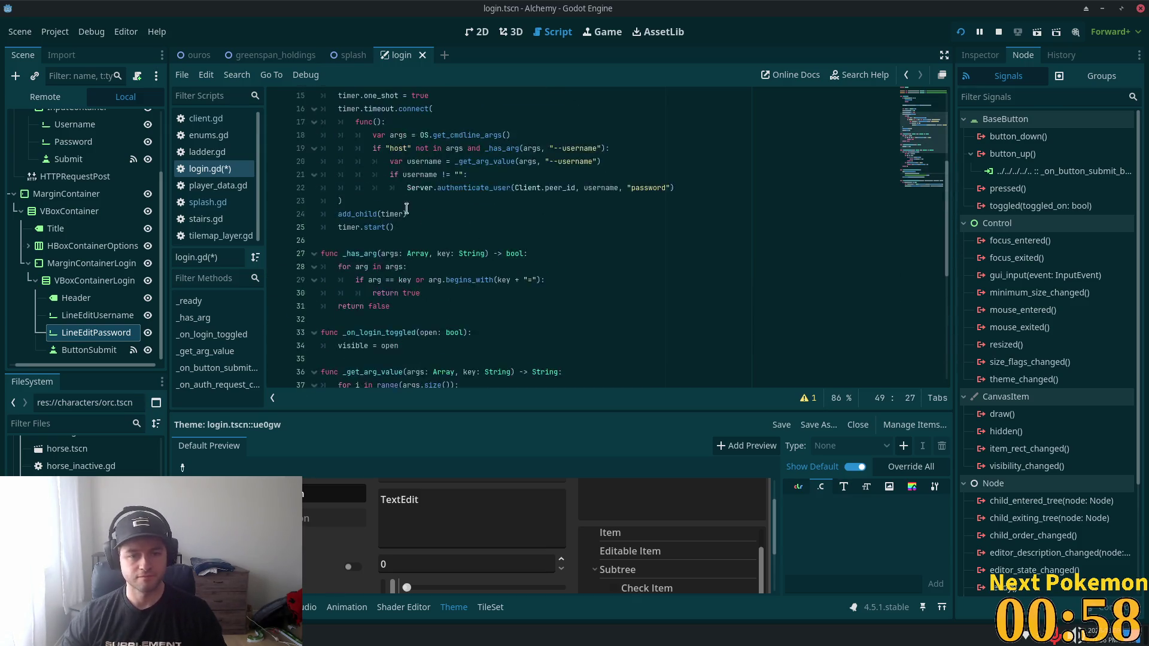
scroll(416, 215, "up", 5)
Paste line_edit_password over the old Password node path on line 50
double_click(406, 136)
key("ctrl+c")
scroll(419, 281, "down", 11)
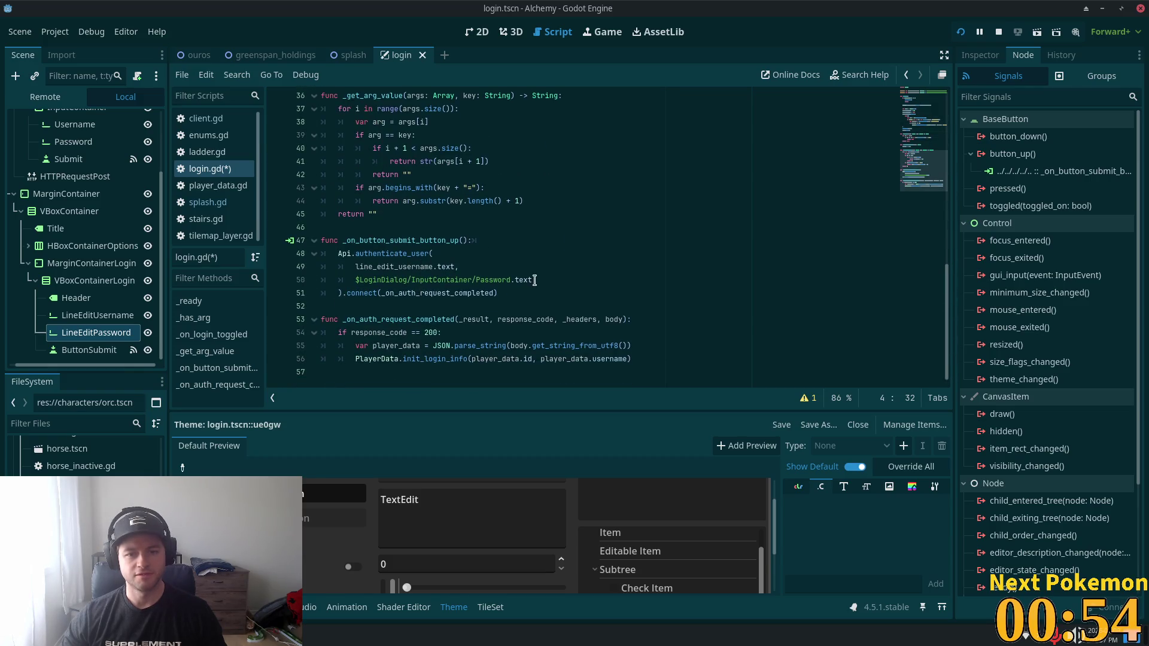
left_click(510, 280)
key("shift+Right")
key("shift+Home")
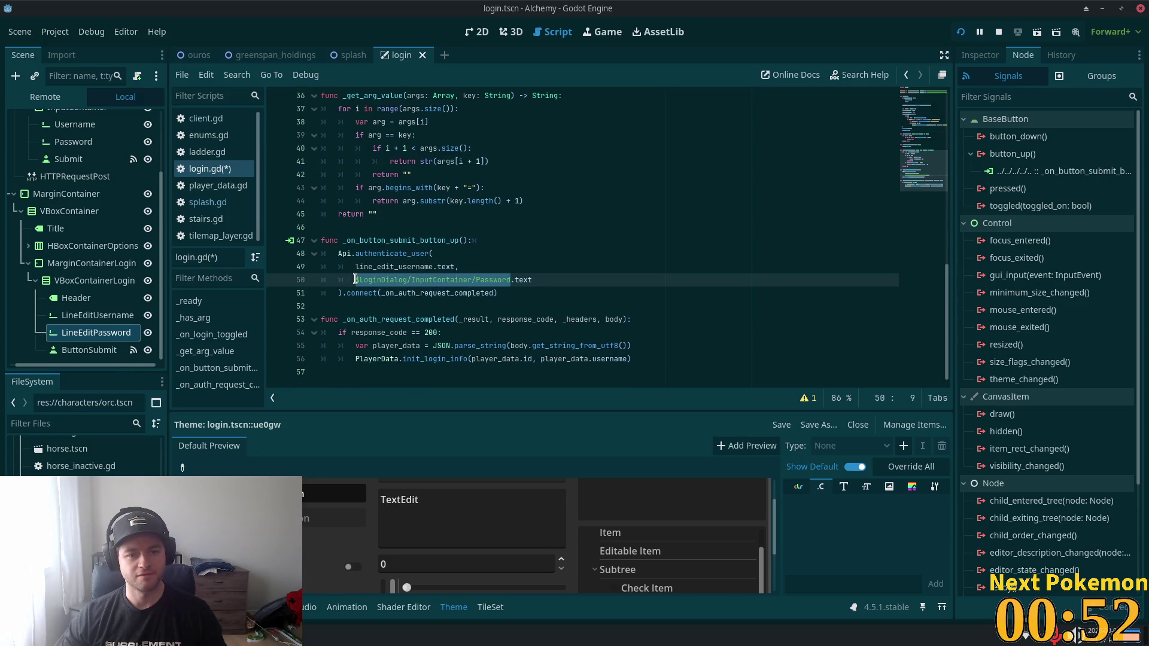
key("ctrl+v")
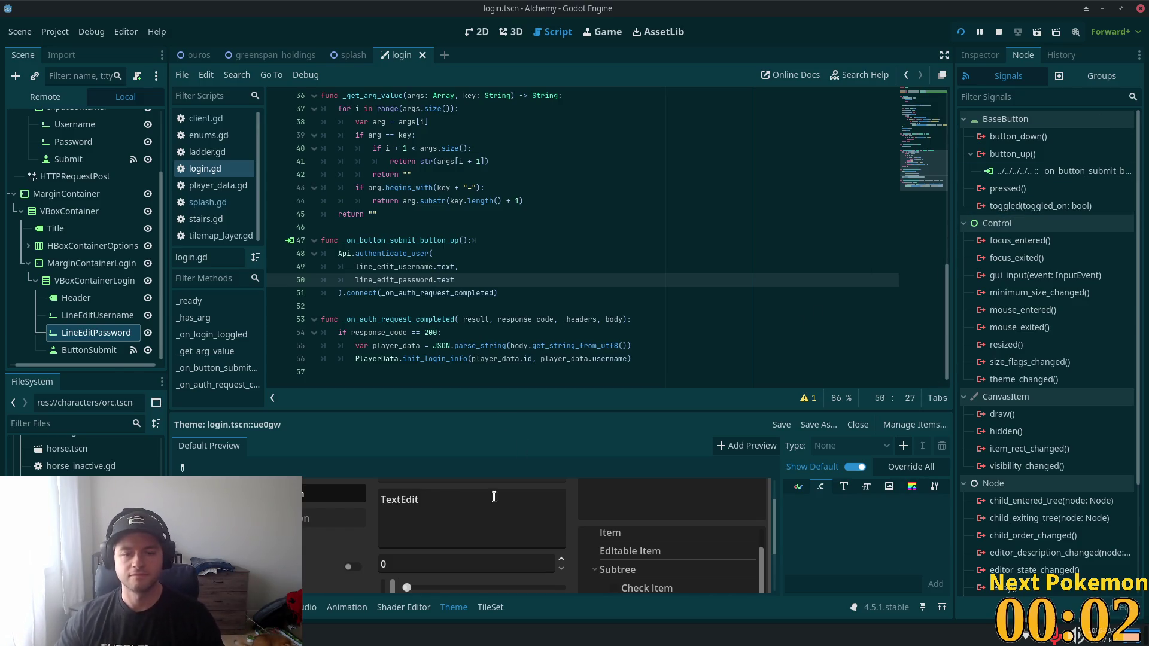
Finish the line 50 edit so the handler passes line_edit_password.text
key("Up")
key("Up")
key("Up")
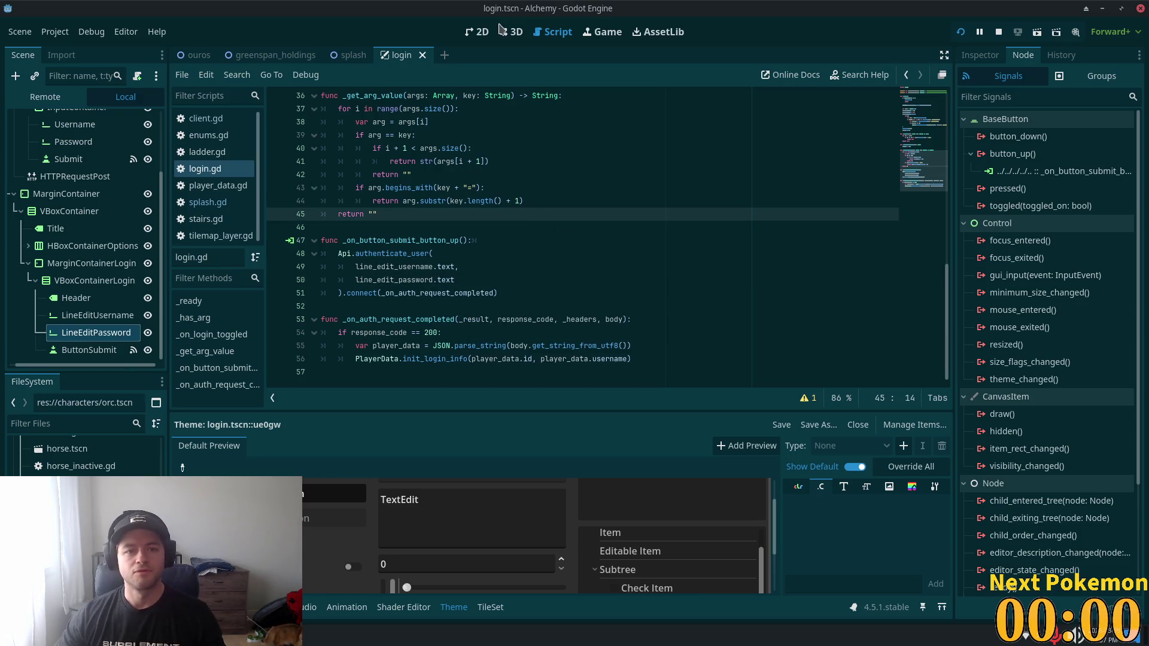
Inspect the ButtonSubmit, Login and Password field nodes in the Scene dock
scroll(100, 223, "up", 3)
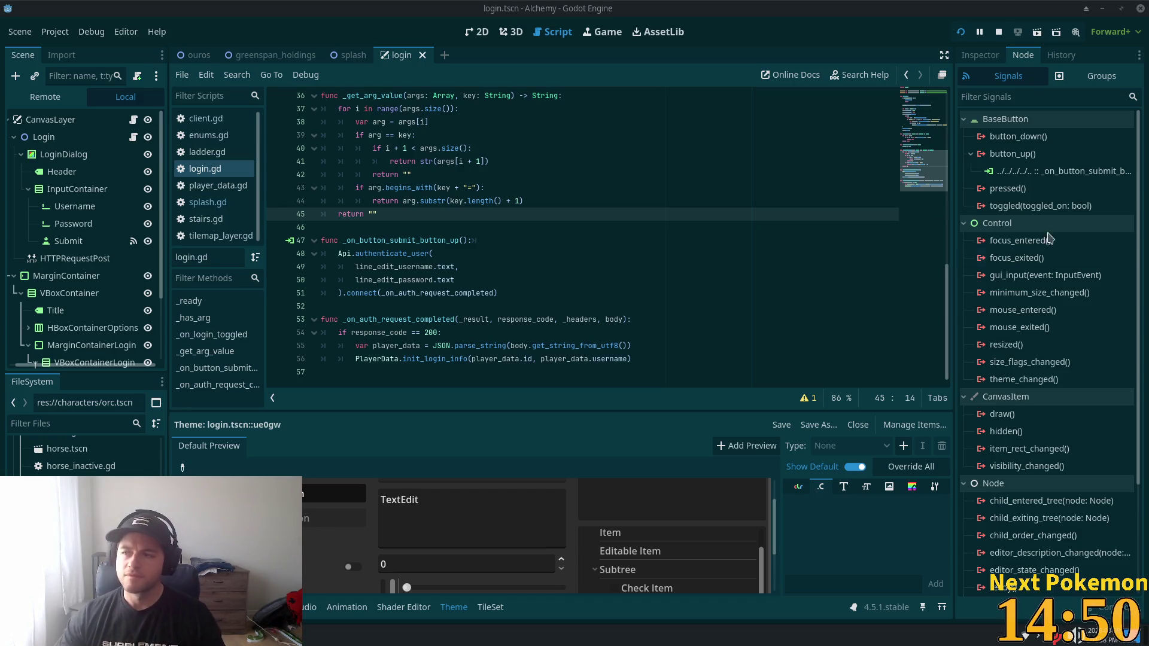
scroll(93, 277, "down", 3)
scroll(93, 277, "down", 1)
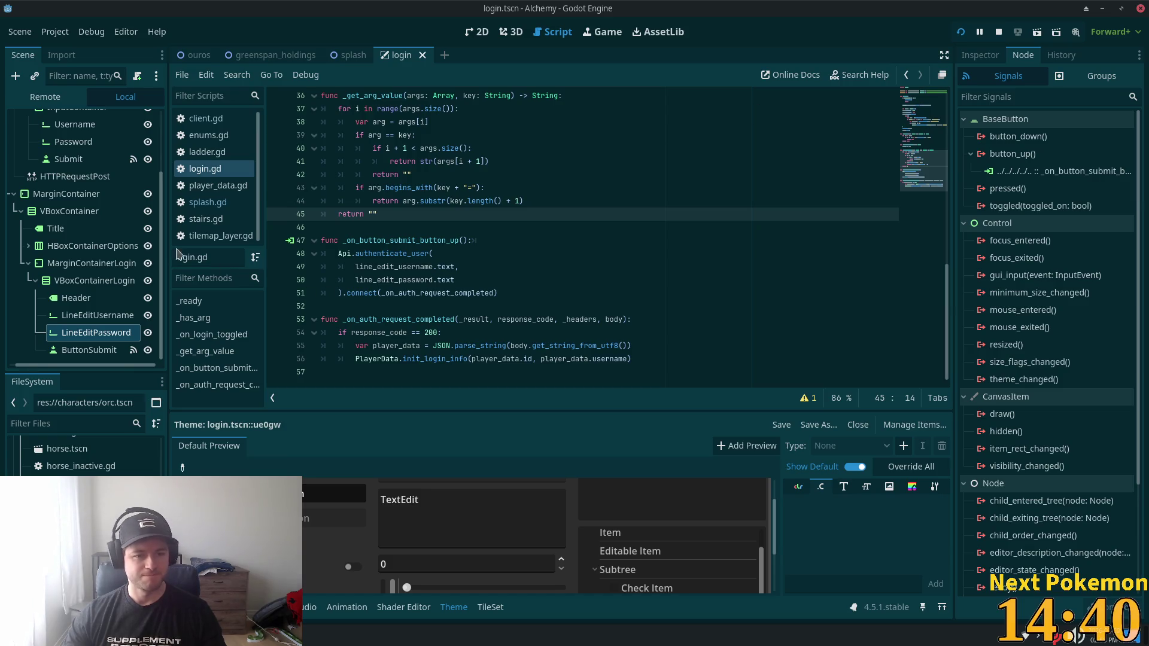
left_click(89, 350)
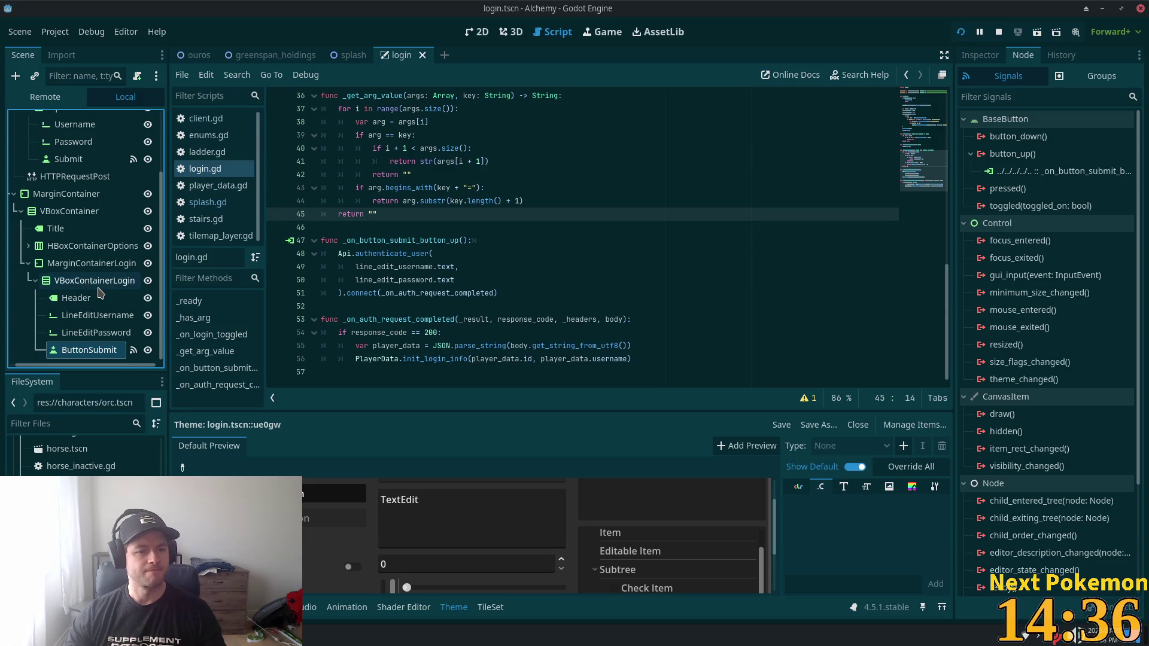
scroll(100, 293, "up", 3)
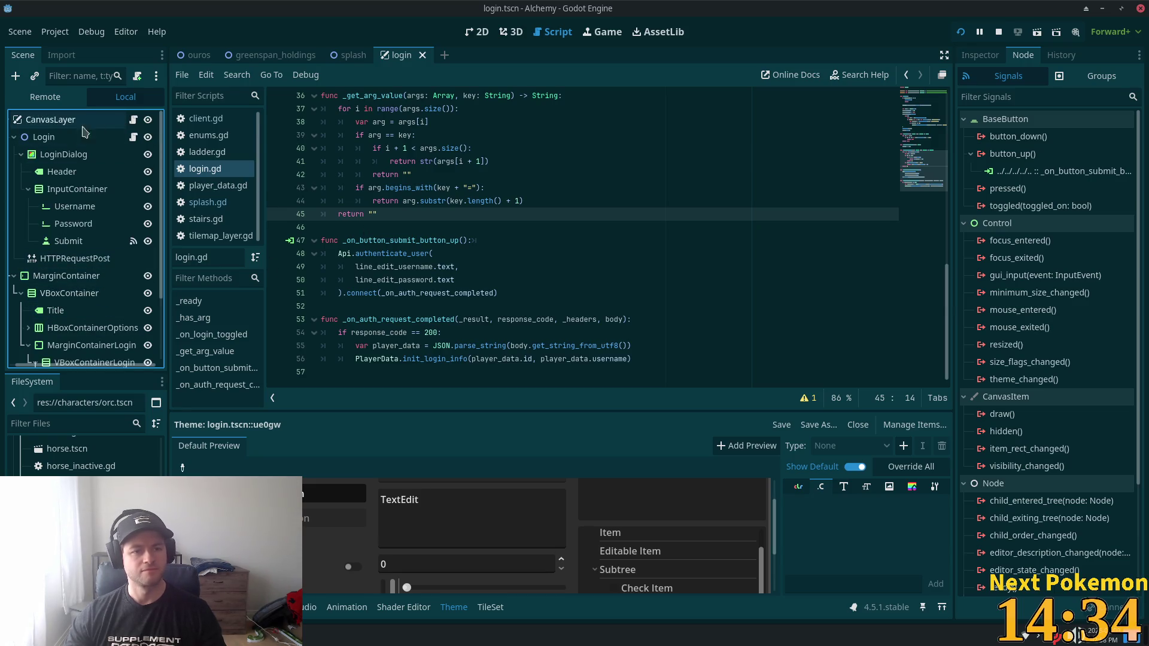
left_click(66, 137)
left_click(75, 225)
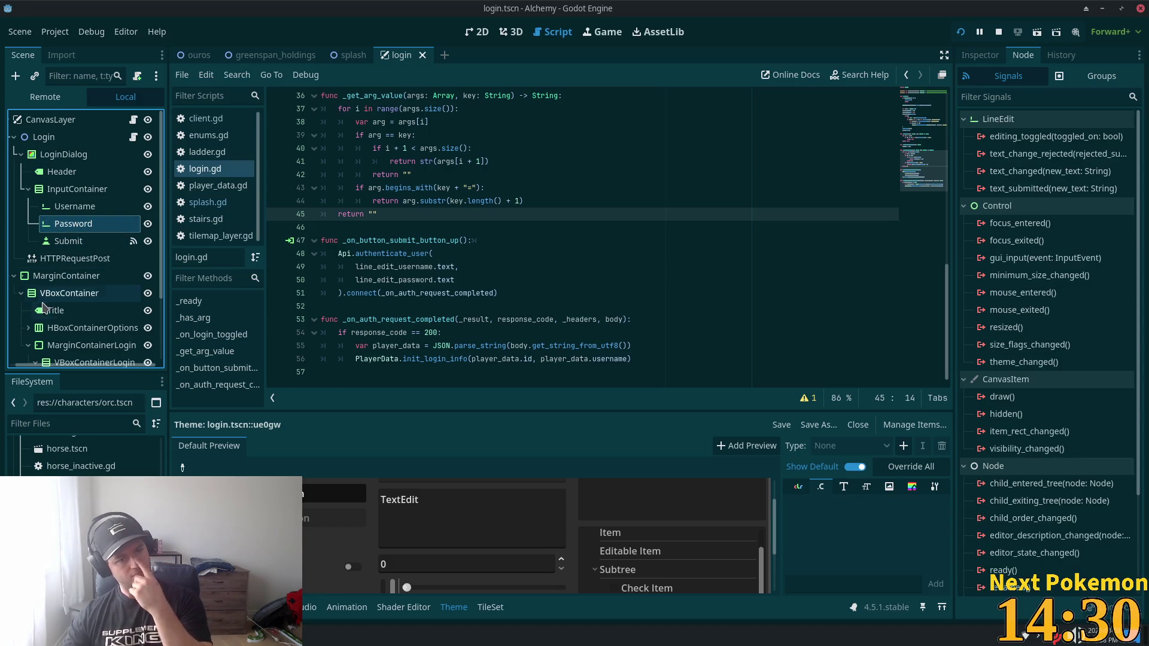
scroll(66, 275, "down", 2)
Expand HBoxContainerOptions, check its ButtonLogin child, and select HBoxContainerOptions
left_click(29, 266)
scroll(39, 263, "down", 2)
left_click(63, 267)
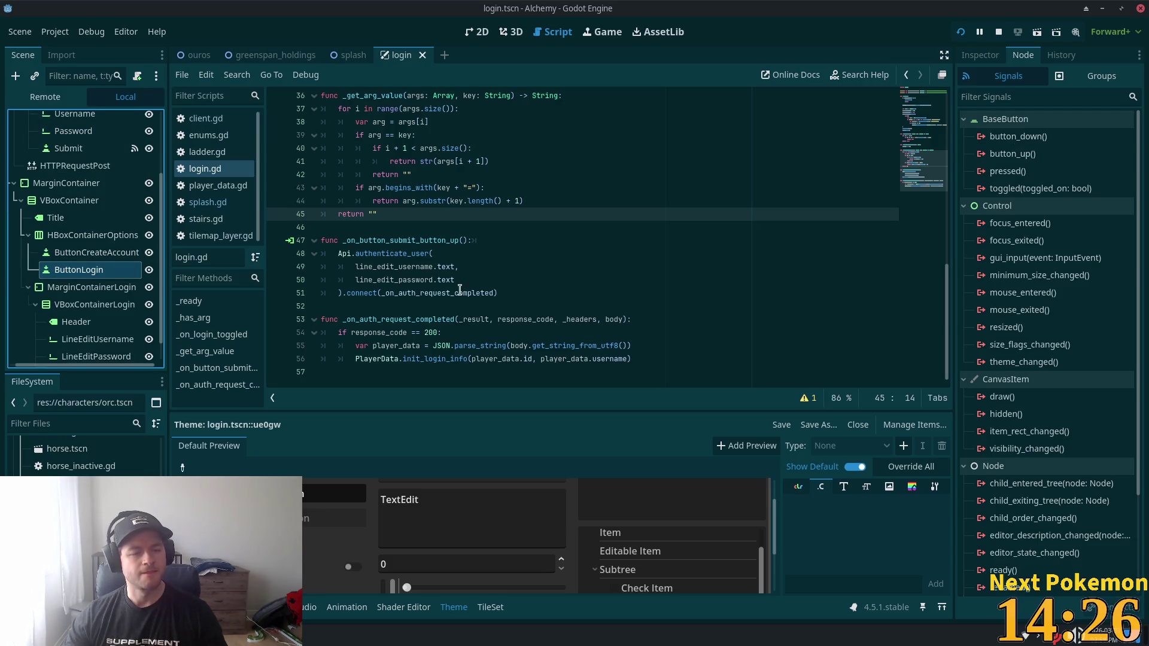
scroll(59, 233, "up", 4)
scroll(58, 233, "up", 2)
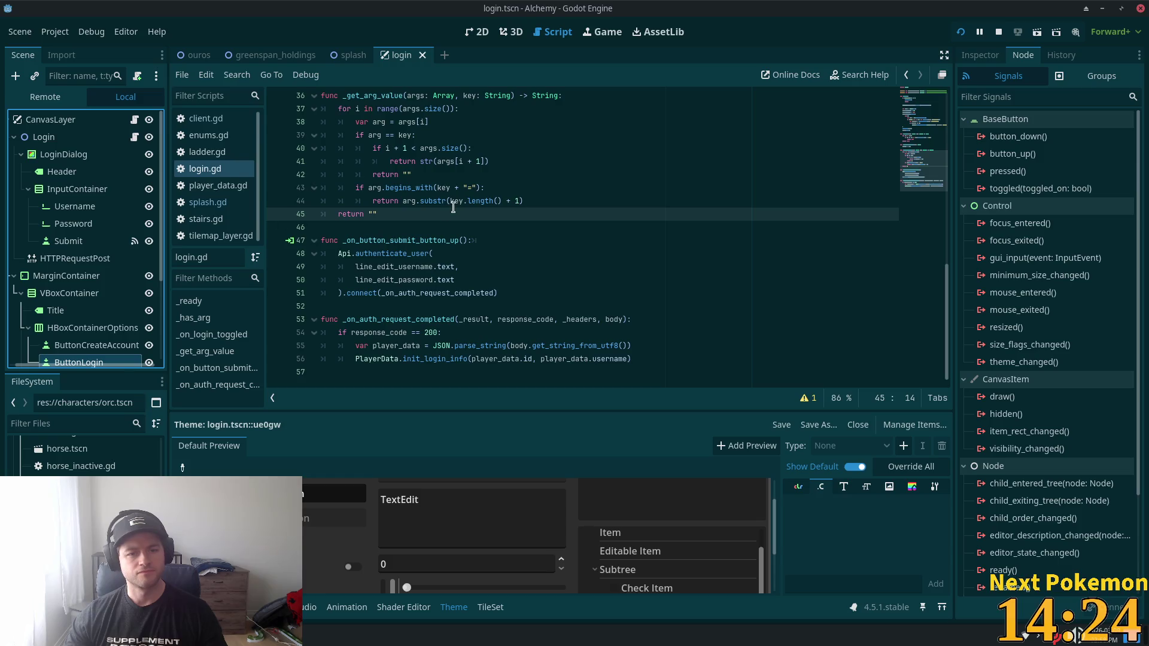
scroll(90, 263, "down", 2)
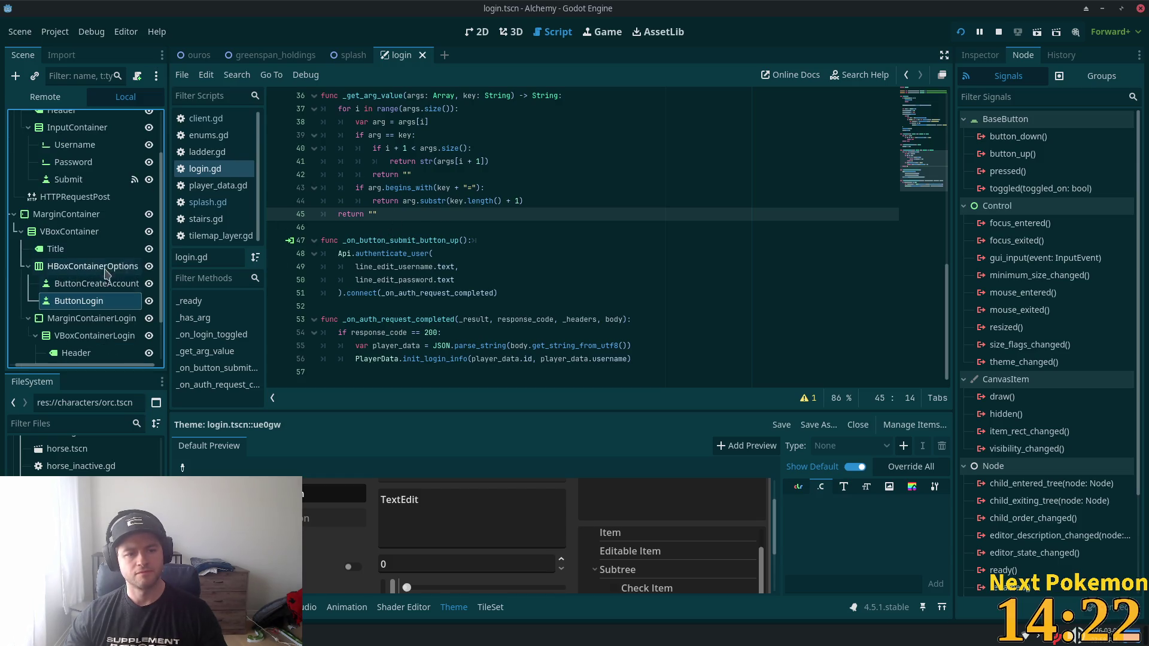
left_click(90, 266)
scroll(424, 221, "up", 10)
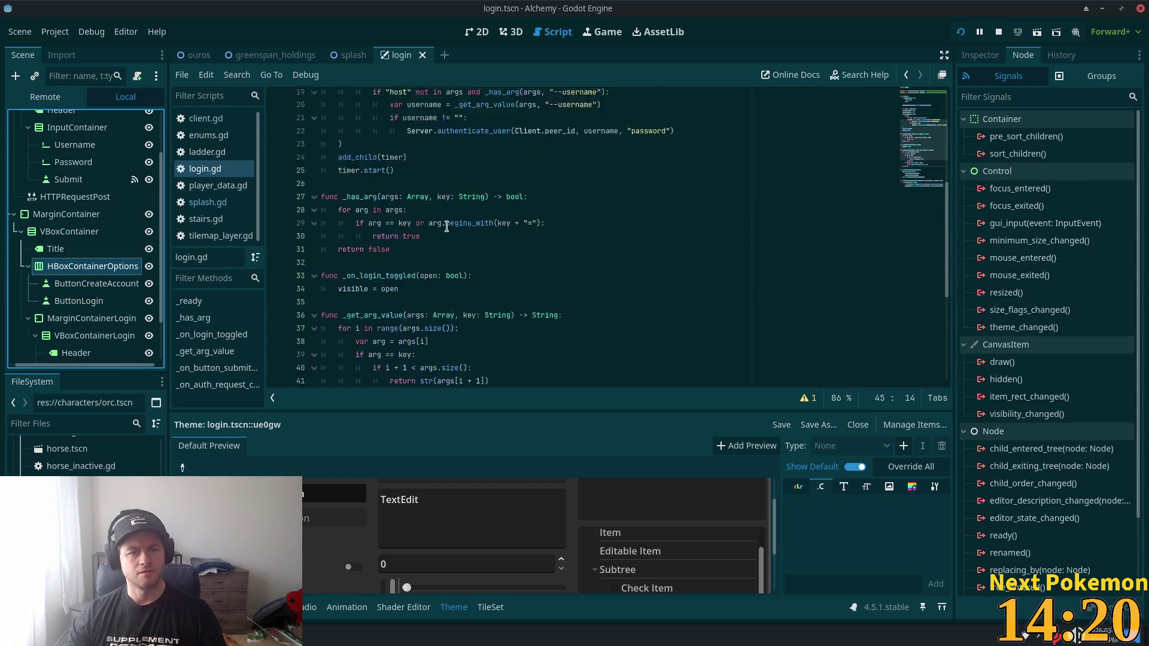
scroll(419, 222, "up", 2)
mouse_move(91, 266)
left_mouse_down()
mouse_move(315, 173)
mouse_move(326, 150)
left_mouse_up()
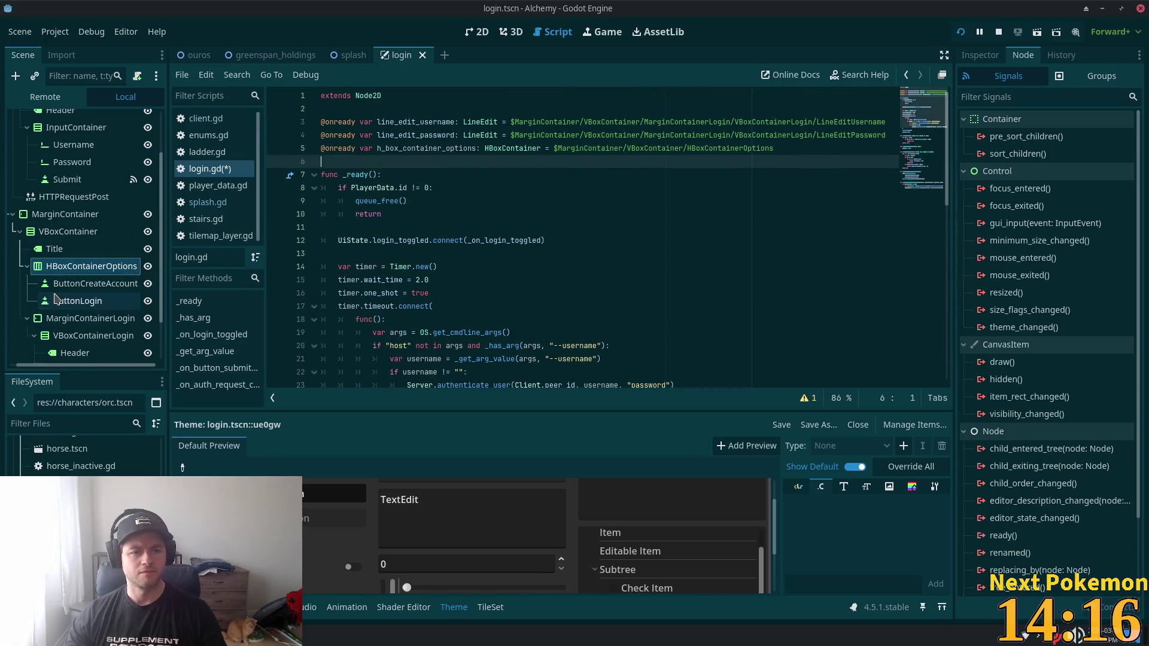
scroll(54, 275, "down", 3)
mouse_move(49, 267)
left_mouse_down()
mouse_move(40, 231)
mouse_move(323, 153)
mouse_move(339, 169)
mouse_move(323, 160)
left_mouse_up()
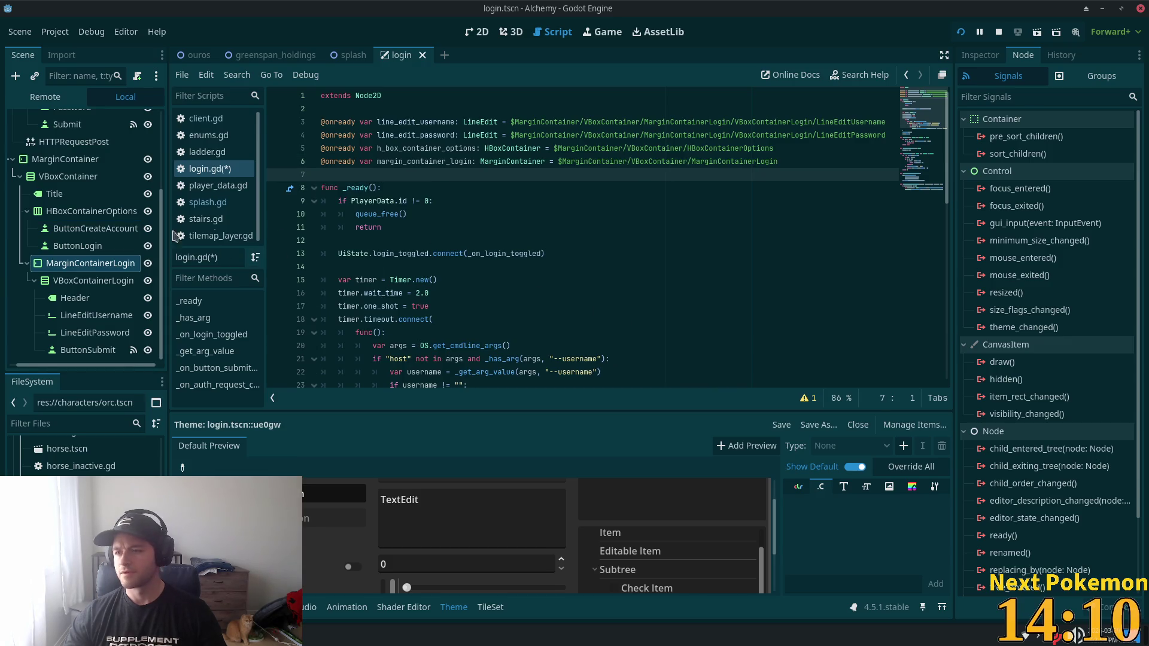
left_click(27, 264)
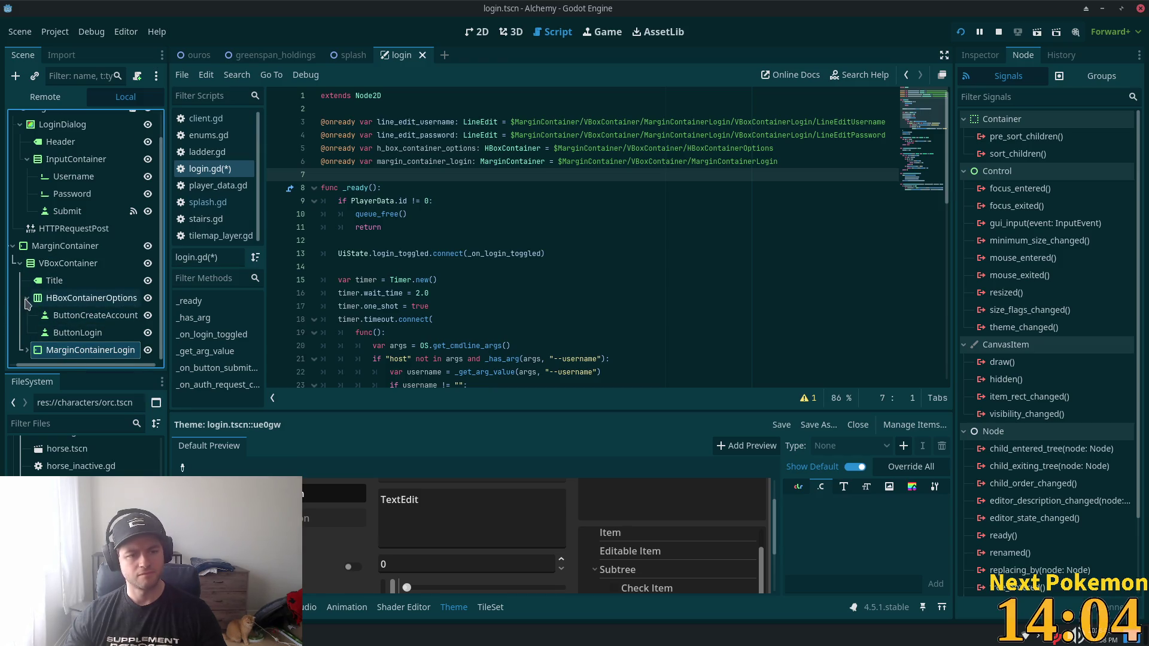
left_click(27, 298)
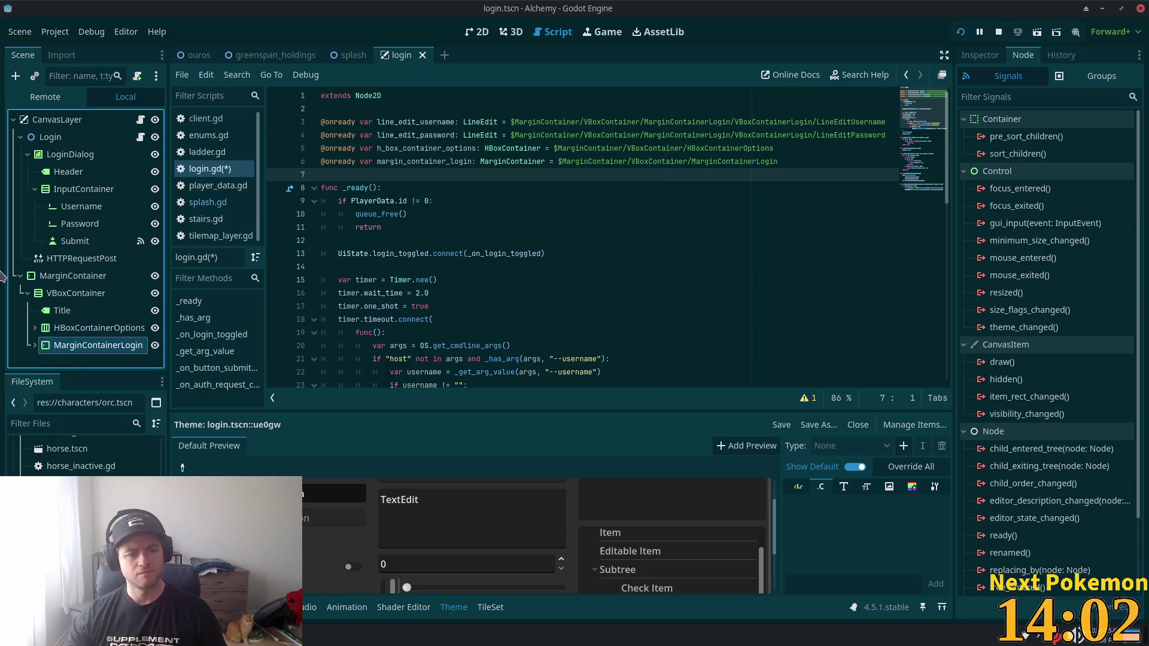
Add a MarginContainer child node under VBoxContainer
left_click(113, 293)
key("ctrl+a")
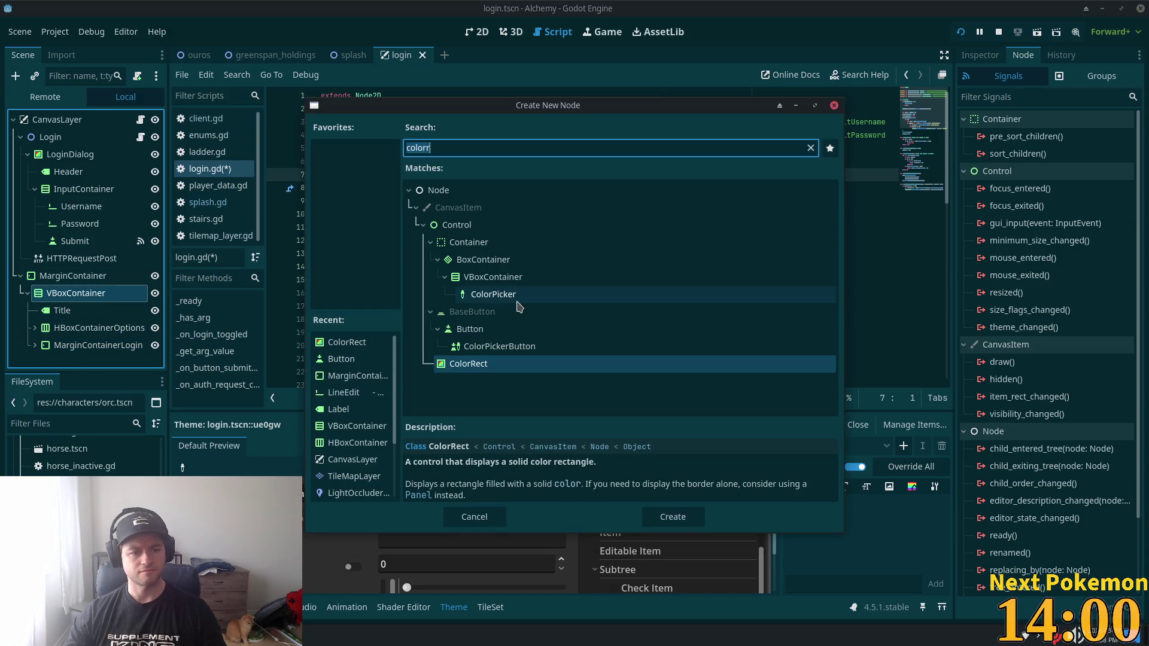
type("margin")
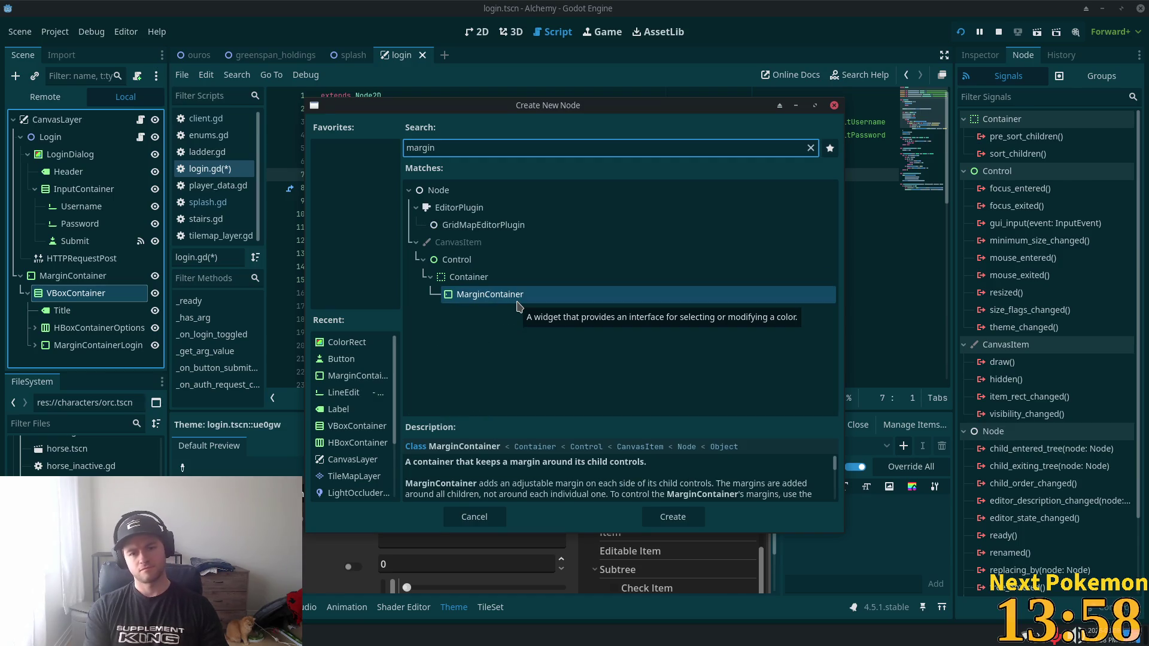
key("Return")
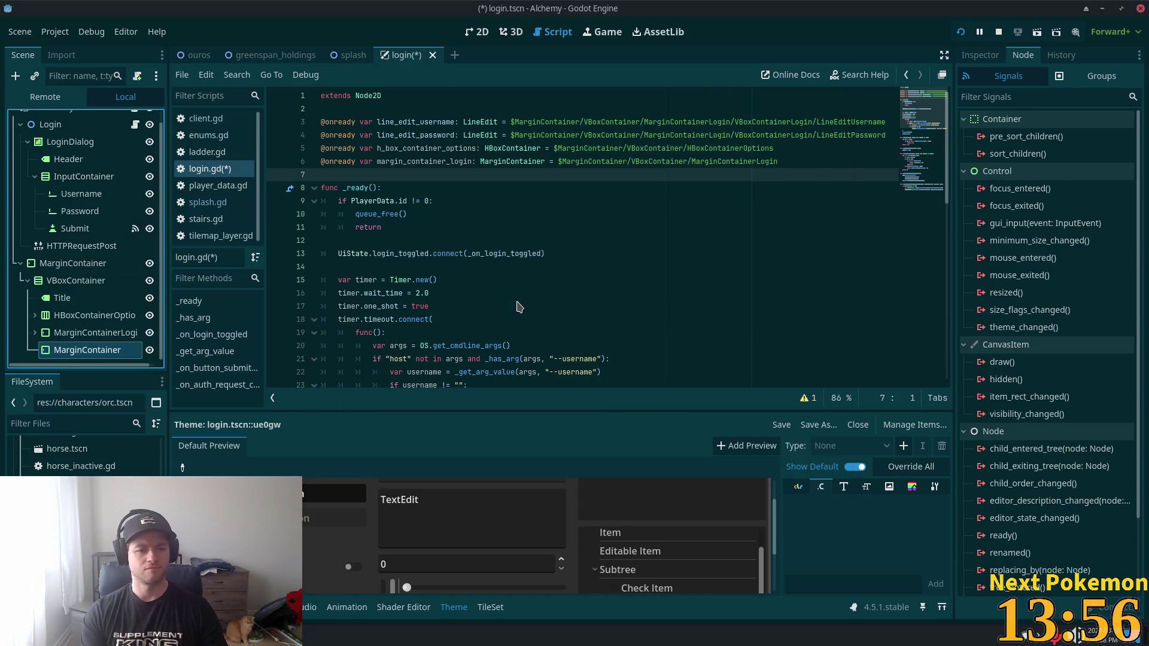
Rename it MarginContainerCreateAccount, widen the Scene dock, and drag the node into login.gd
left_click(90, 350)
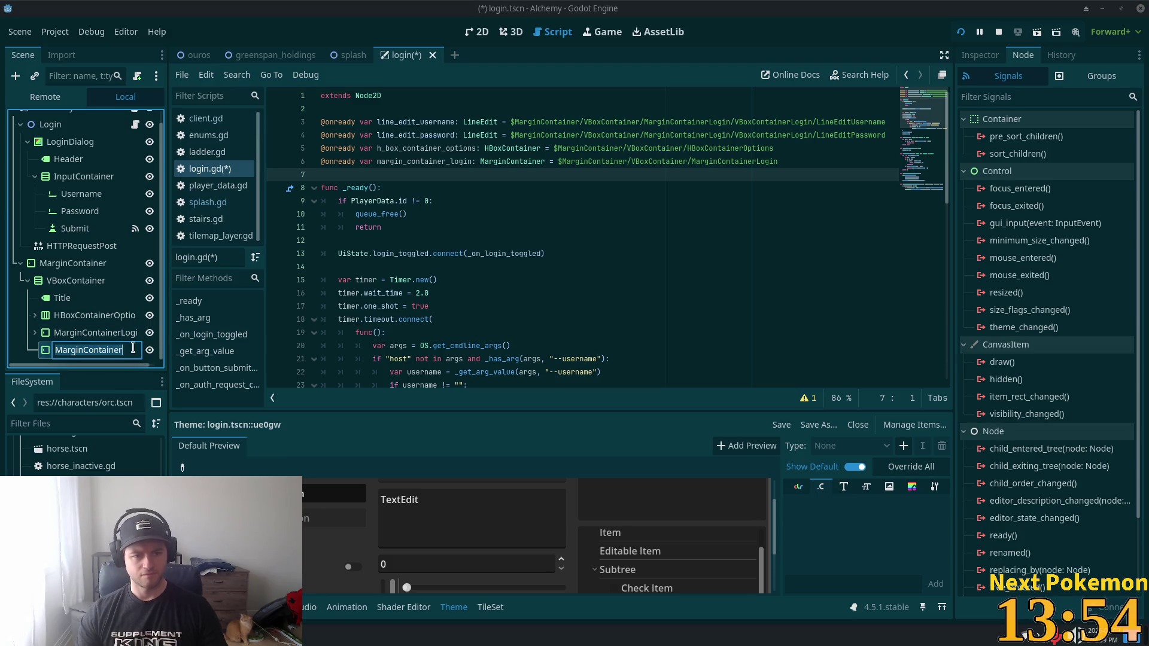
type("Regoi")
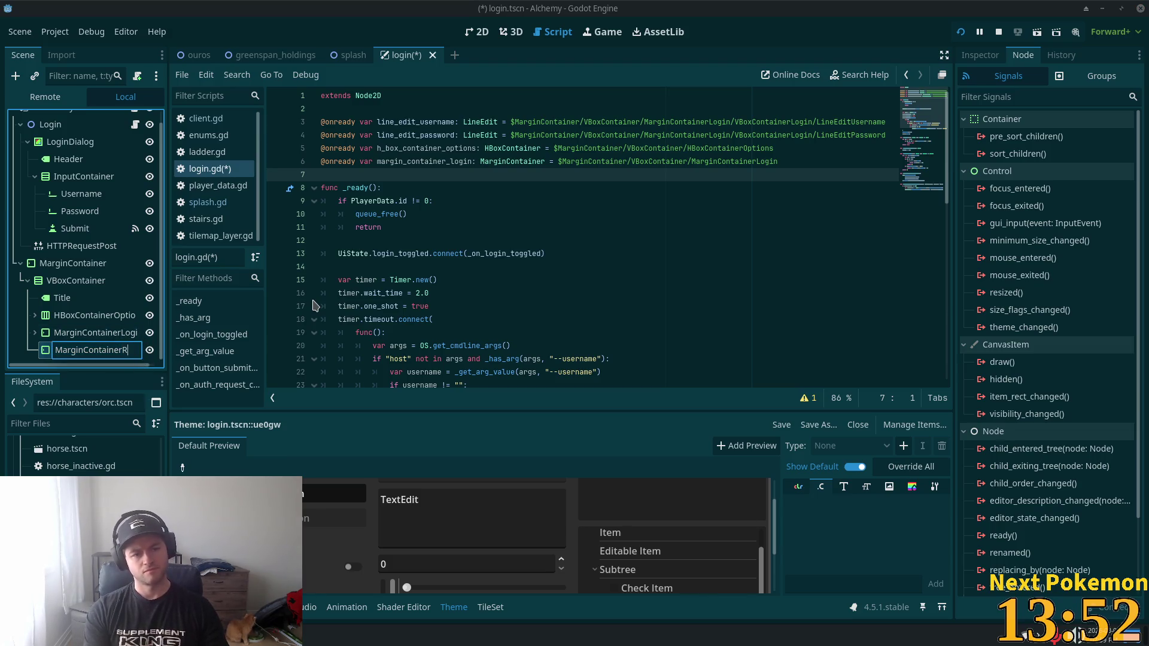
key("BackSpace")
key("BackSpace")
type("ister")
key("BackSpace")
key("BackSpace")
key("BackSpace")
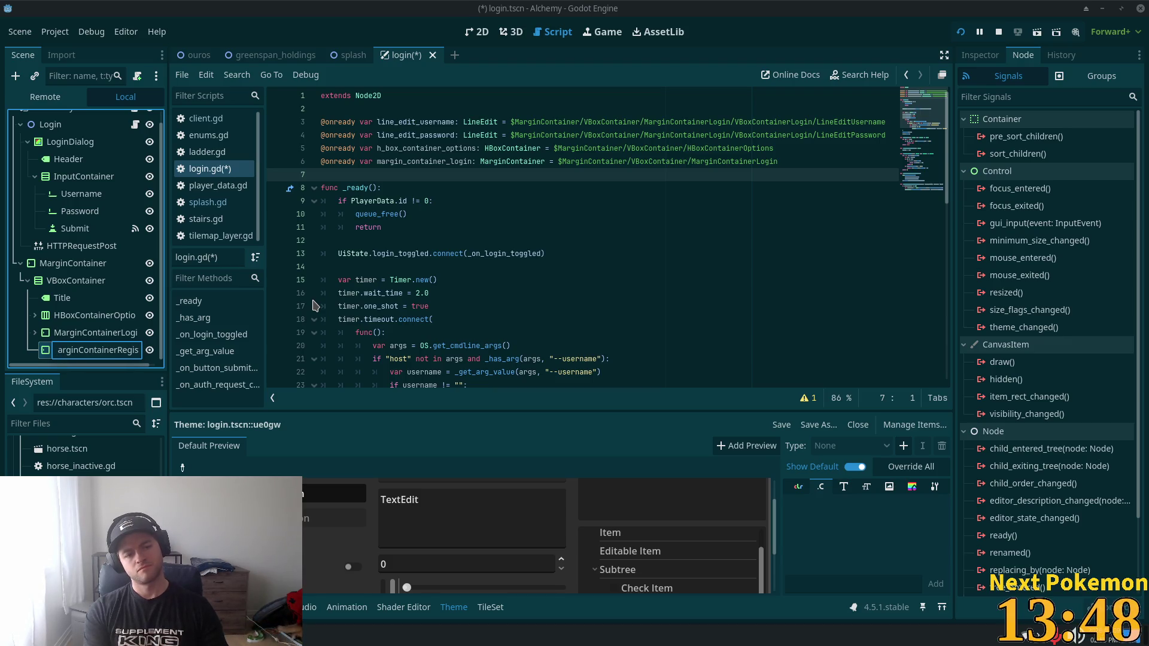
key("BackSpace")
key("BackSpace")
type("ate")
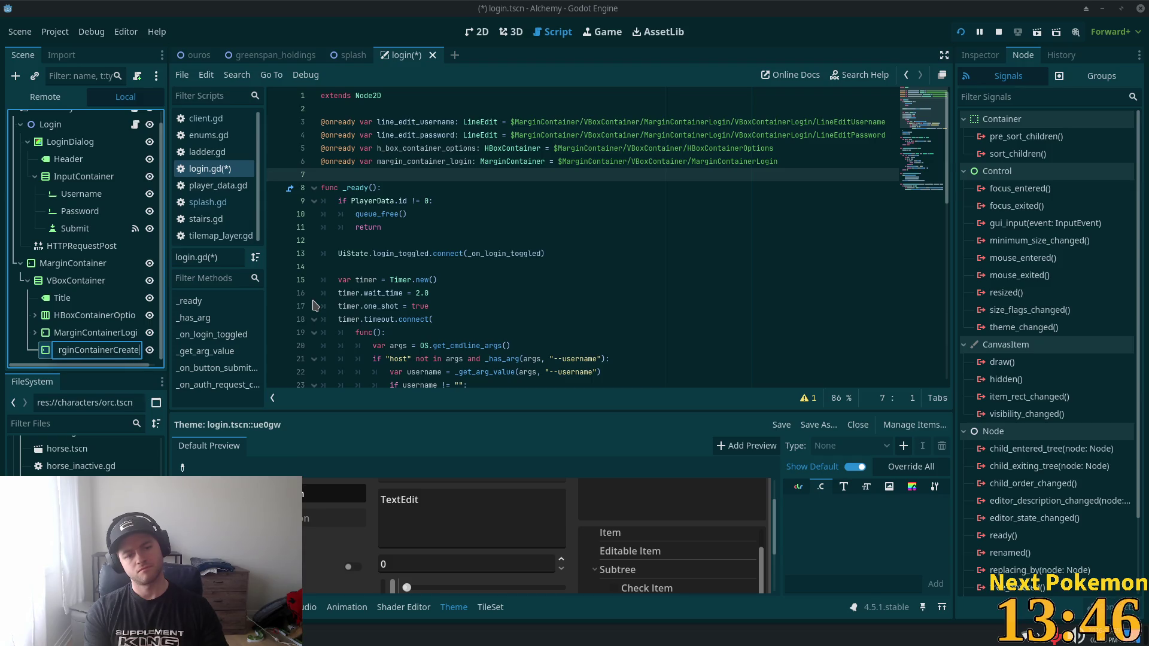
type("count")
key("Return")
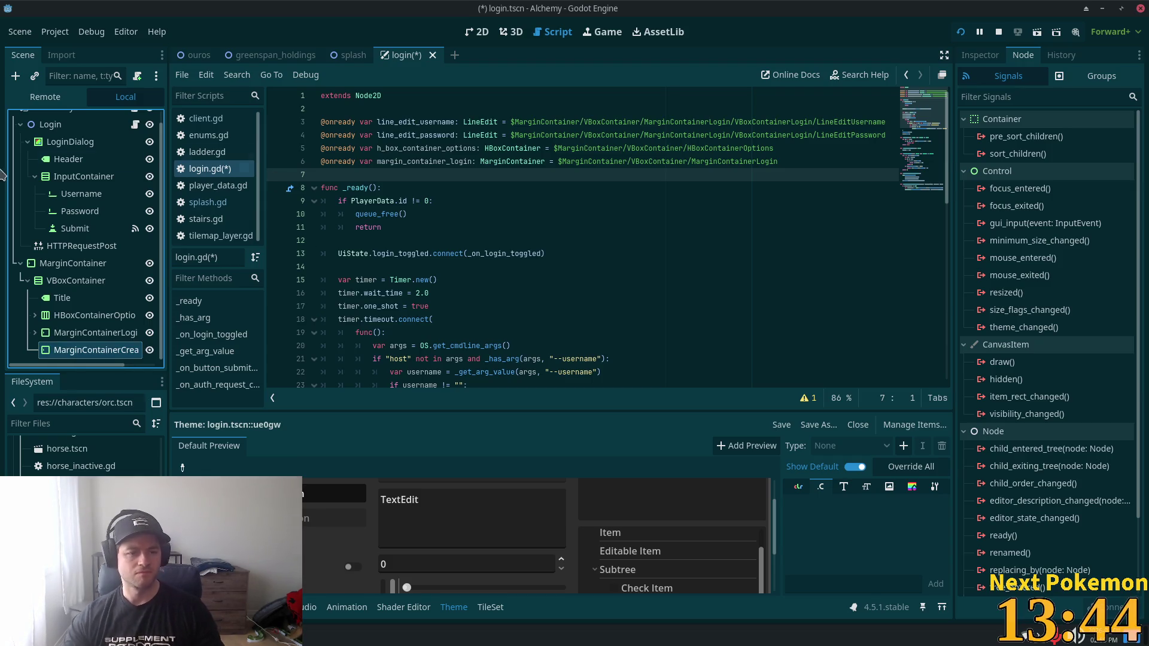
left_click_drag(169, 219, 202, 219)
mouse_move(108, 350)
left_mouse_down()
mouse_move(90, 358)
mouse_move(359, 202)
mouse_move(383, 174)
left_mouse_up()
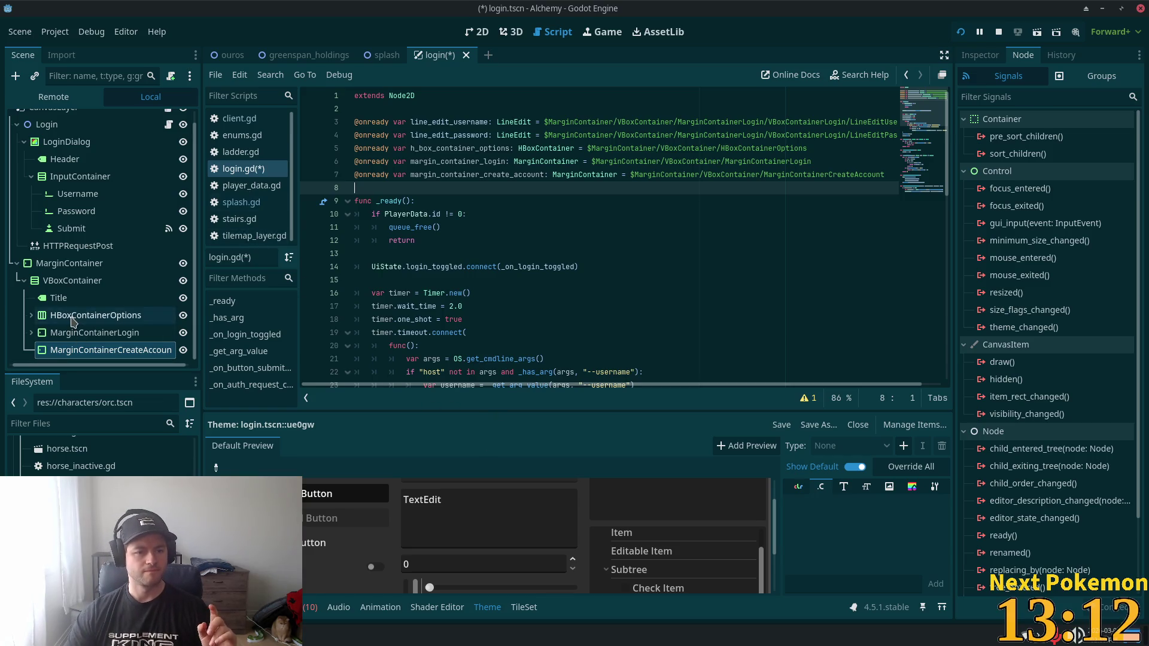
left_click(189, 368)
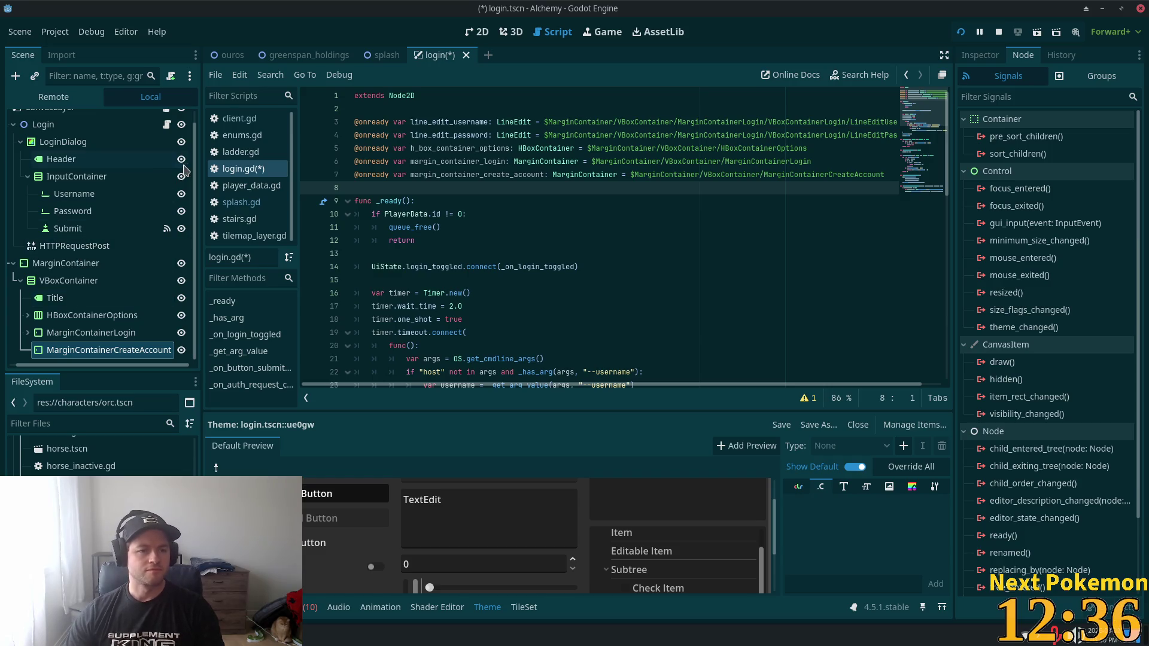
left_click(426, 253)
key("ctrl+s")
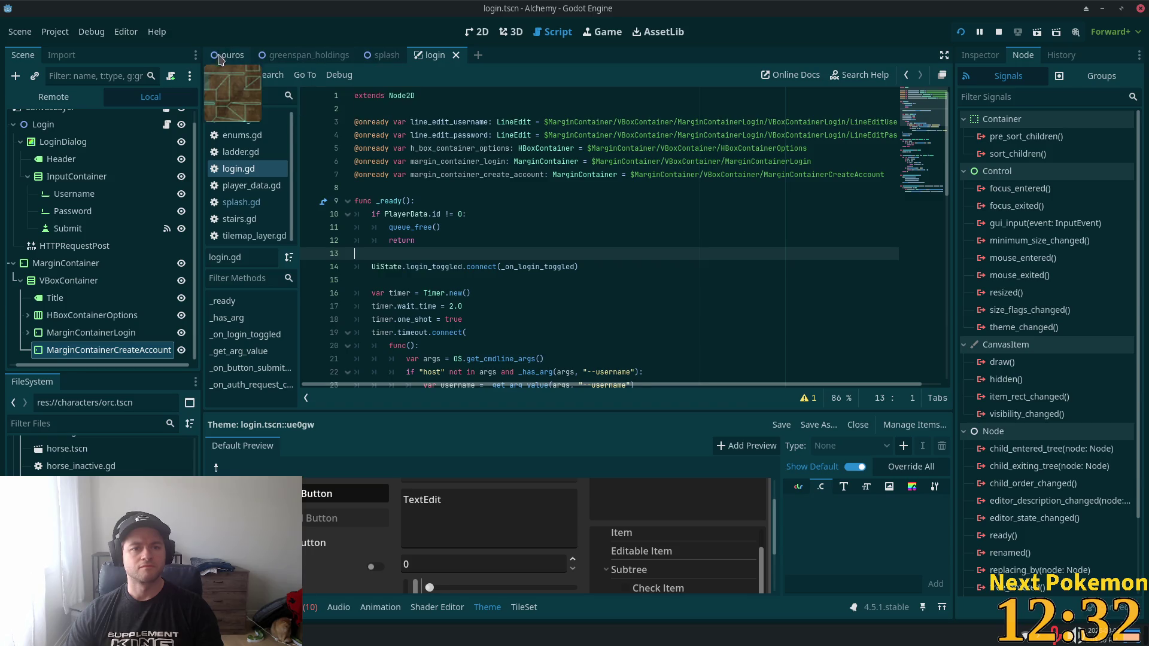
Return to the login scene in the 2D workspace and zoom the canvas
left_click(372, 56)
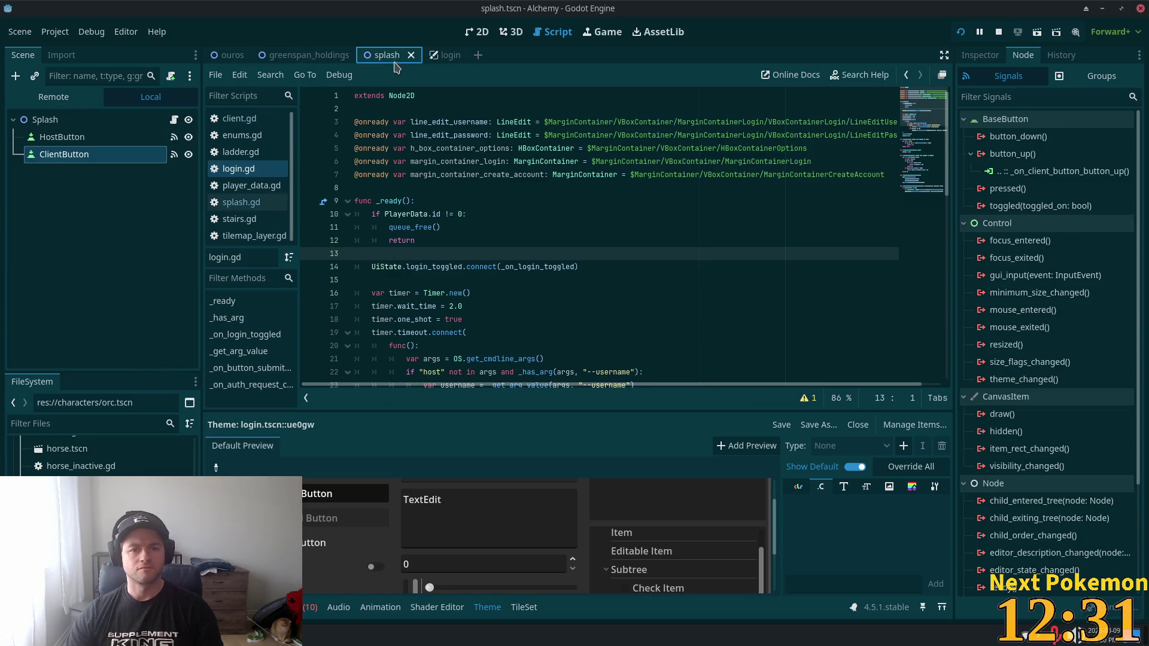
left_click(435, 54)
left_click(465, 36)
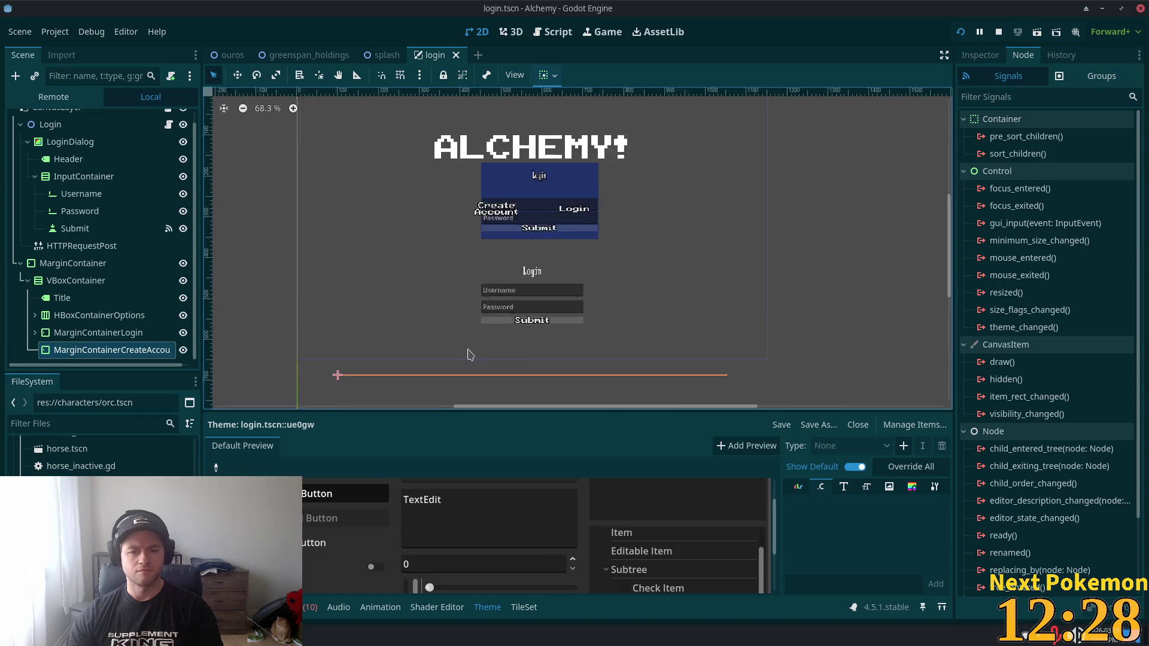
scroll(513, 342, "up", 4)
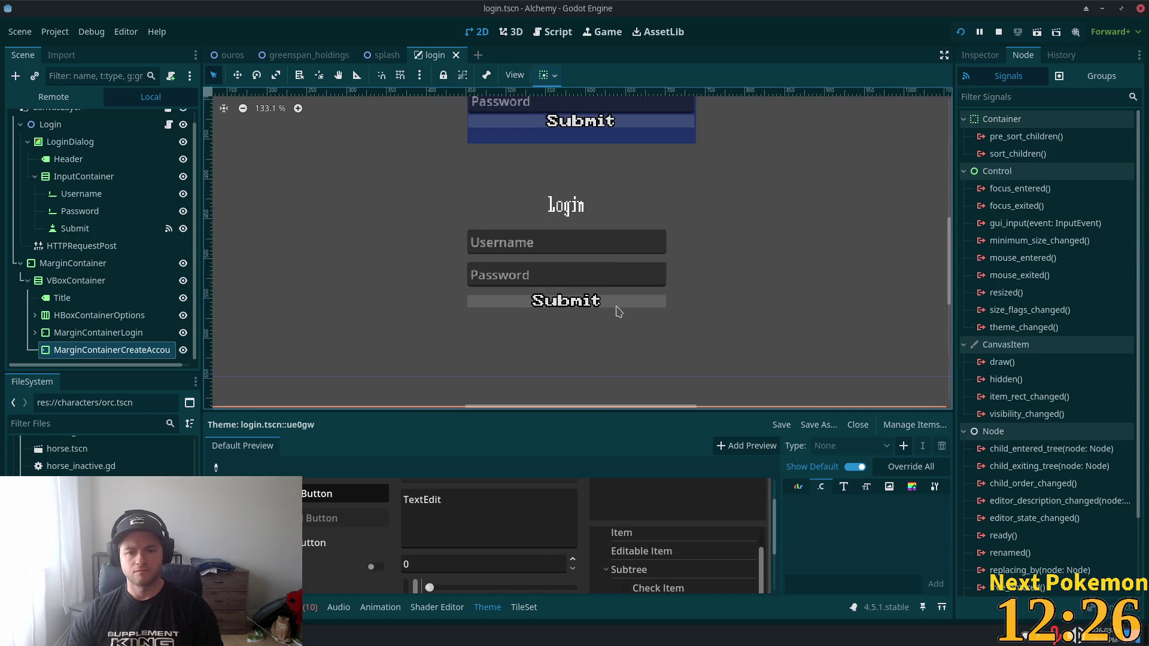
Expand MarginContainerLogin, inspect LineEditPassword and ButtonSubmit, then select VBoxContainerLogin
left_click(35, 332)
scroll(67, 317, "down", 1)
scroll(67, 317, "down", 2)
left_click(83, 333)
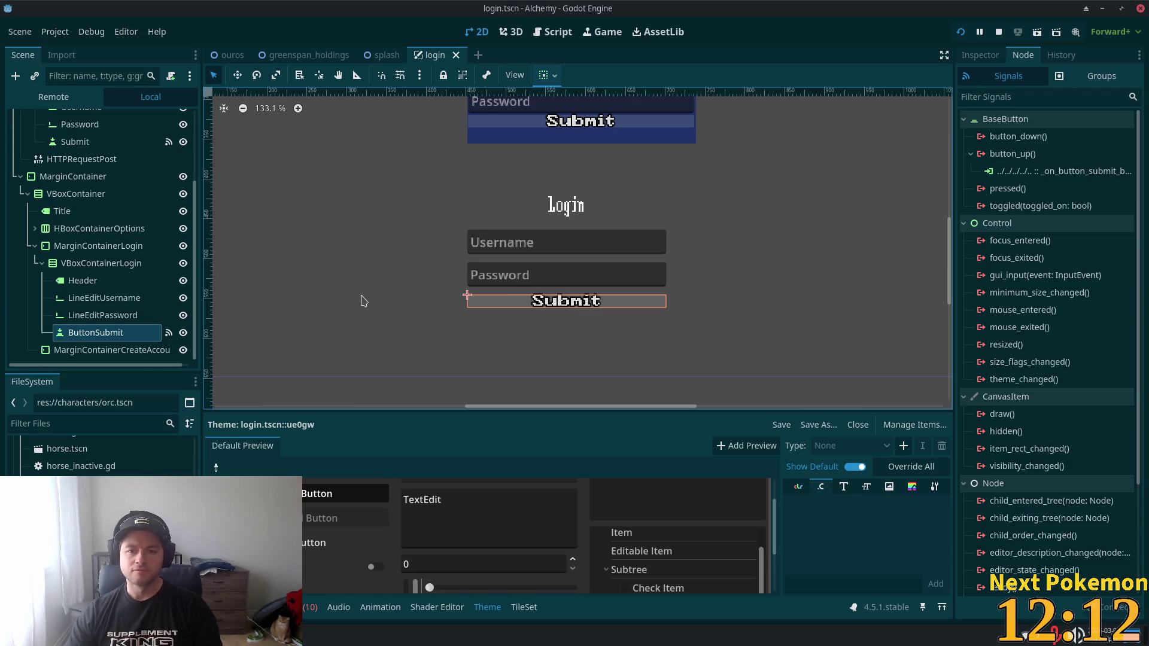
scroll(338, 293, "down", 9)
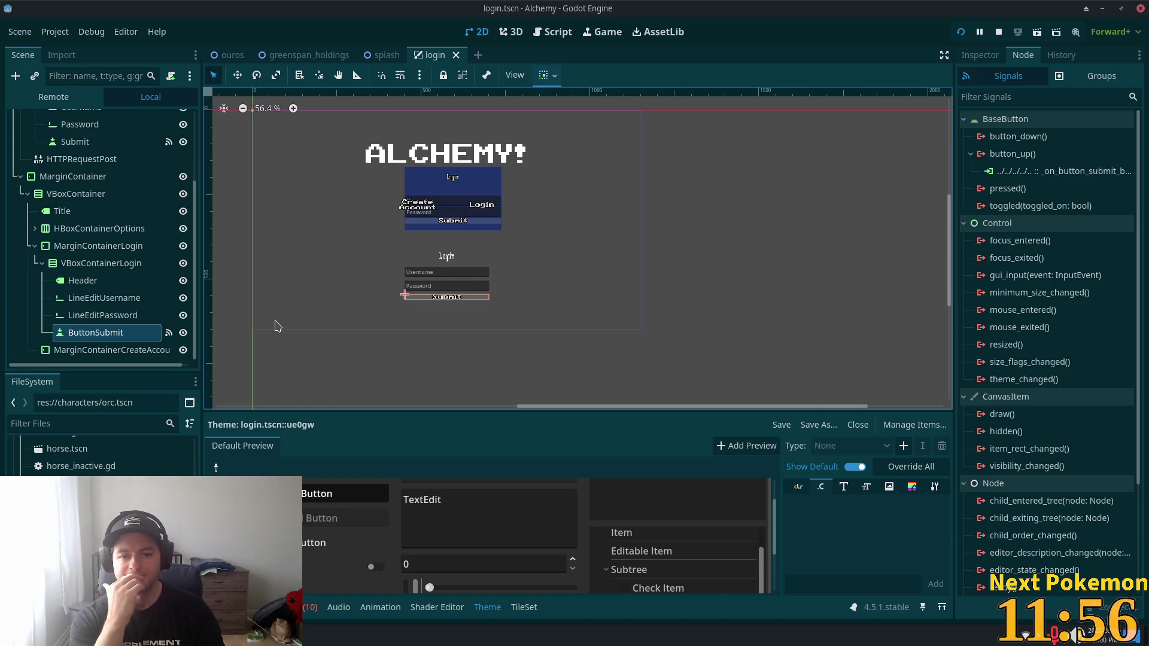
left_click(71, 316)
left_click(79, 332)
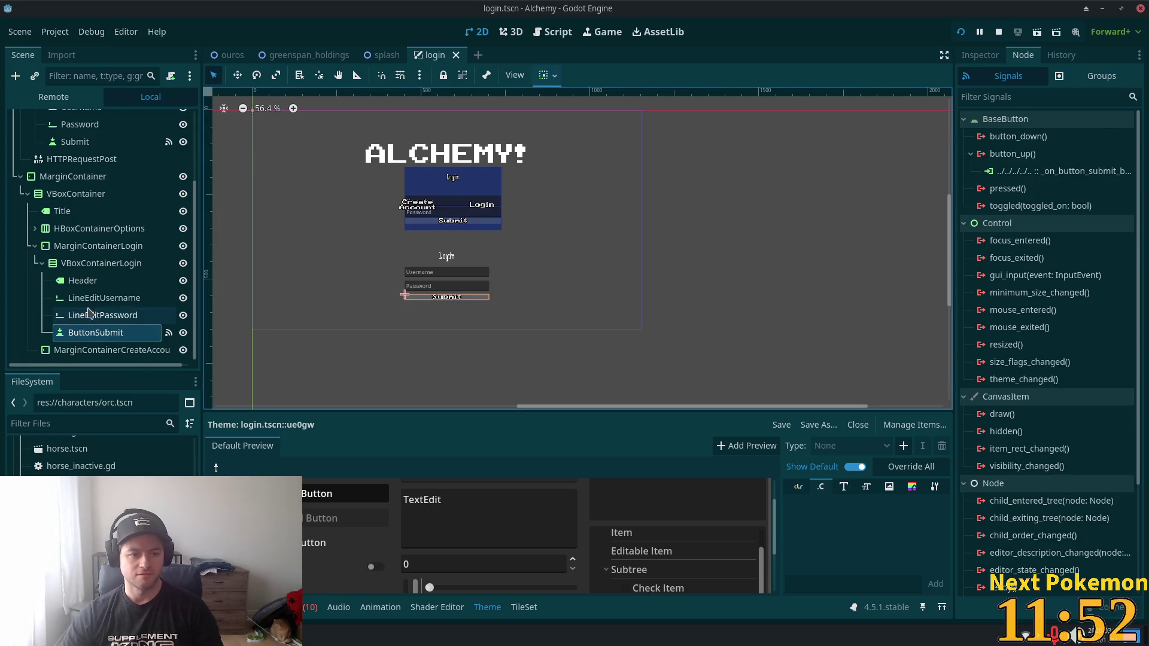
left_click(82, 264)
Add a Button under VBoxContainerLogin and set its Text to Back in the Inspector
key("ctrl+a")
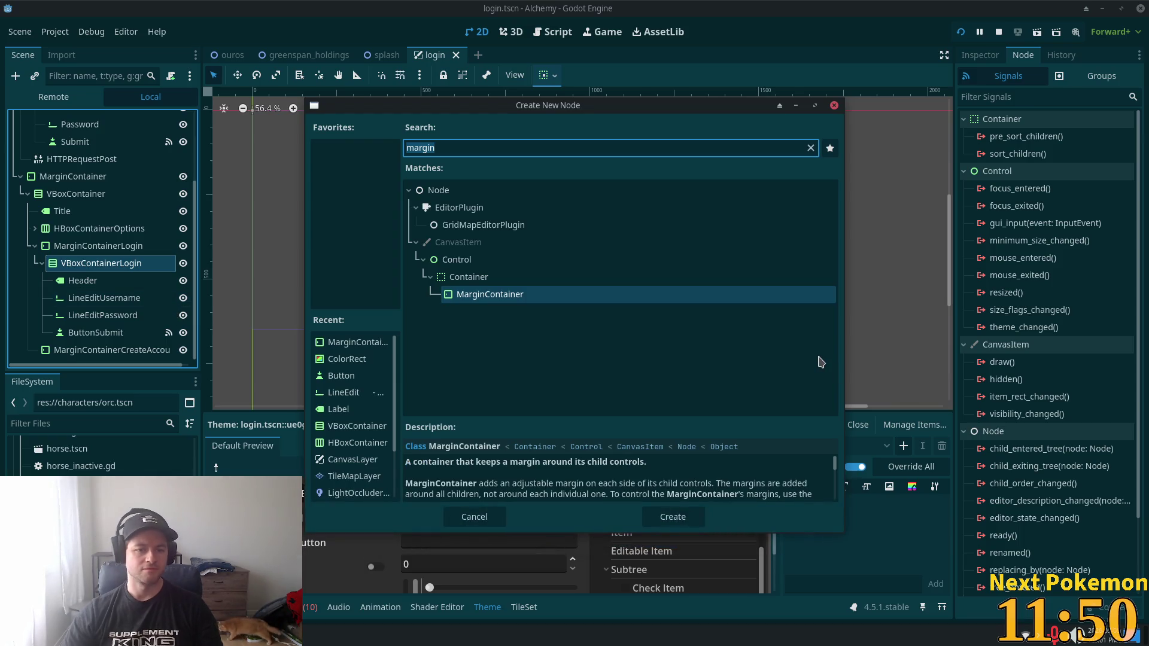
type("button")
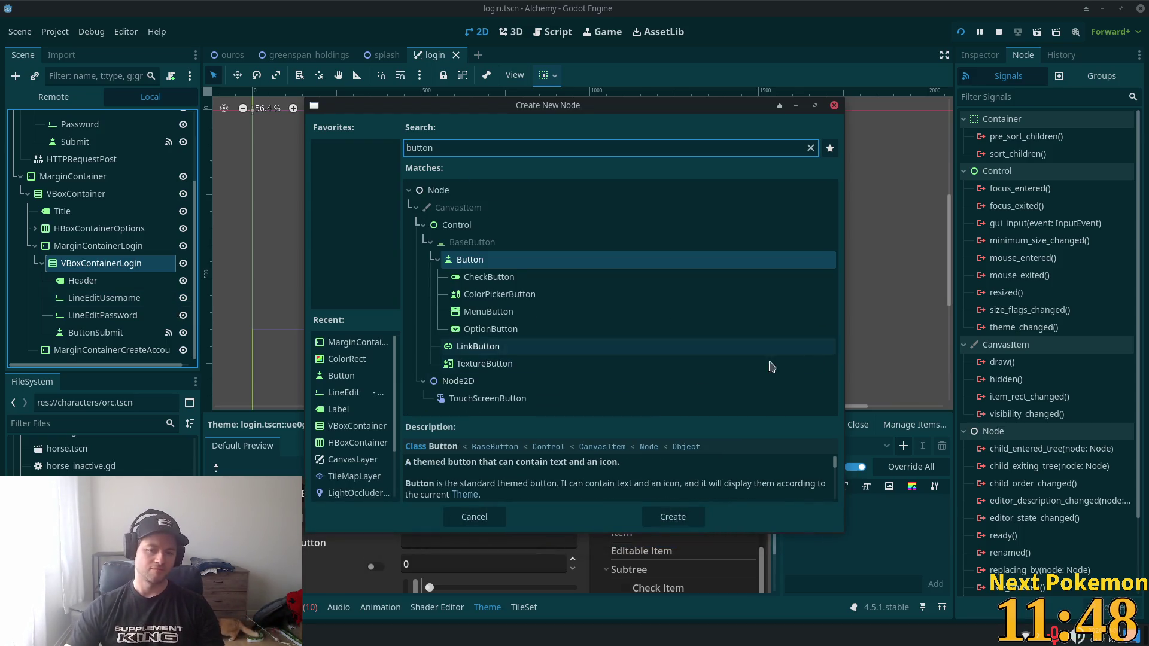
double_click(487, 263)
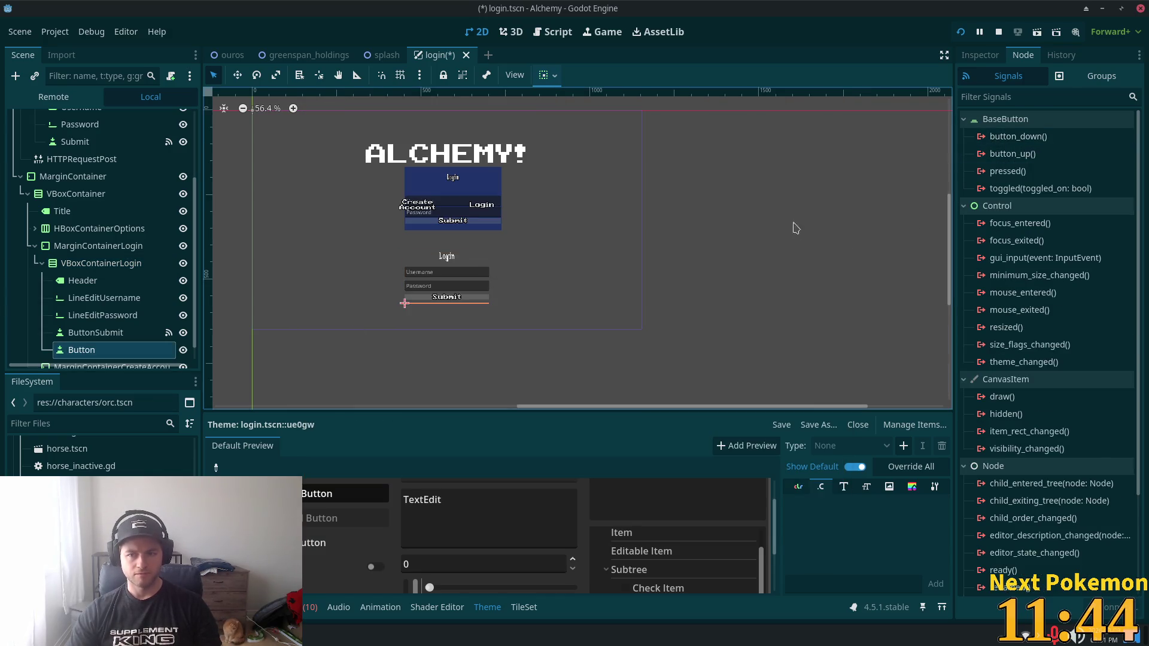
left_click(981, 55)
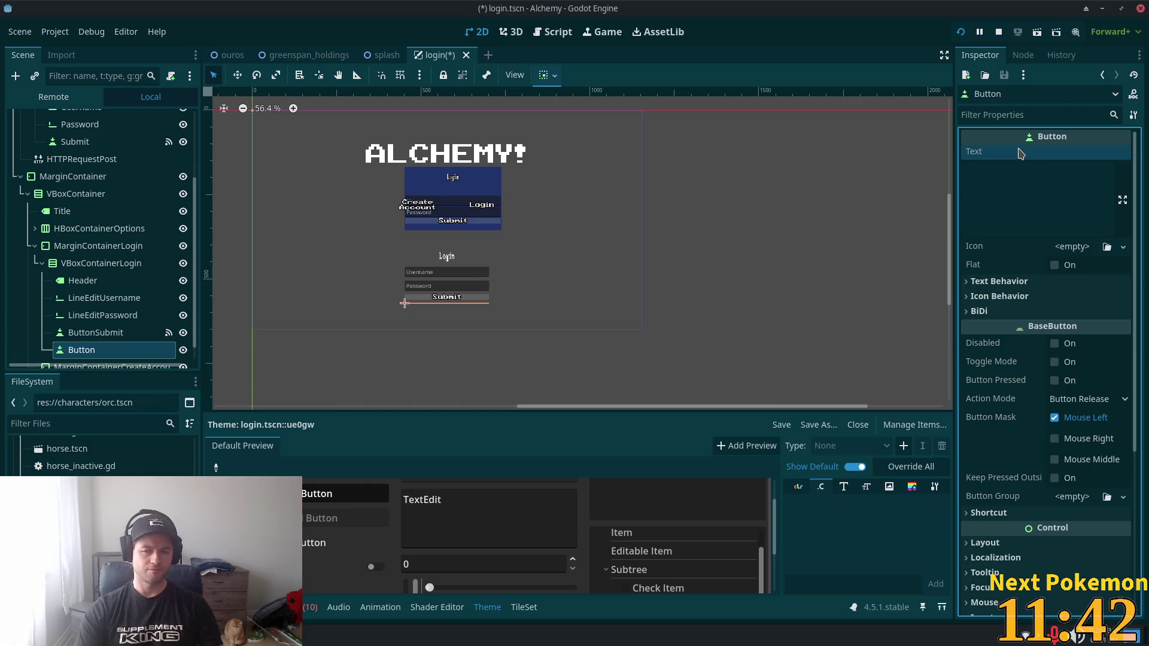
left_click(975, 168)
type("Bak")
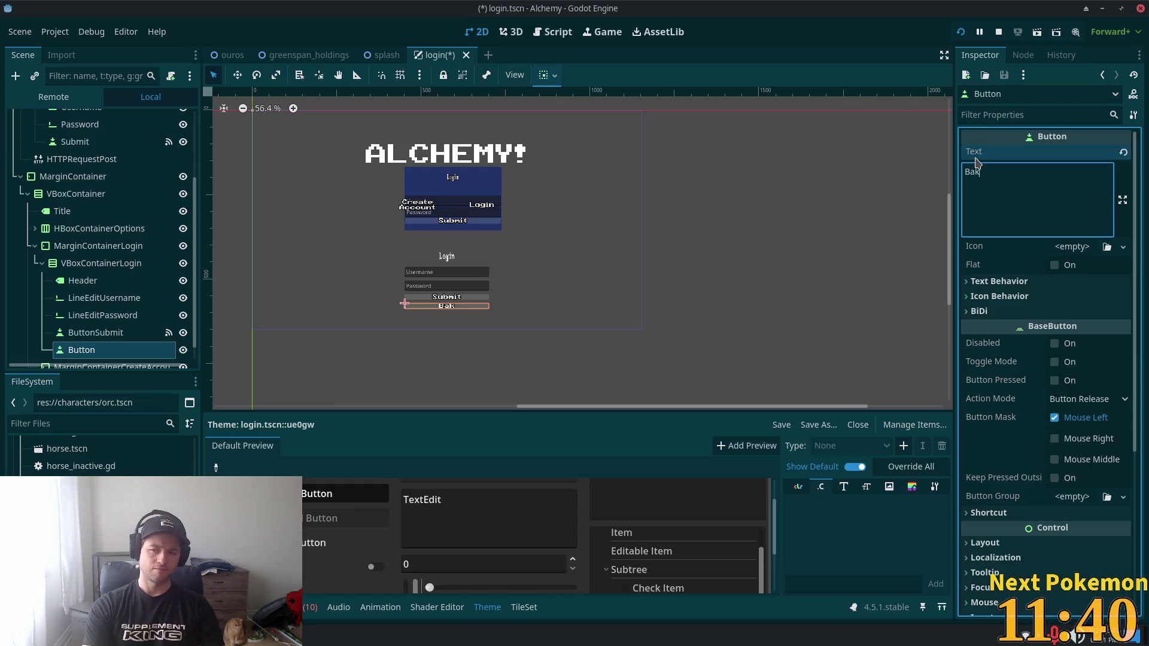
type("c")
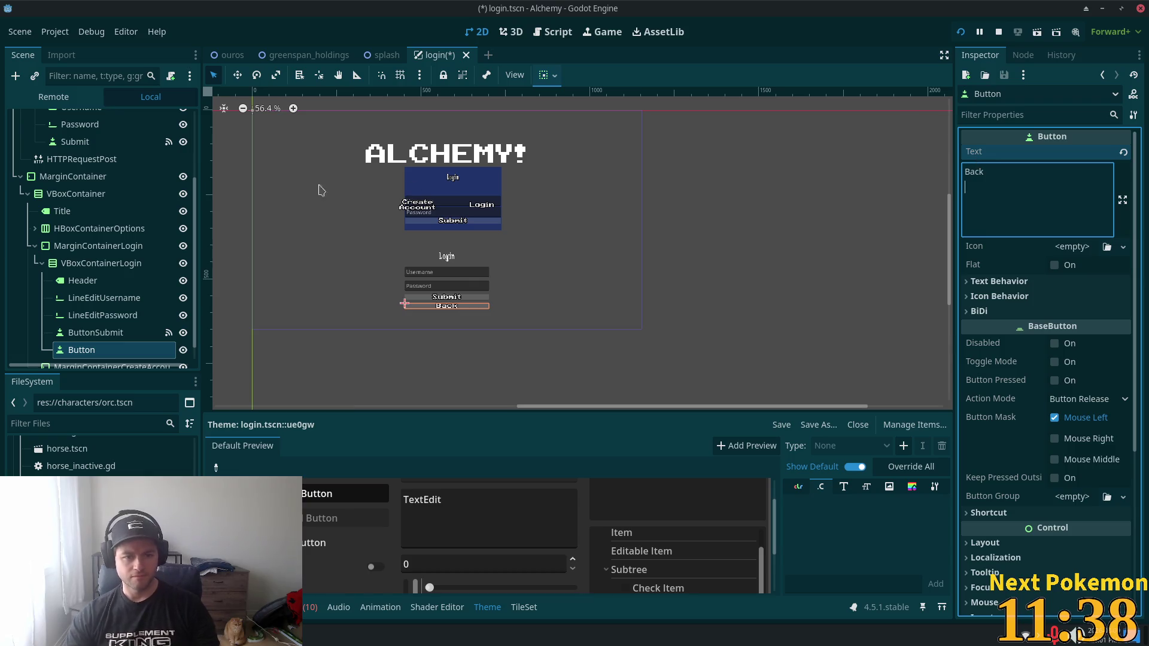
left_click(88, 350)
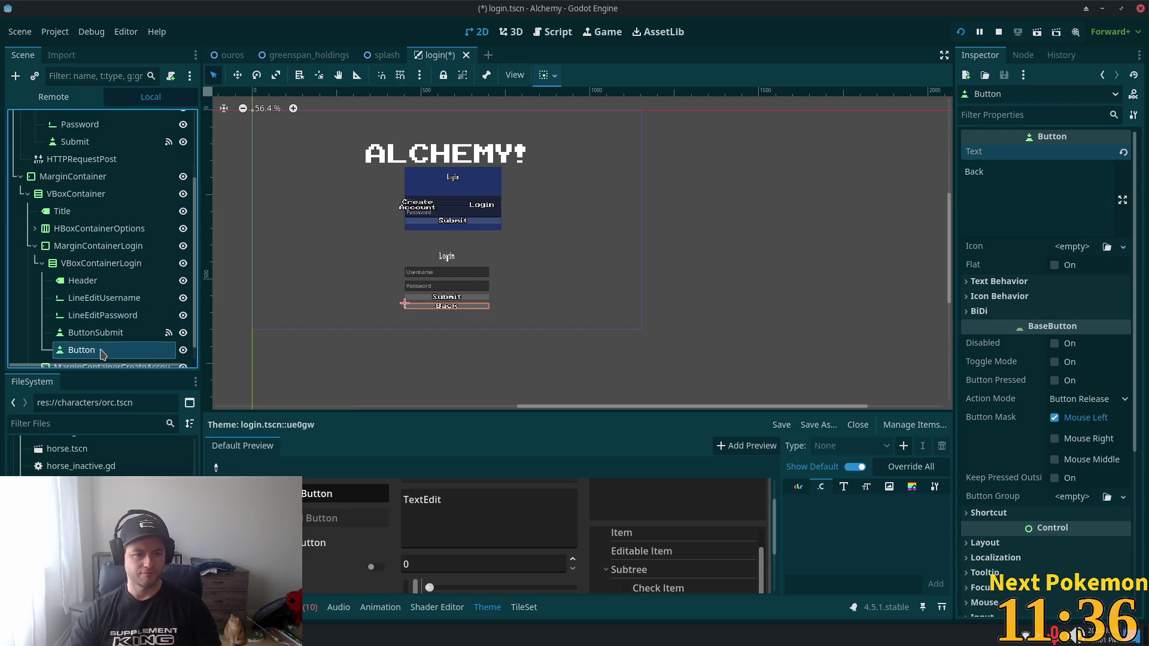
Rename the button node ButtonBack and save login.tscn
double_click(108, 351)
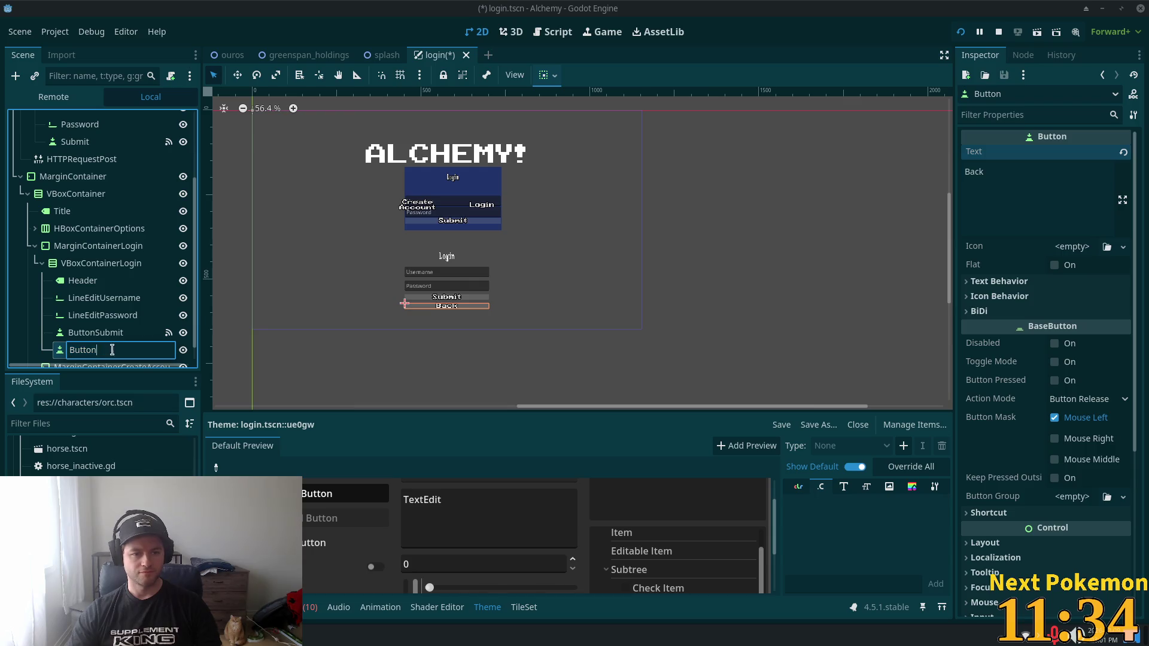
type("B")
key("Return")
key("ctrl+s")
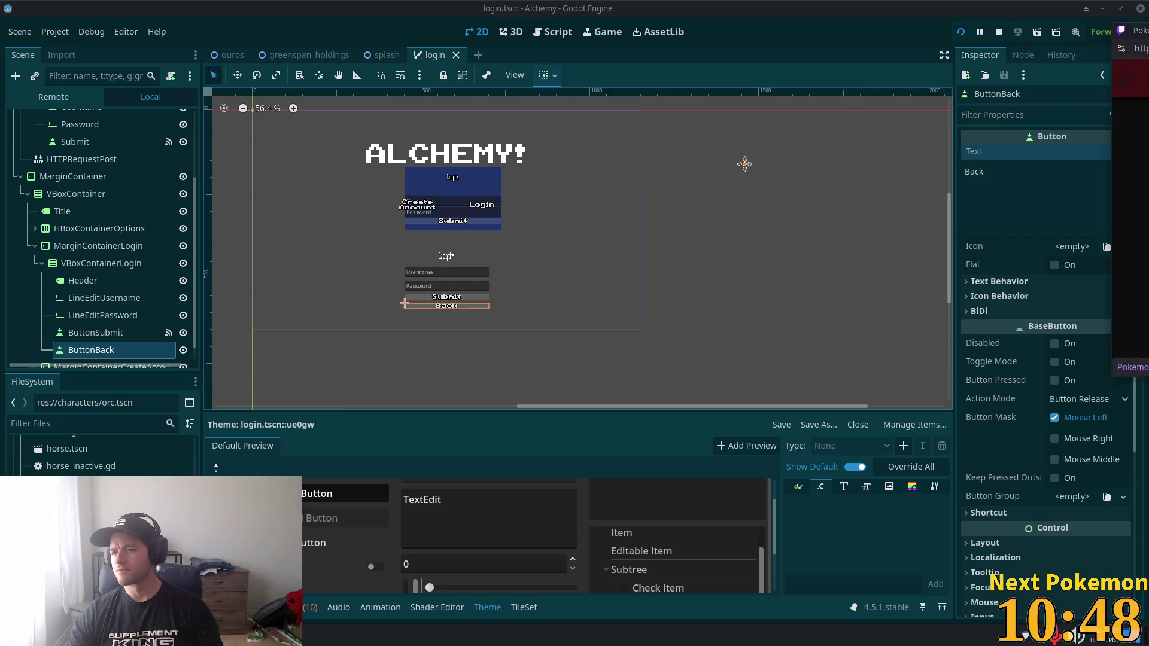
Switch from Godot to the PokemonCommunityGame popup window
key("alt+Tab")
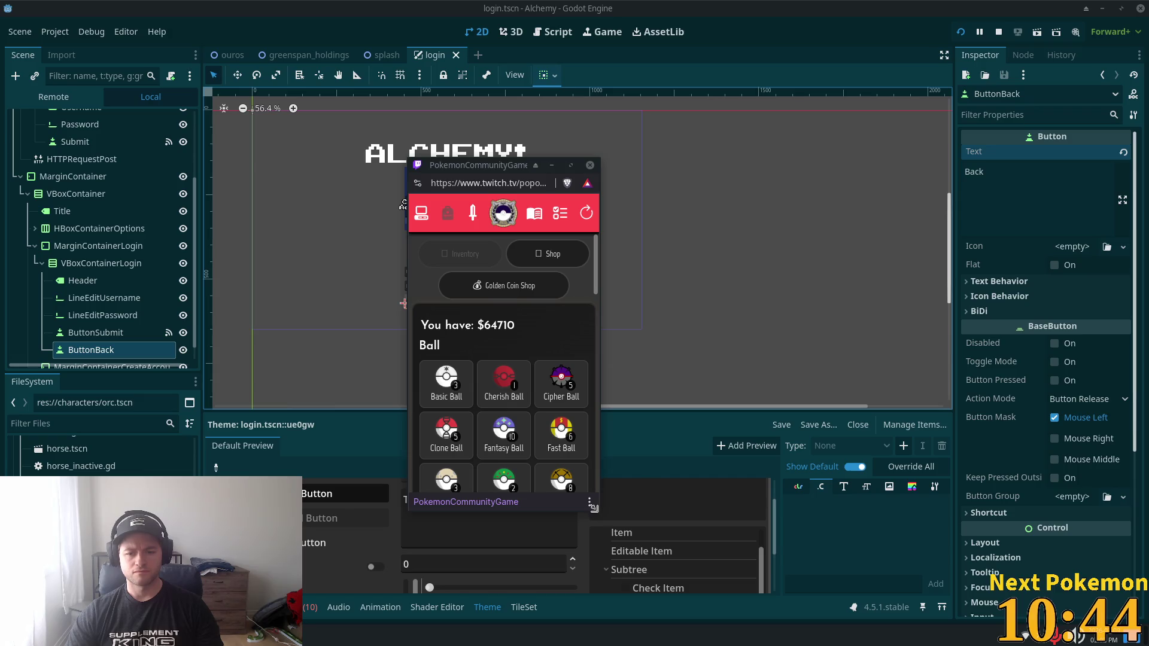
Widen the popup, browse the Missions page, and sort owned Pokémon by base stats
left_click_drag(600, 511, 799, 478)
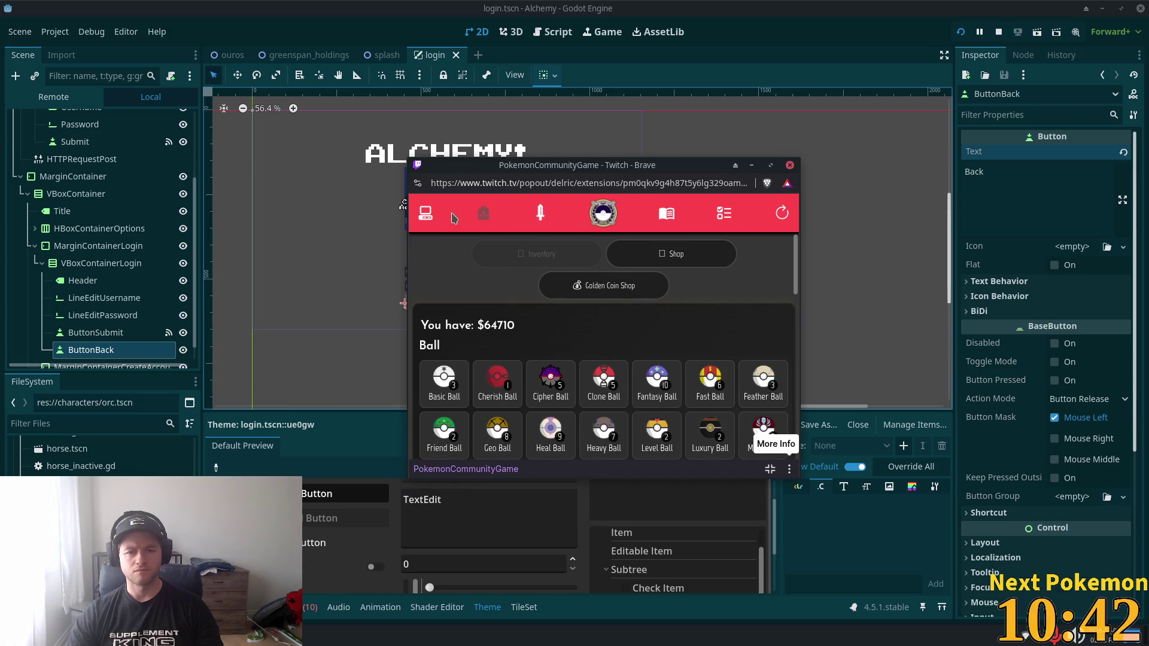
left_click(426, 213)
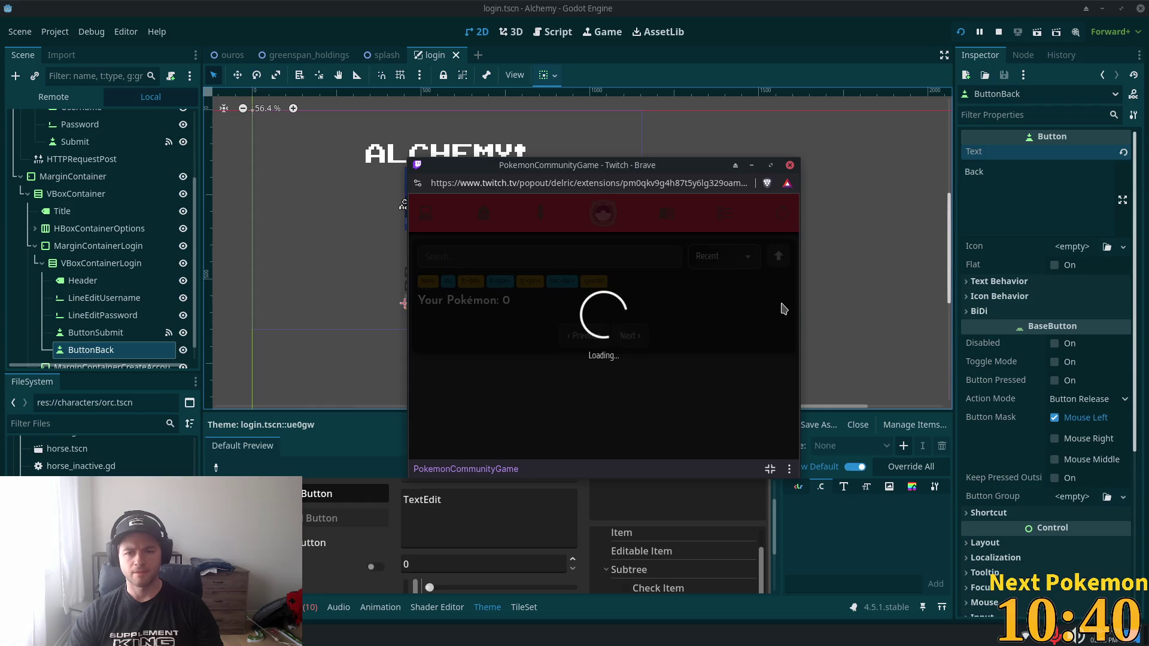
left_click(733, 256)
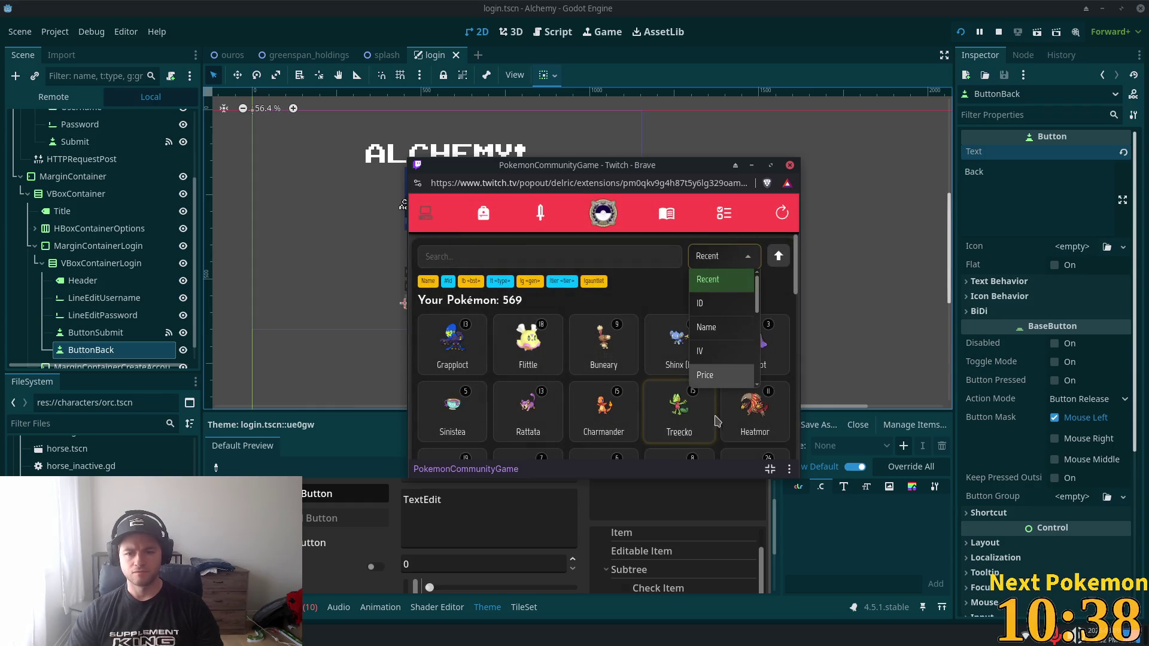
left_click(724, 213)
scroll(589, 347, "down", 3)
scroll(590, 349, "down", 5)
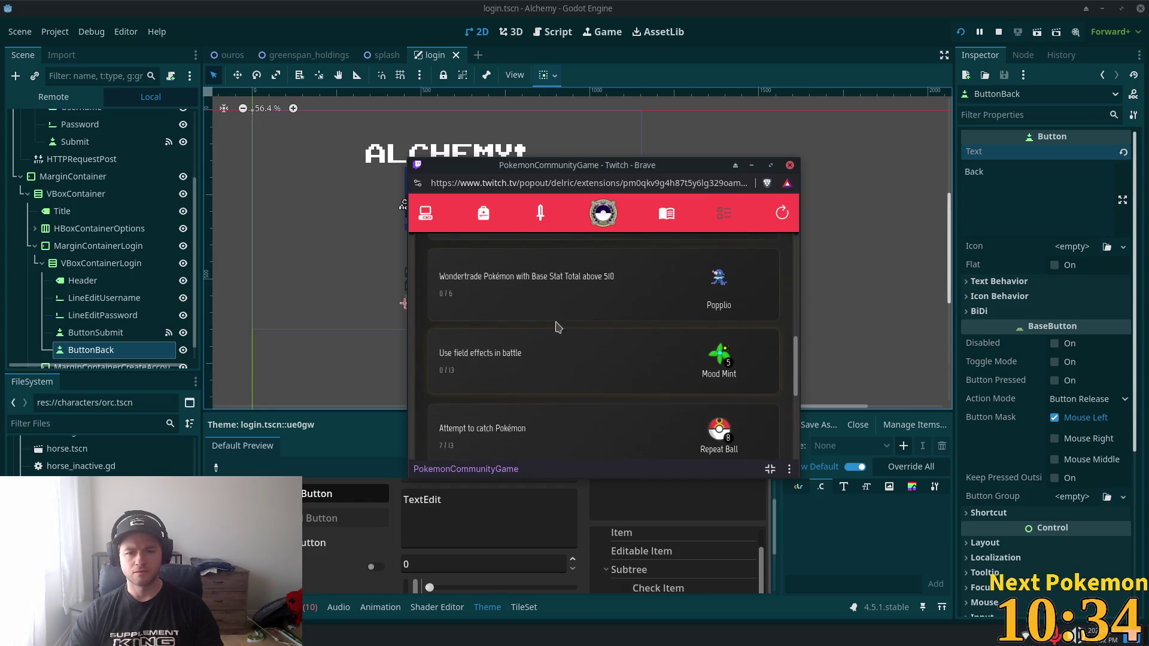
left_click(425, 213)
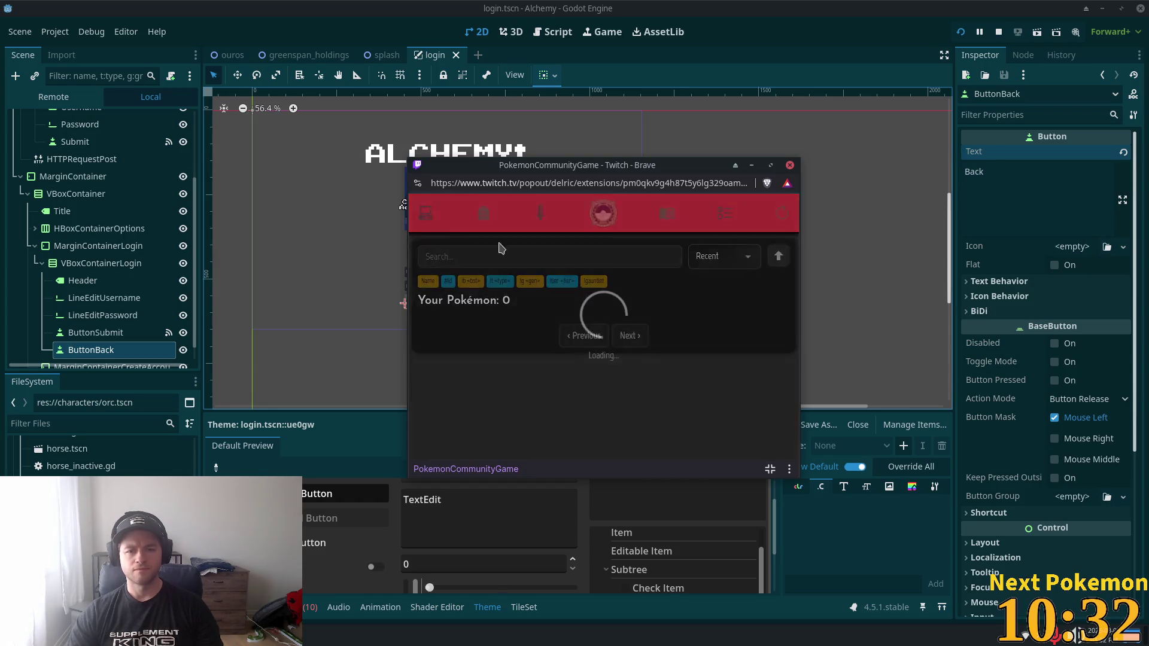
left_click(725, 256)
scroll(730, 323, "down", 3)
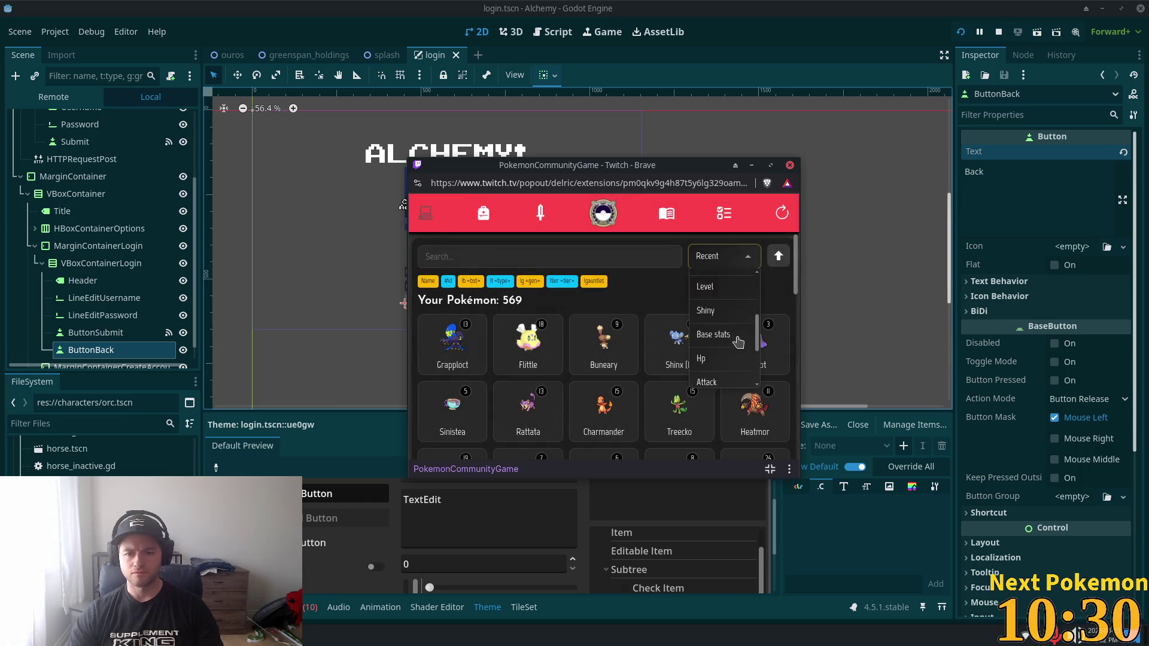
scroll(737, 339, "up", 3)
left_click(712, 368)
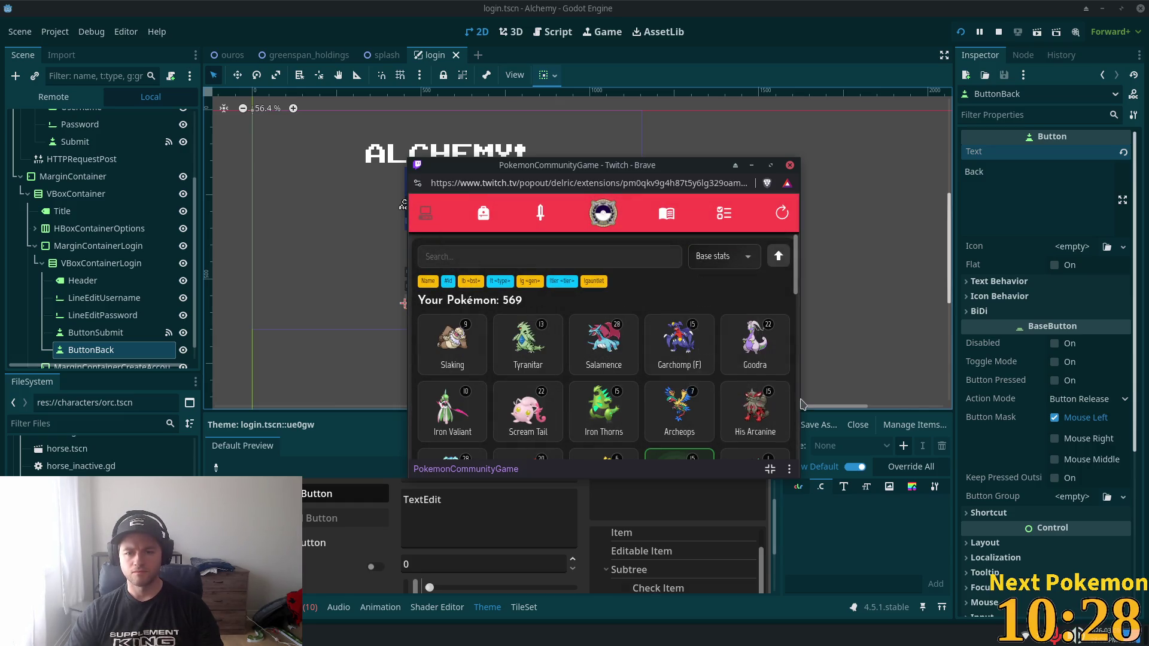
Enlarge the extension window and move it up and to the left
left_click(573, 256)
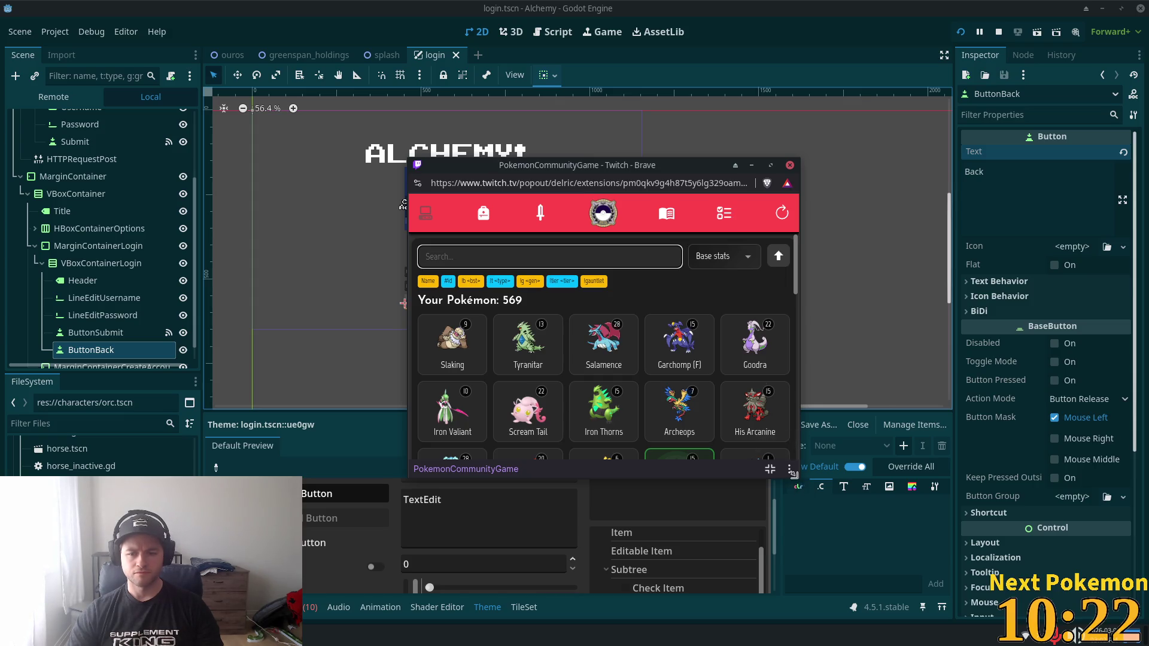
left_click_drag(793, 473, 820, 558)
mouse_move(669, 171)
left_mouse_down()
mouse_move(654, 140)
mouse_move(594, 96)
left_mouse_up()
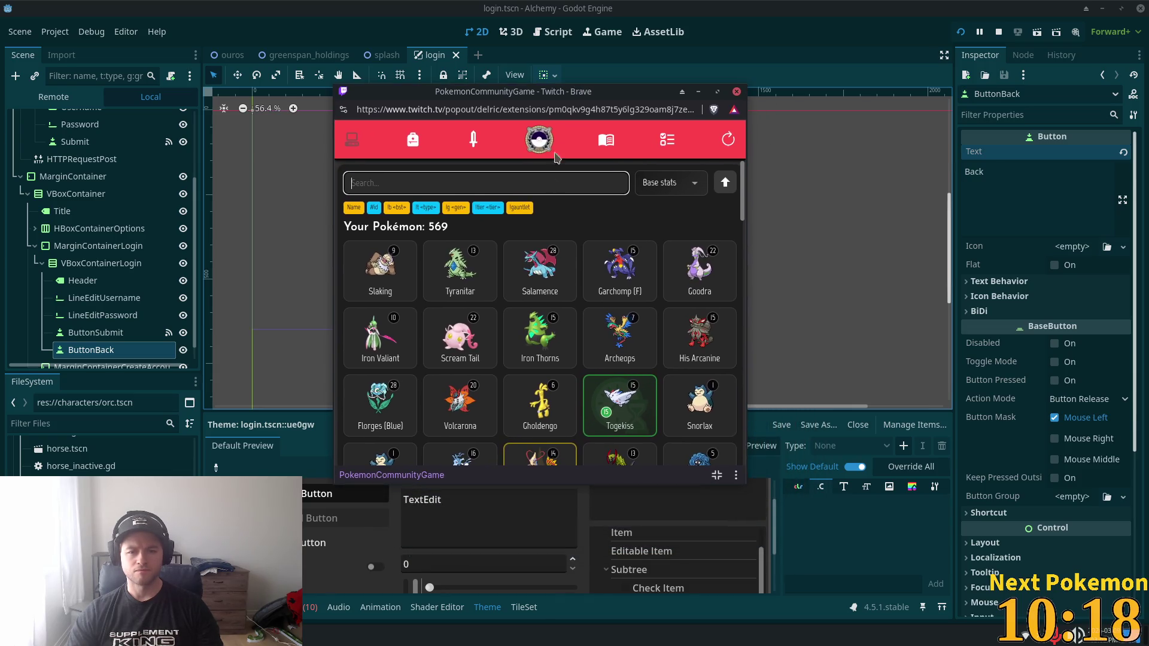
scroll(638, 335, "down", 5)
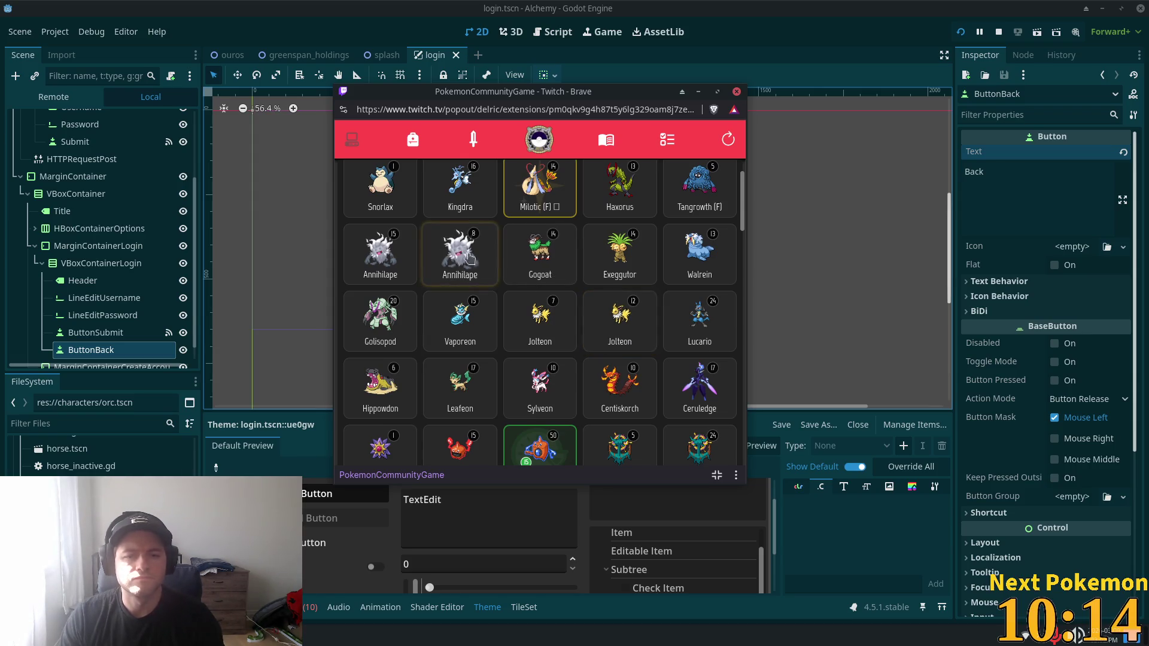
Review Annihilape's details and base stats, then Wondertrade it away and confirm
left_click(486, 272)
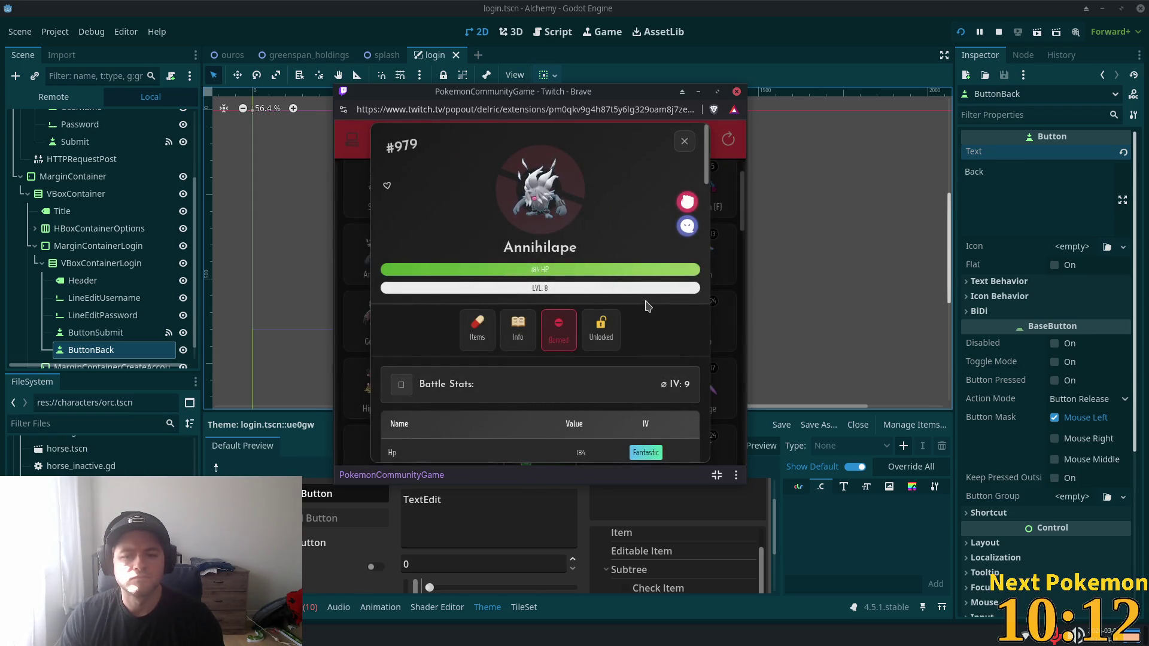
left_click(517, 329)
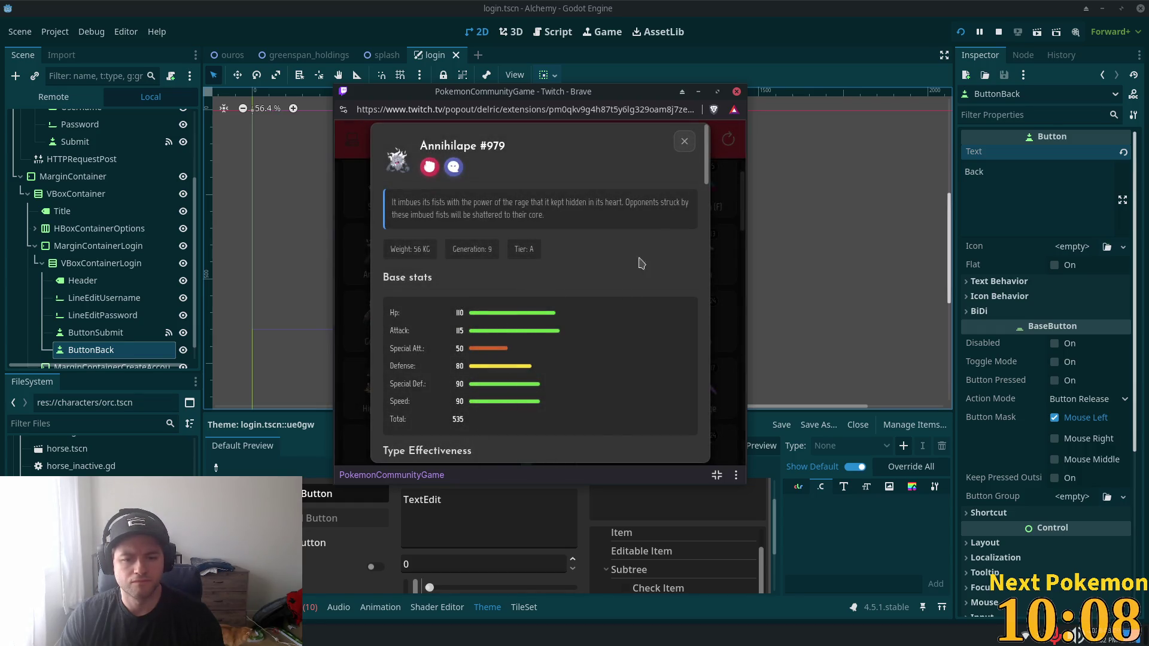
left_click(685, 143)
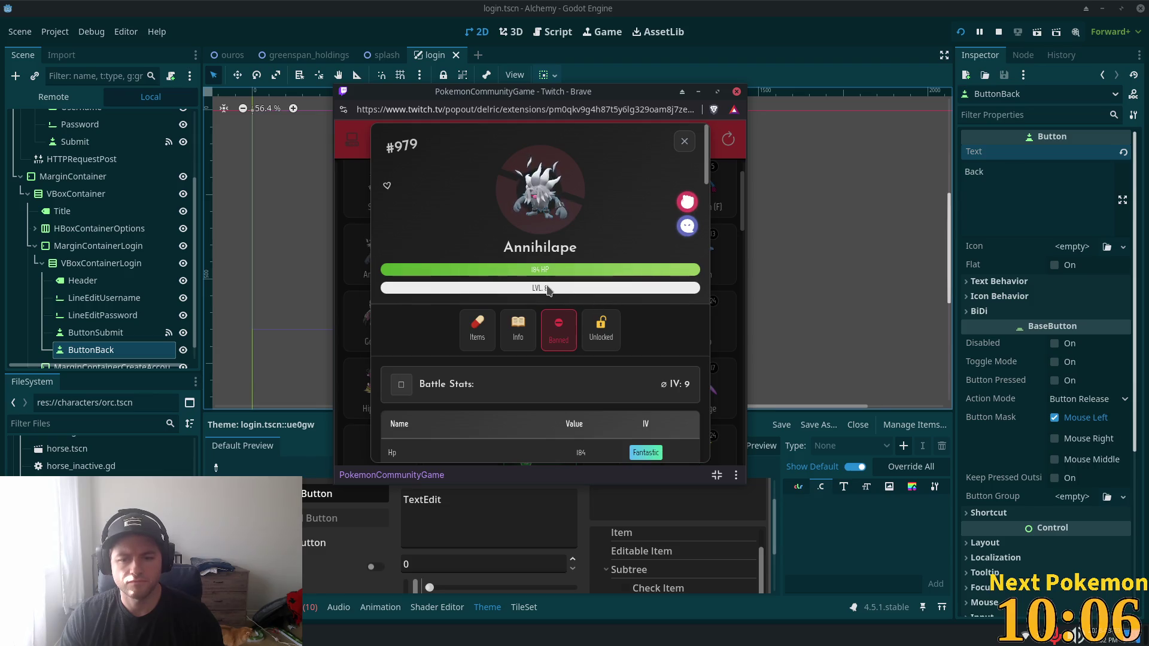
scroll(618, 399, "down", 10)
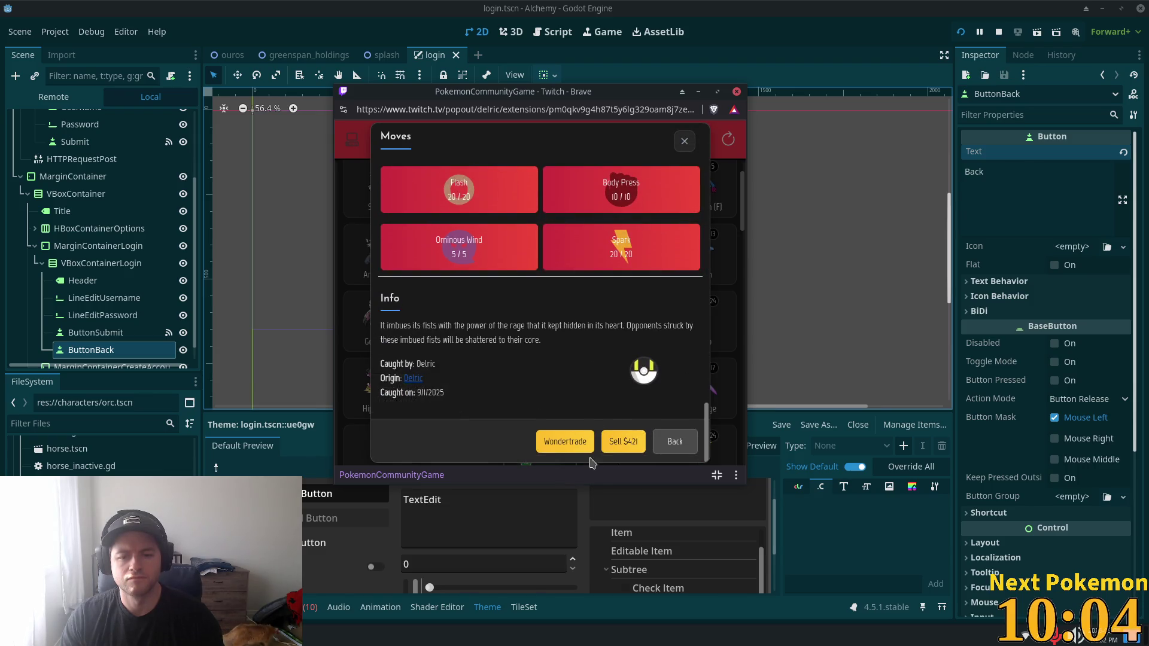
left_click(557, 444)
left_click(544, 312)
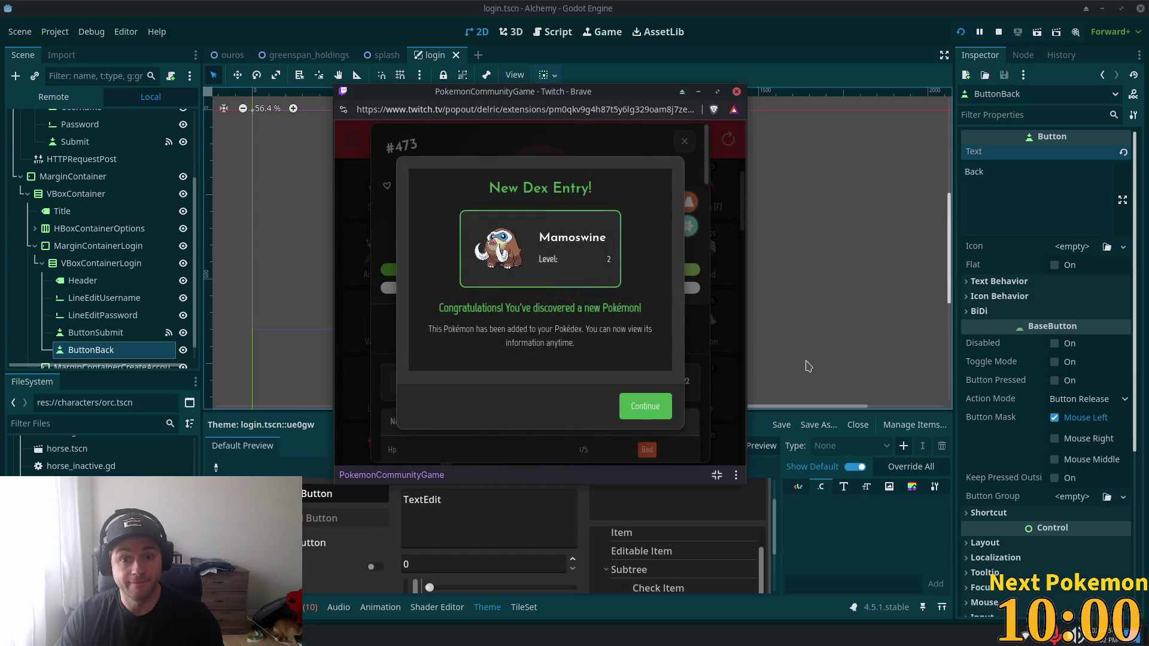
Dismiss the new dex entry notice, close the card, and scroll through the collection
left_click(649, 407)
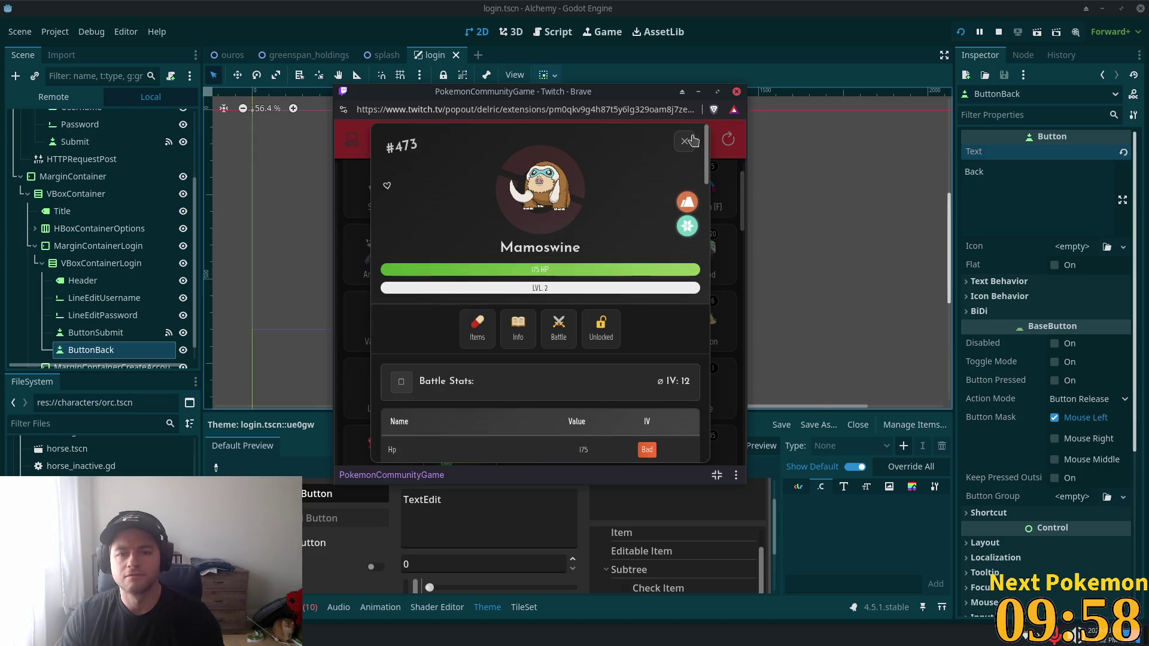
left_click(685, 143)
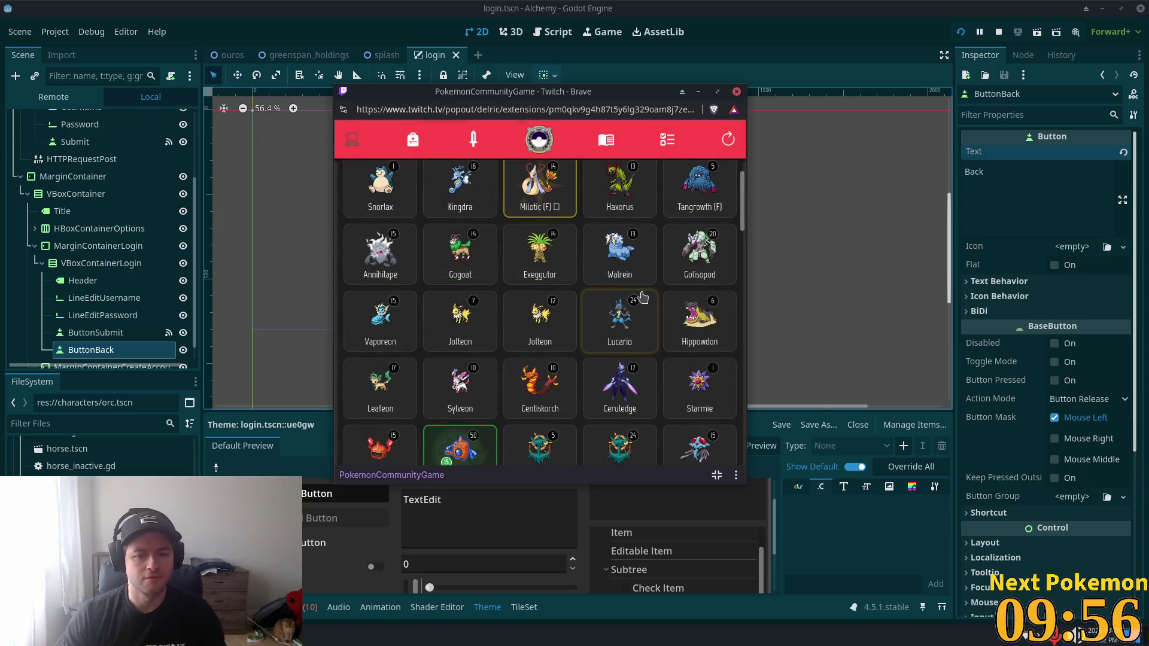
scroll(633, 305, "up", 5)
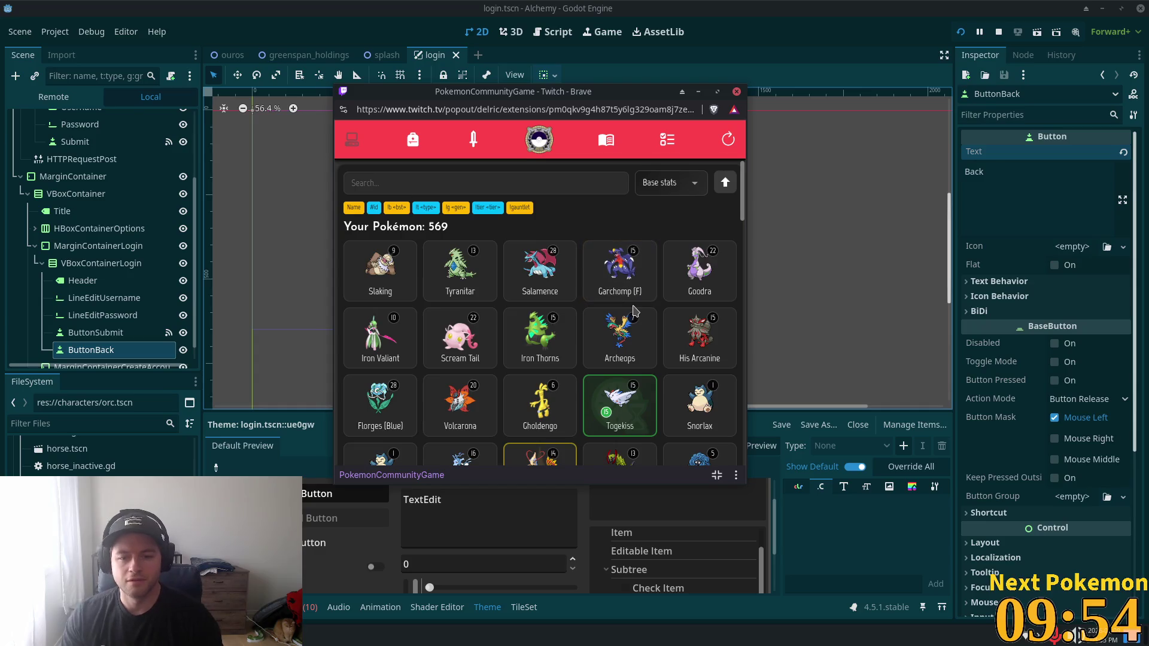
scroll(631, 314, "down", 3)
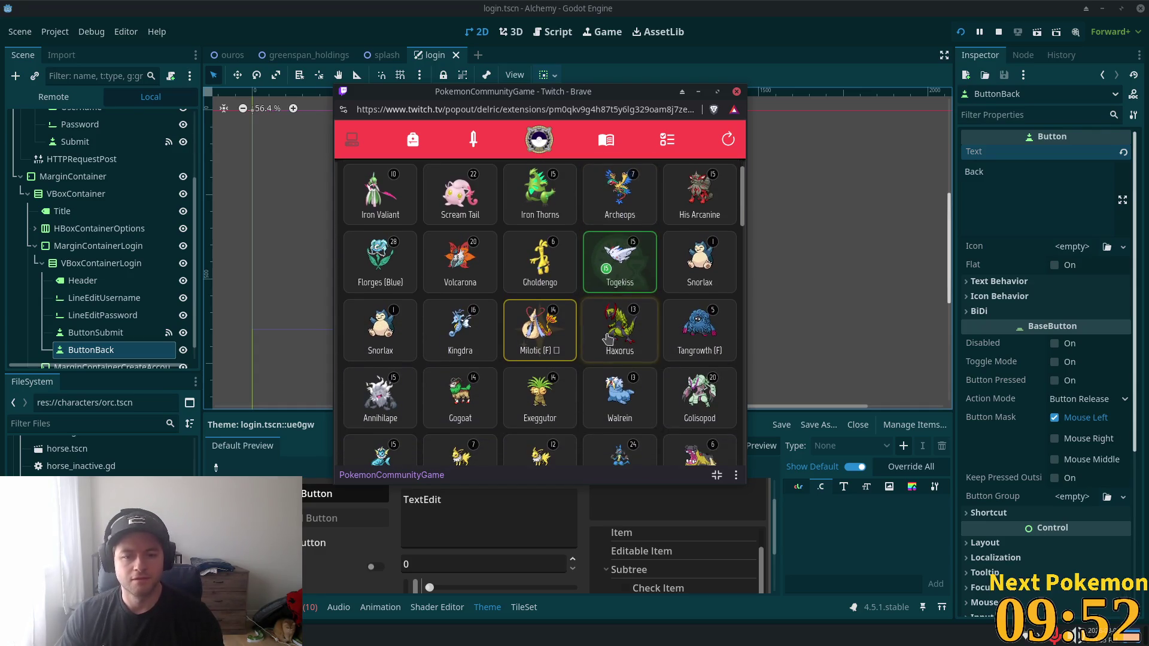
scroll(609, 332, "down", 5)
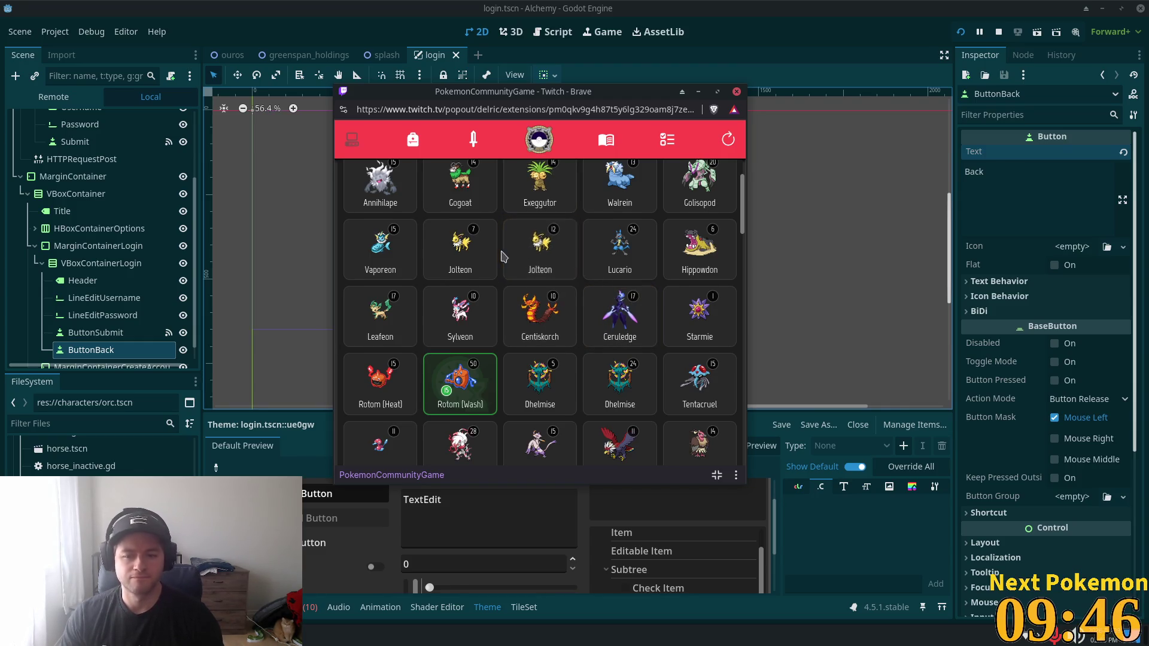
scroll(508, 256, "down", 2)
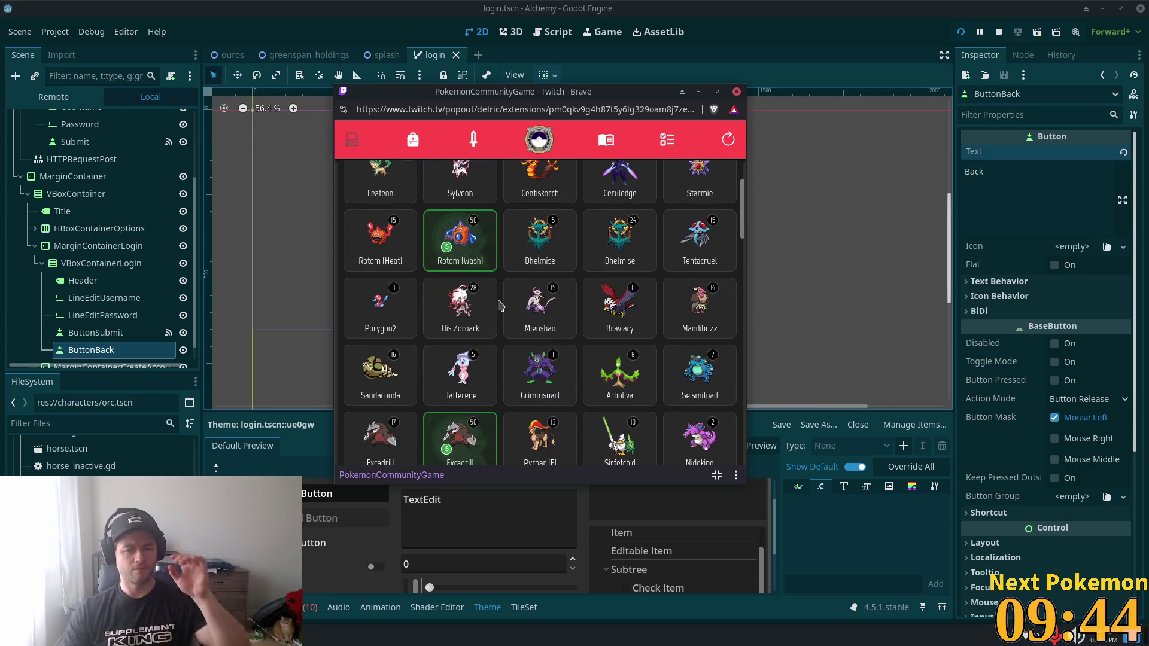
scroll(500, 331, "down", 1)
scroll(500, 330, "down", 1)
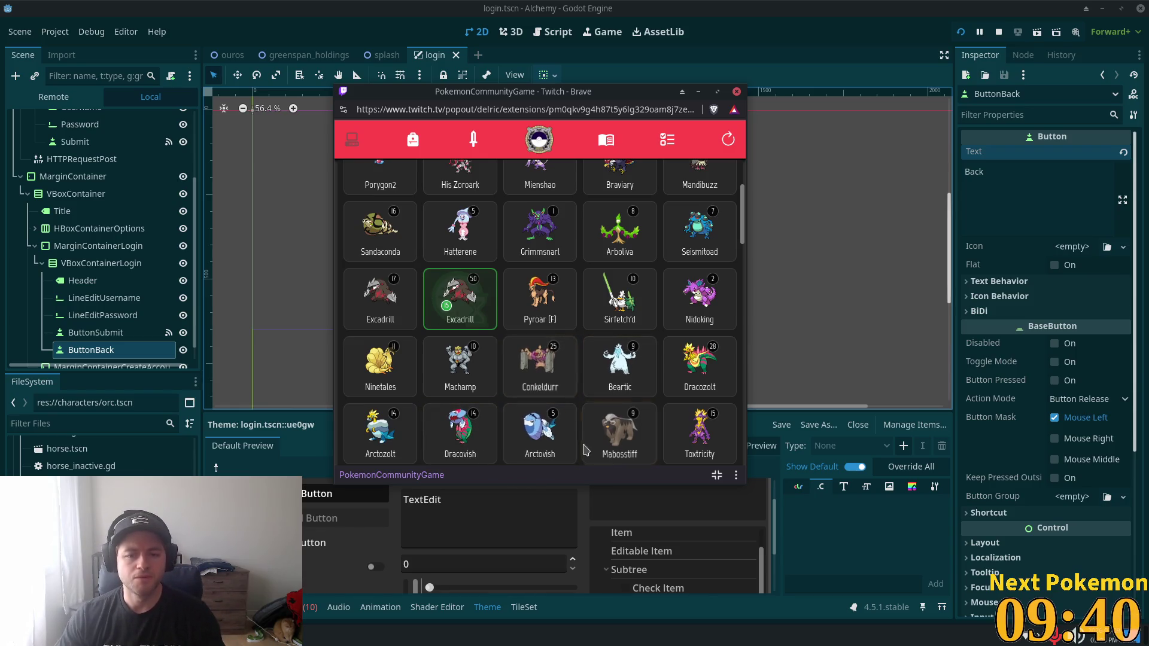
scroll(551, 359, "down", 1)
scroll(548, 357, "down", 7)
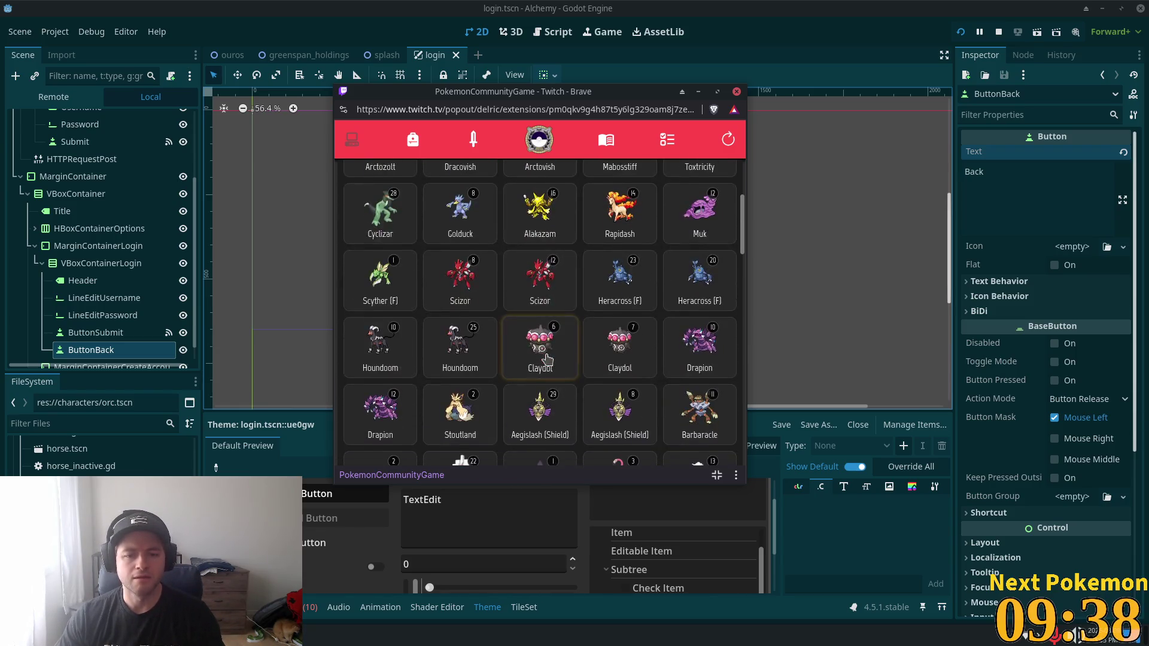
scroll(479, 236, "up", 3)
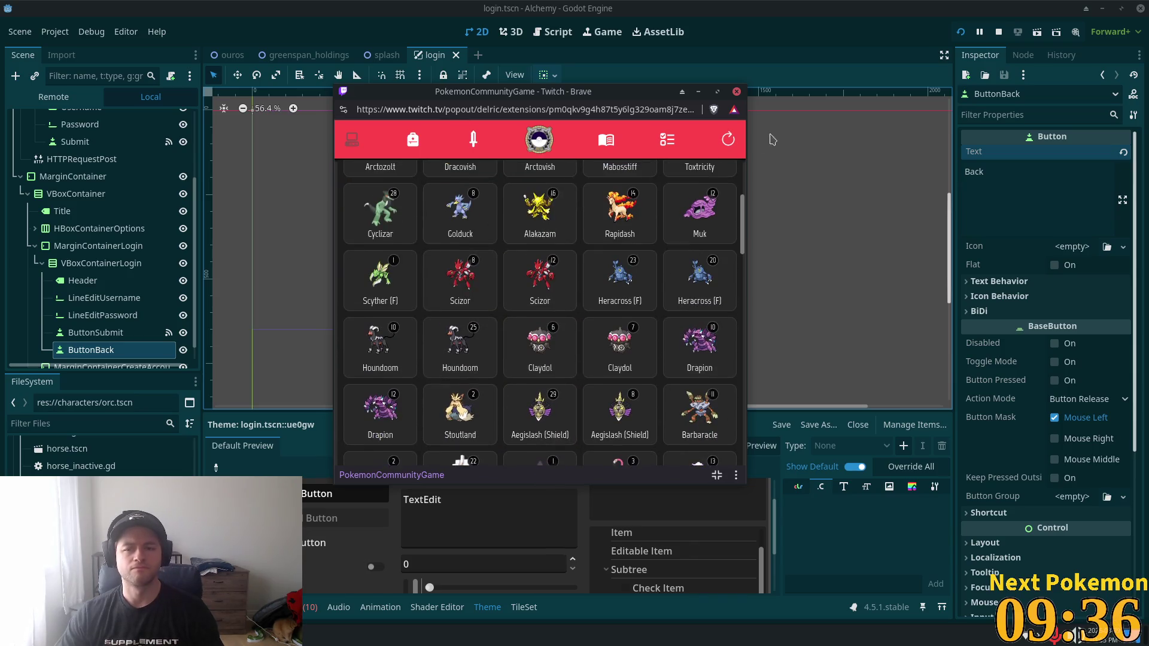
Refresh the collection, review the level 2 Mamoswine's stats and moves, then close its card
left_click(727, 142)
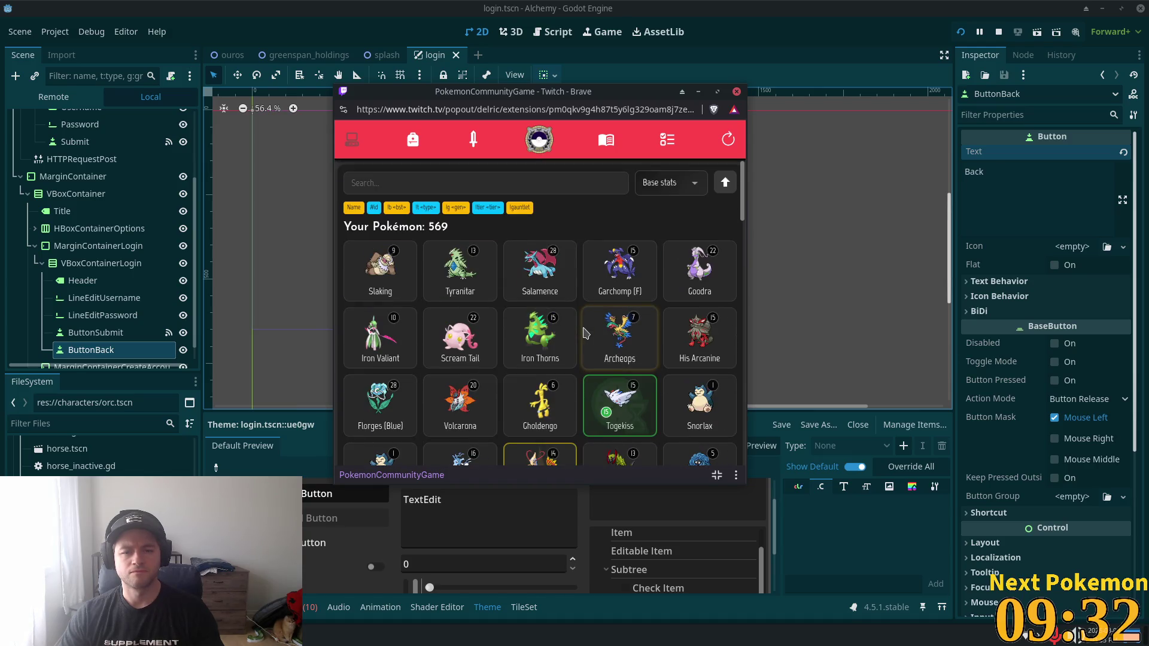
scroll(585, 333, "down", 3)
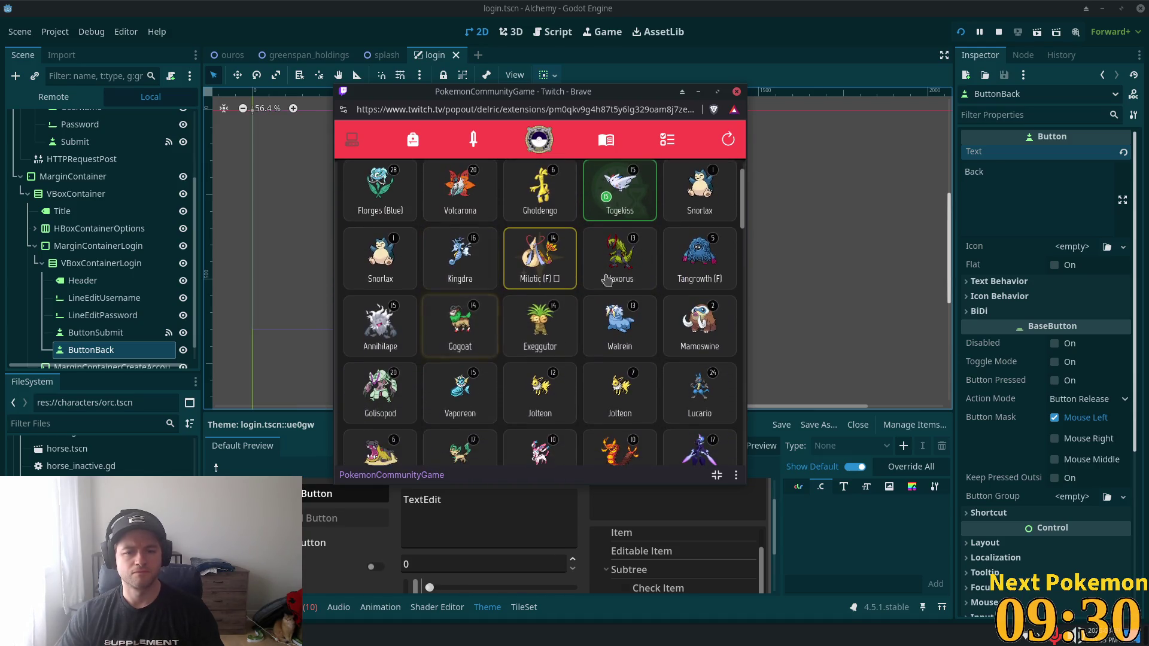
scroll(579, 291, "down", 1)
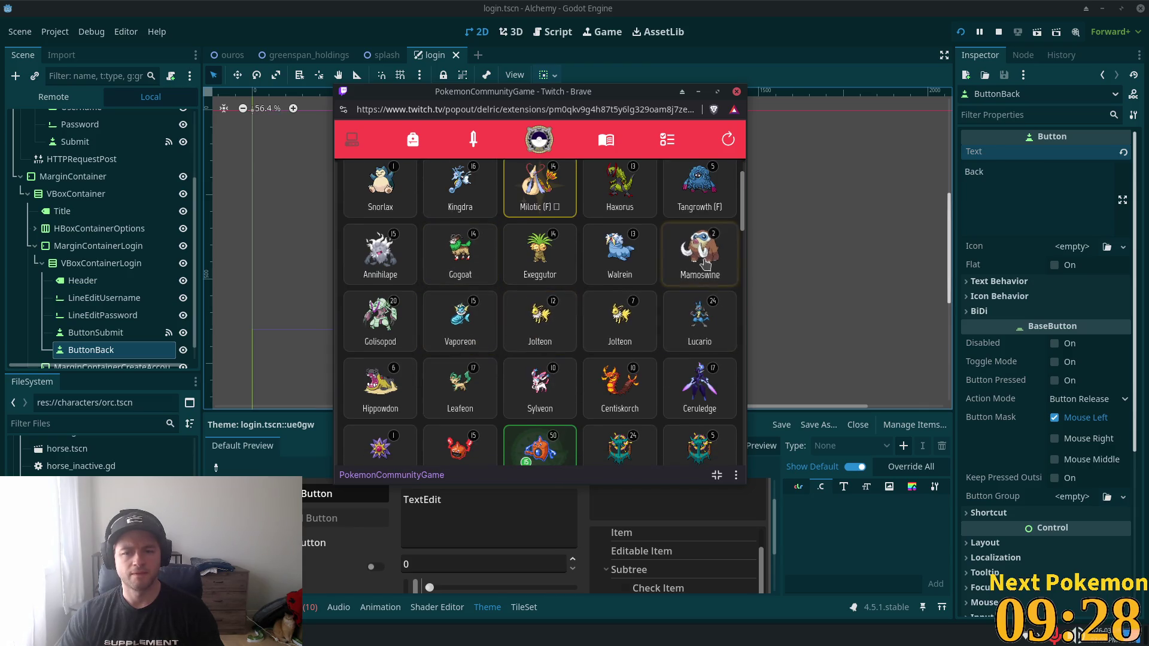
left_click(701, 267)
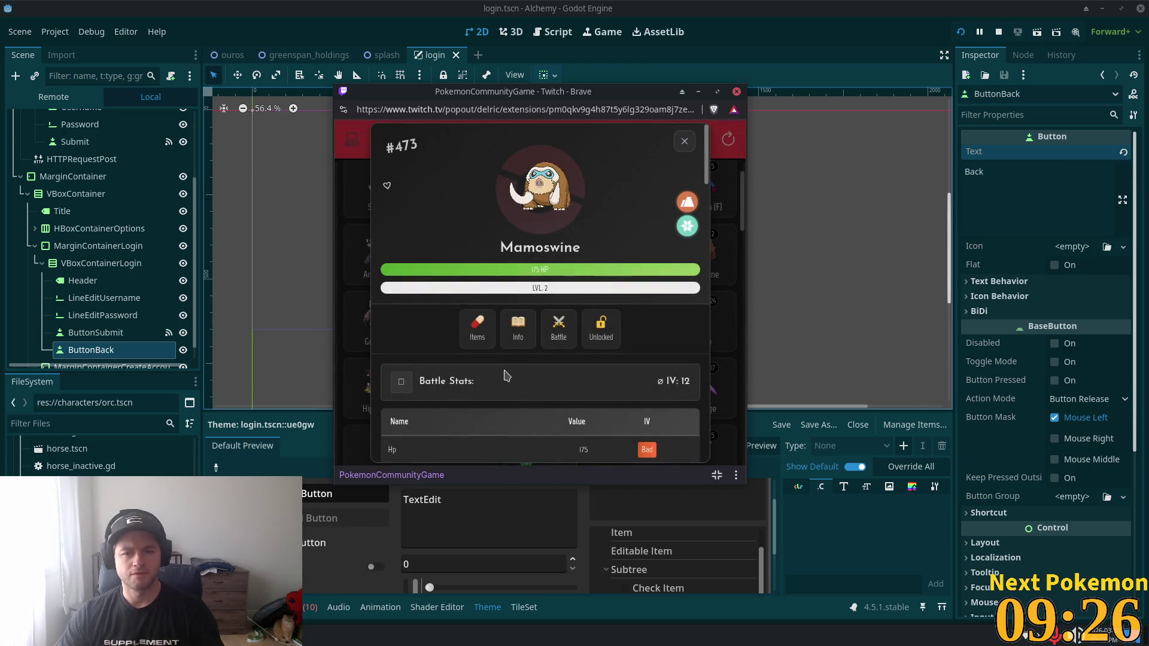
scroll(508, 381, "down", 3)
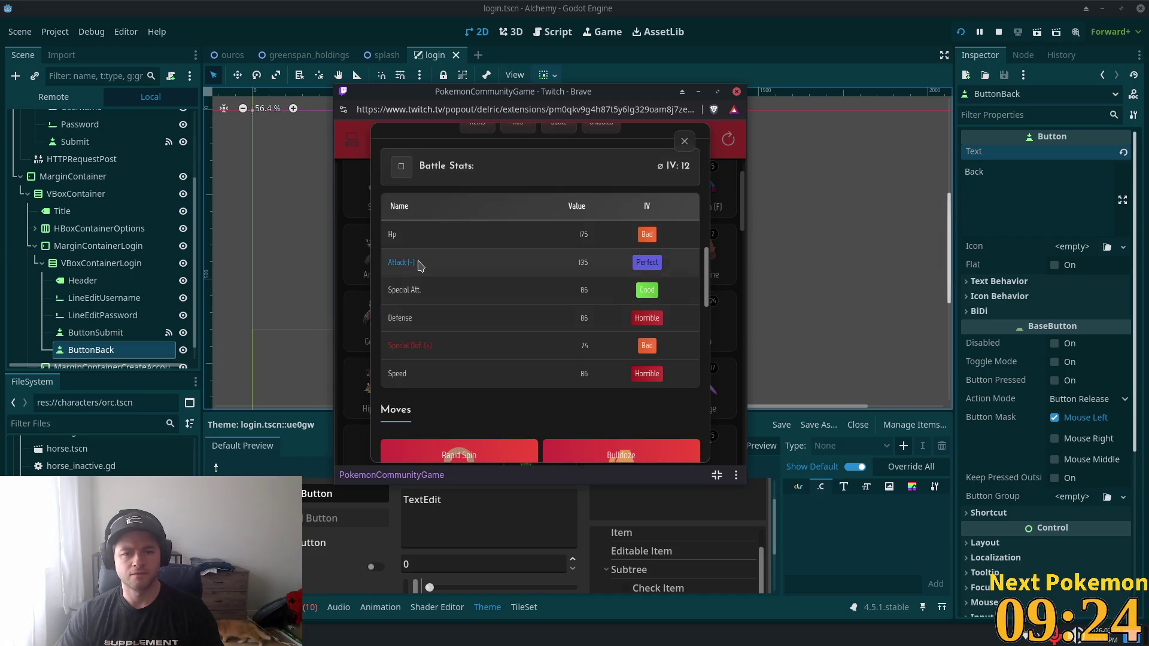
scroll(525, 307, "down", 5)
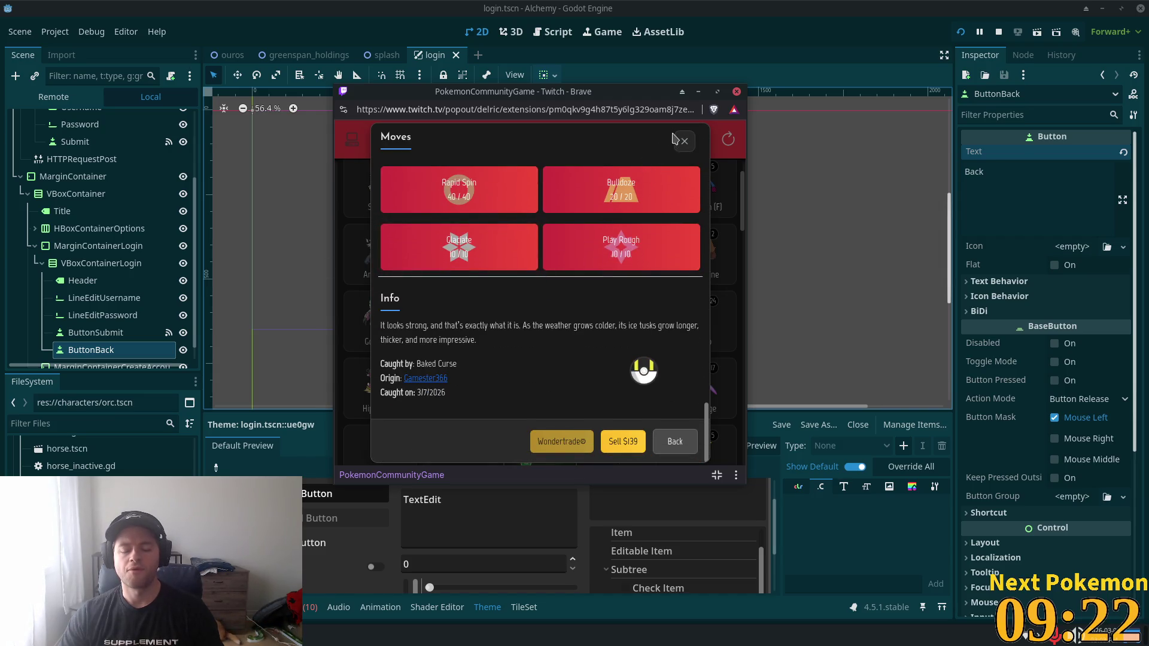
left_click(676, 145)
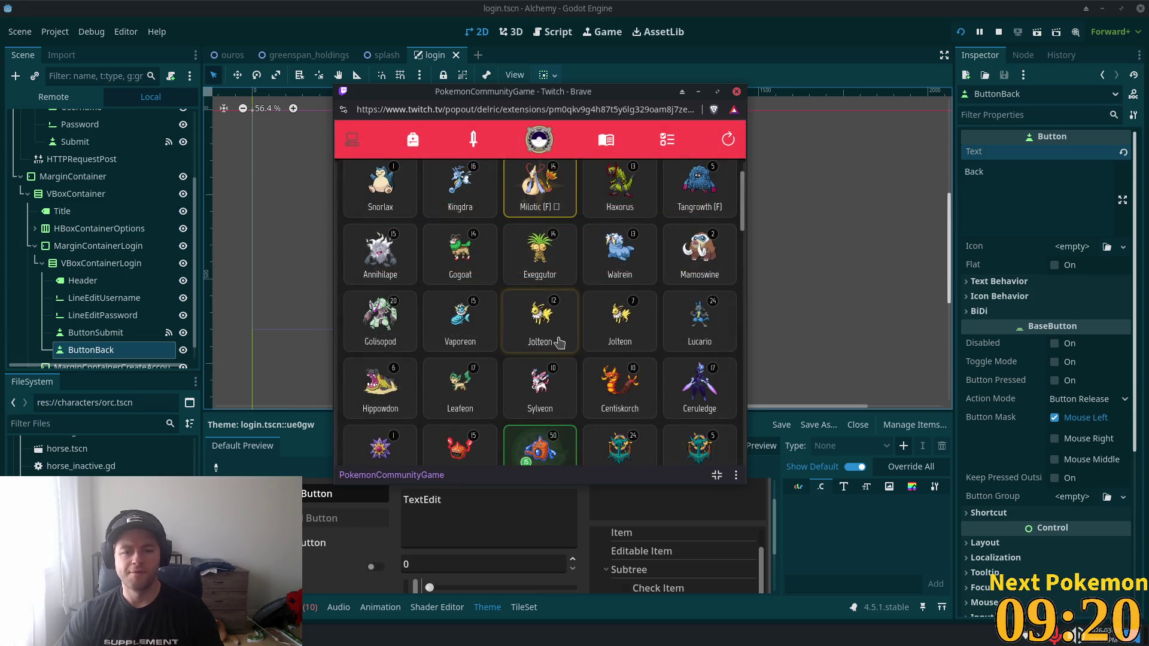
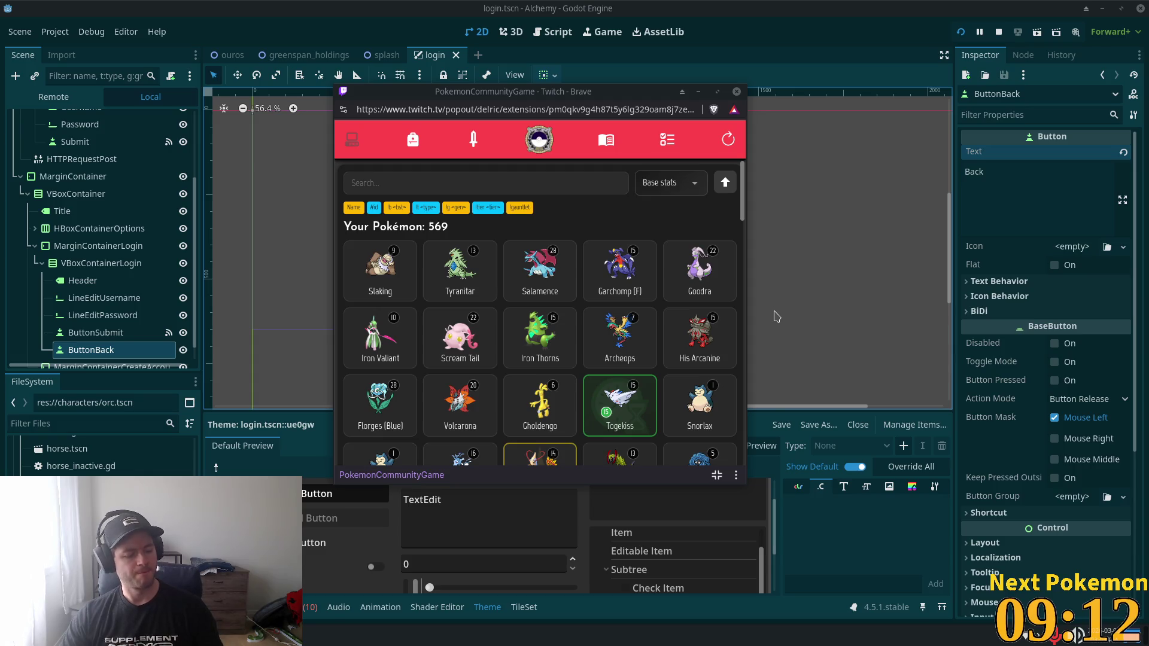
Bring the Godot editor back into view and find ButtonBack in the login scene tree
left_click(772, 79)
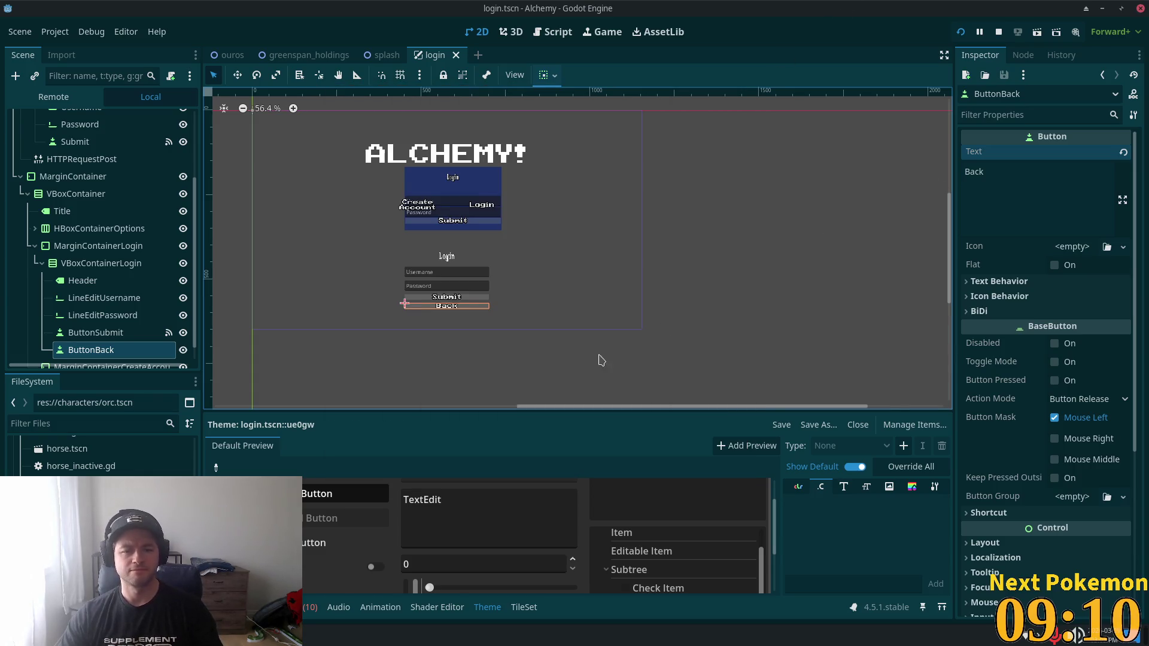
scroll(601, 356, "down", 1)
scroll(413, 347, "up", 5)
scroll(153, 256, "up", 3)
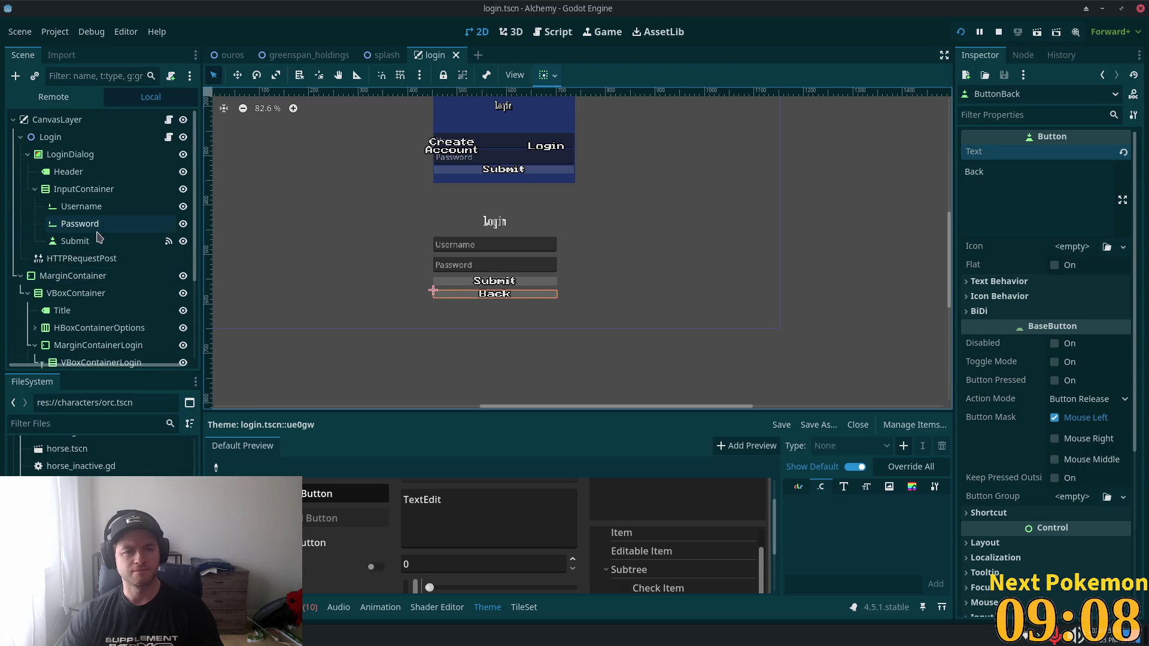
scroll(499, 341, "up", 3)
scroll(272, 329, "down", 2)
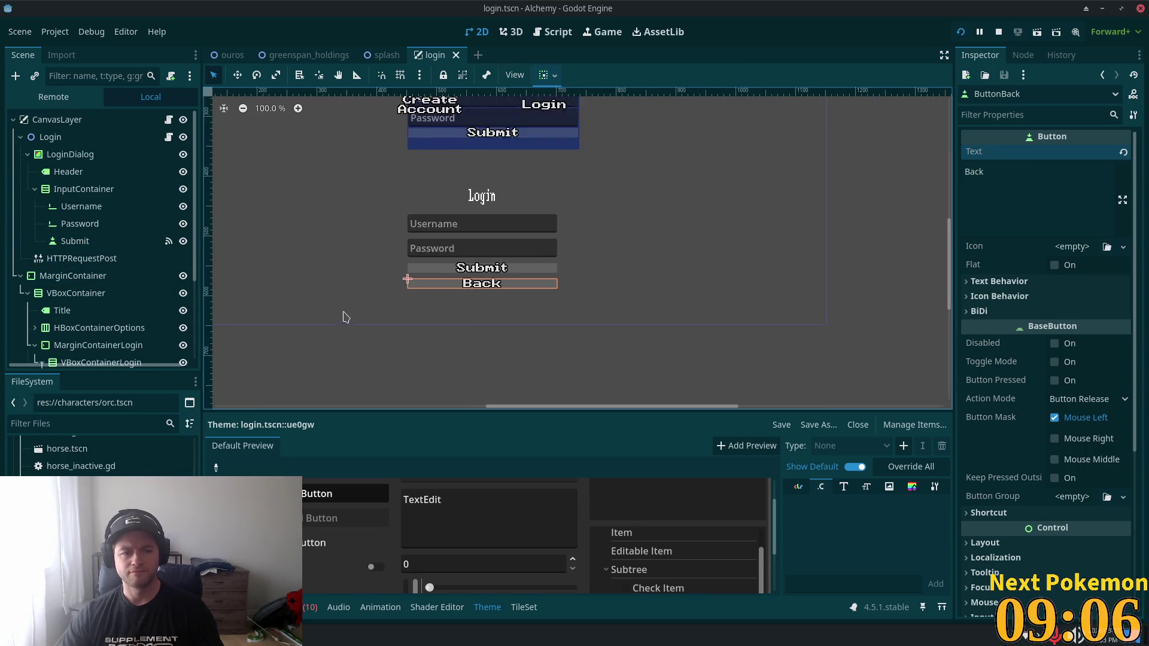
scroll(138, 315, "down", 3)
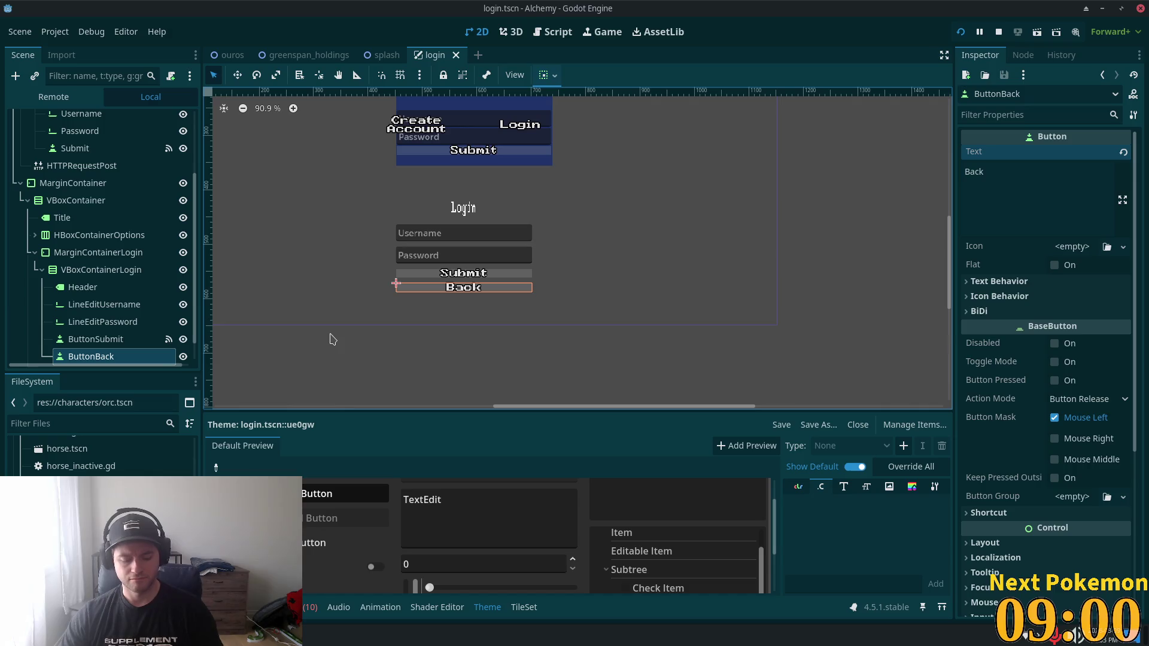
left_click(96, 359)
left_click(96, 359)
left_click(108, 317)
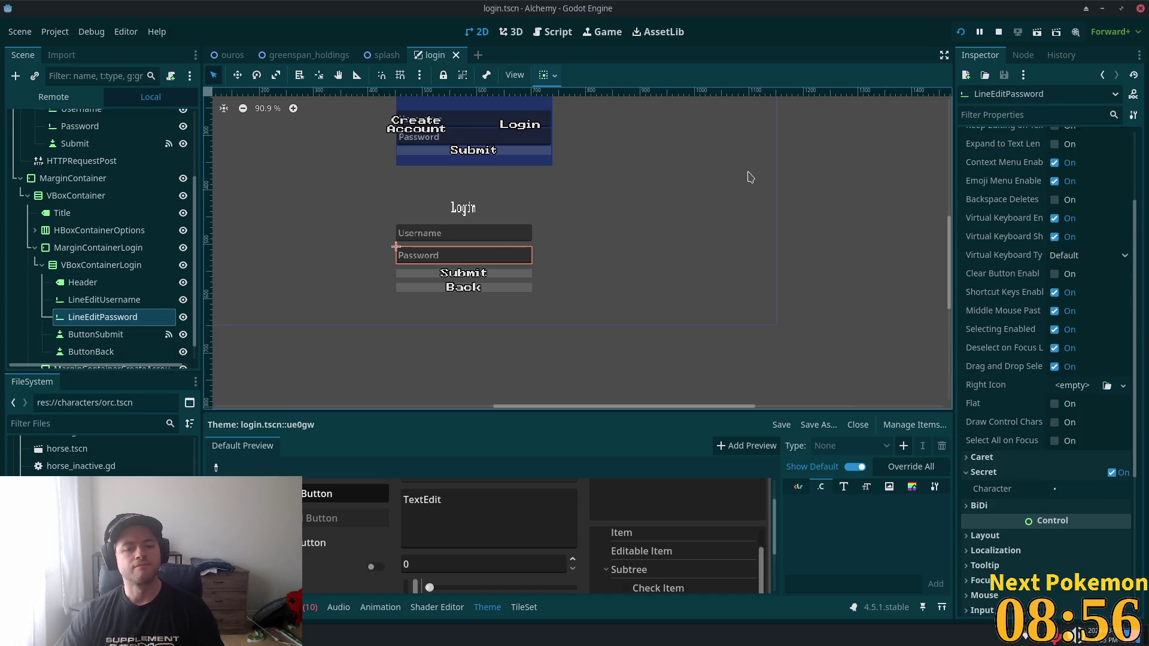
Connect ButtonBack's button_up signal to a new _on_button_back_button_up handler
left_click(146, 351)
left_click(1023, 54)
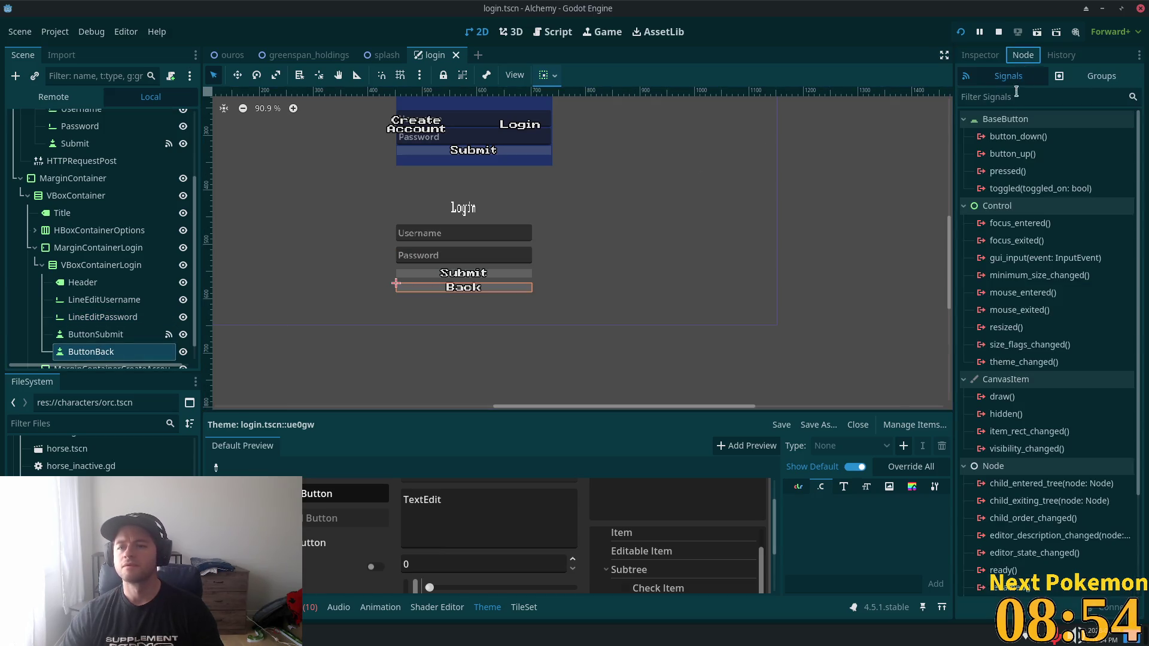
left_click(1011, 155)
double_click(1011, 155)
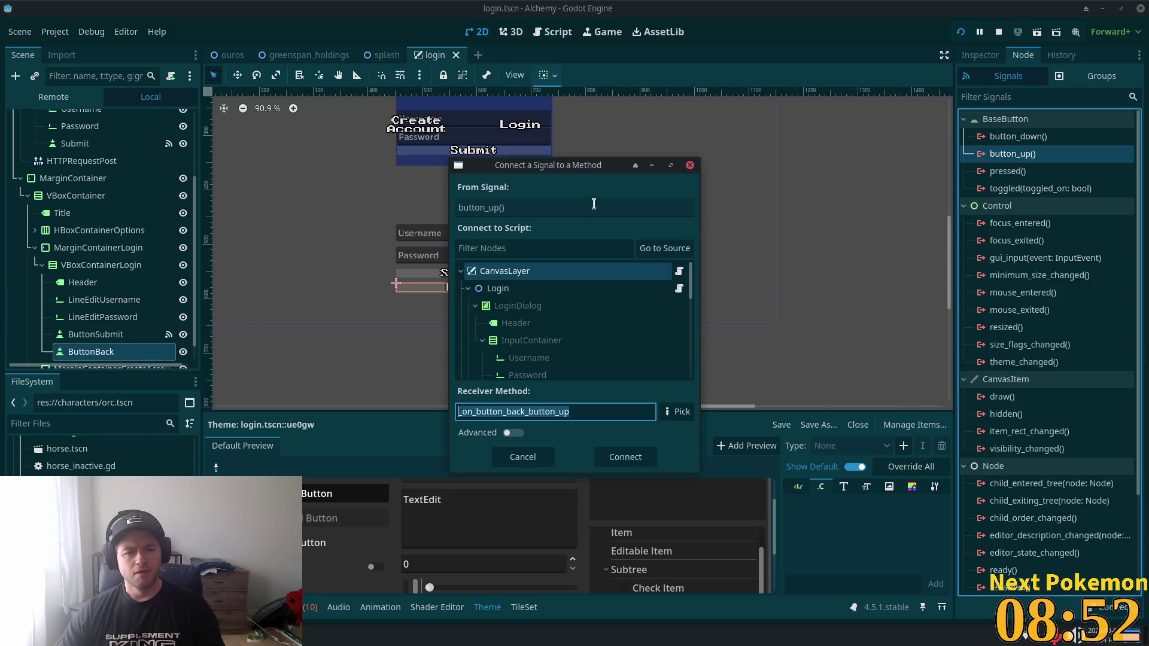
left_click(618, 459)
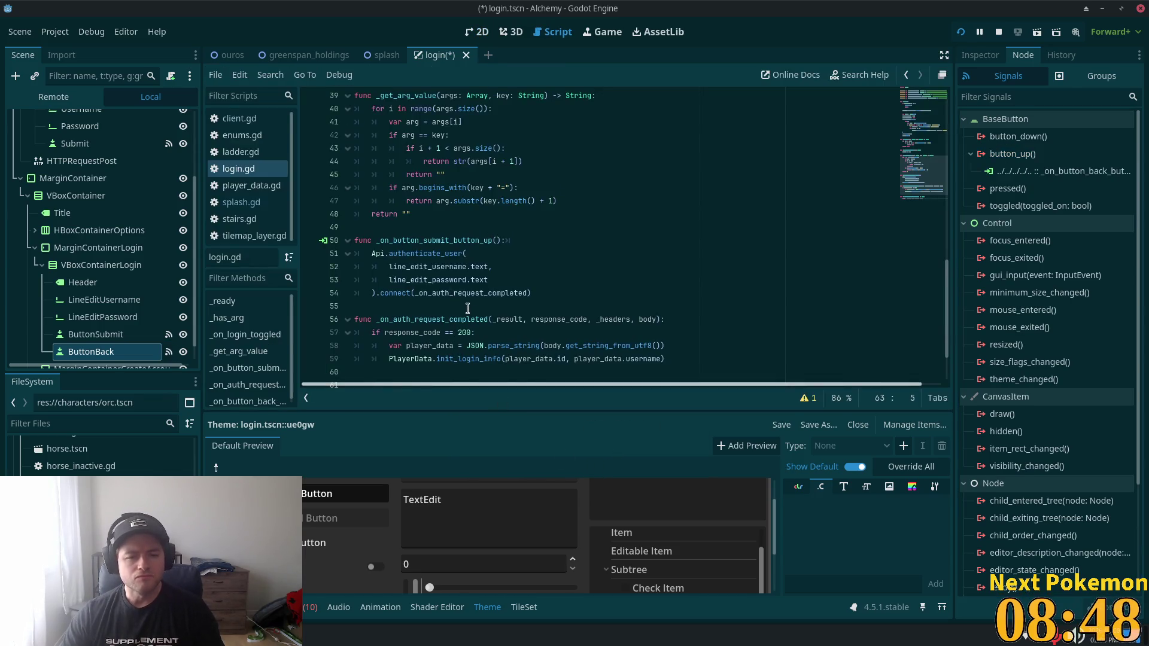
Copy the three container variable names into the _on_button_back_button_up body using multi-cursor
left_click(512, 317)
left_click(539, 335)
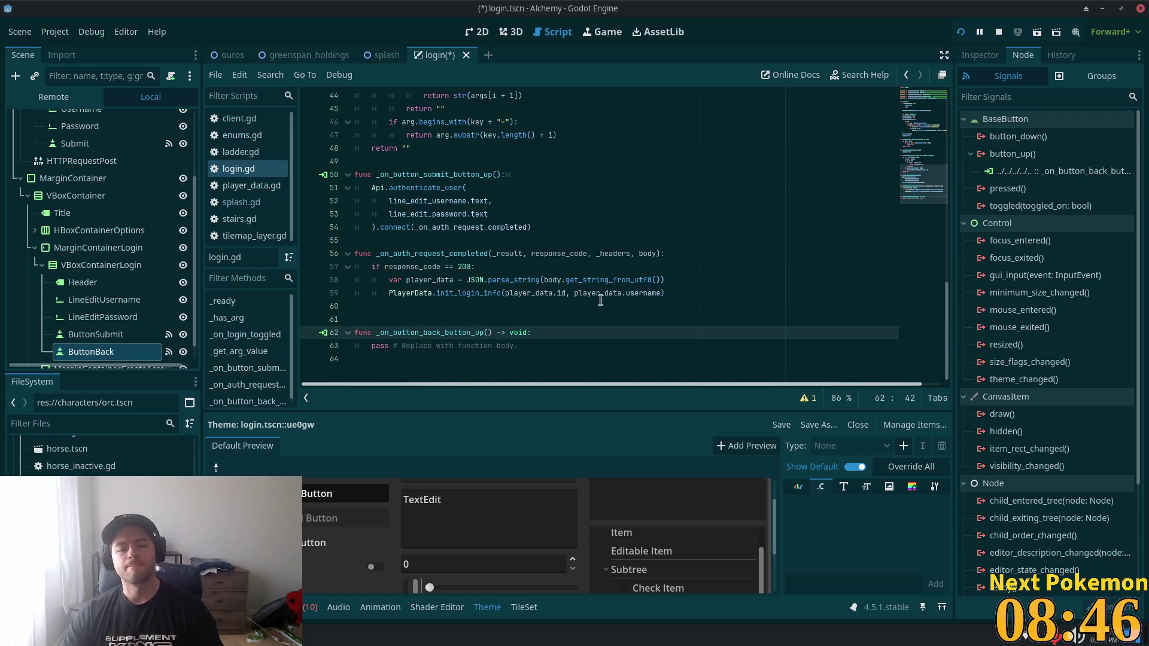
left_click_drag(941, 206, 939, 103)
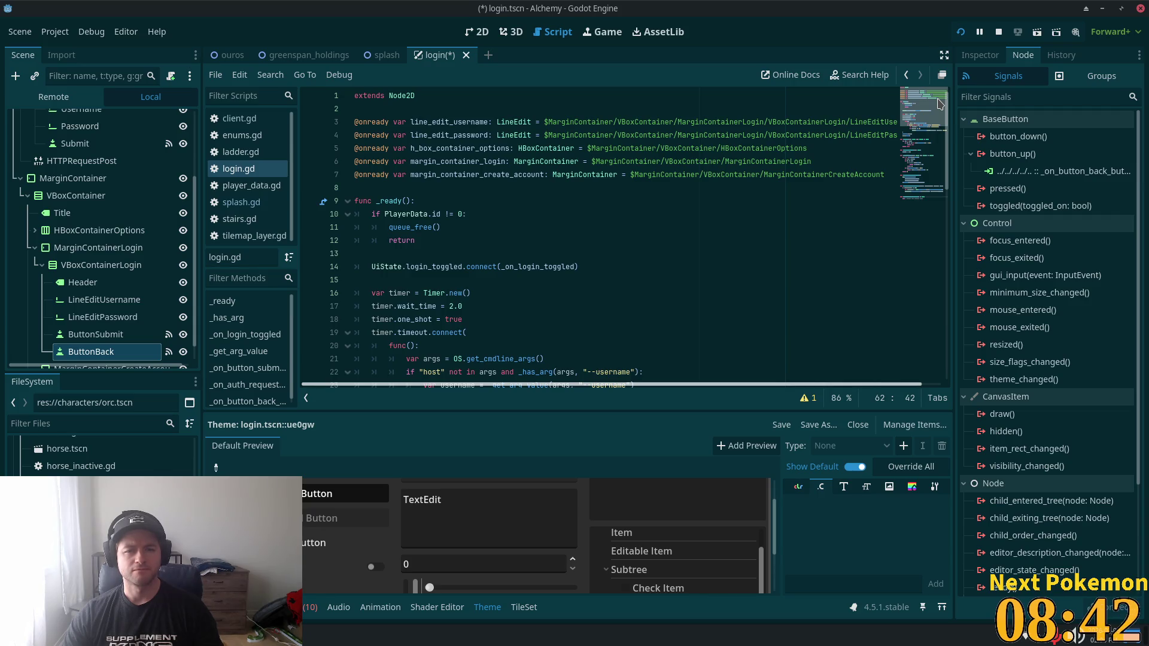
left_click(421, 148)
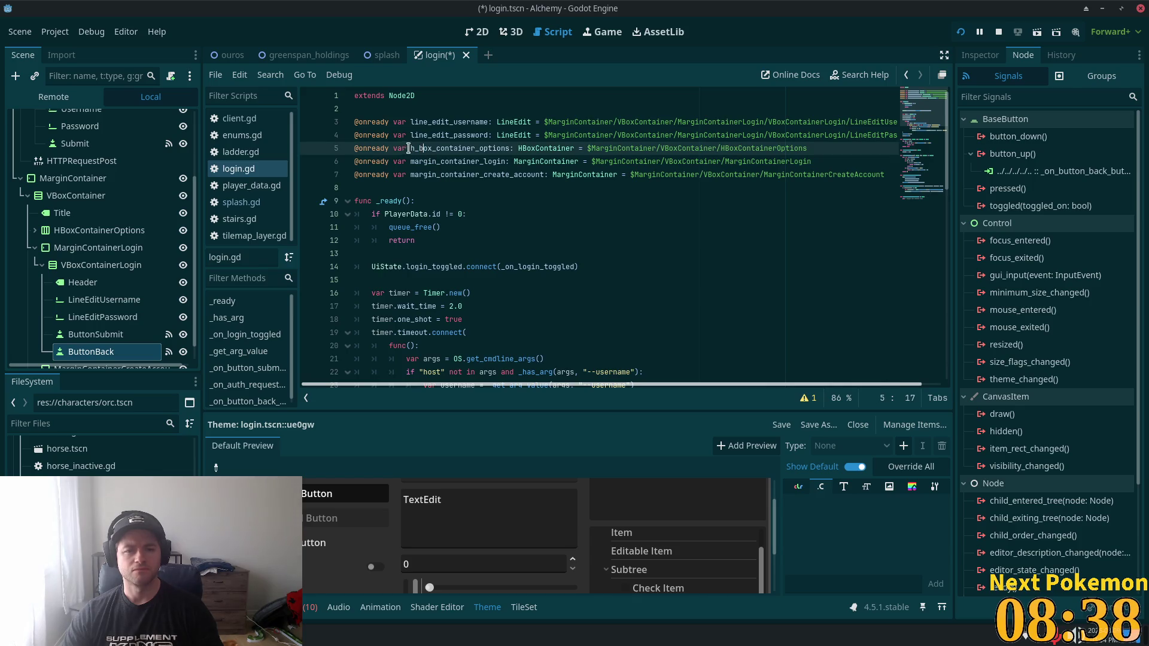
double_click(436, 150)
key("Left")
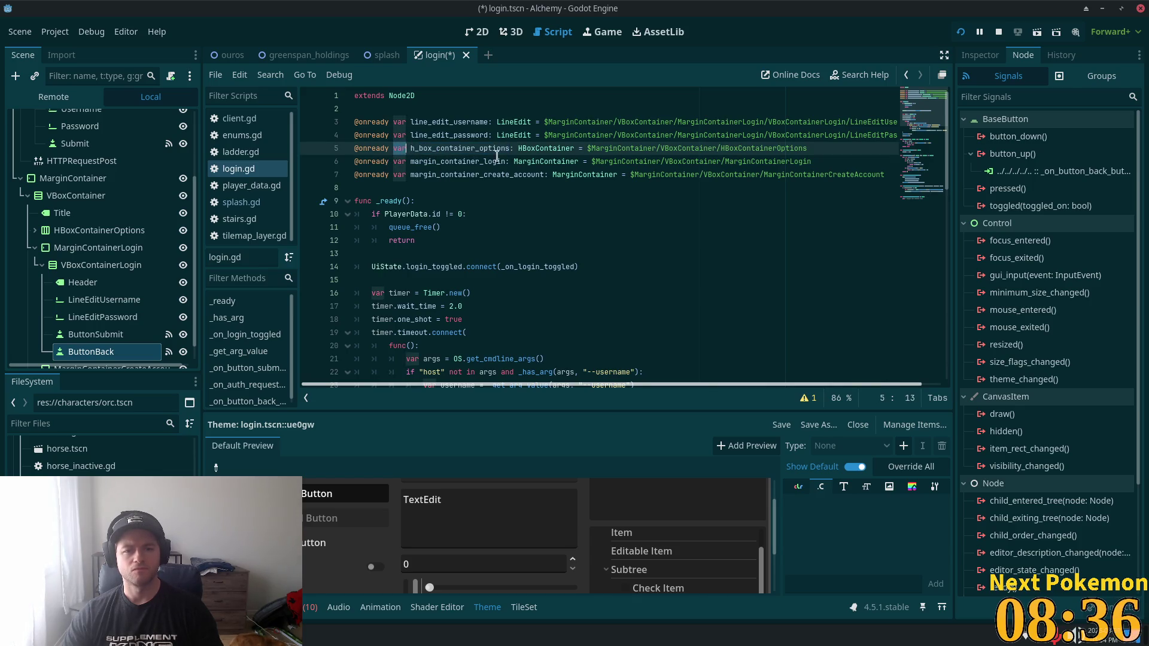
key("shift+alt+Down")
key("shift+alt+Down")
key("ctrl+shift+Right")
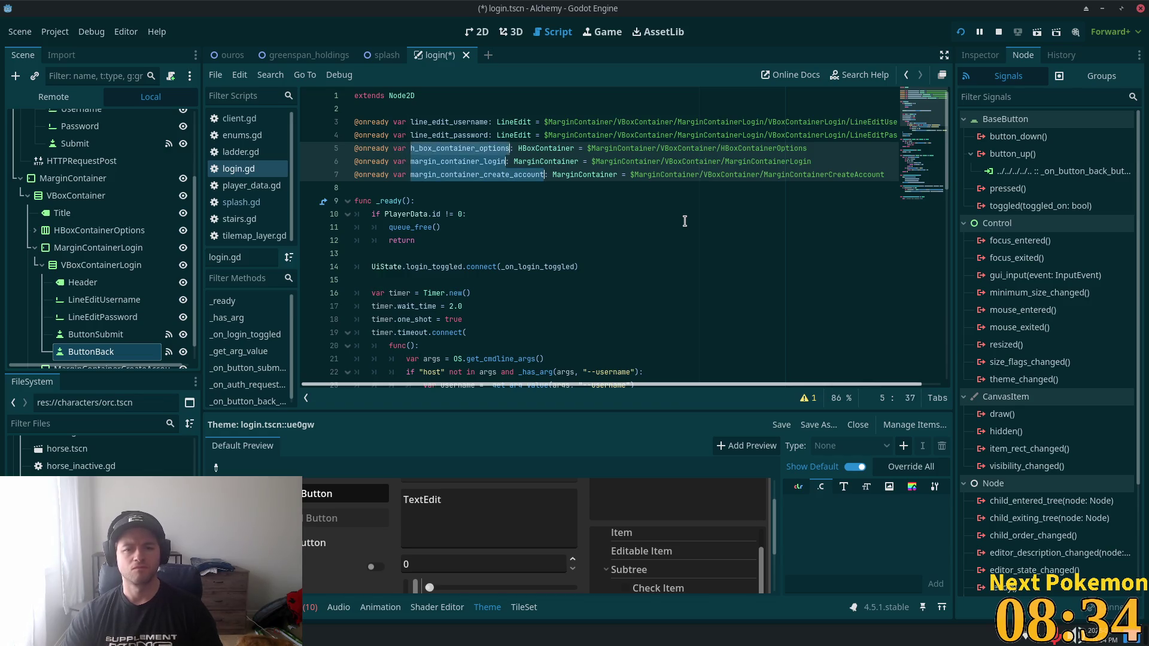
scroll(515, 254, "down", 13)
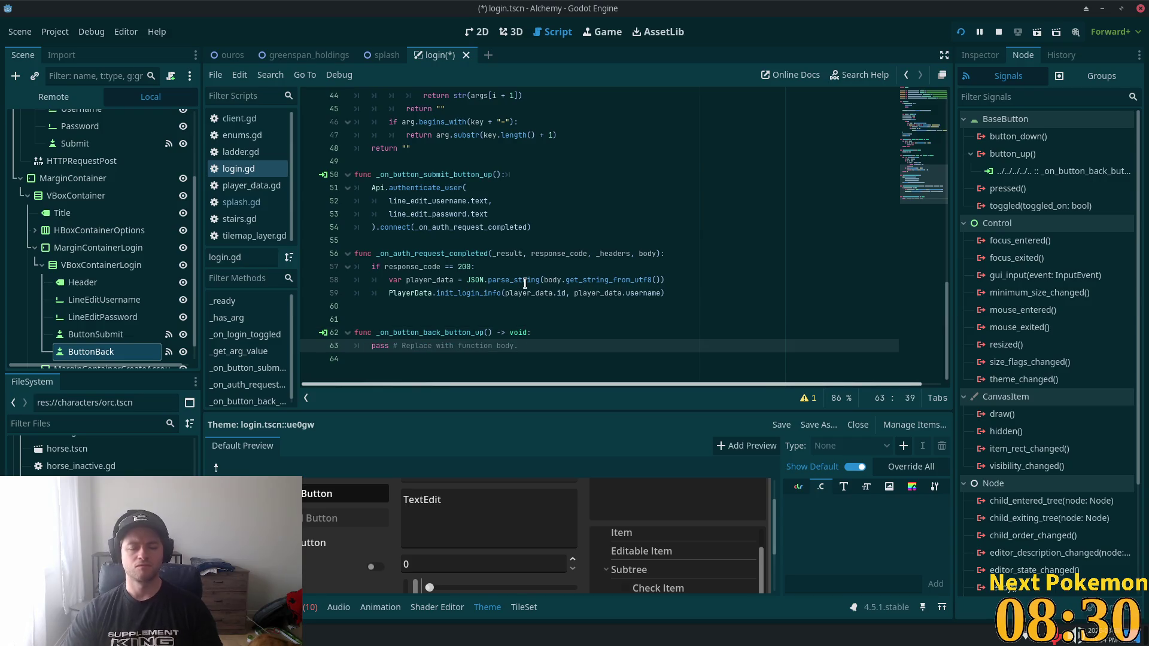
type("h_box_container_options margin_container_login margin_container_create_account")
key("shift+Up")
key("Tab")
Show h_box_container_options, hide the login and create-account containers, and save login.gd
left_click(481, 319, "shift")
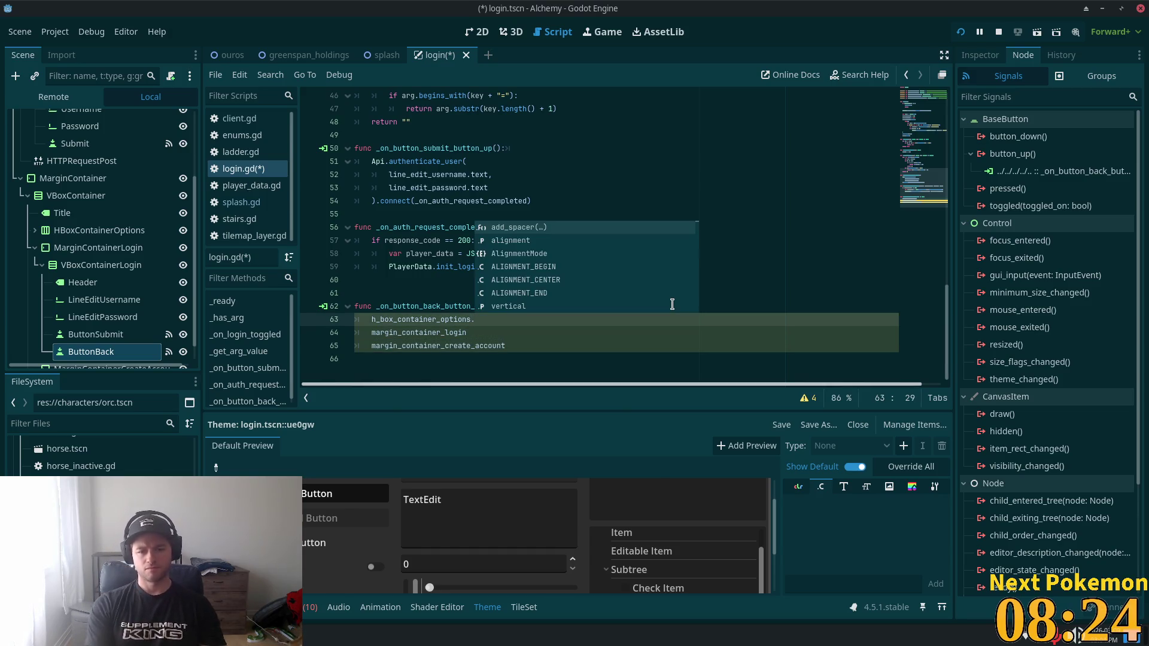
type("show*(")
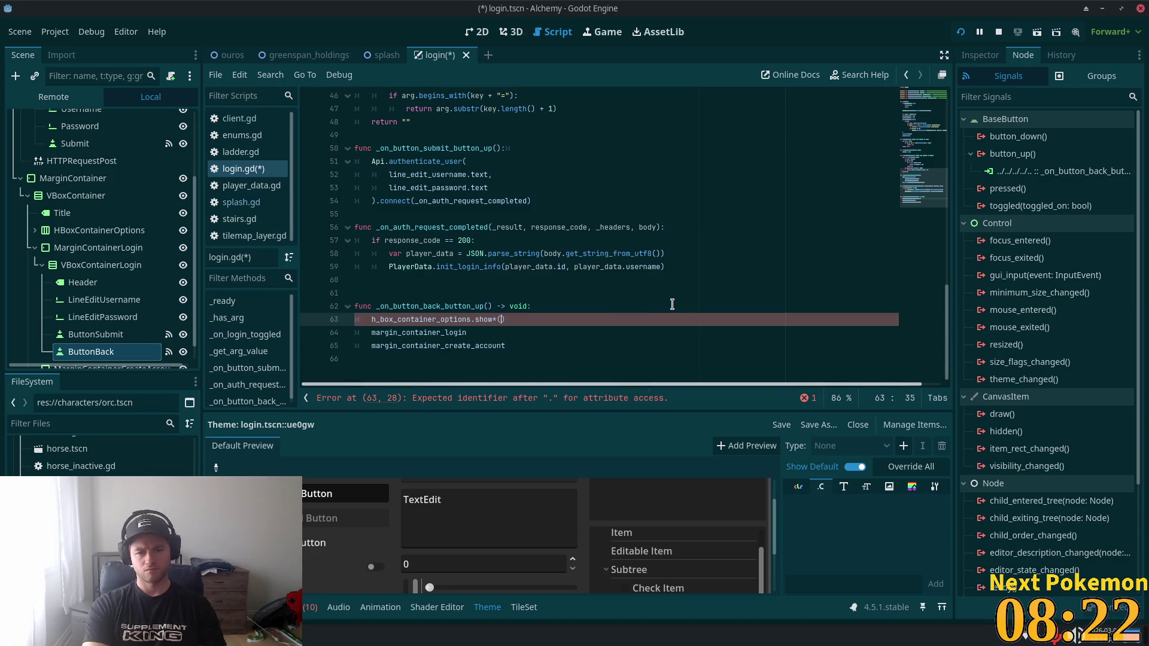
key("Down")
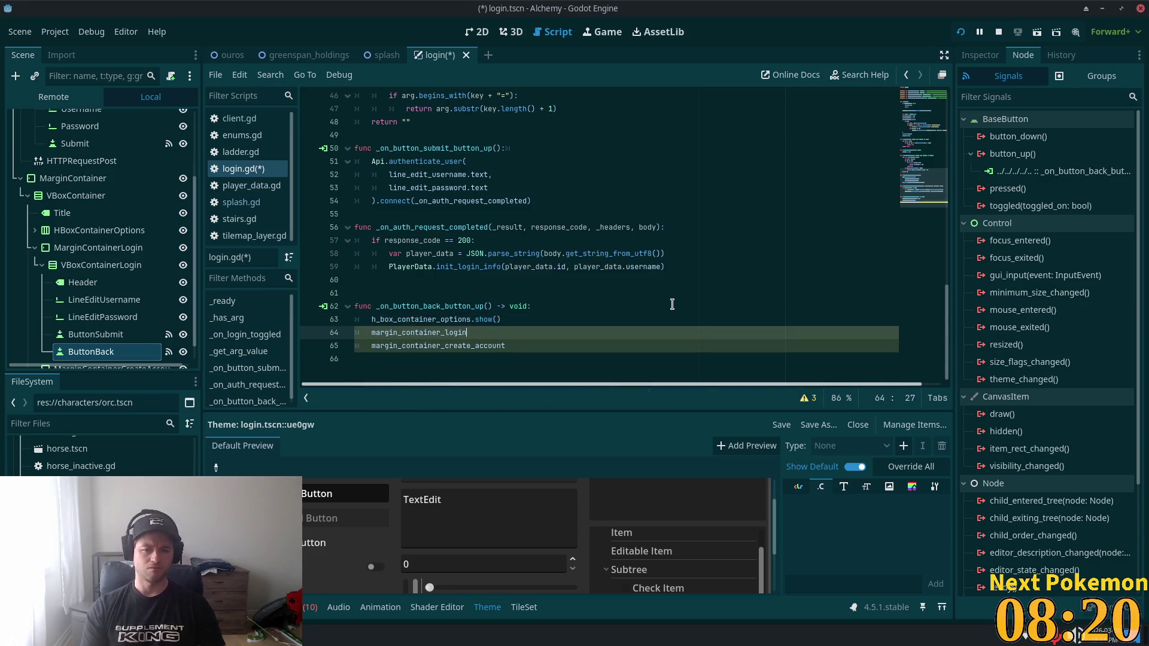
type(".hide(")
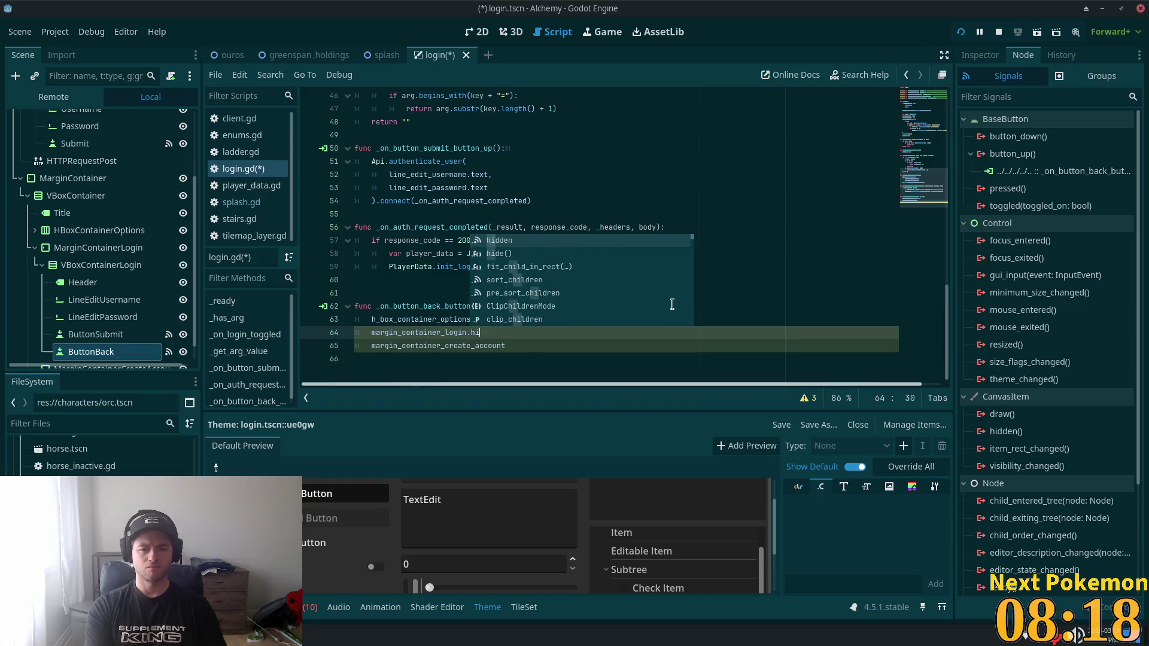
key("Down")
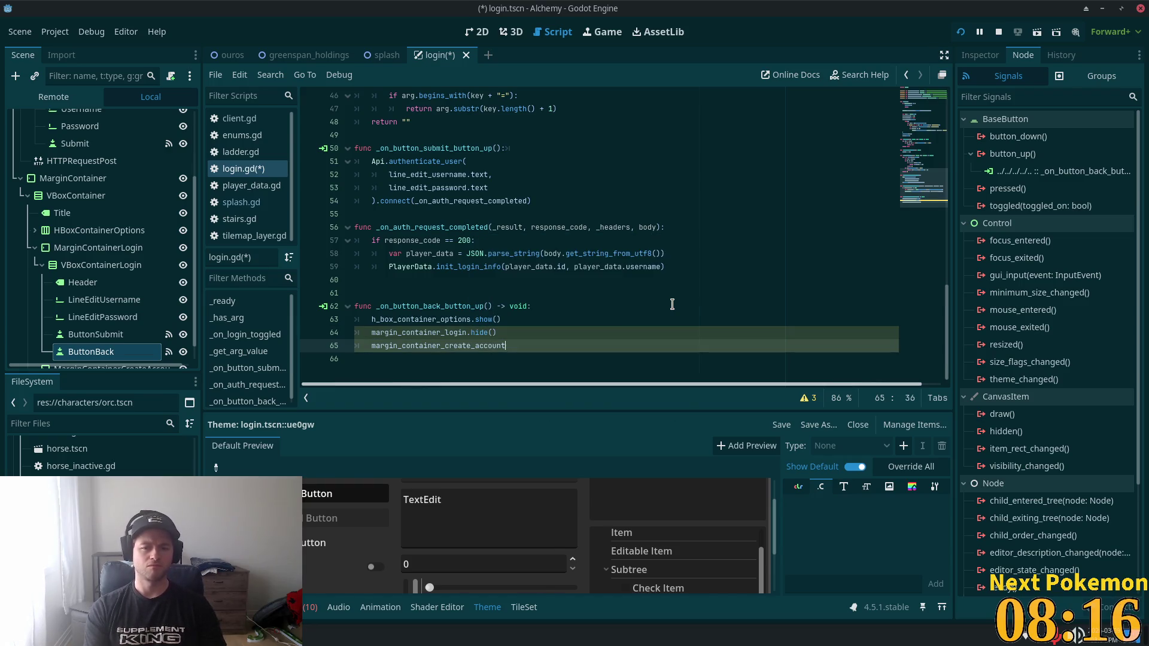
key("Left")
key("Left")
key("Left")
key("End")
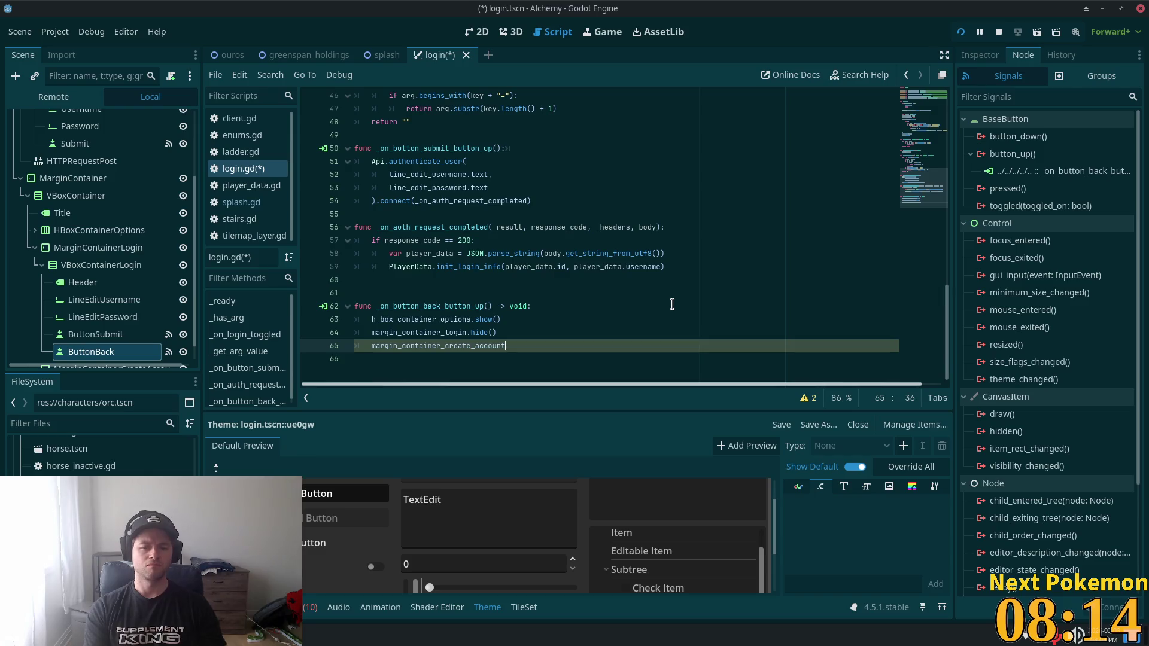
type(".hide()")
key("ctrl+s")
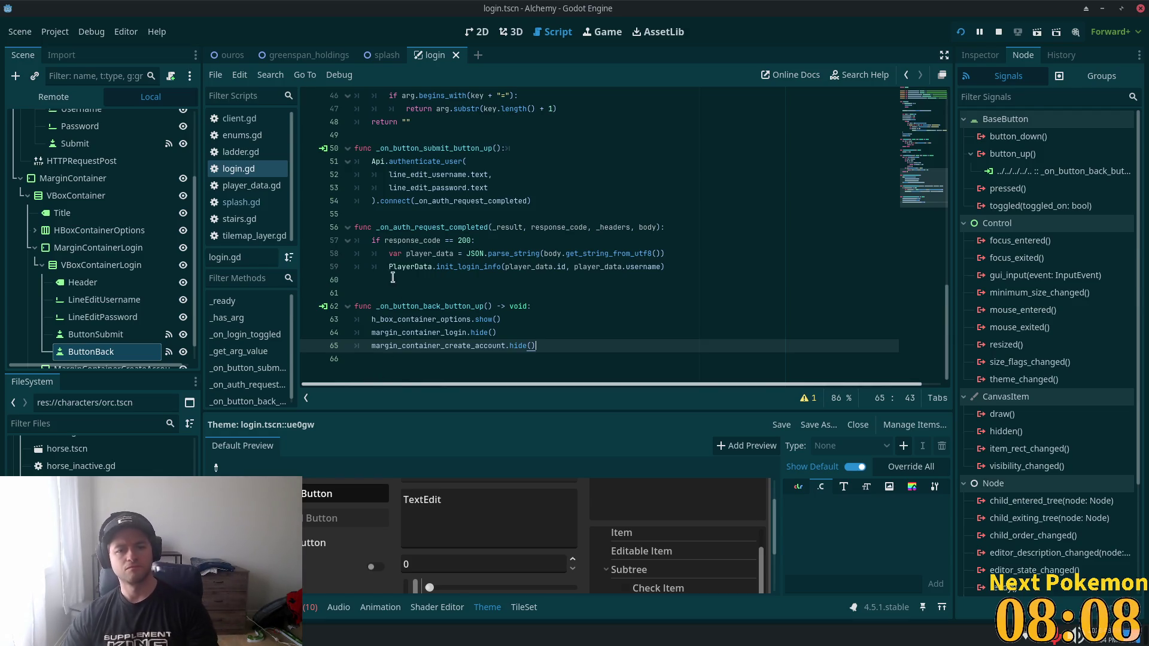
Delete the extra blank line in login.gd
left_click(574, 292)
key("BackSpace")
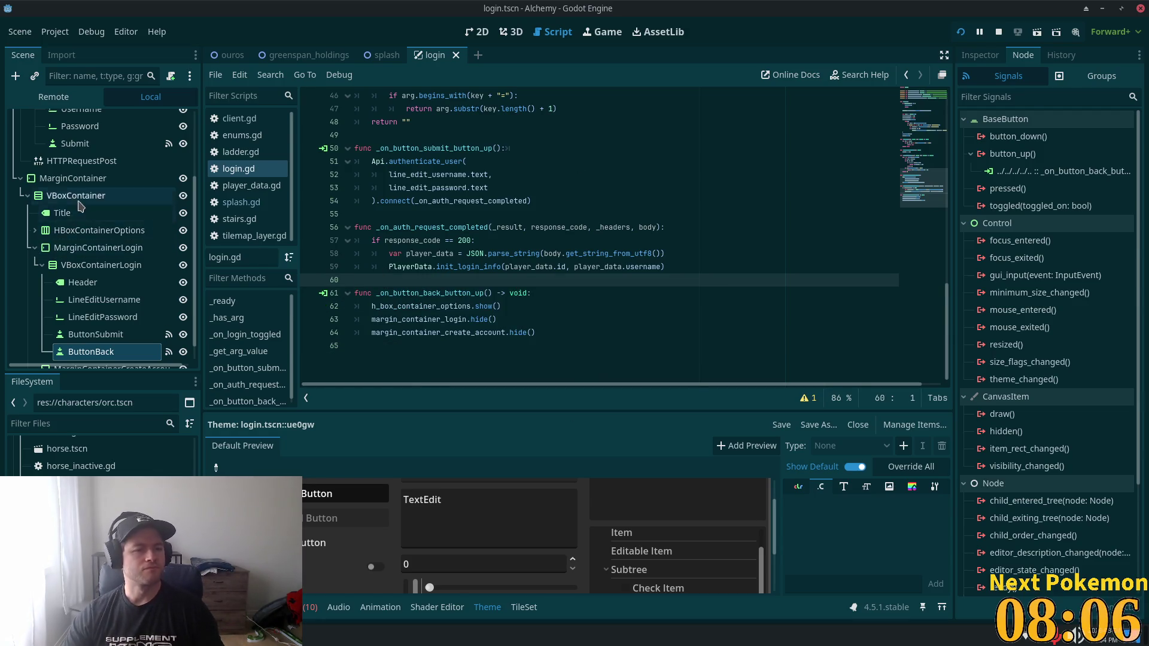
scroll(36, 216, "up", 3)
scroll(36, 268, "down", 2)
Connect ButtonCreateAccount's button_up signal to a new _on_button_create_account_button_up handler
left_click(36, 267)
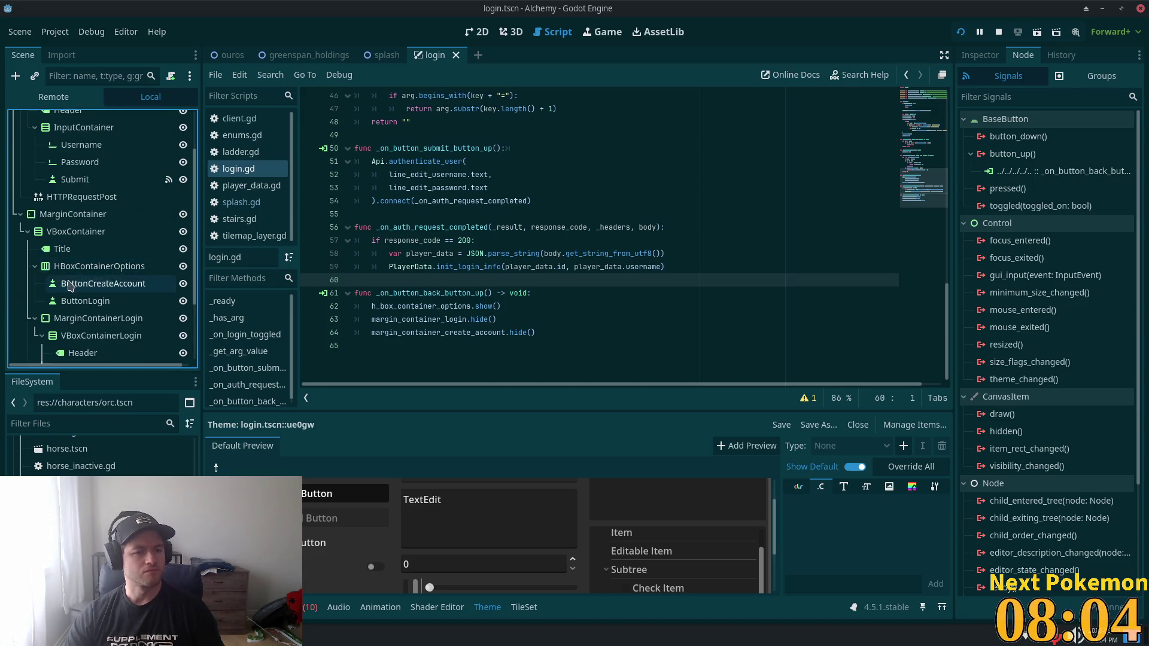
scroll(72, 284, "down", 2)
left_click(90, 222)
left_click(70, 308)
scroll(71, 282, "down", 1)
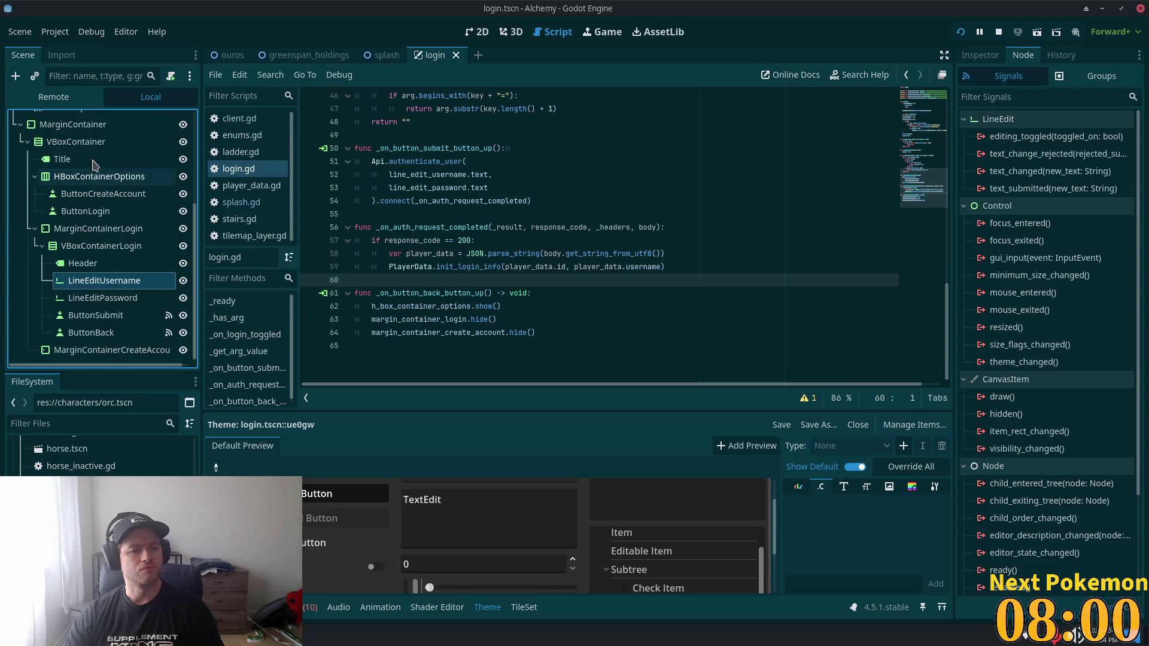
double_click(87, 194)
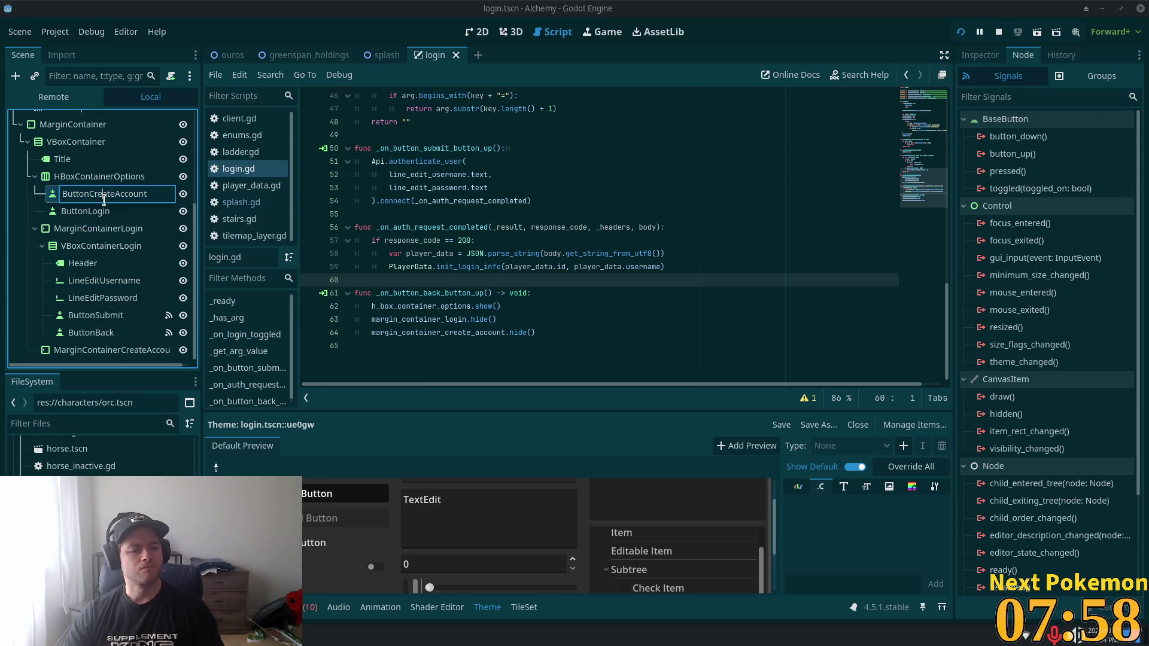
key("Escape")
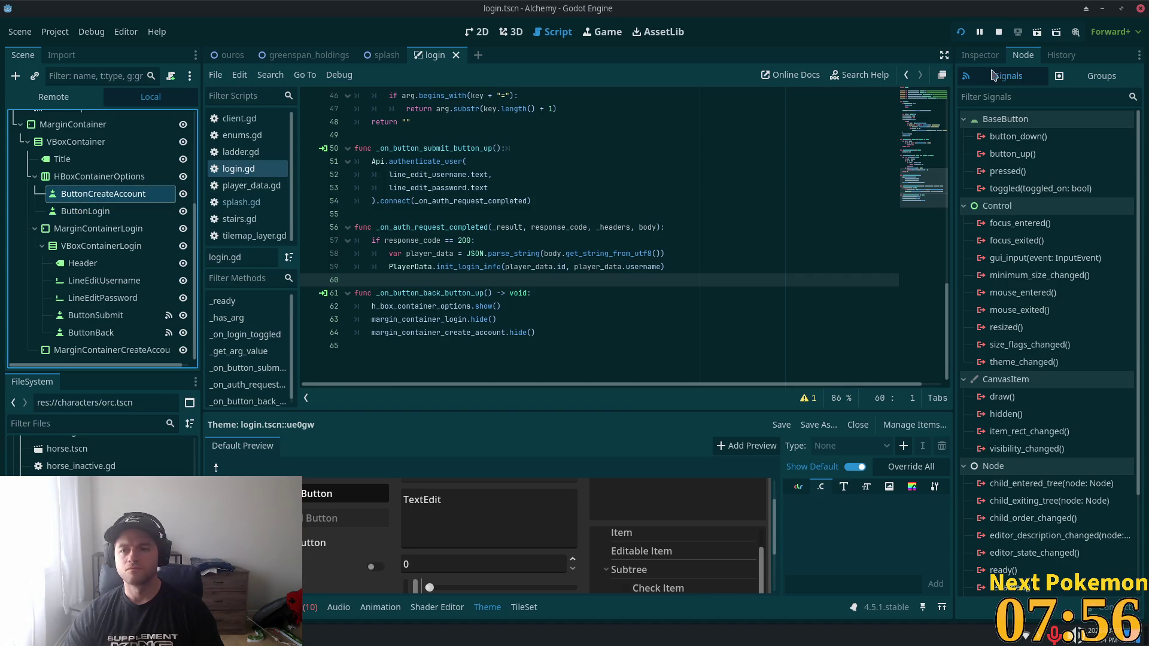
double_click(1012, 153)
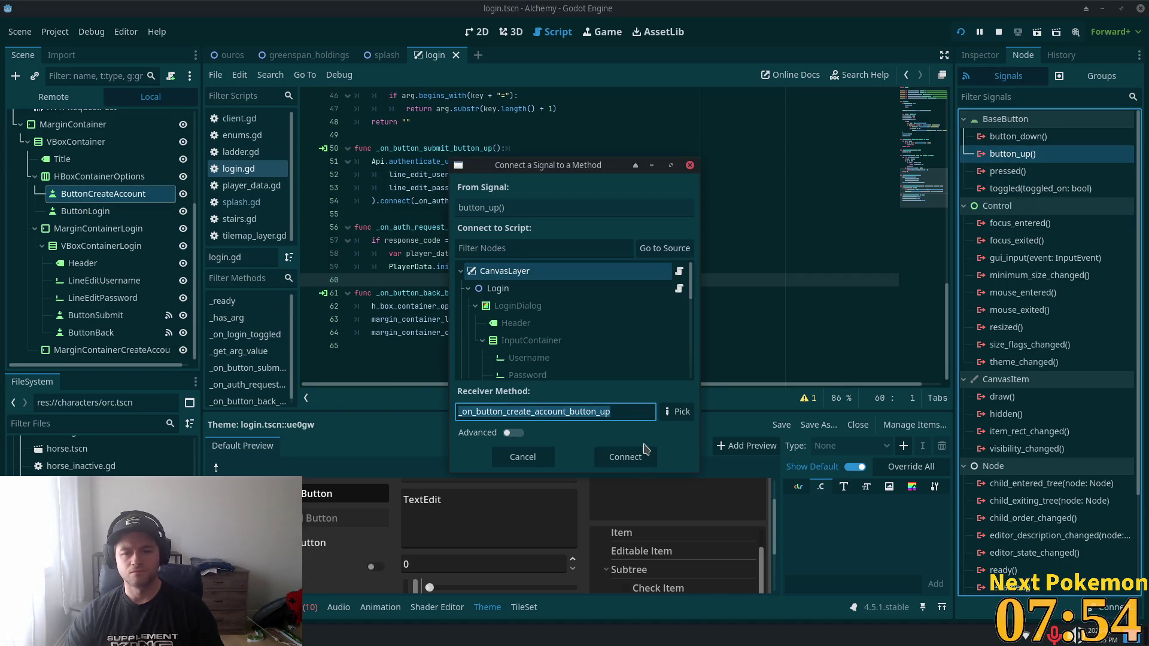
left_click(634, 457)
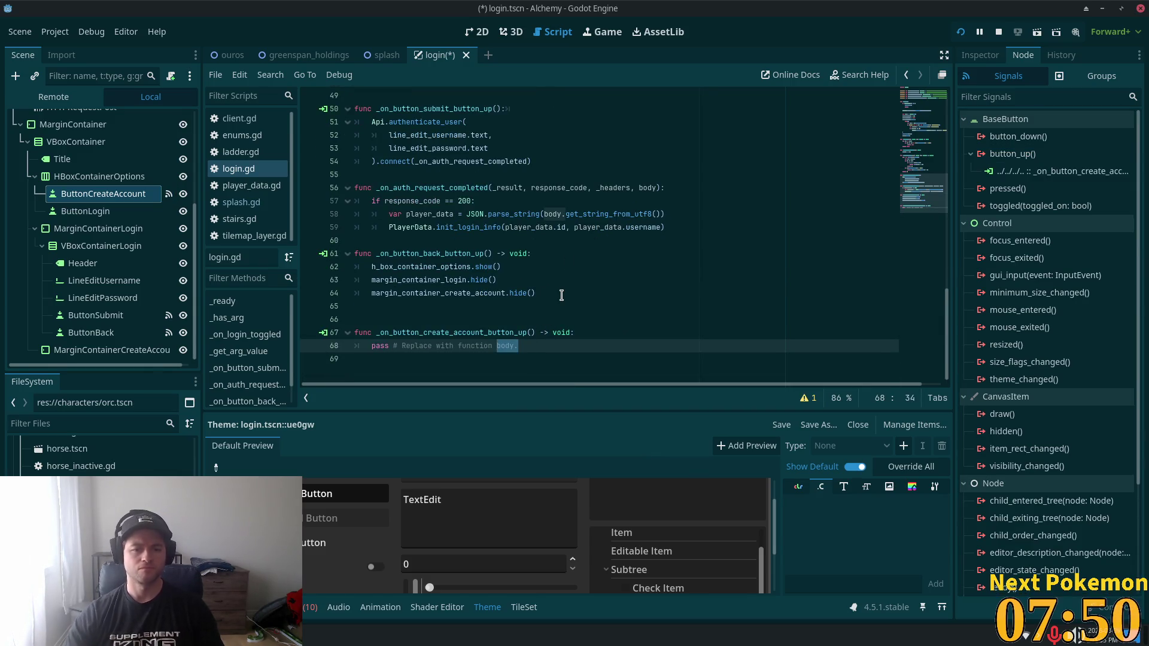
Make the create-account handler hide options and login, show margin_container_create_account, and save
mouse_move(583, 294)
left_mouse_down()
mouse_move(571, 282)
mouse_move(374, 270)
left_mouse_up()
left_click_drag(530, 344, 359, 349)
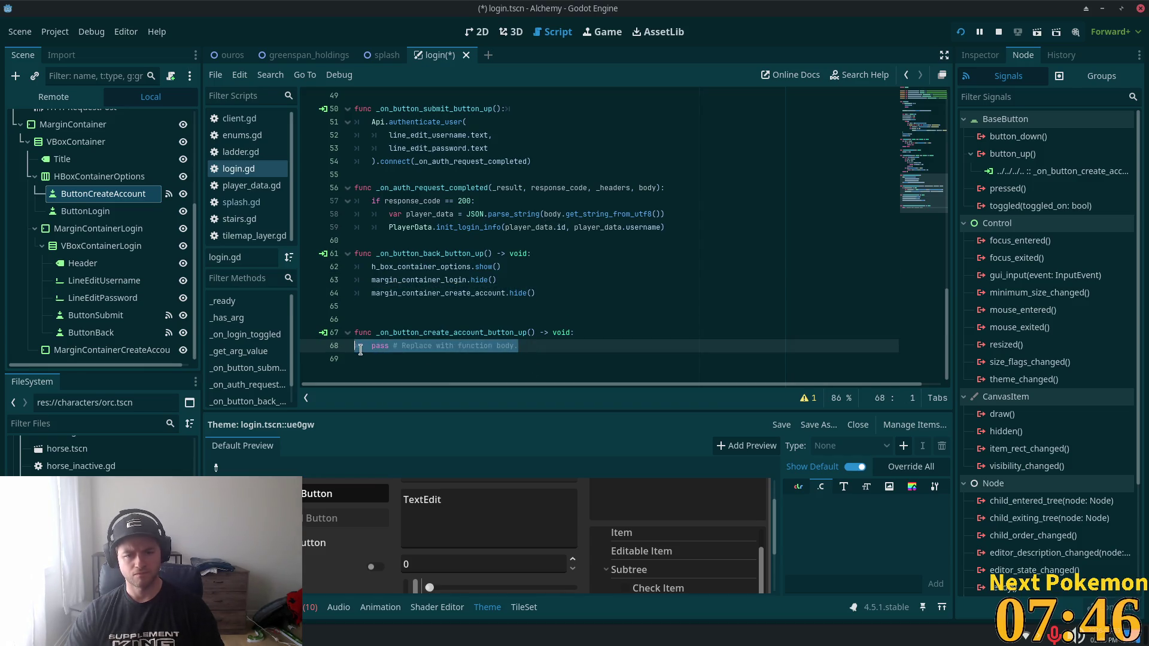
type("h_box_container_options.show() \tmargin_container_login.hide() \tmargin_container_create_account.hide()")
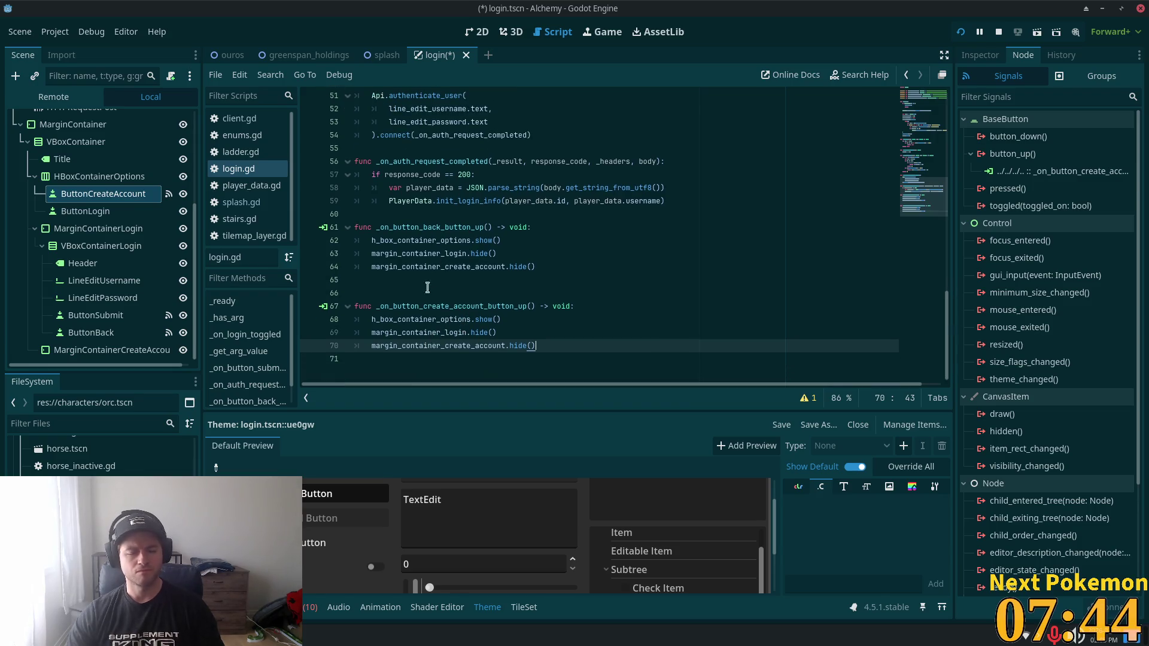
double_click(476, 319)
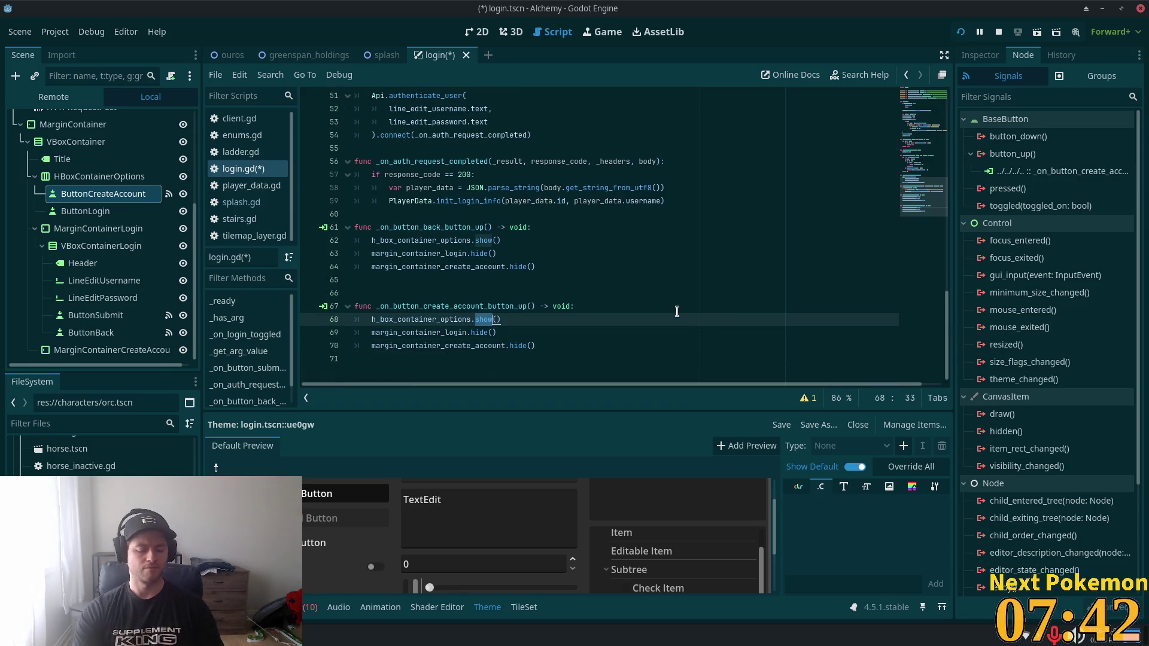
type("ide")
key("Escape")
double_click(482, 332)
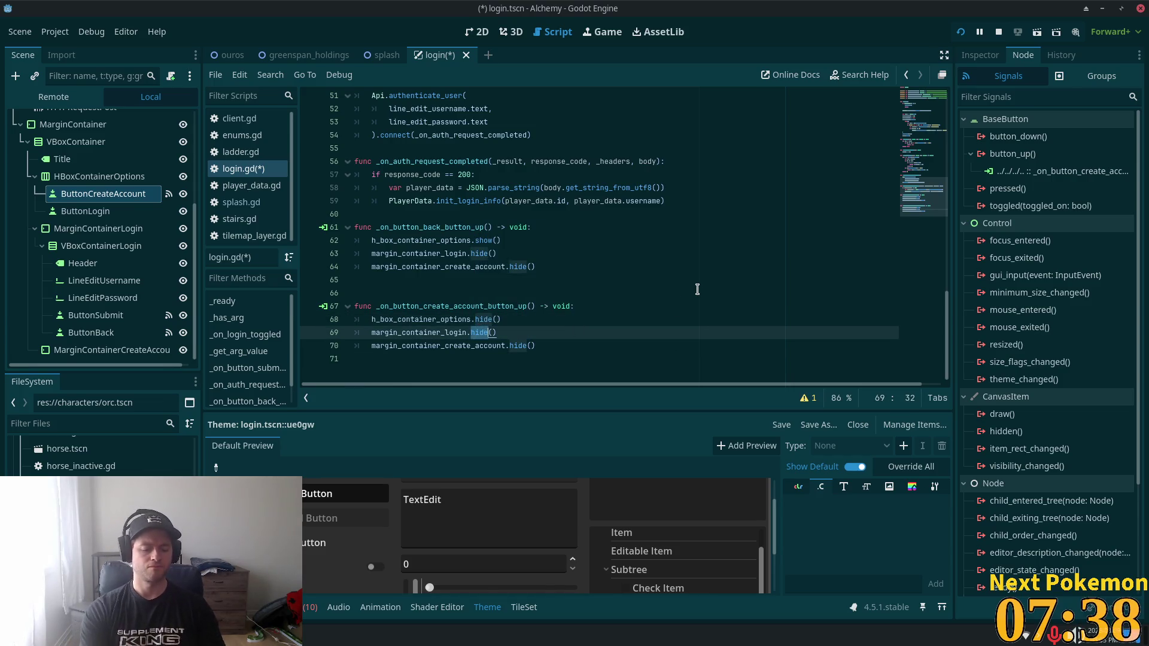
double_click(513, 345)
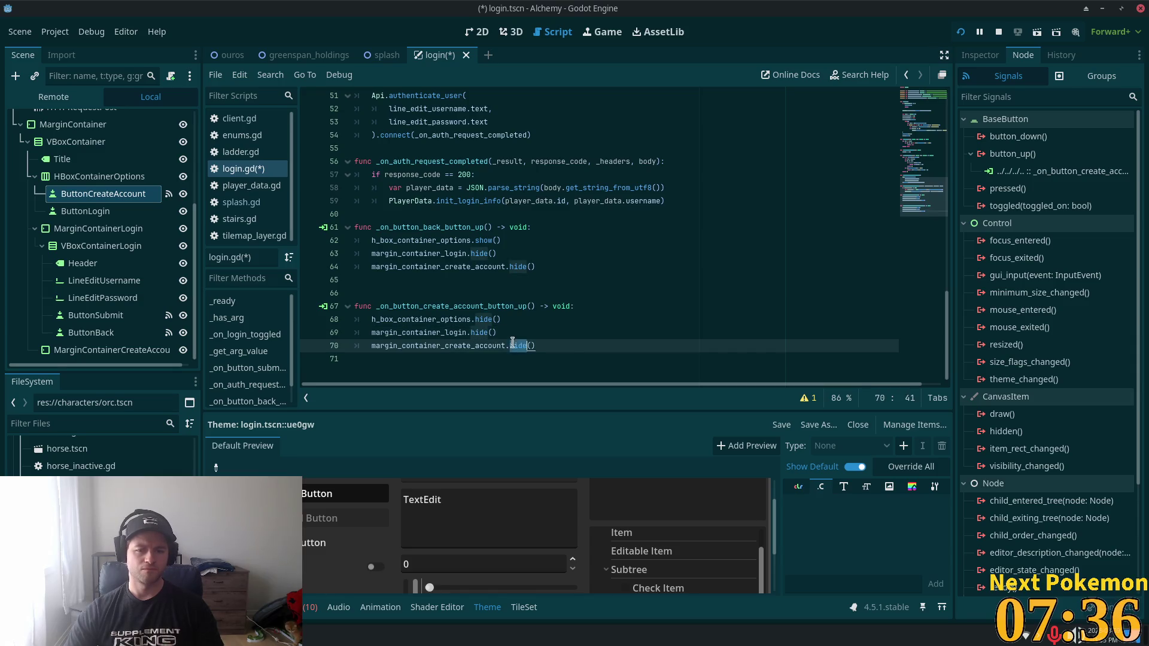
type("show")
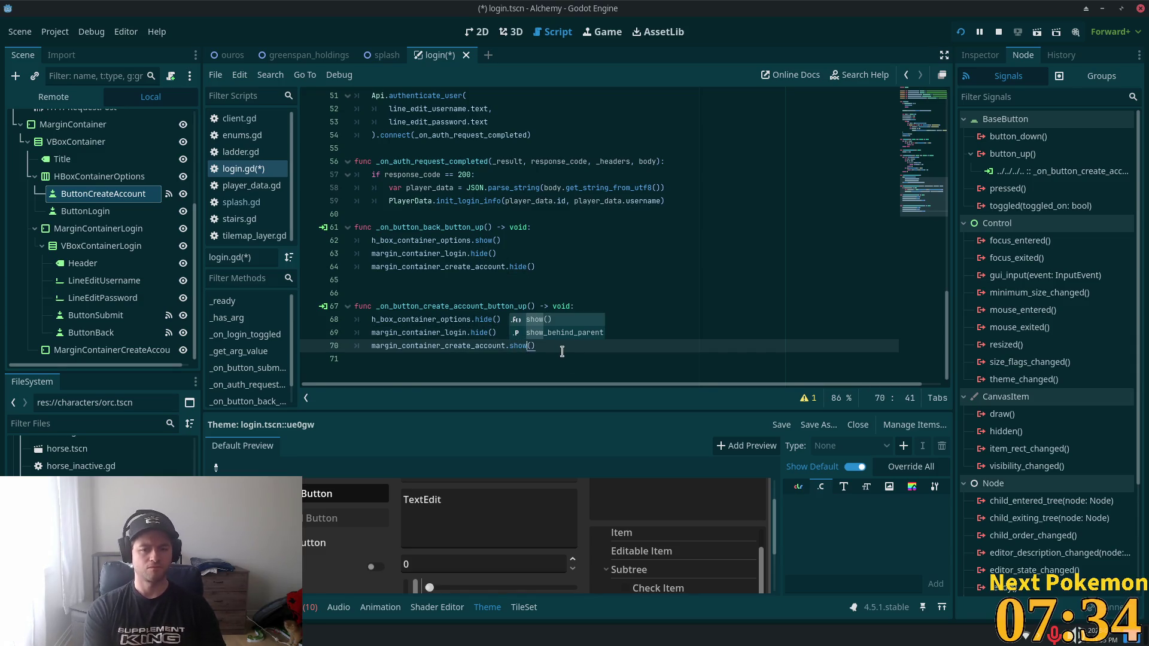
key("ctrl+s")
Select ButtonBack and then MarginContainerCreateAccount in the Scene dock
left_click(605, 226)
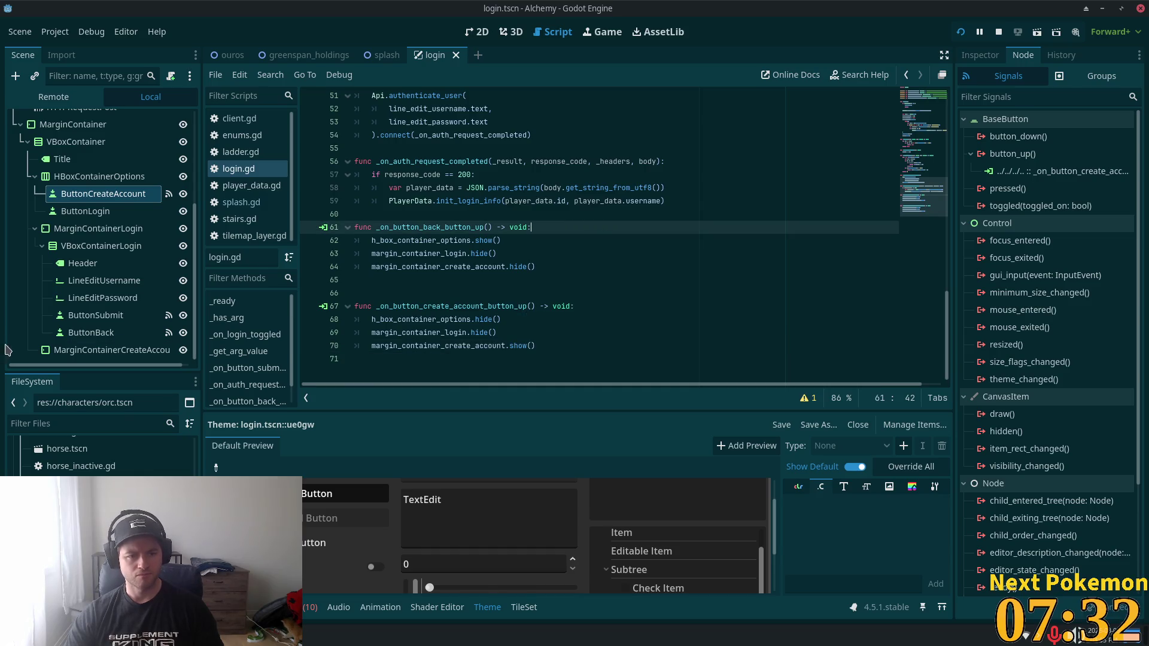
left_click(103, 333)
left_click(90, 351)
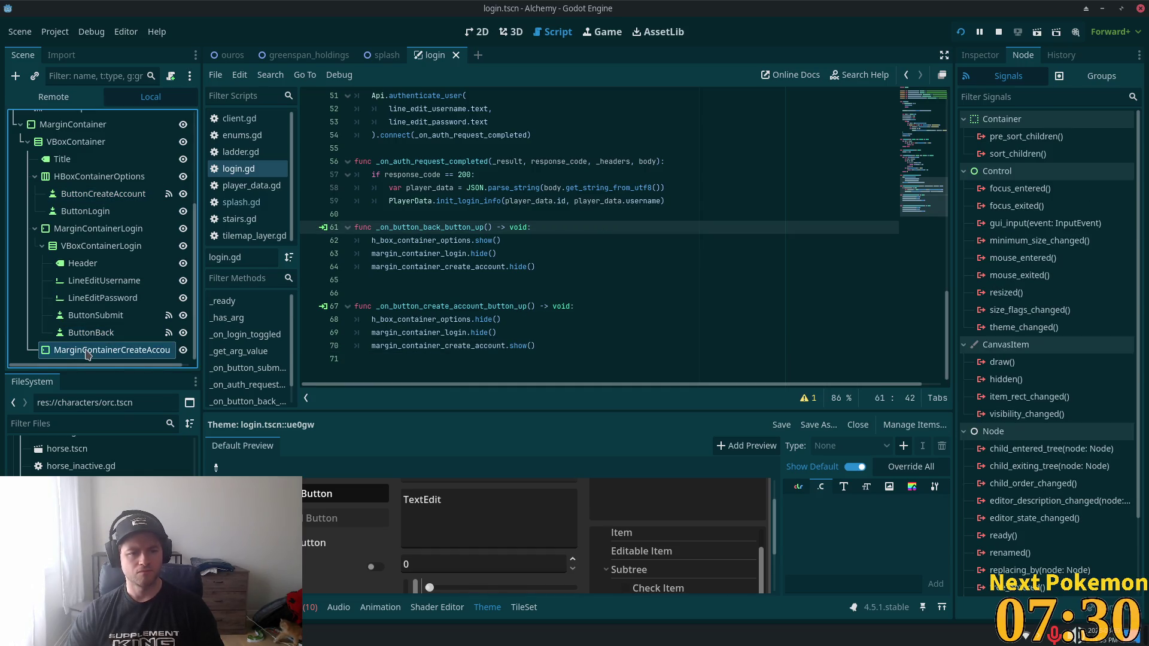
Copy the ButtonBack node and paste it into MarginContainerCreateAccount
right_click(88, 351)
right_click(67, 335)
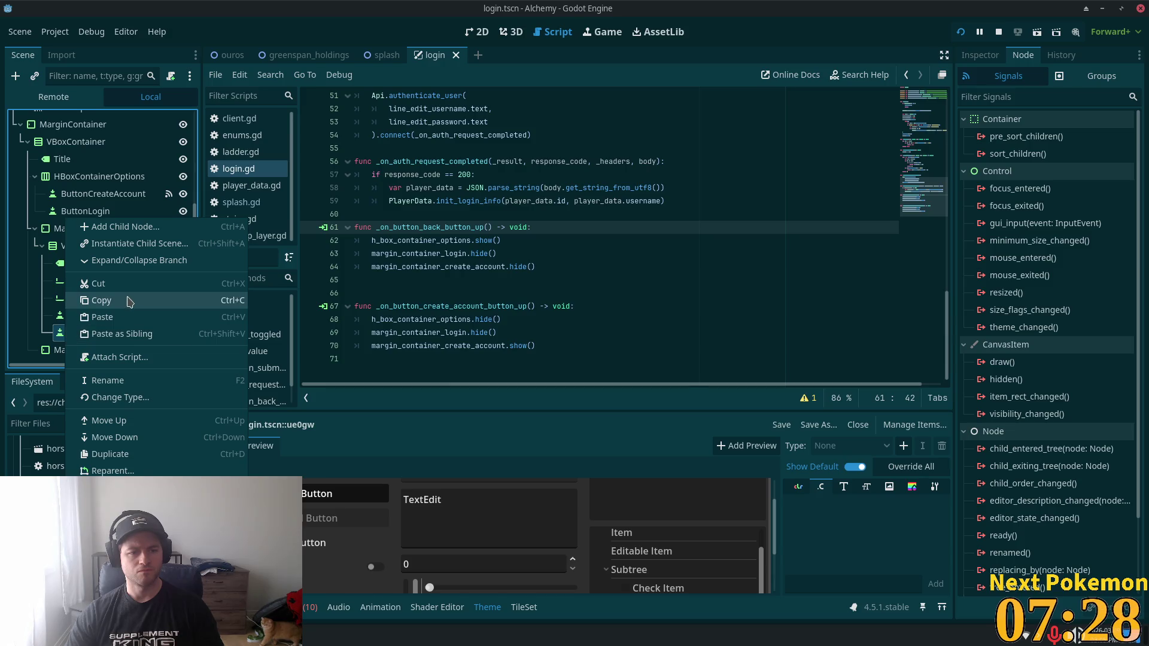
left_click(102, 300)
left_click(65, 351)
right_click(77, 351)
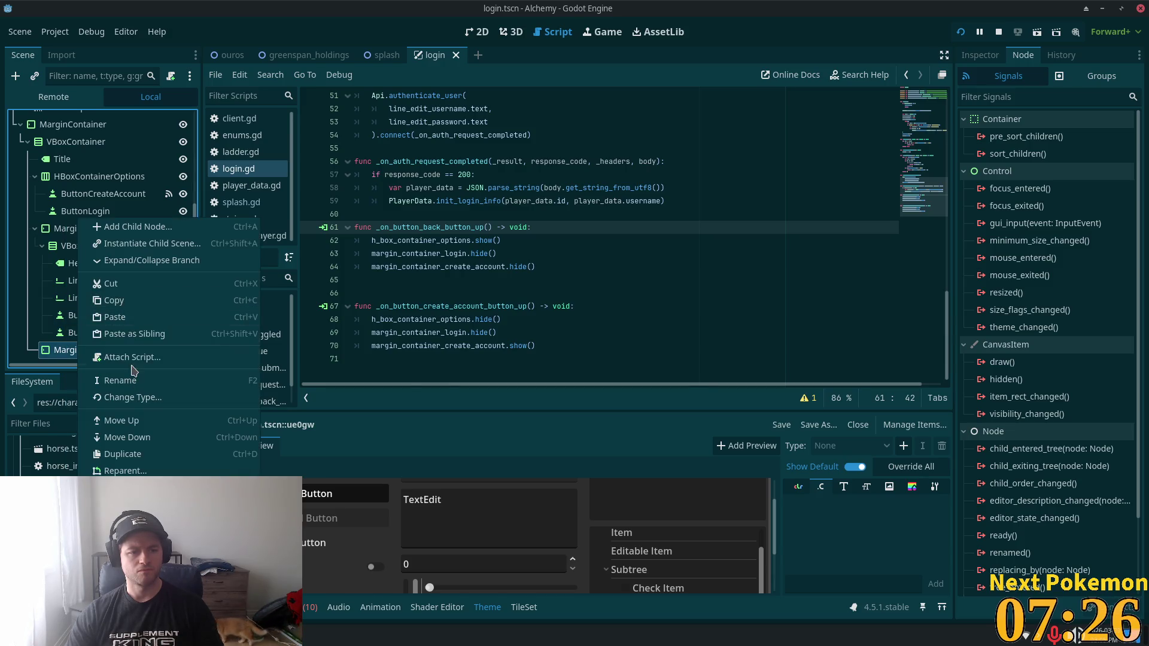
left_click(115, 317)
Delete blank line 66 in login.gd and save the login scene
key("Down")
key("Down")
key("Down")
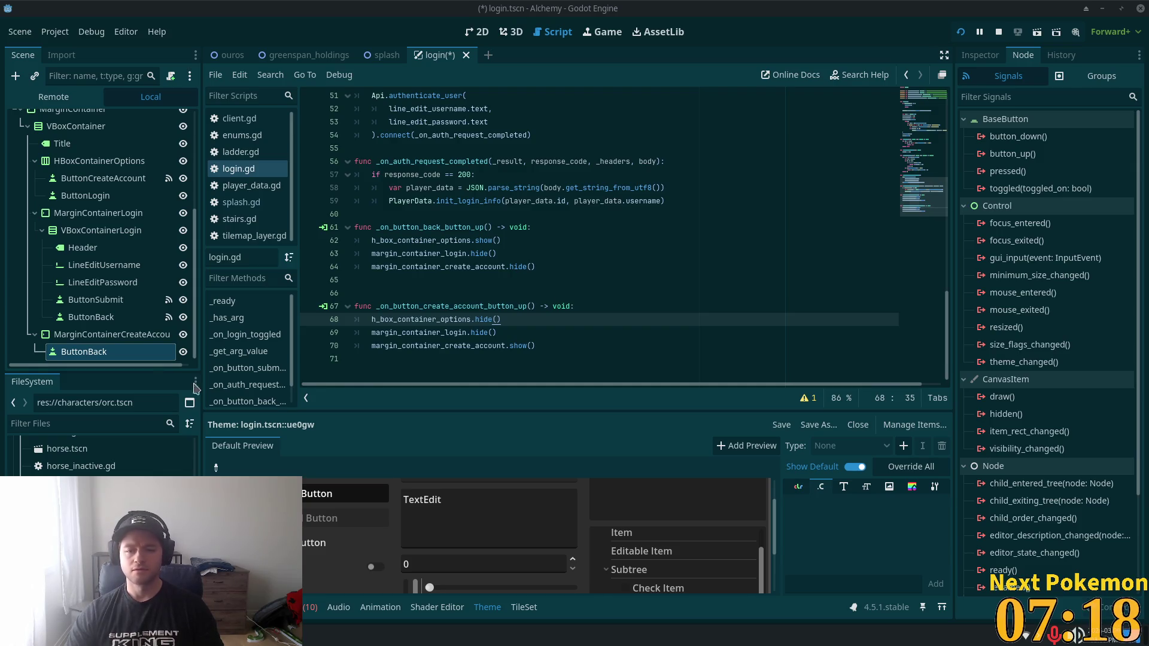
left_click(476, 333)
left_click(479, 352)
left_click(587, 292)
key("ctrl+s")
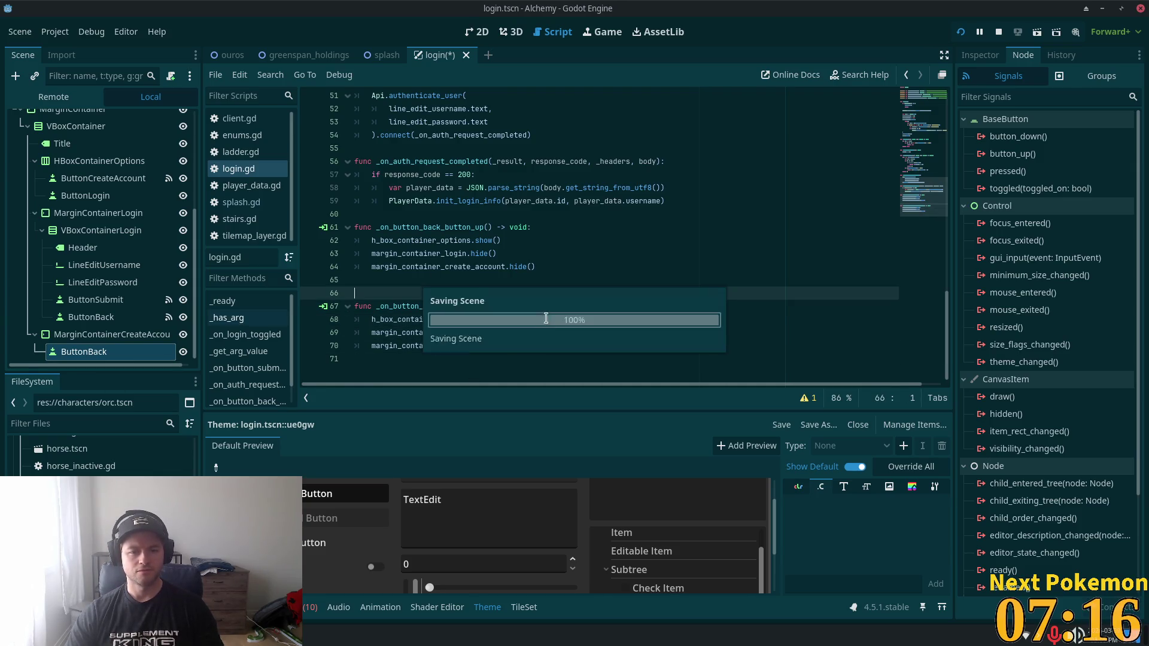
key("BackSpace")
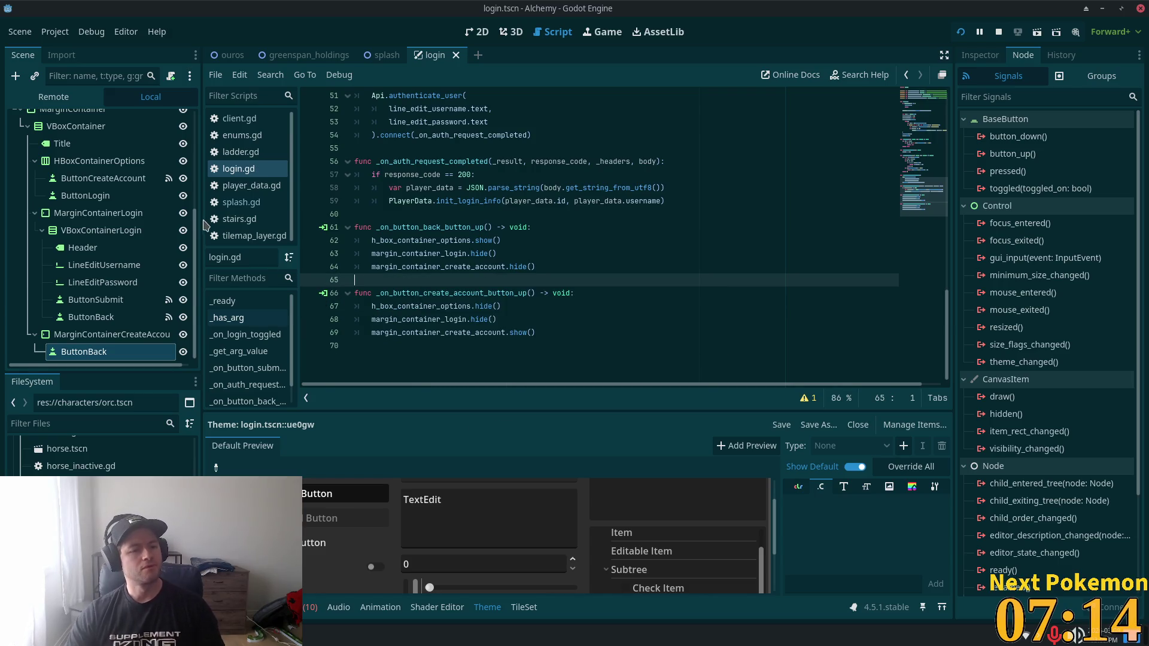
scroll(84, 257, "up", 3)
left_click(82, 257)
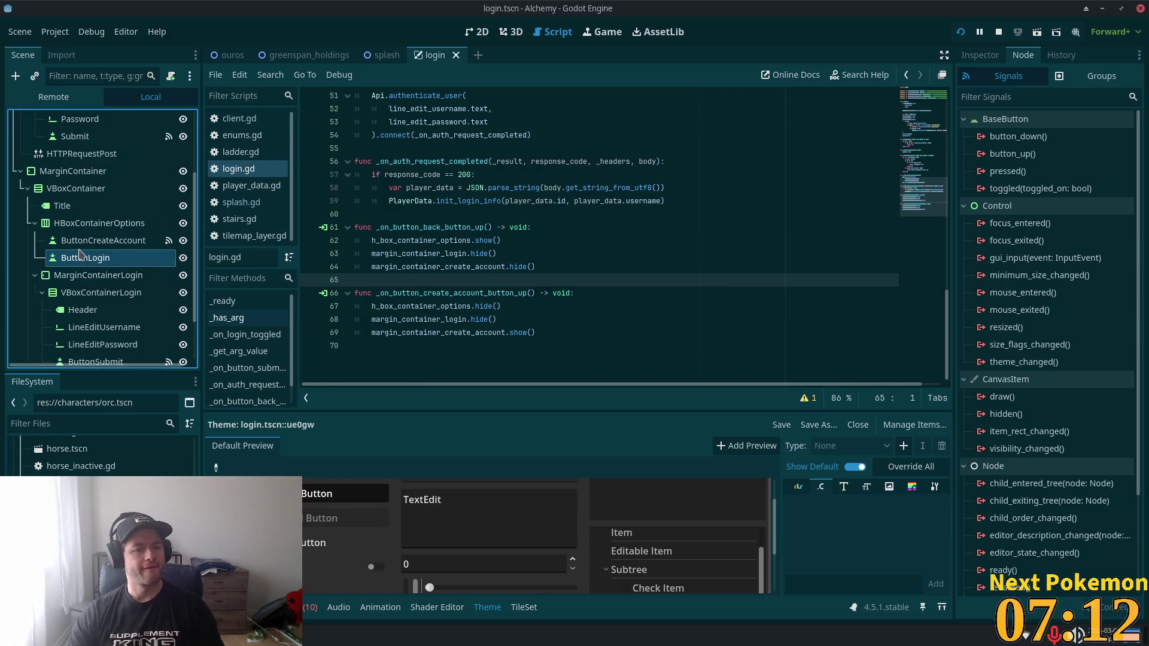
Connect ButtonLogin's button_up signal to a new _on_button_login_button_up handler
left_click(102, 240)
left_click(105, 257)
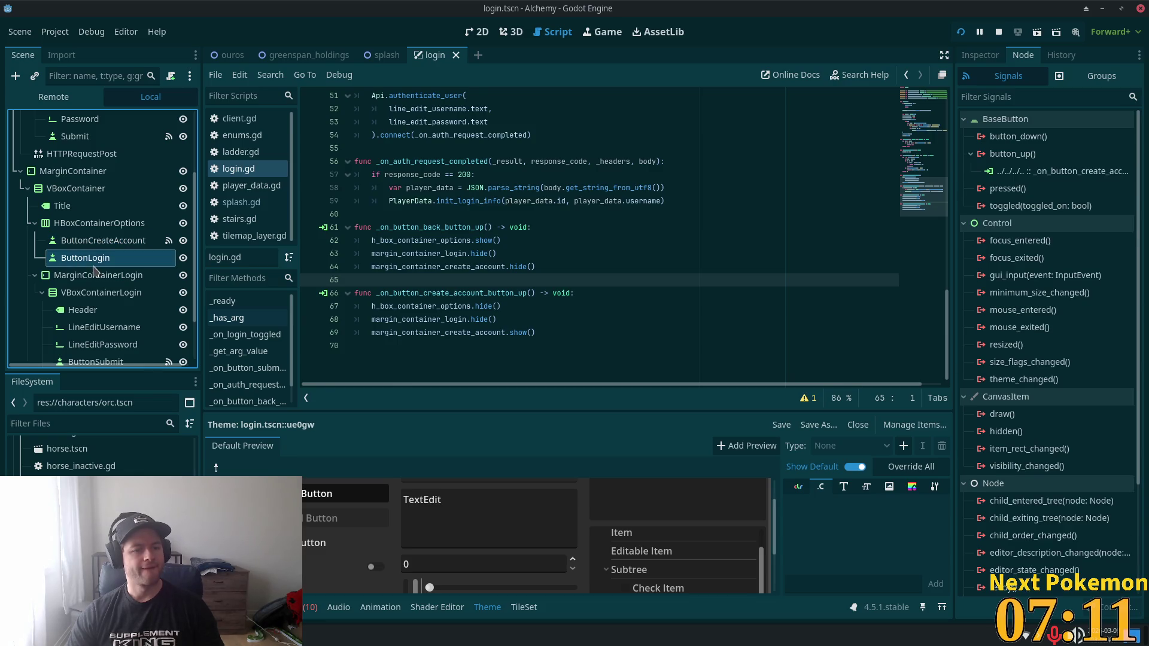
double_click(1027, 155)
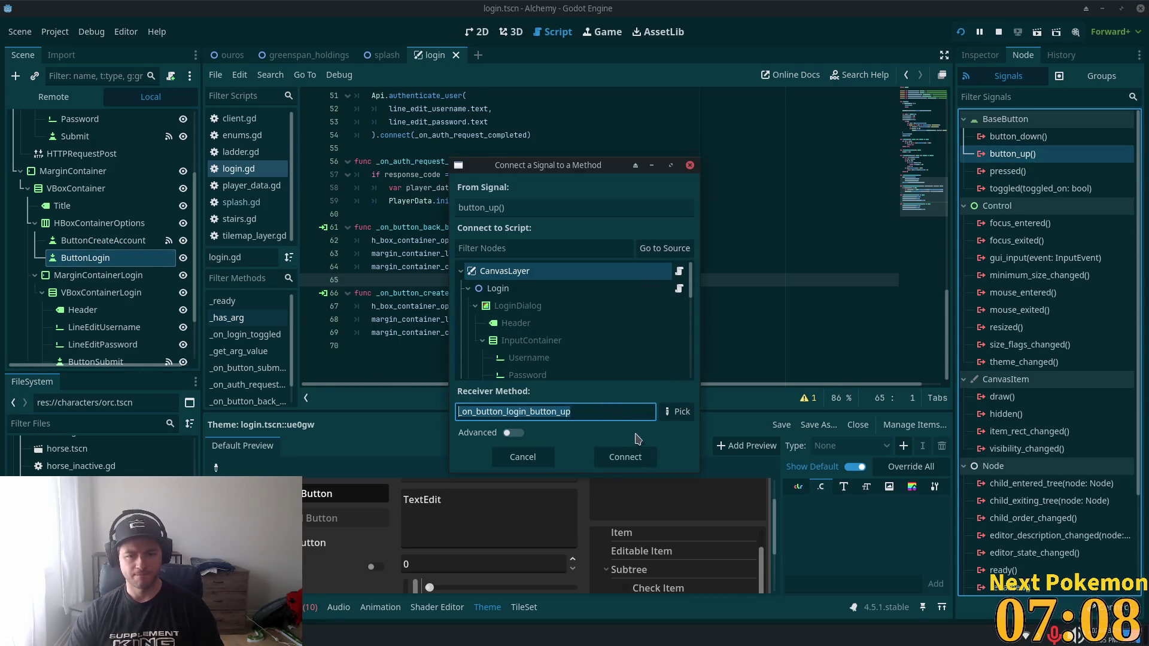
left_click(623, 456)
Fill the handler to hide options and create-account, show margin_container_login, and save
scroll(654, 329, "down", 2)
left_click_drag(537, 293, 368, 270)
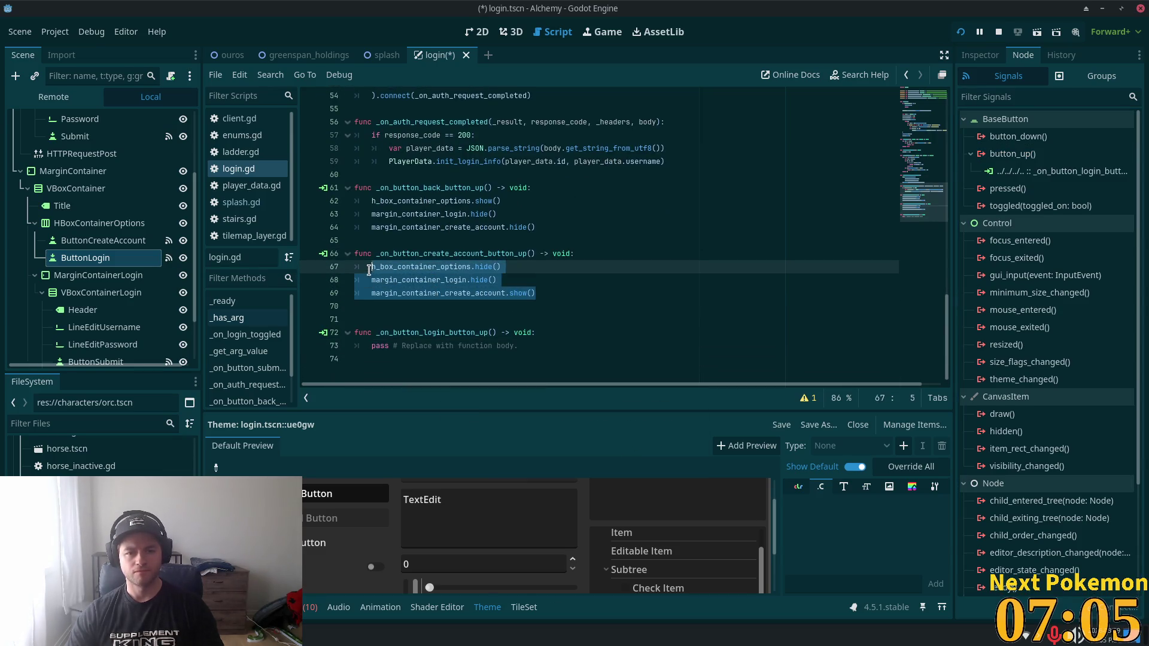
left_click(518, 346)
key("shift+Home")
key("ctrl+v")
double_click(476, 319)
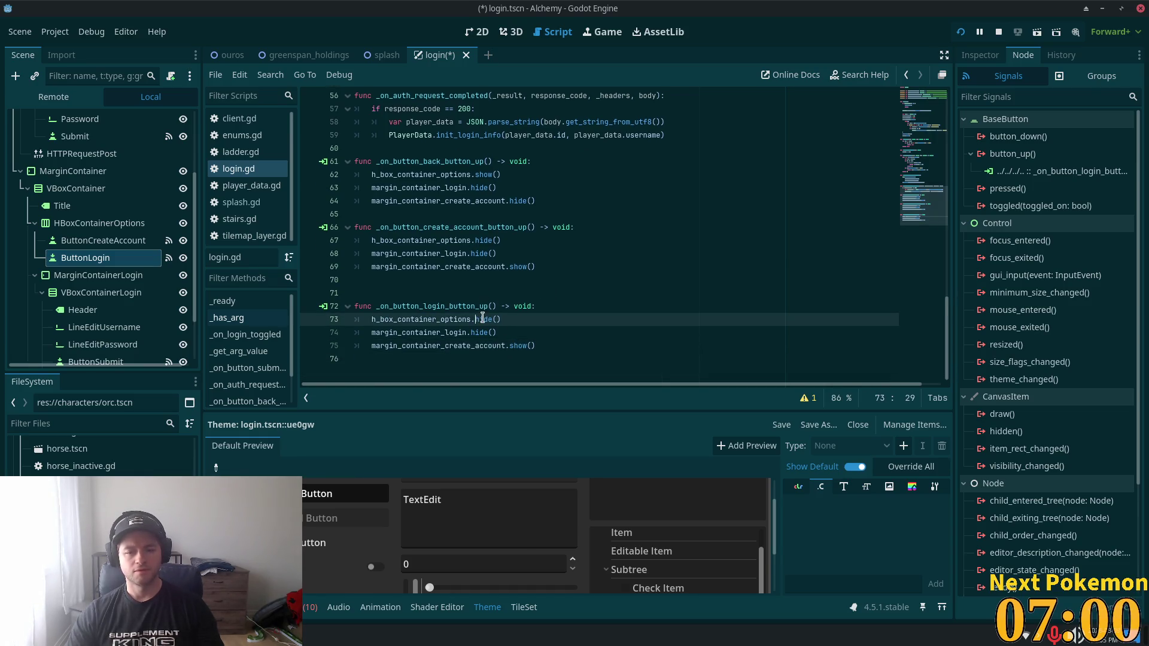
double_click(473, 332)
type("show")
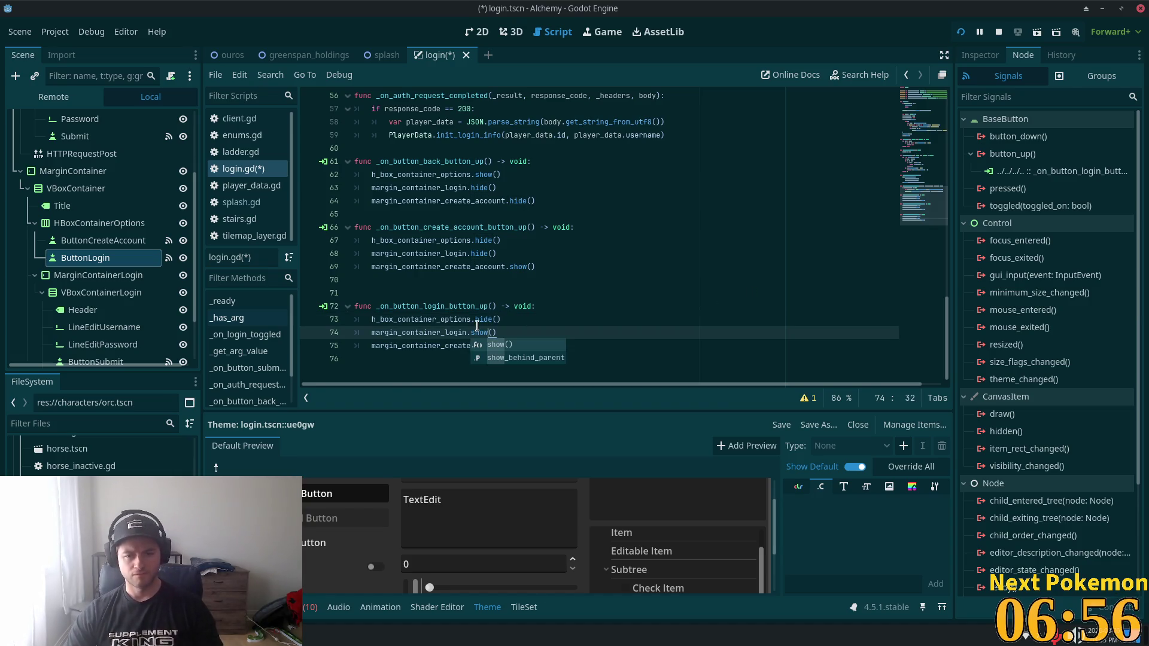
double_click(481, 320)
double_click(518, 346)
type("hide")
key("ctrl+s")
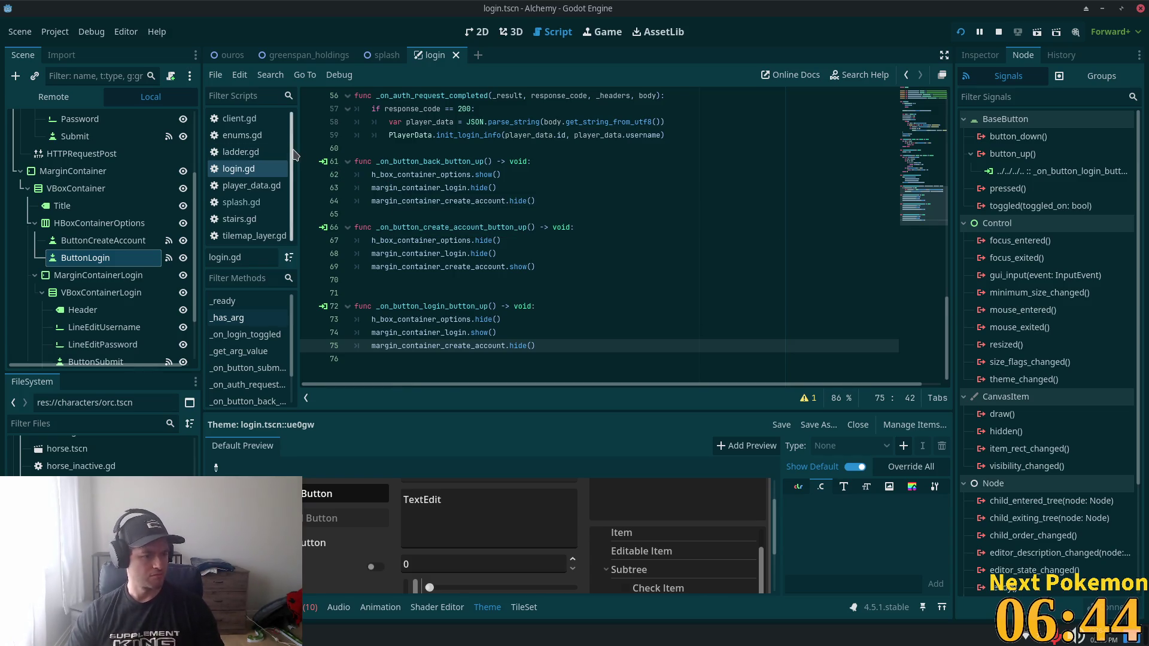
In Customize Run Instances, uncheck Override Main Run Args for the second instance
left_click(126, 31)
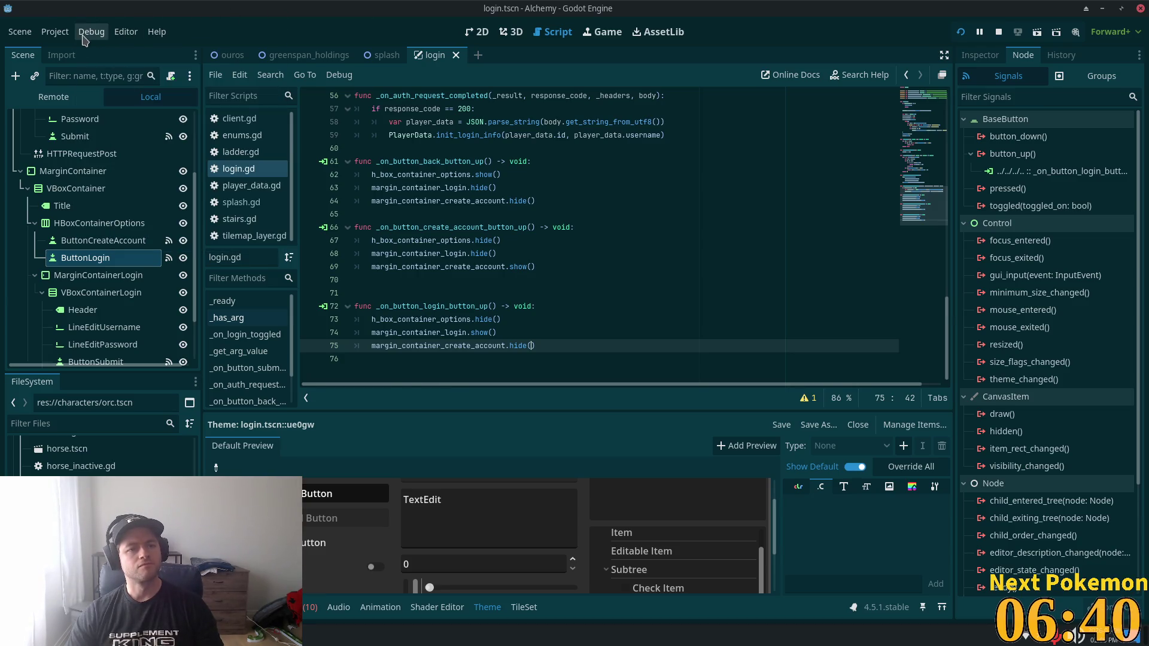
left_click(90, 32)
left_click(101, 244)
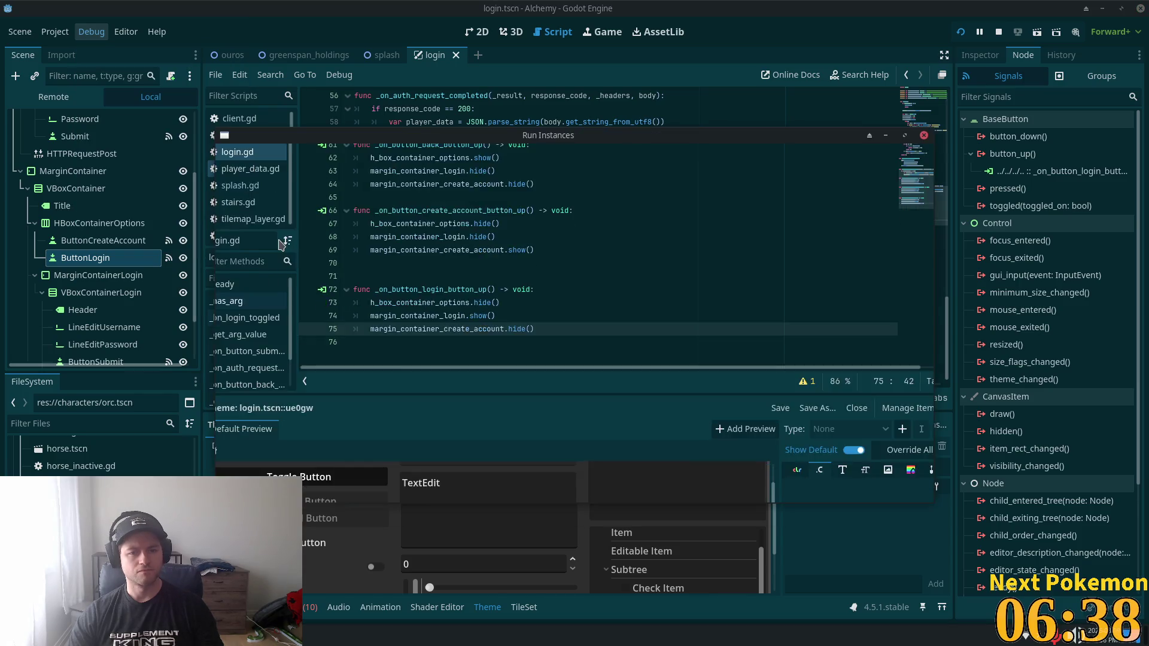
left_click(234, 259)
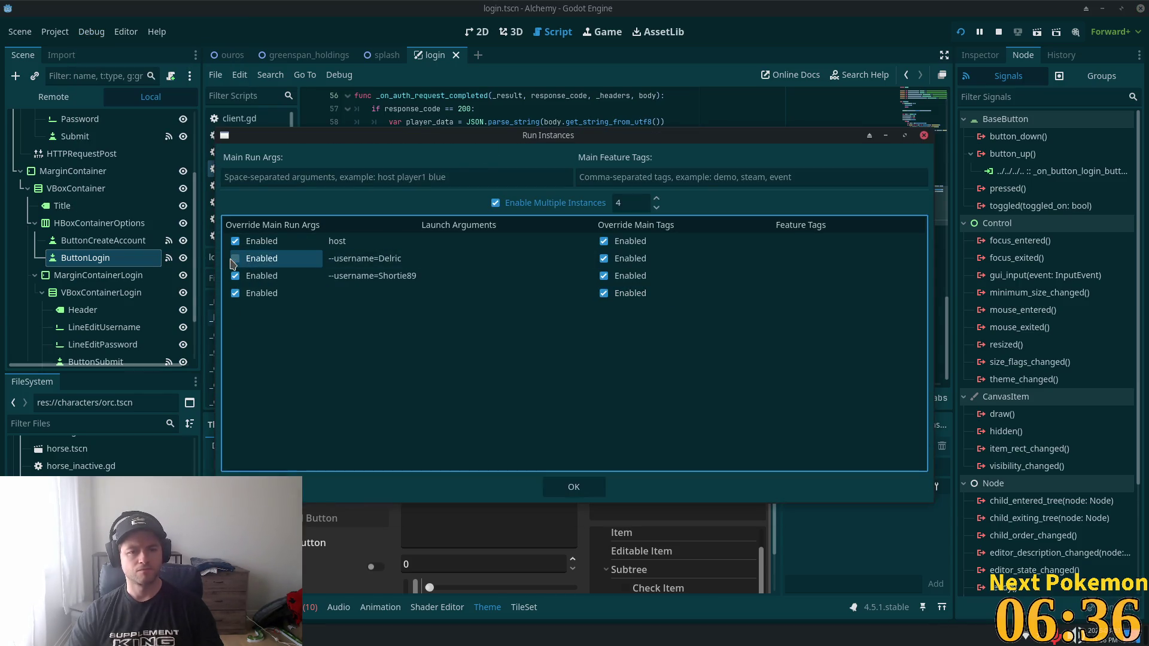
left_click(592, 488)
Run the project and arrange the Host and Client game windows
left_click(960, 32)
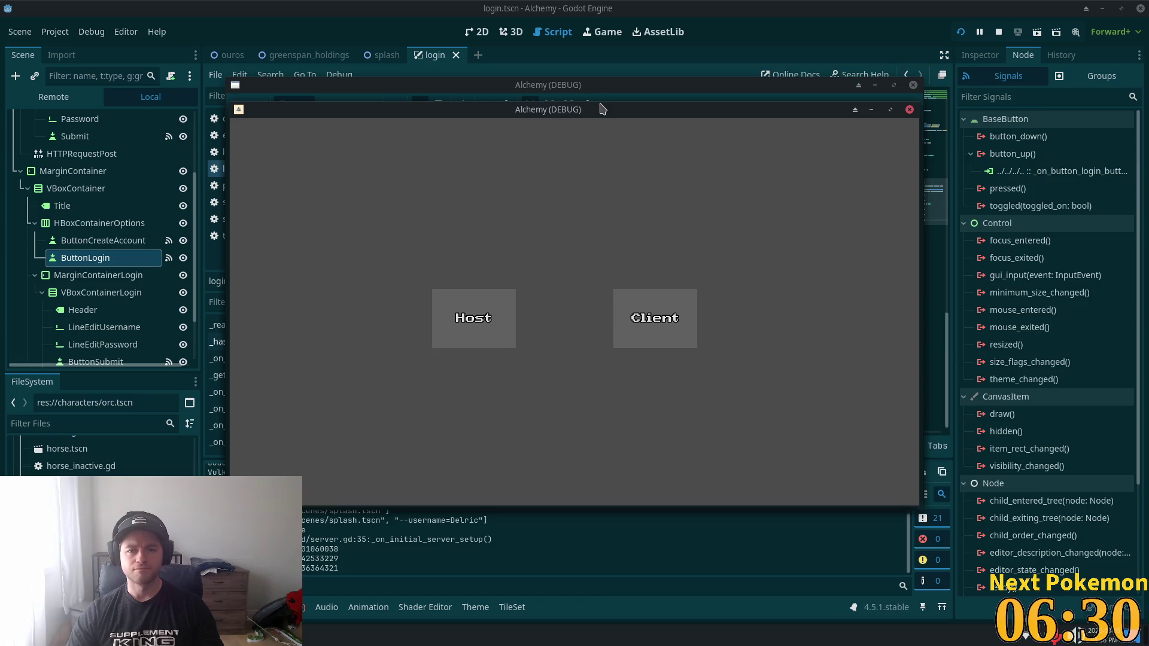
left_click_drag(600, 102, 816, 162)
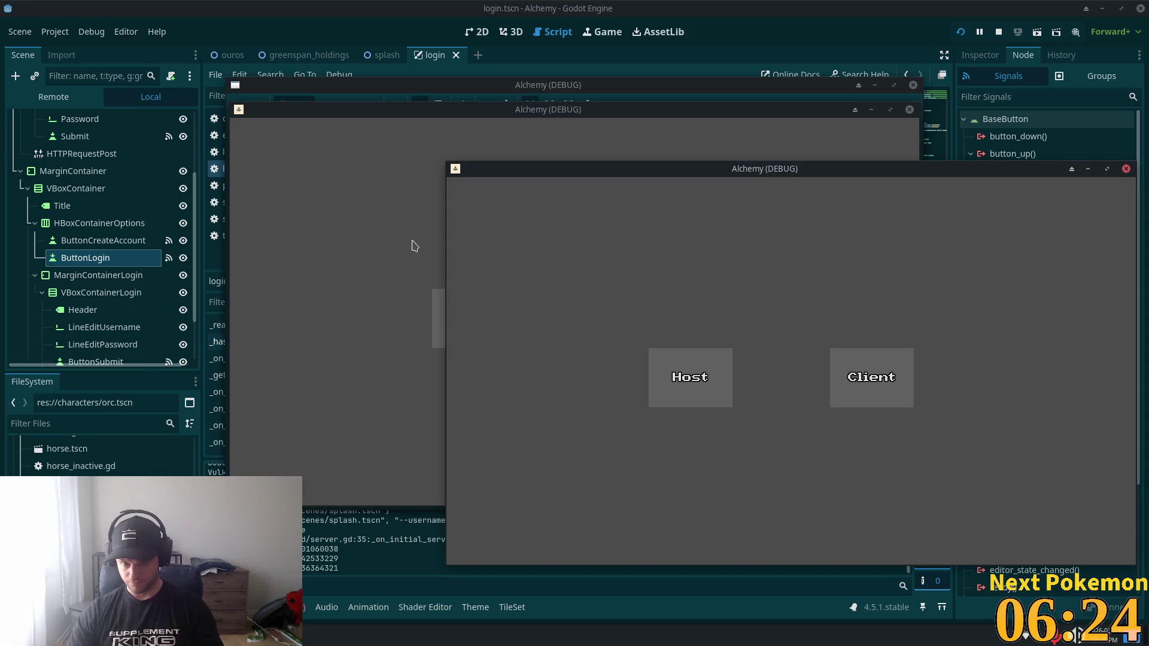
mouse_move(464, 123)
left_mouse_down()
mouse_move(290, 169)
mouse_move(372, 171)
mouse_move(469, 120)
mouse_move(416, 128)
mouse_move(715, 167)
mouse_move(262, 125)
left_mouse_up()
left_click(335, 533)
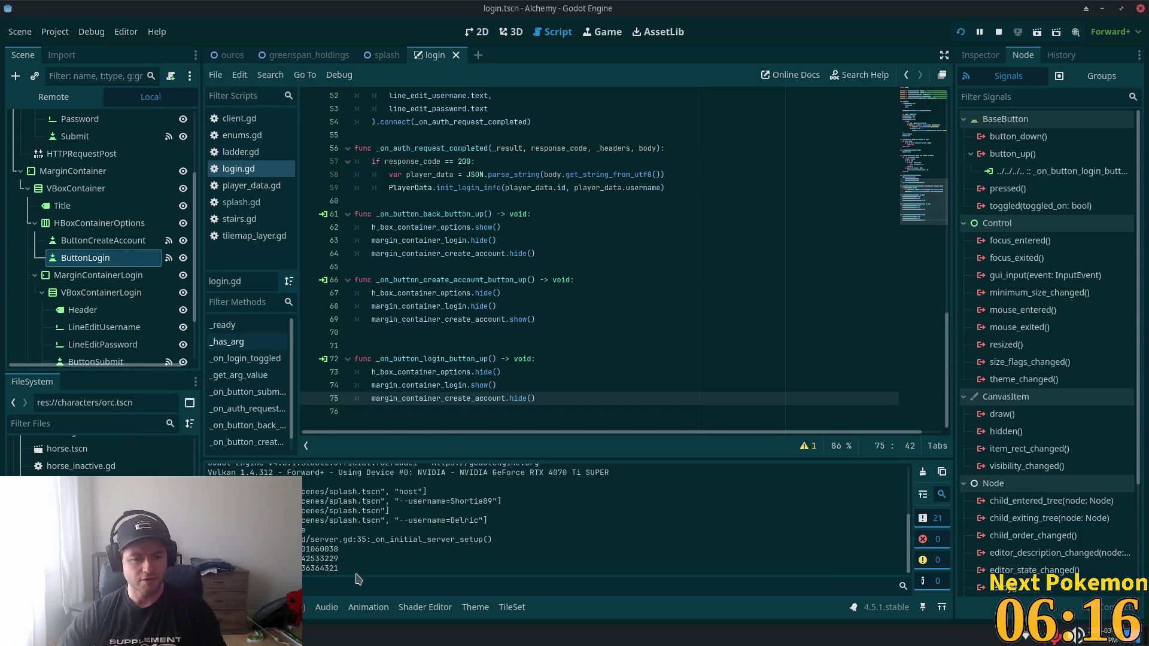
Review the debugger's load errors from scene_loader.gd for res://scenes/.tscn
left_click(299, 607)
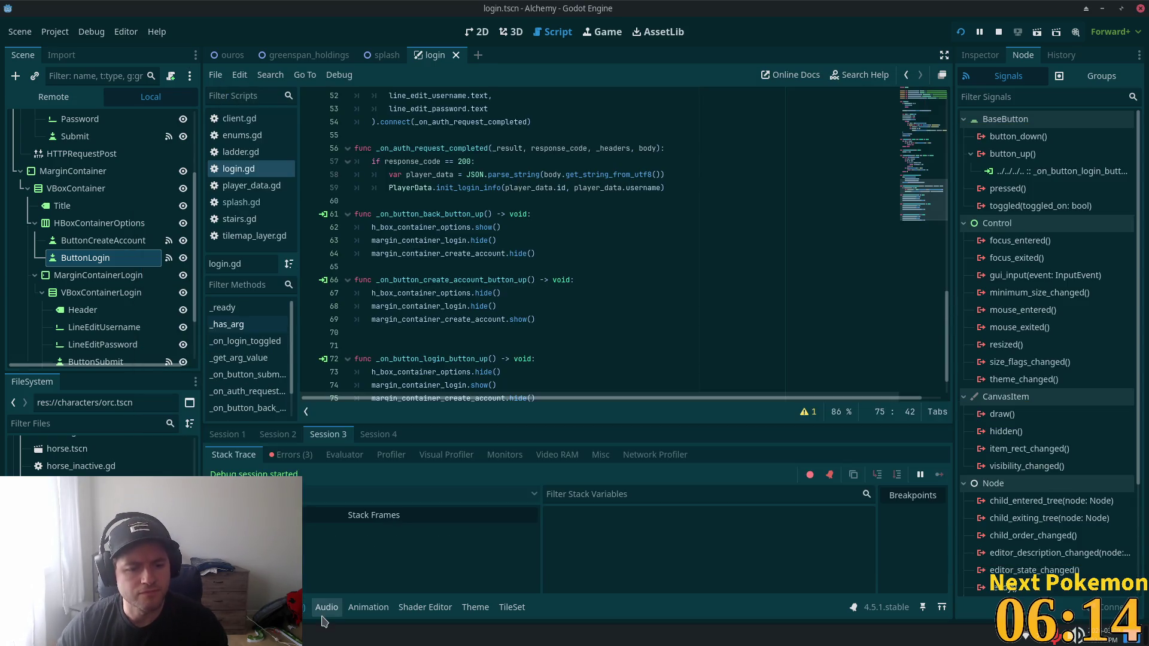
left_click(294, 456)
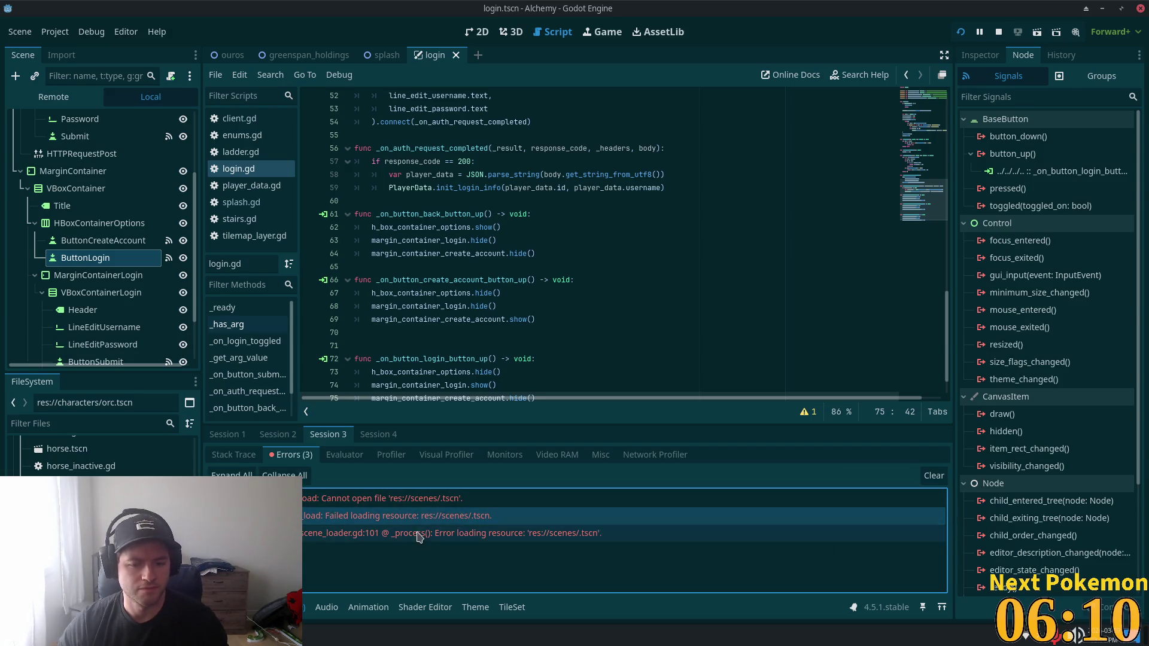
mouse_move(327, 527)
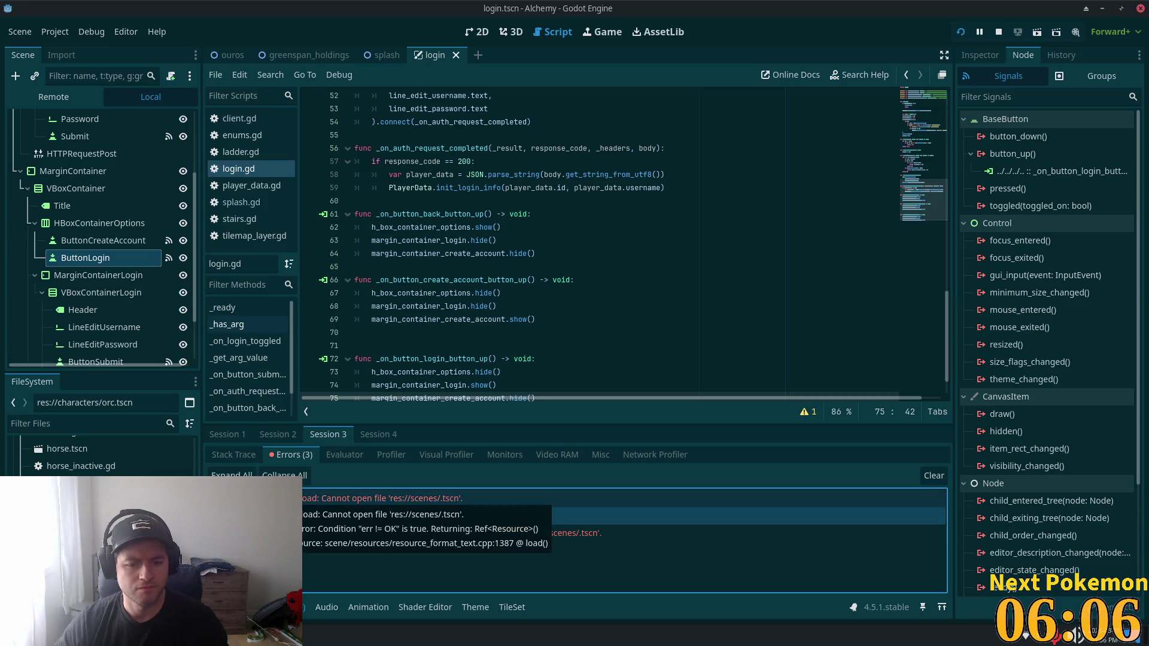
scroll(82, 161, "up", 1)
scroll(82, 162, "up", 3)
scroll(623, 277, "up", 5)
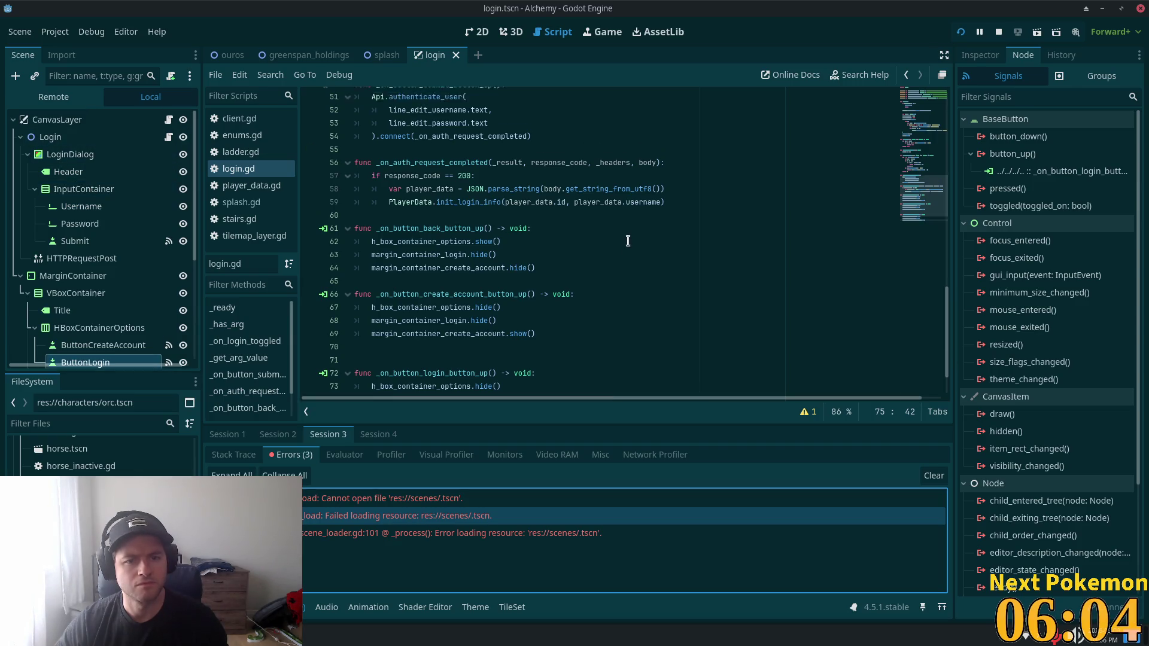
scroll(623, 277, "up", 12)
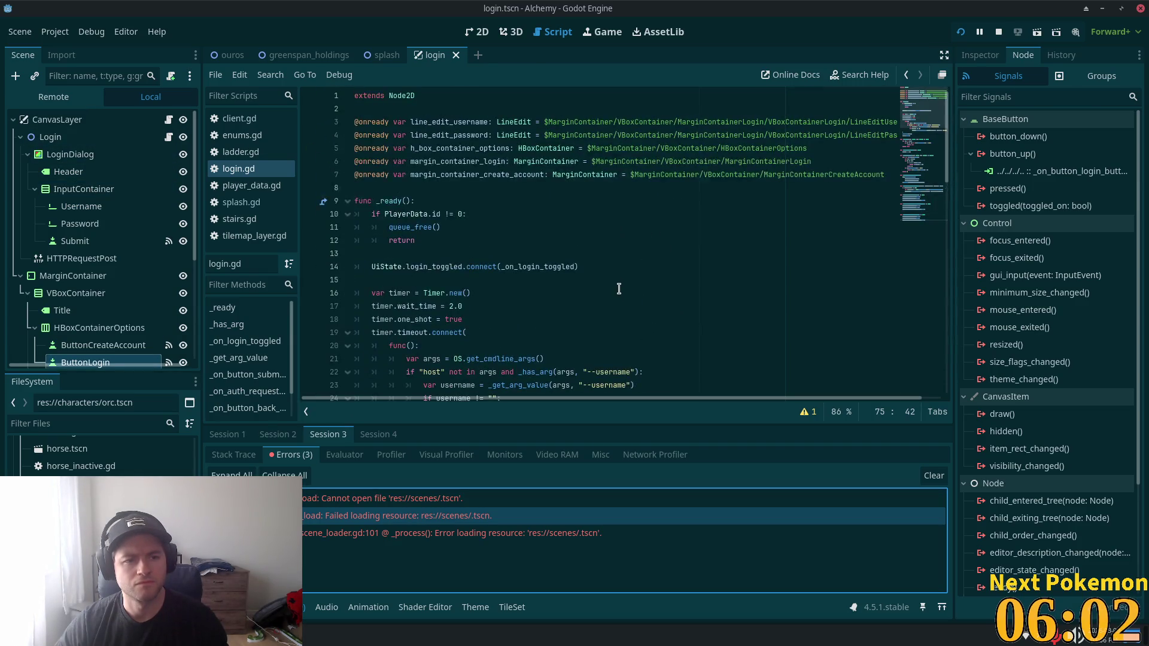
Detach the script from the Login node and save login.tscn
left_click(110, 142)
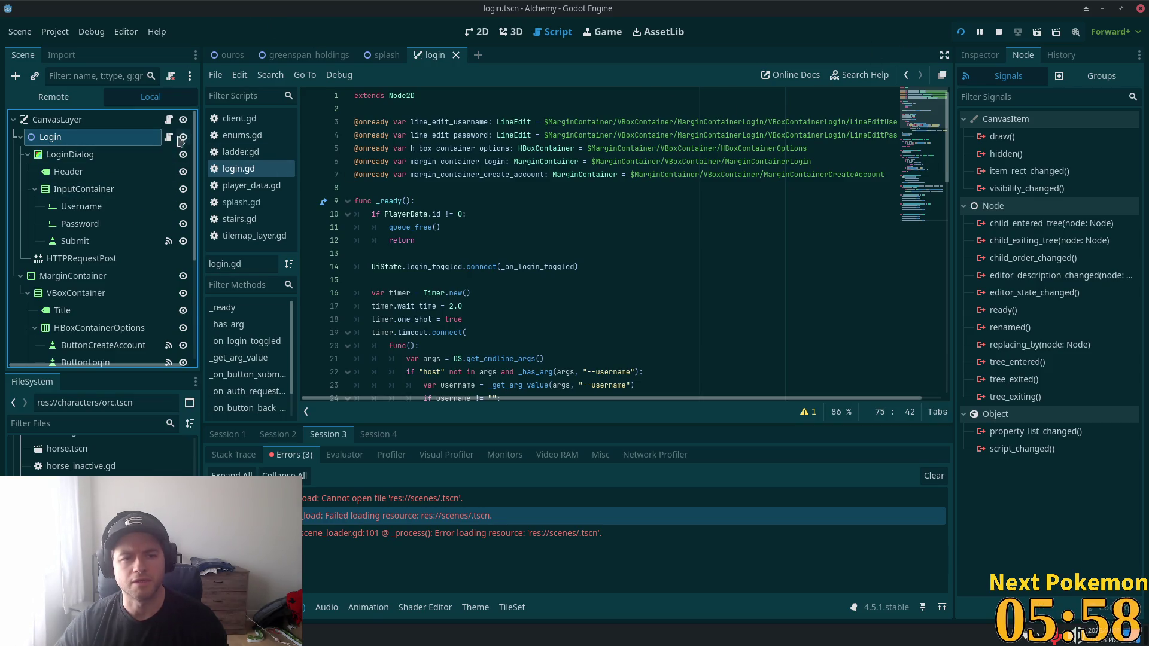
left_click(171, 75)
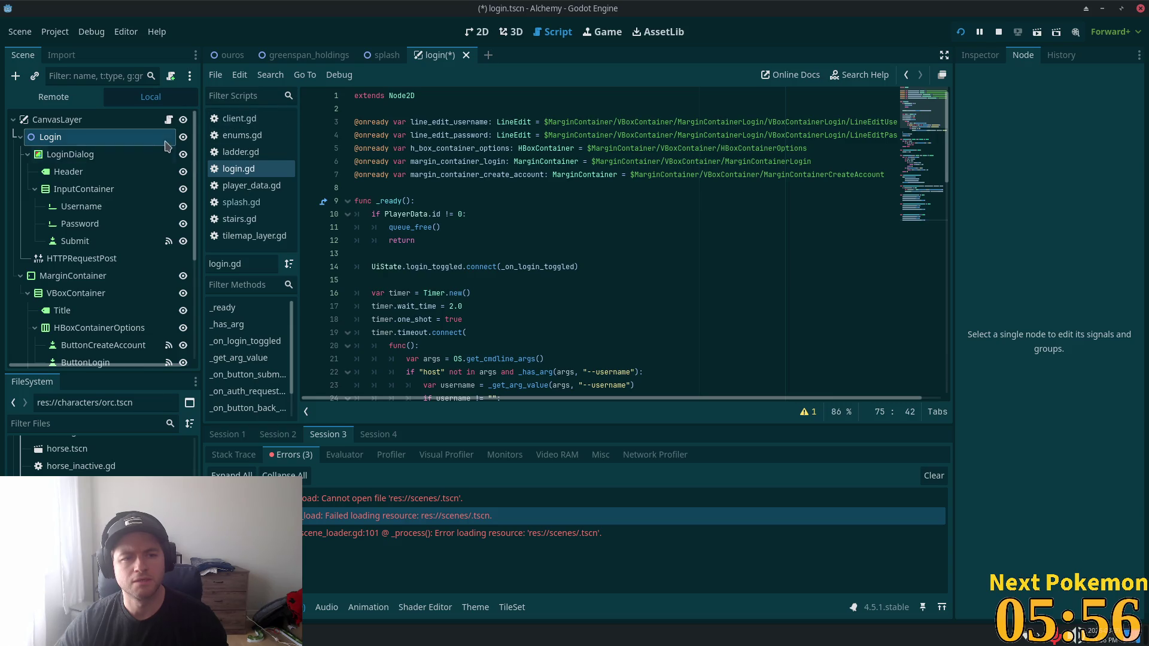
key("ctrl+s")
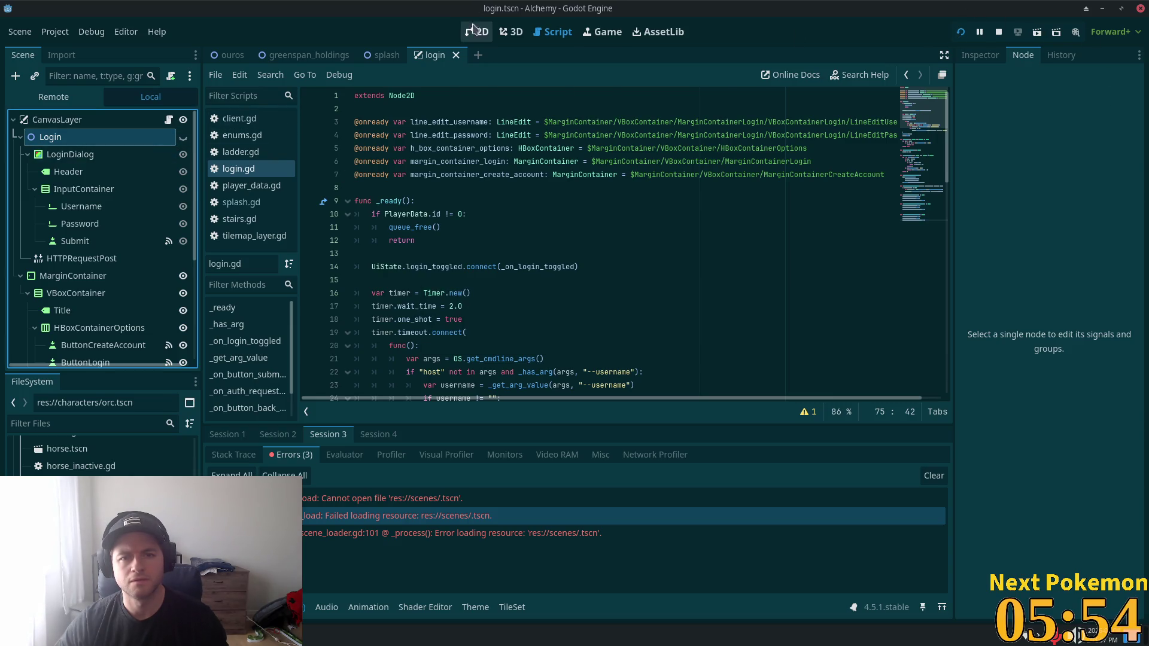
Hide MarginContainerLogin and MarginContainerCreateAccount in the 2D login scene
left_click(479, 31)
scroll(564, 238, "up", 1)
scroll(585, 254, "down", 5)
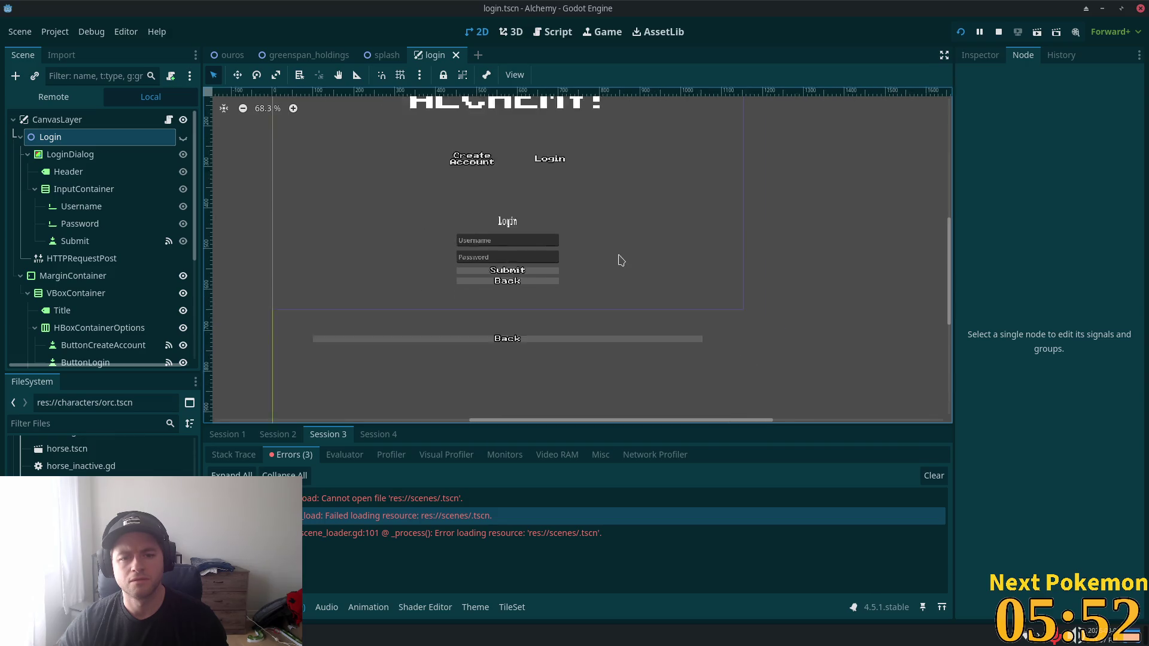
scroll(665, 235, "down", 1)
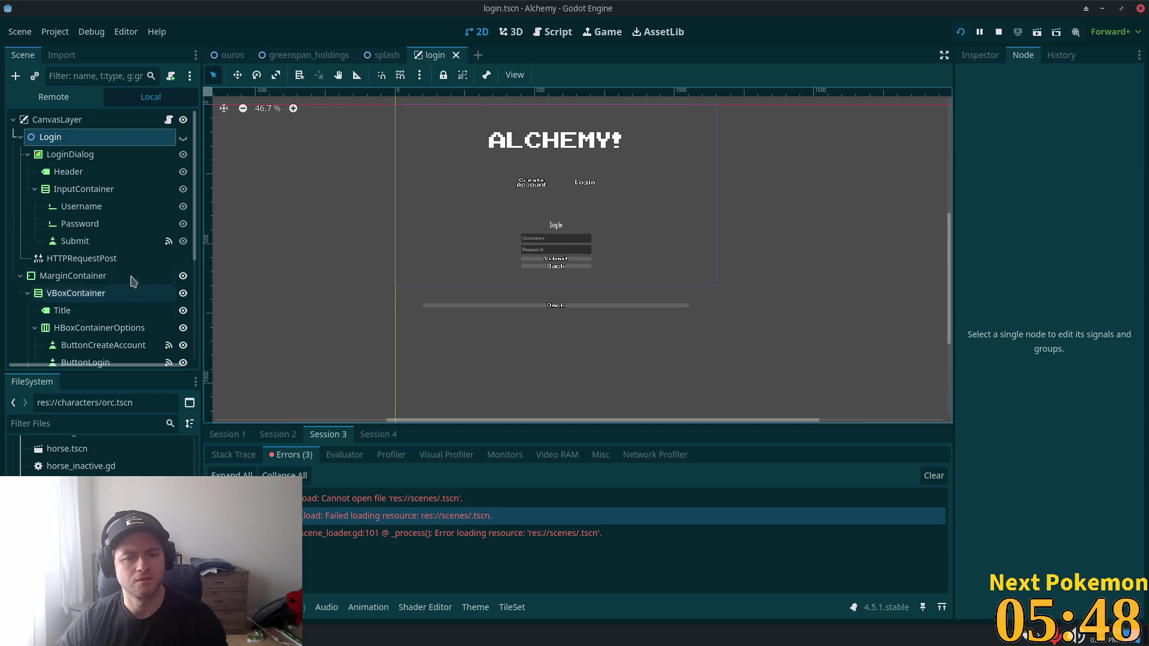
scroll(149, 302, "down", 5)
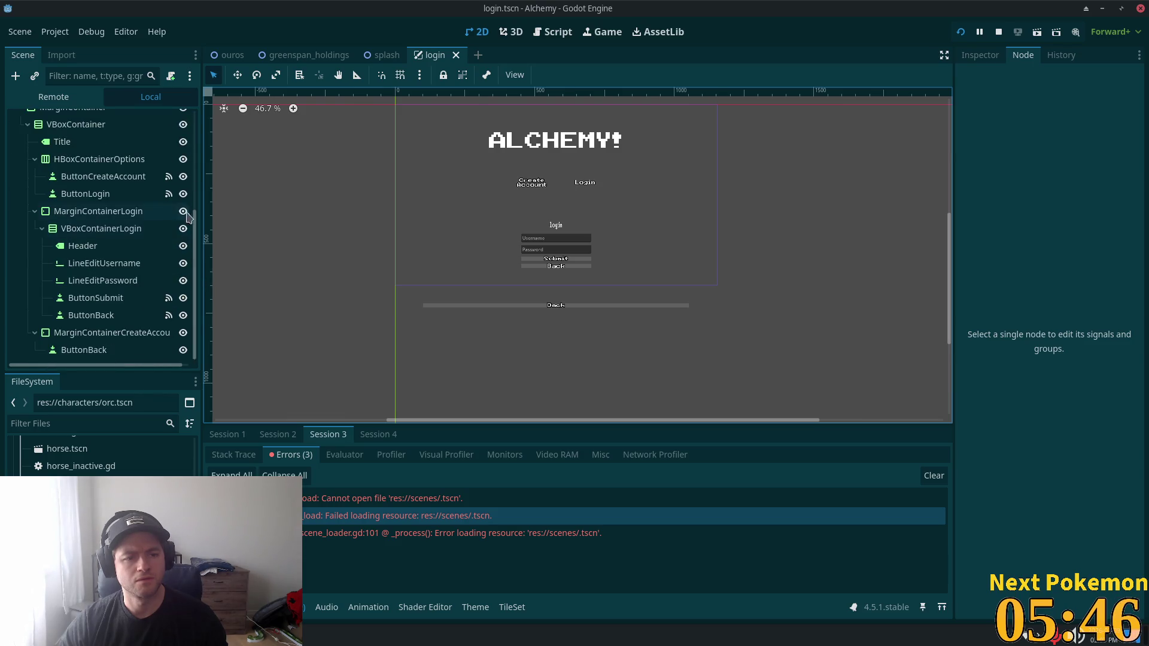
left_click(183, 211)
left_click(183, 332)
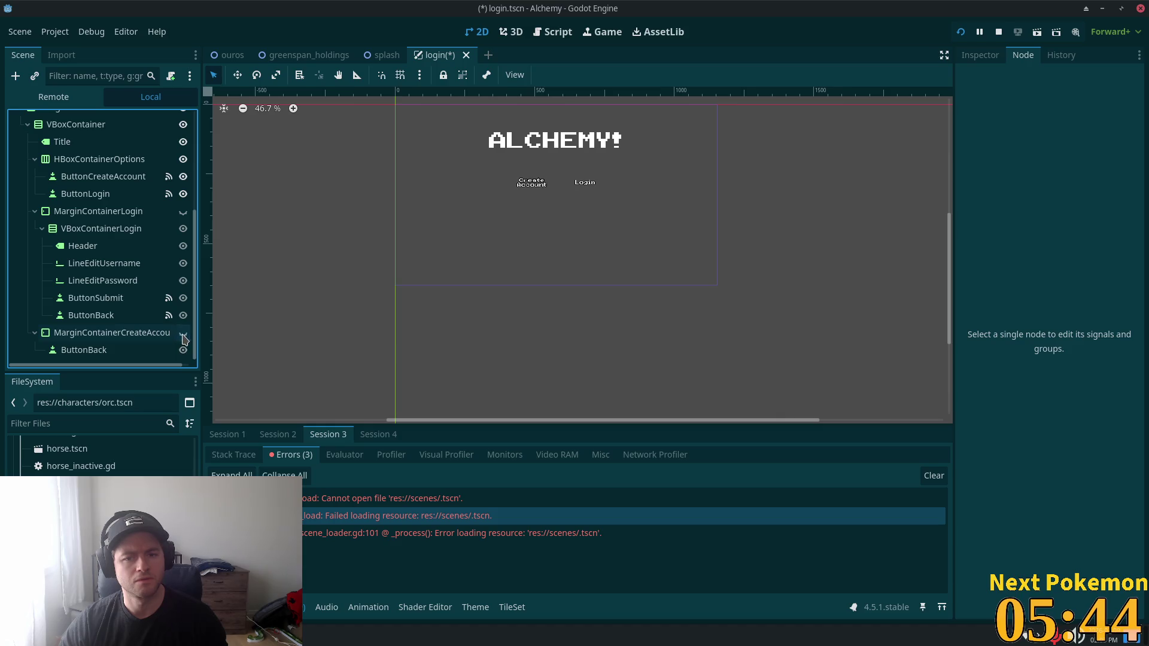
Save and run the game with F5, moving the game window aside
key("F5")
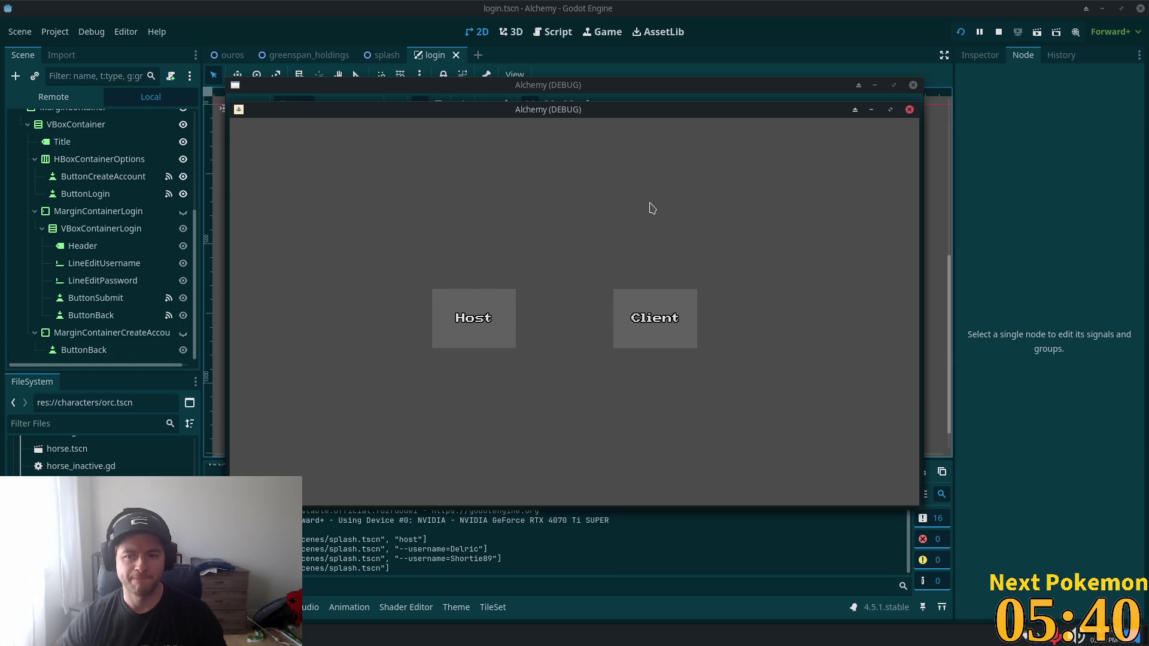
mouse_move(488, 121)
left_mouse_down()
mouse_move(686, 172)
mouse_move(757, 203)
left_mouse_up()
left_click(326, 495)
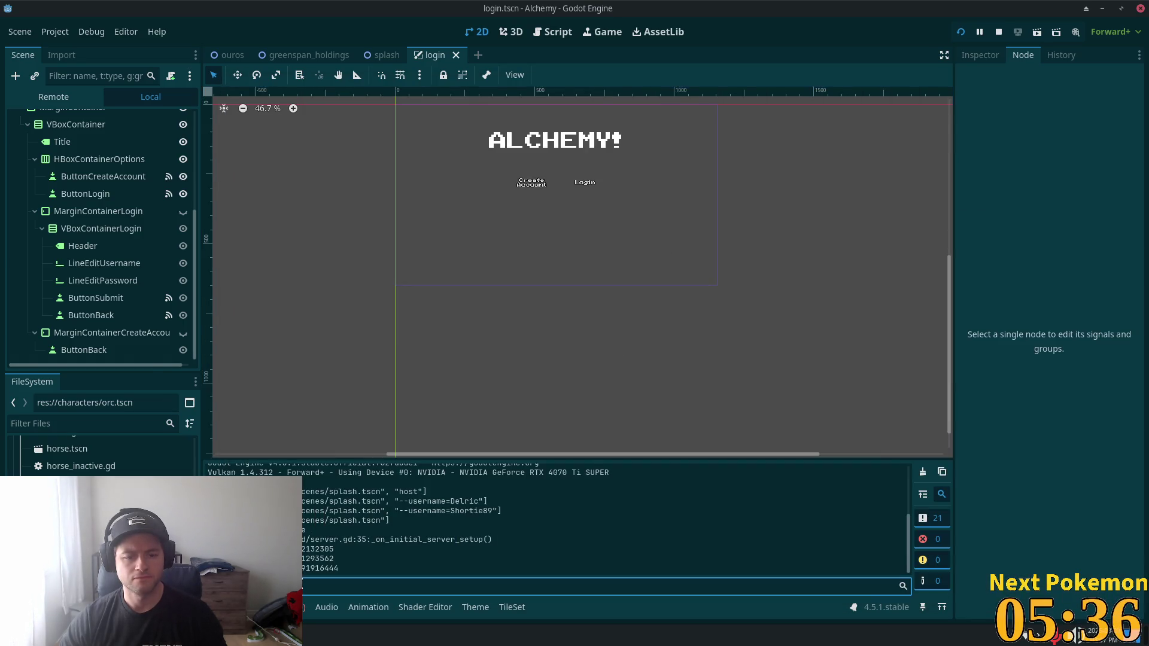
Expand the debugger's 'Cannot open file' error and view Session 2's three errors
left_click(281, 607)
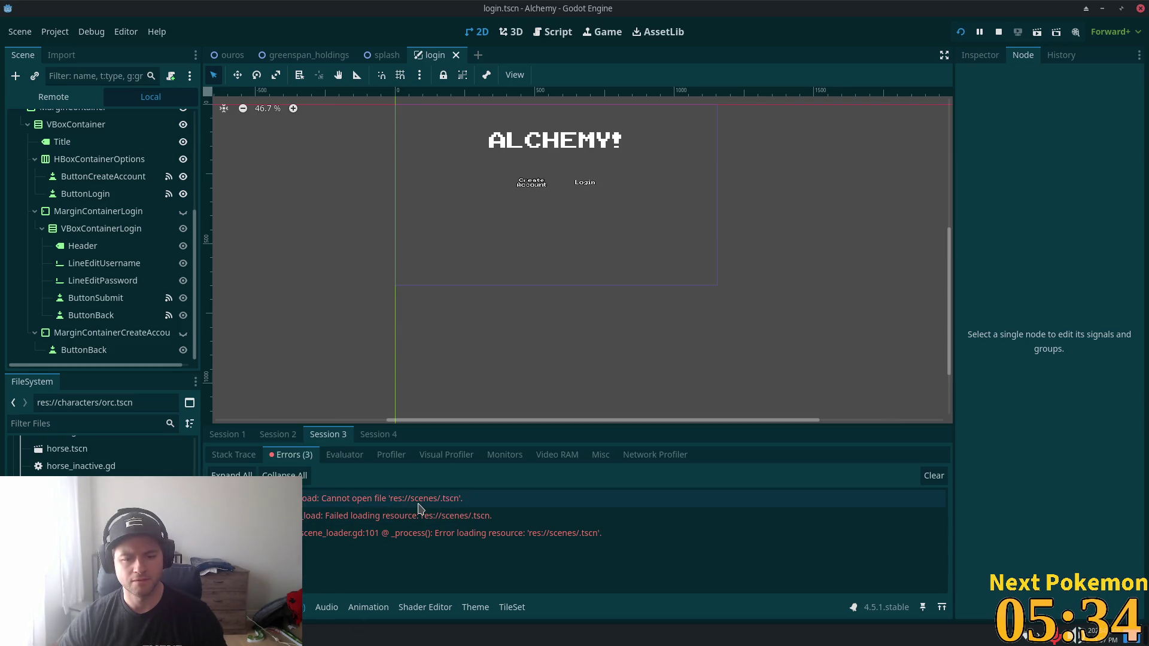
left_click(419, 503)
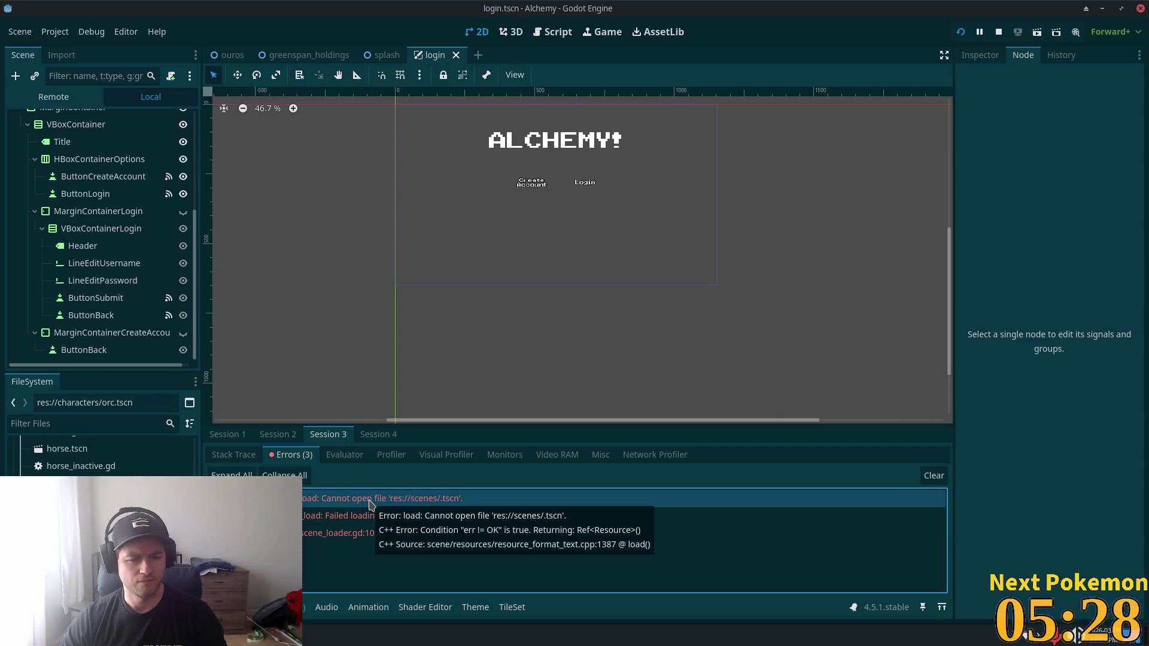
double_click(371, 498)
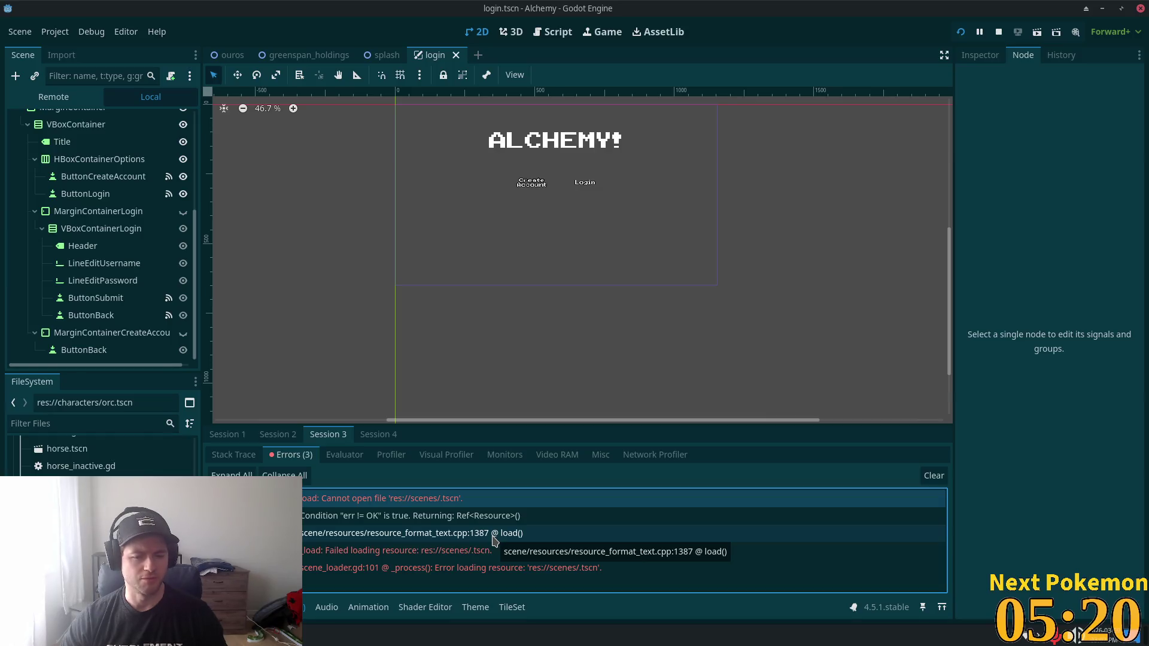
left_click(277, 433)
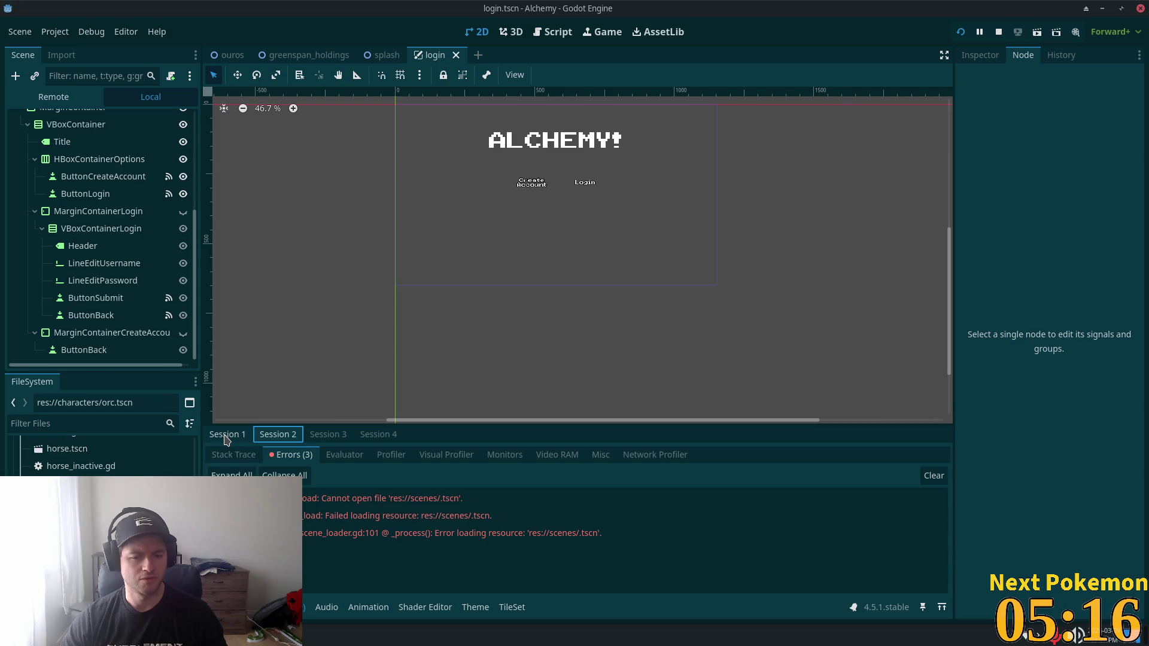
Jump to scene_loader.gd line 101, inspect pending_load, and read back through the scene path table
double_click(410, 531)
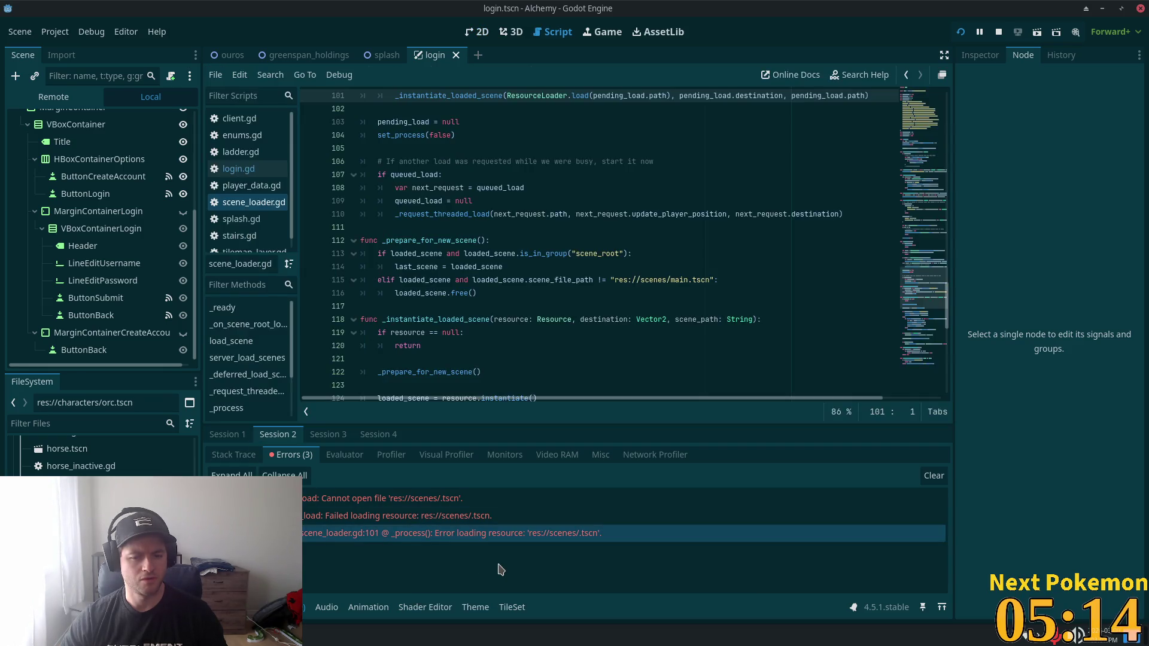
scroll(450, 325, "up", 4)
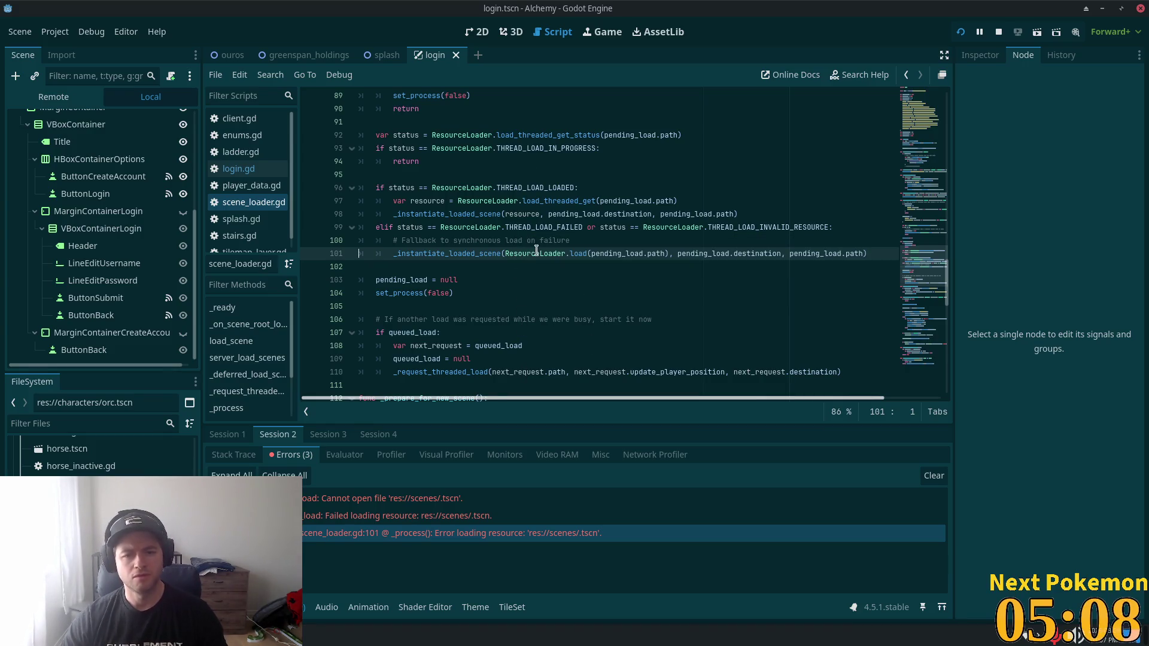
left_click(532, 253)
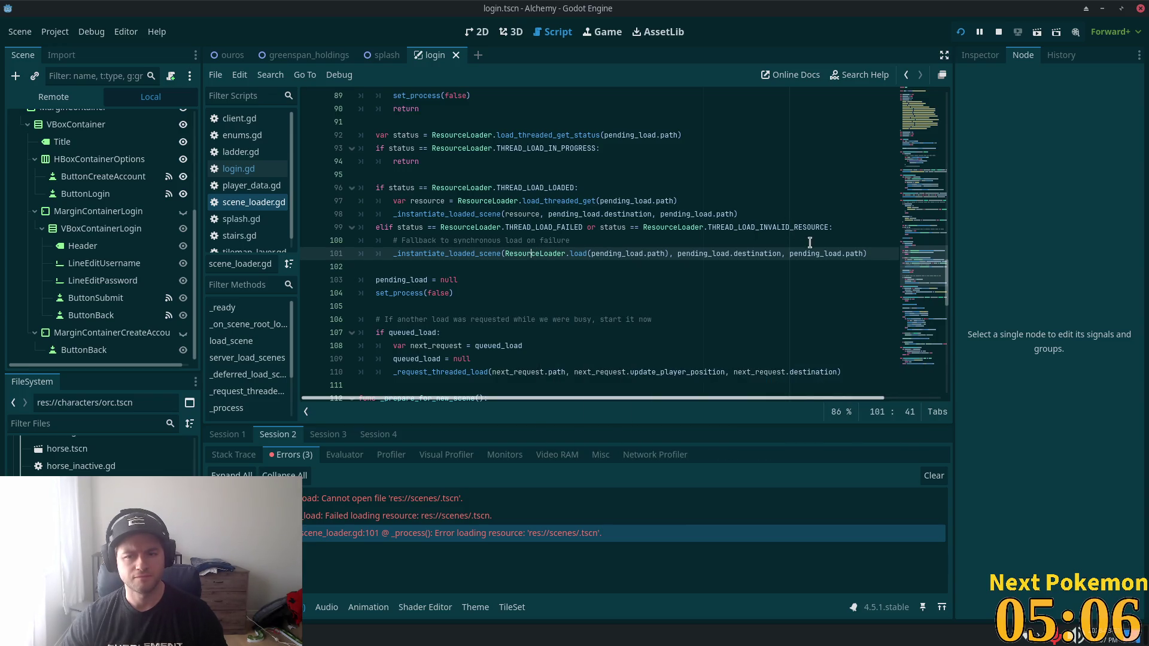
double_click(643, 257)
scroll(588, 311, "up", 5)
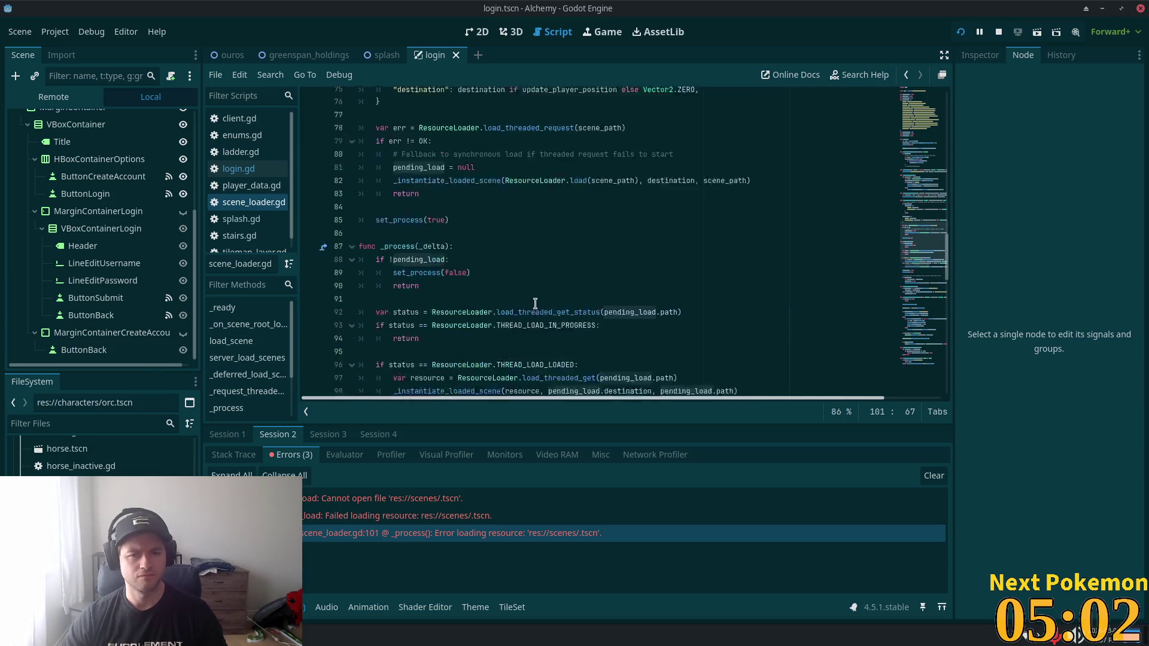
scroll(537, 300, "up", 4)
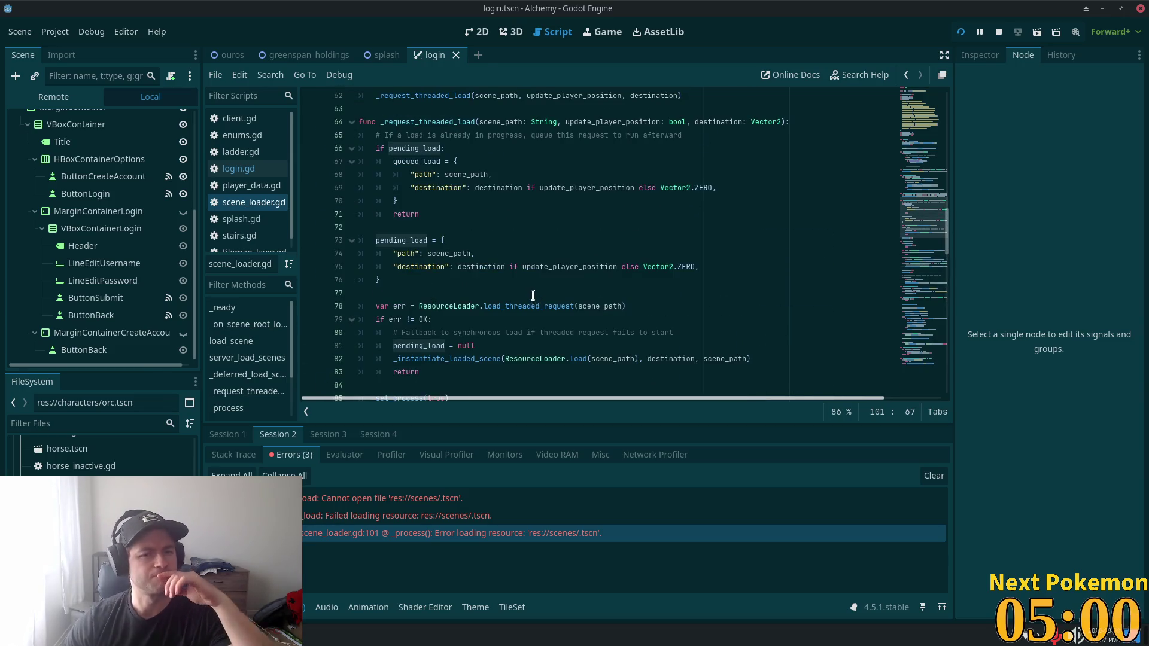
scroll(520, 175, "up", 3)
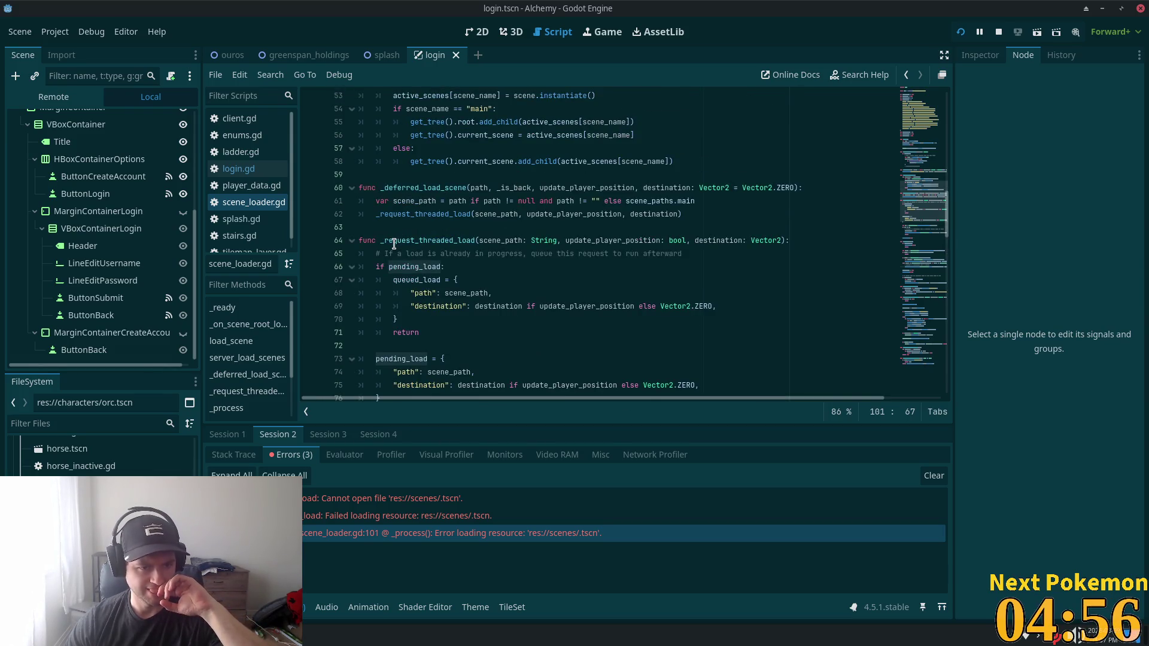
scroll(607, 246, "up", 12)
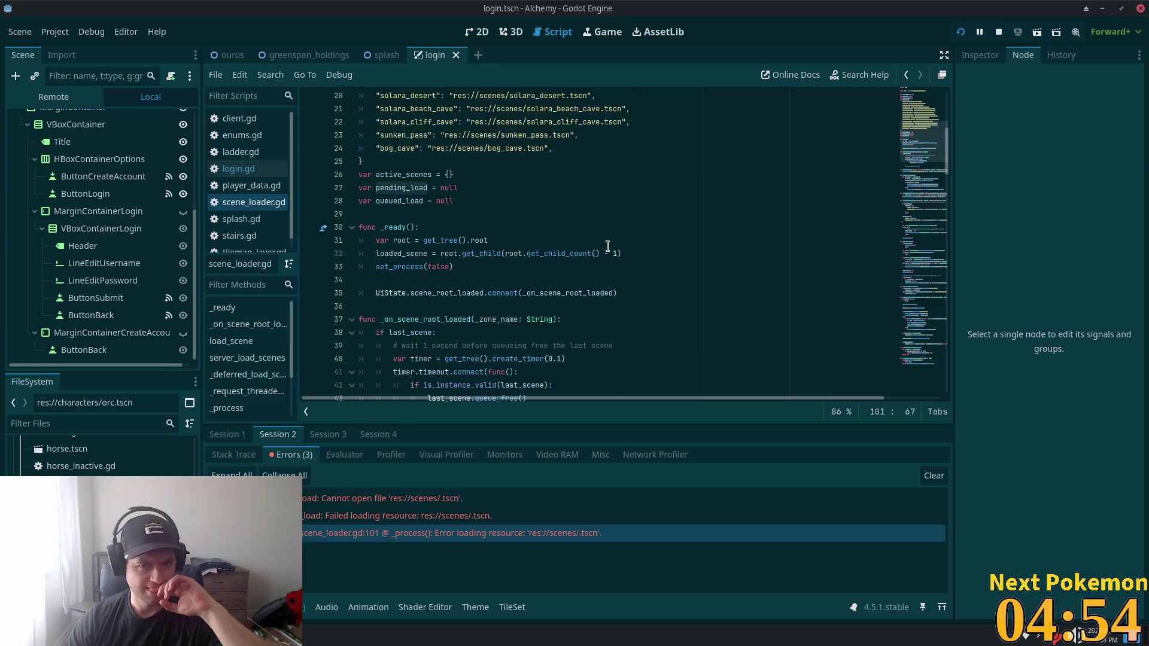
scroll(158, 191, "up", 5)
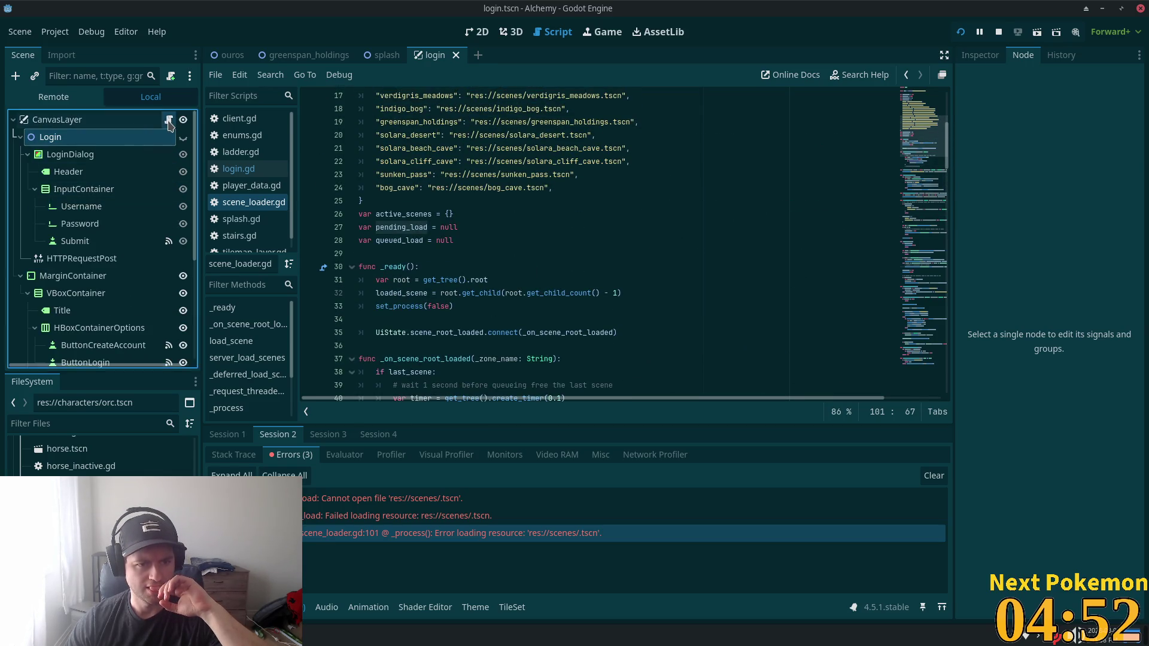
Open login.gd and read through its _ready function and signal connections
left_click(227, 169)
scroll(483, 230, "down", 1)
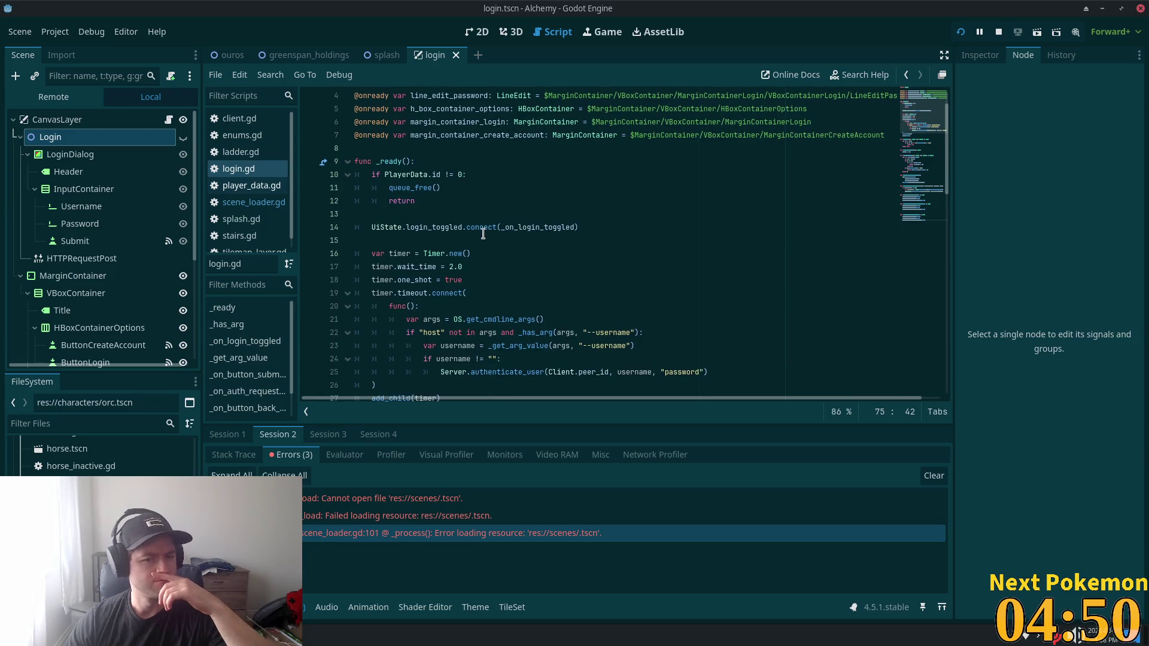
scroll(483, 232, "down", 2)
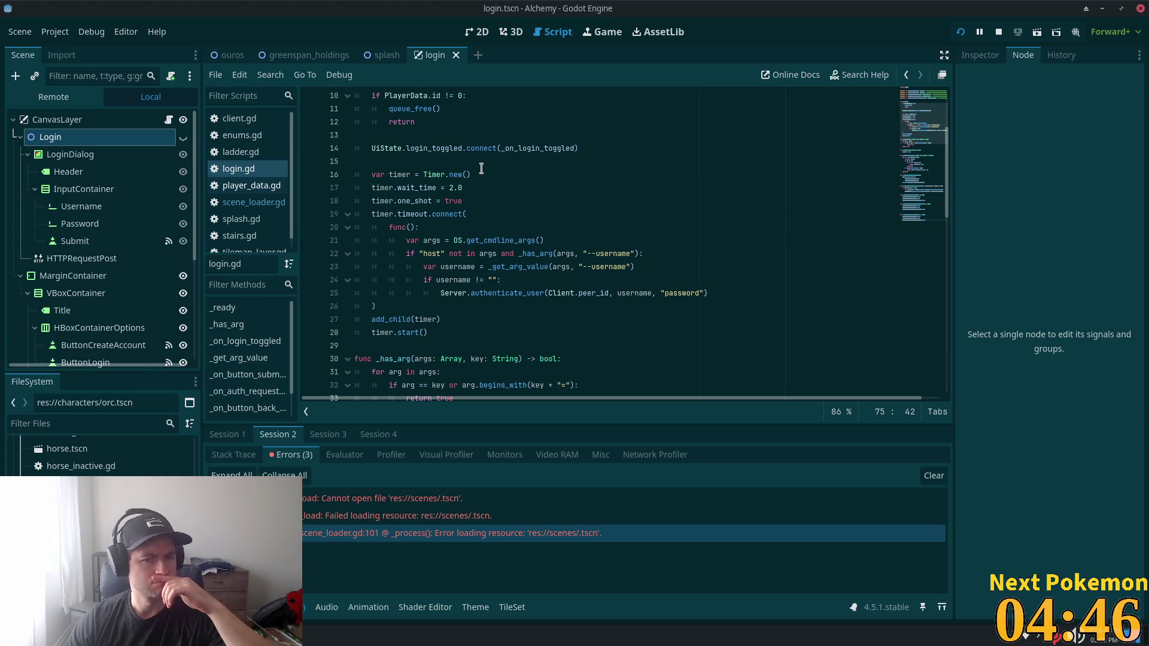
left_click(432, 147)
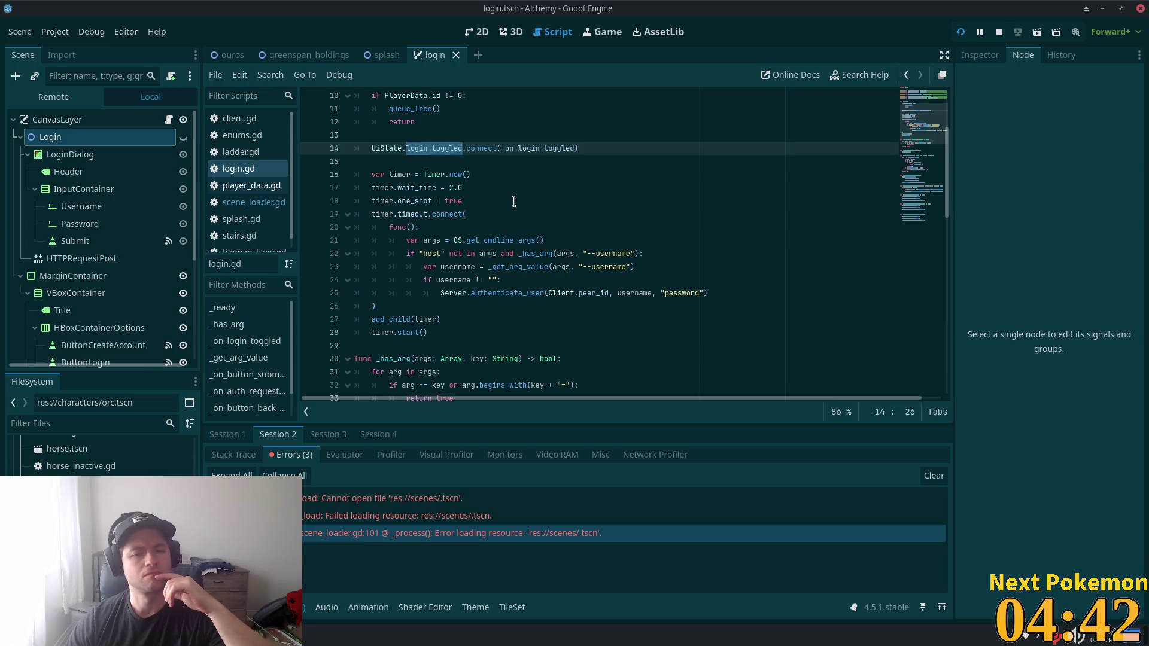
scroll(509, 222, "down", 10)
scroll(527, 229, "down", 4)
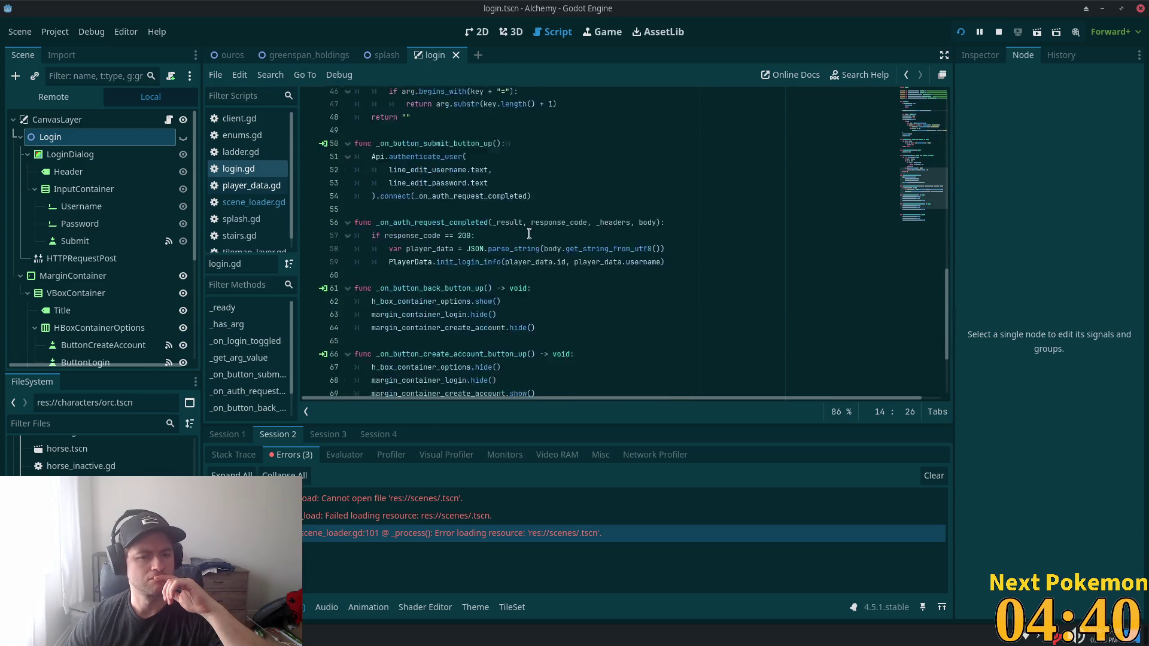
scroll(539, 235, "up", 8)
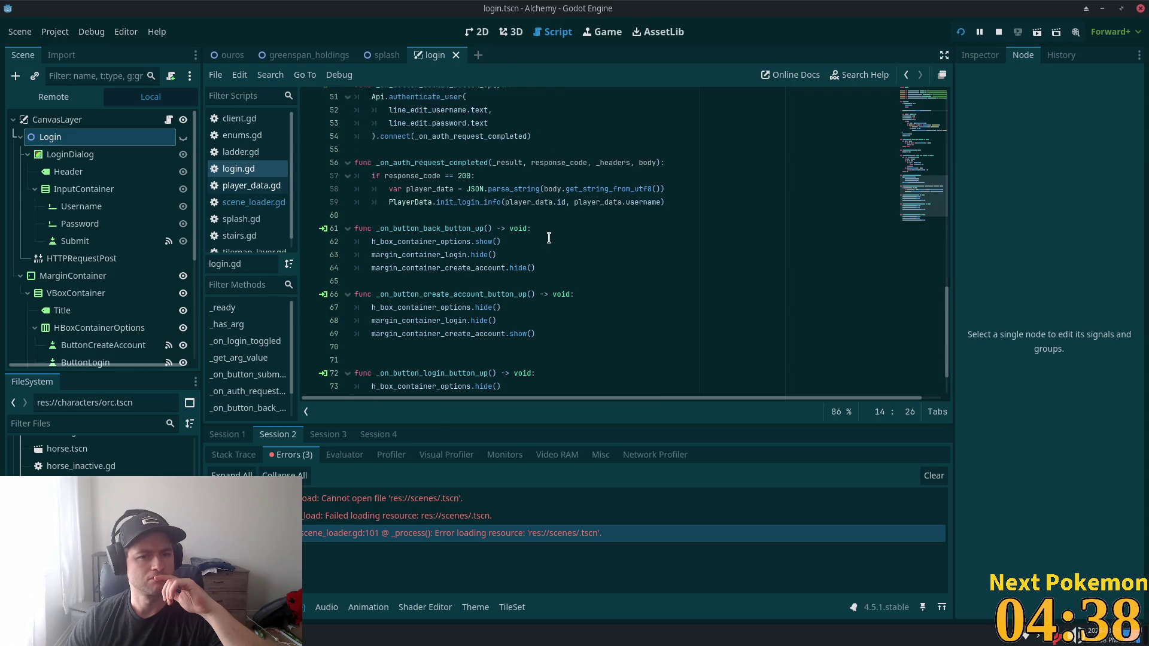
scroll(552, 237, "up", 2)
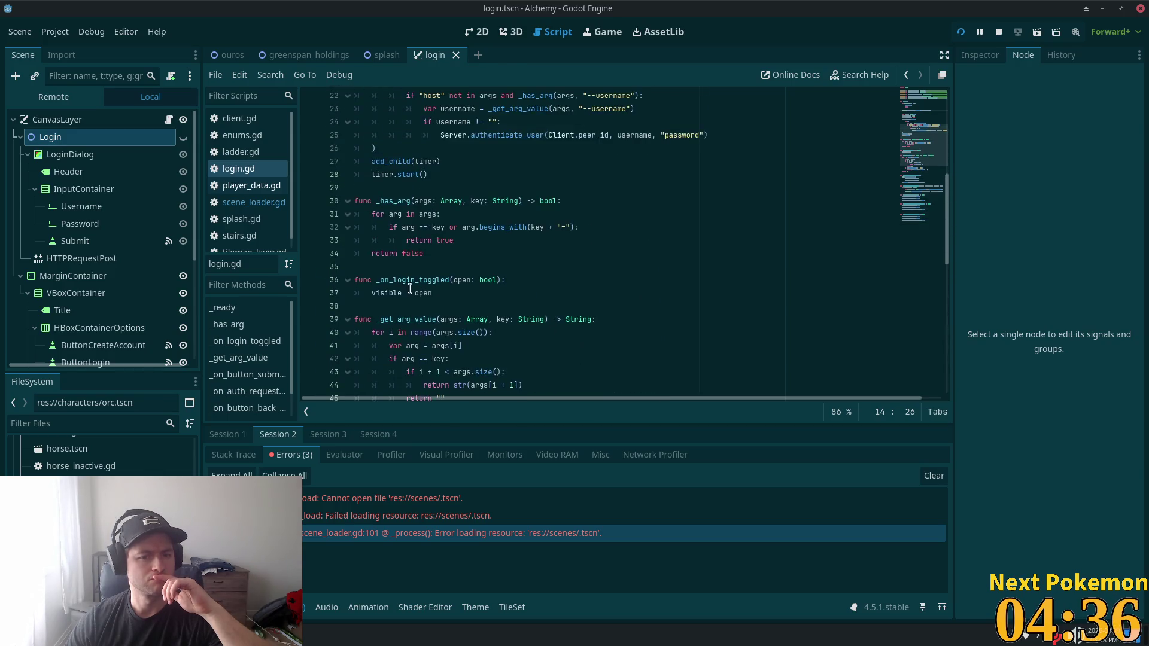
scroll(415, 305, "up", 5)
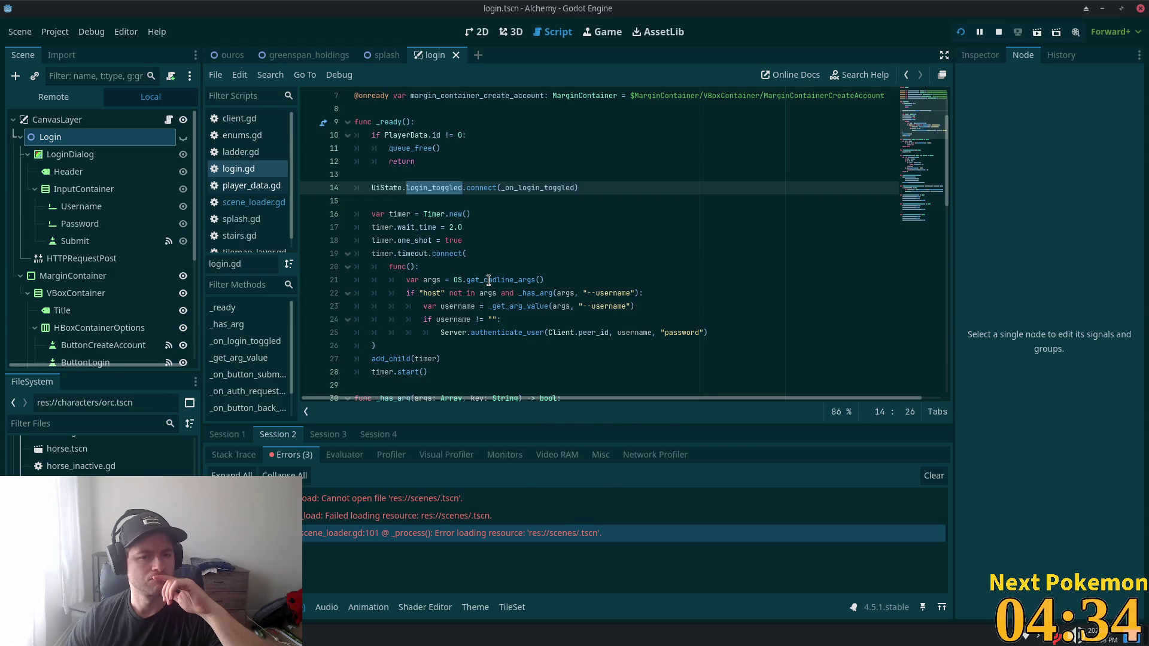
mouse_move(488, 280)
scroll(478, 175, "up", 2)
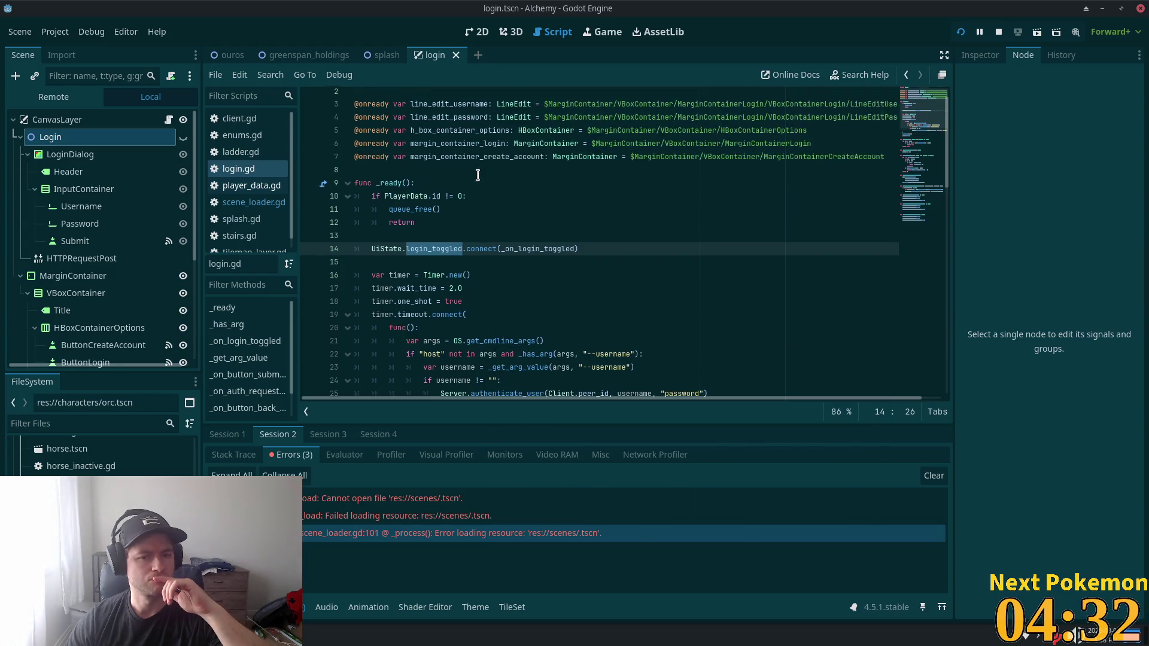
scroll(496, 197, "down", 3)
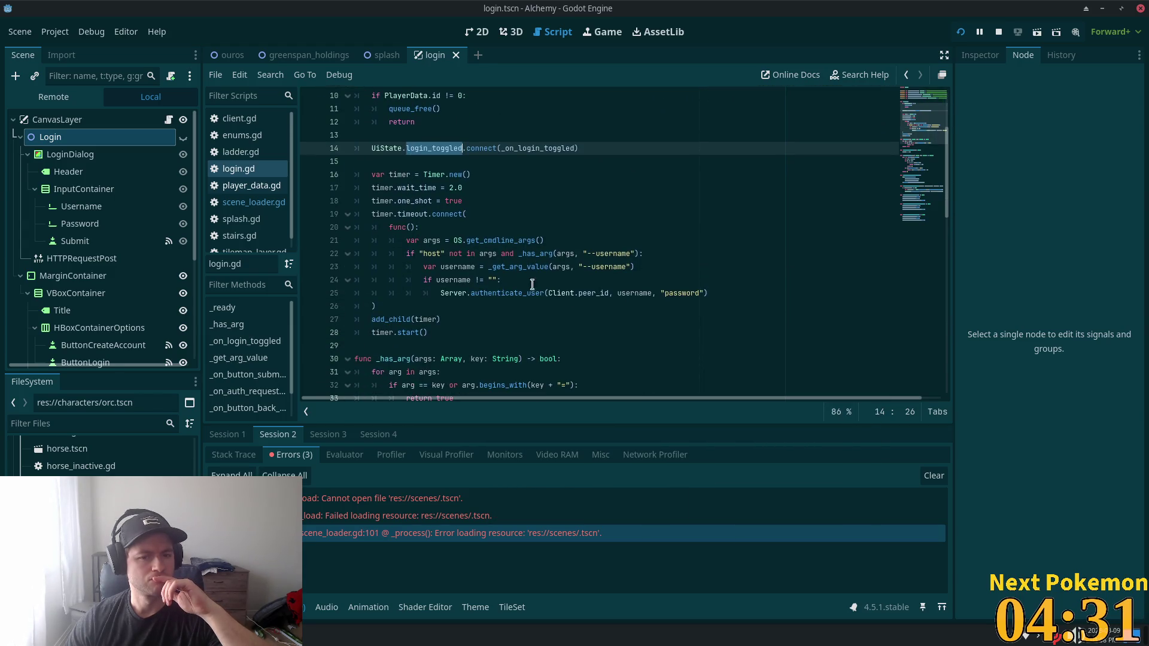
Inspect how line 21 gets args from get_cmdline_args and looks up the username flag
double_click(494, 240)
double_click(431, 241)
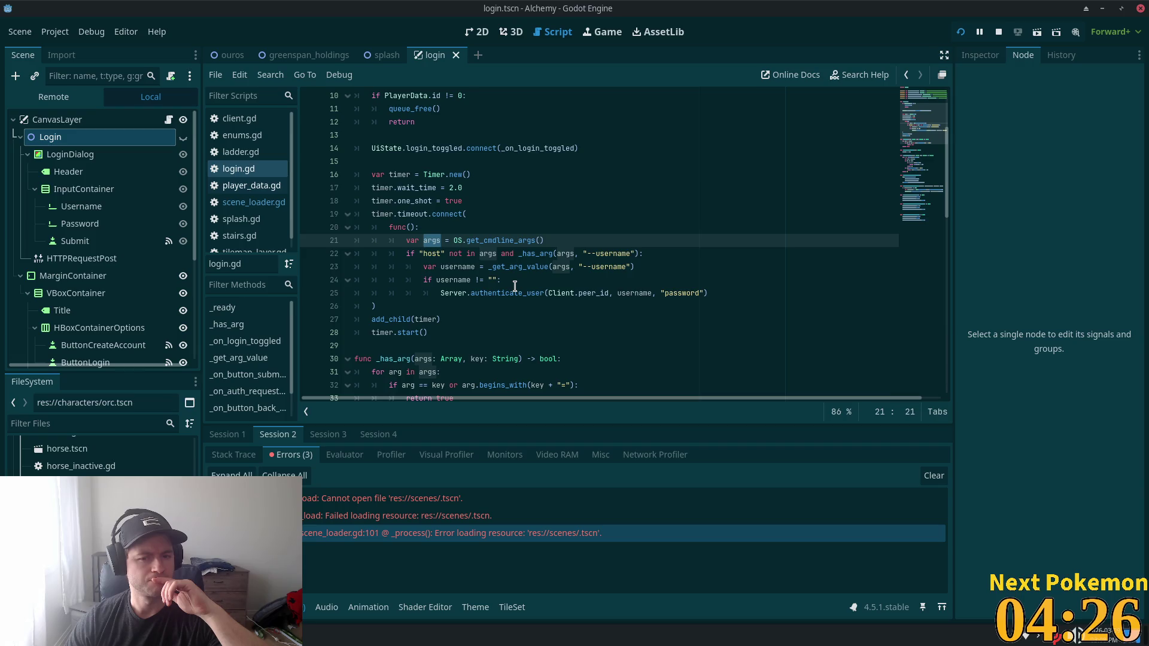
mouse_move(562, 294)
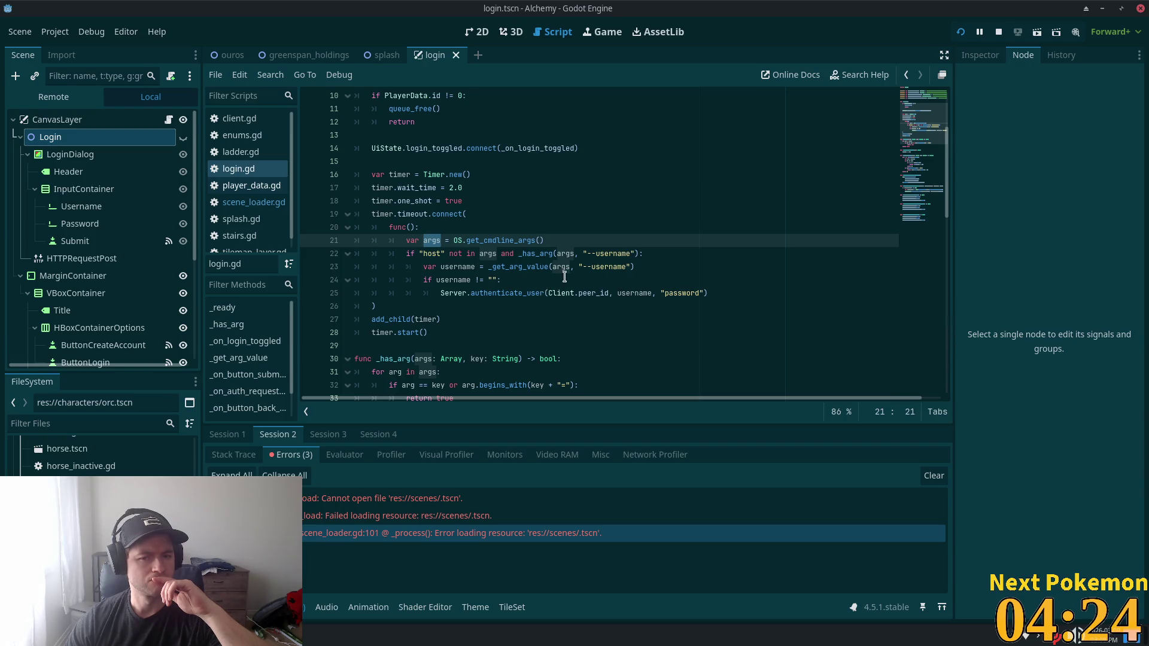
double_click(592, 267)
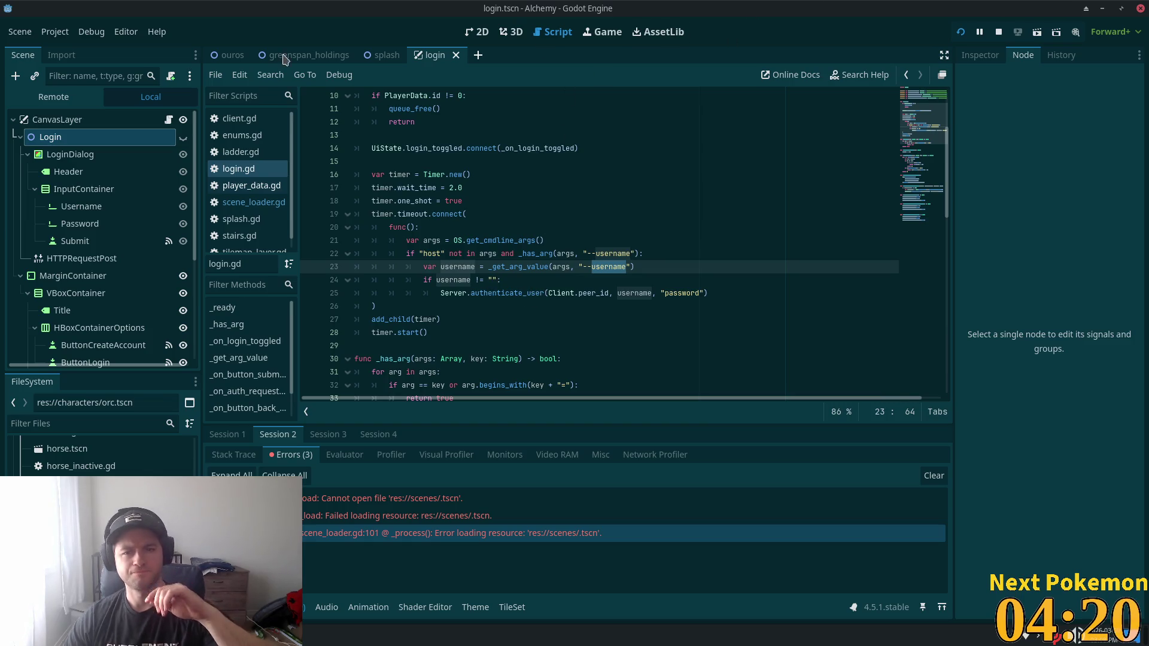
left_click(91, 32)
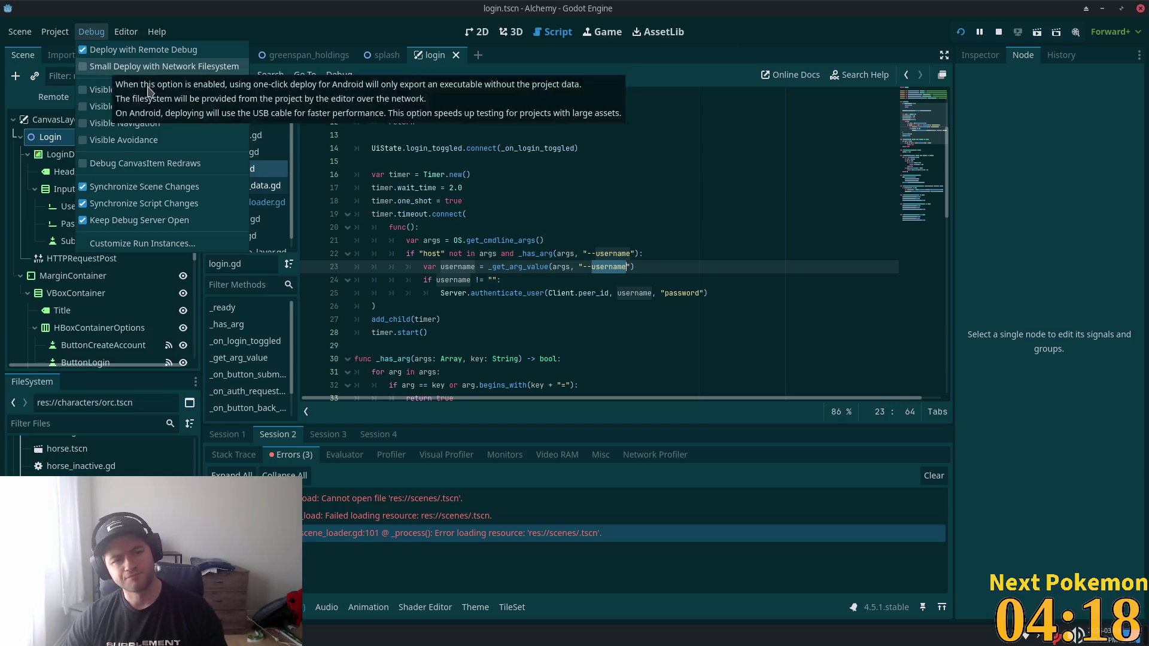
Accept the Customize Run Instances settings, run the project as multiple instances, and switch to Cursor
left_click(138, 244)
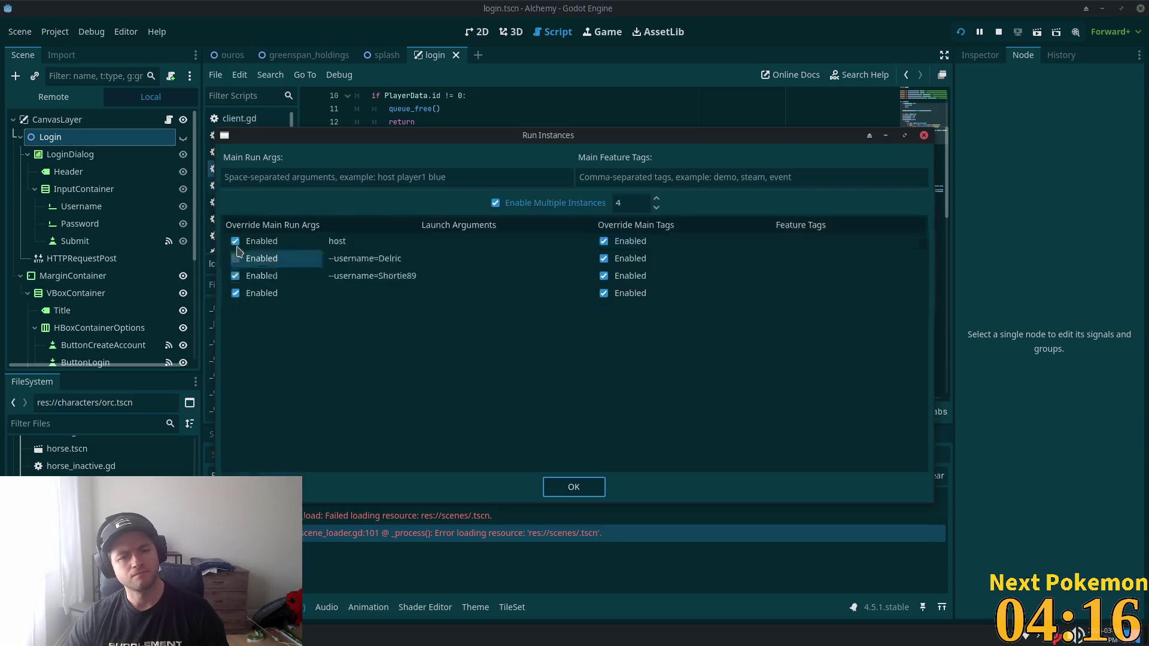
left_click(573, 487)
key("F5")
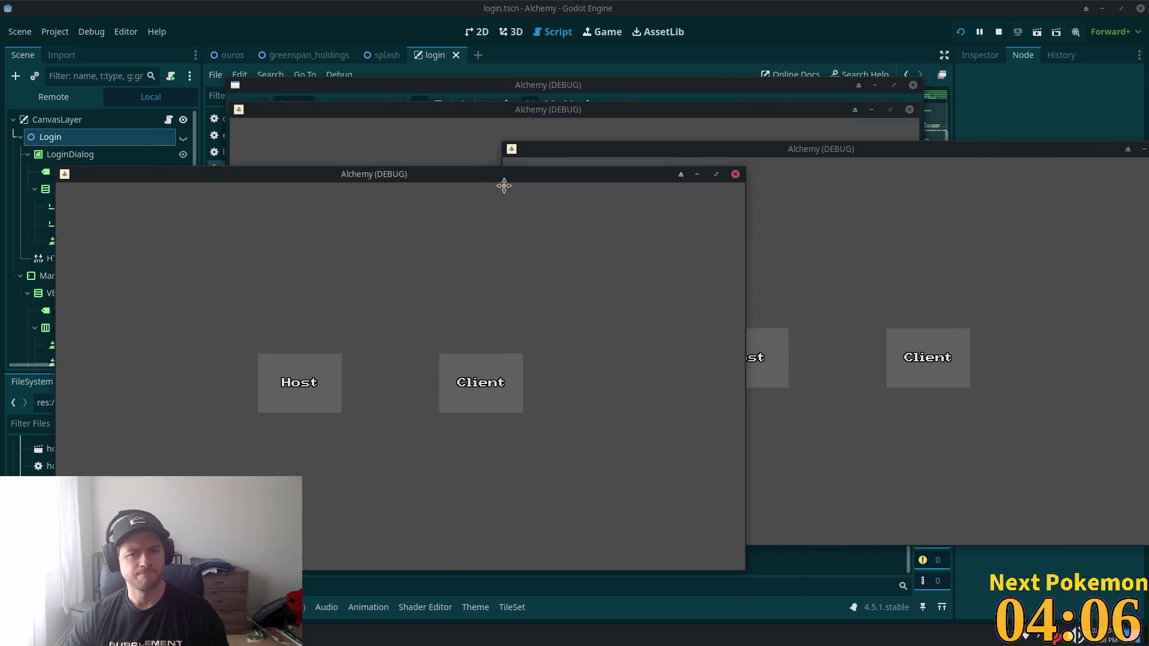
key("alt+Tab")
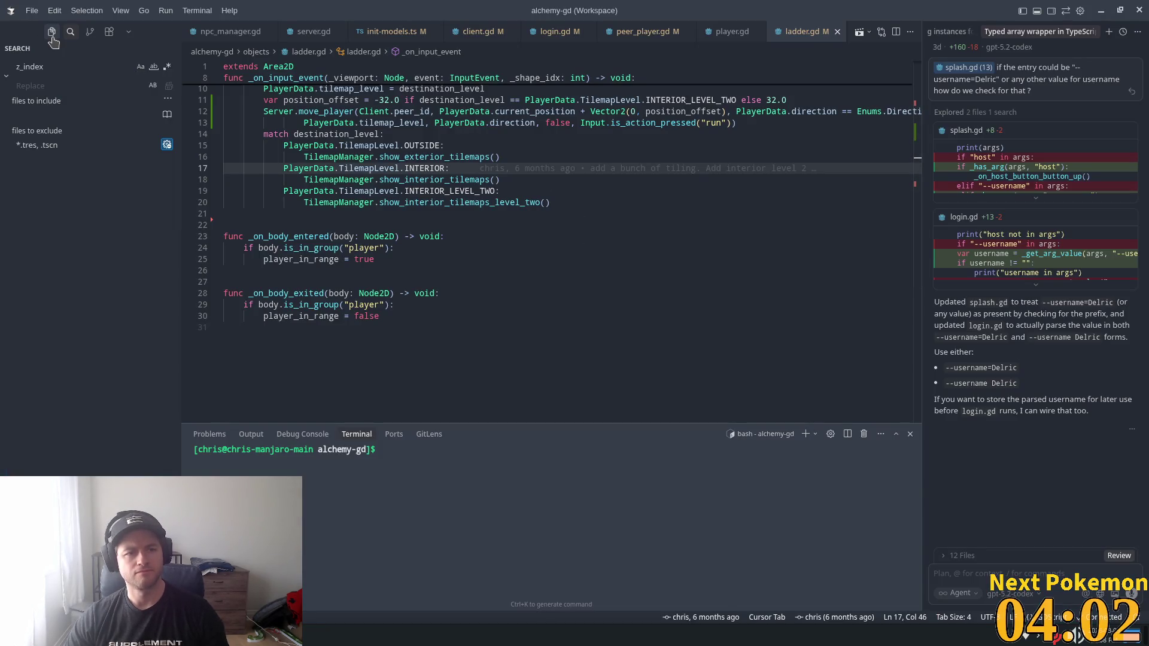
Search the project for '.tscn'
double_click(61, 65)
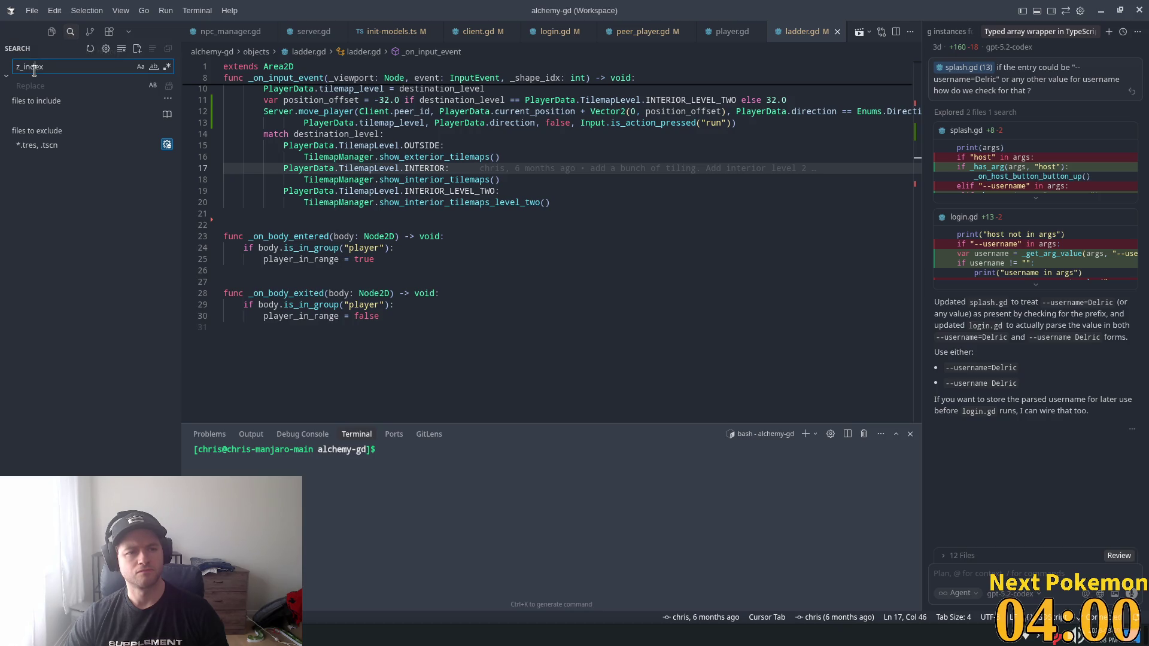
type(".tsx")
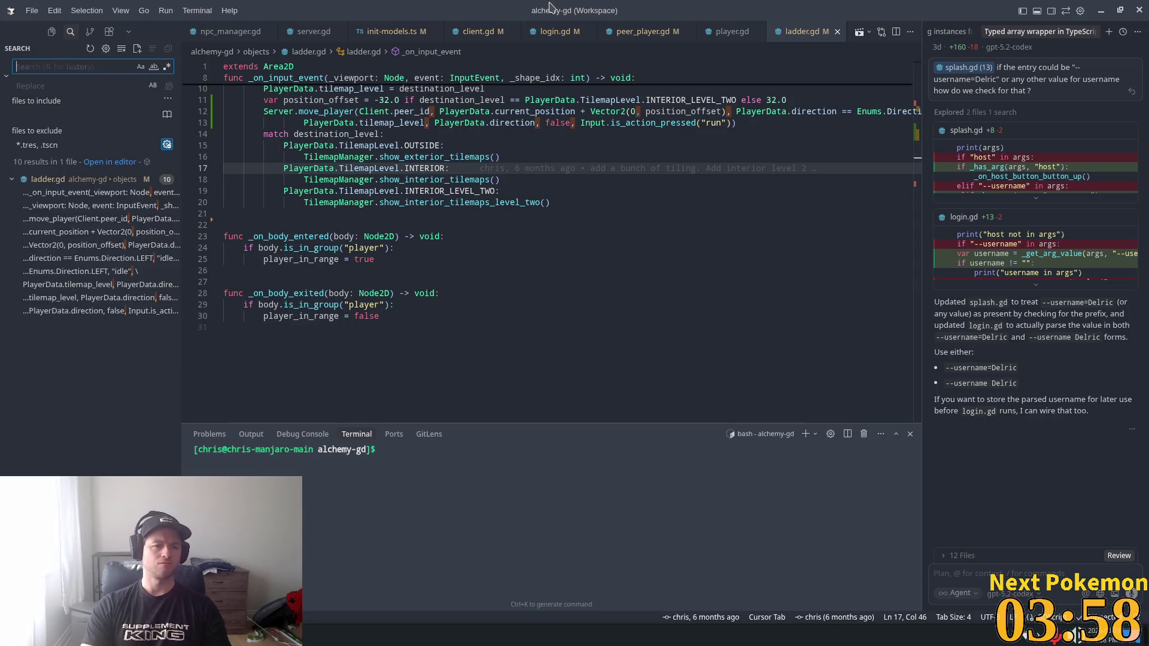
key("BackSpace")
type("cn")
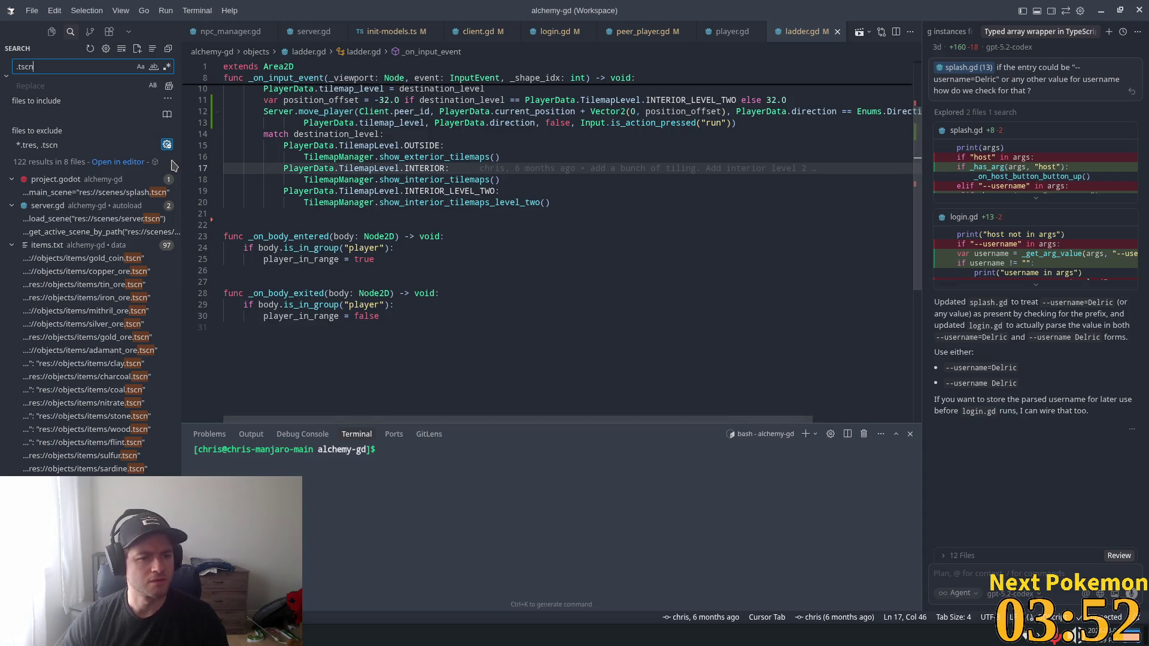
Inspect the .tscn references in project.godot, server.gd and splash.gd, then reopen splash.gd in Godot
left_click(90, 192)
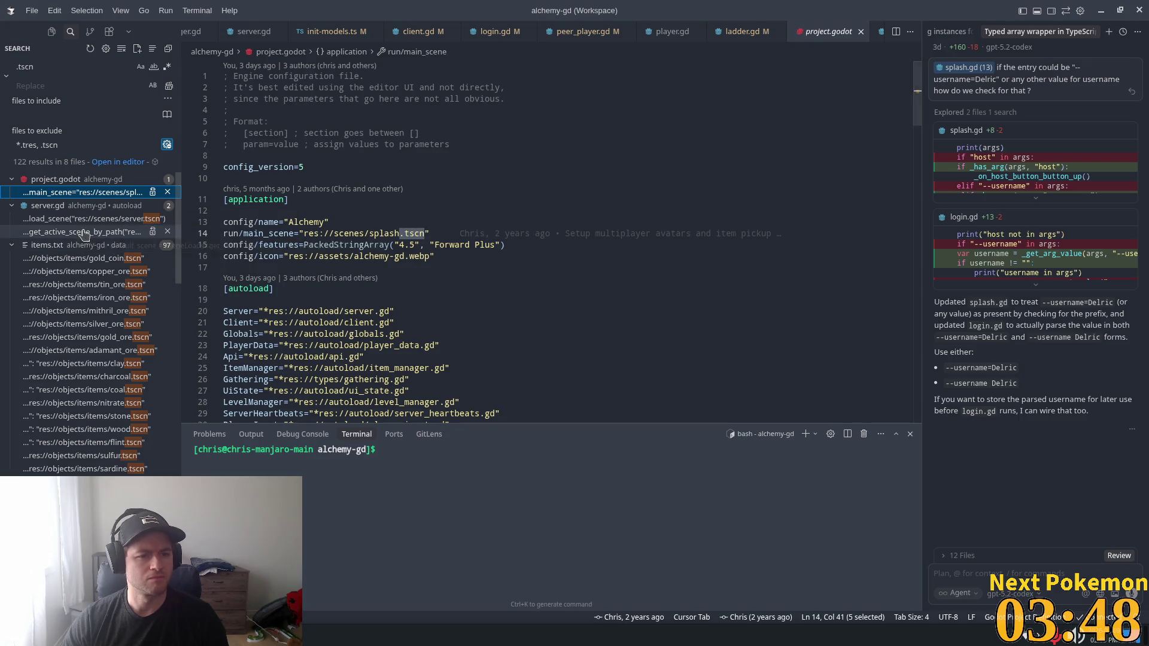
key("F4")
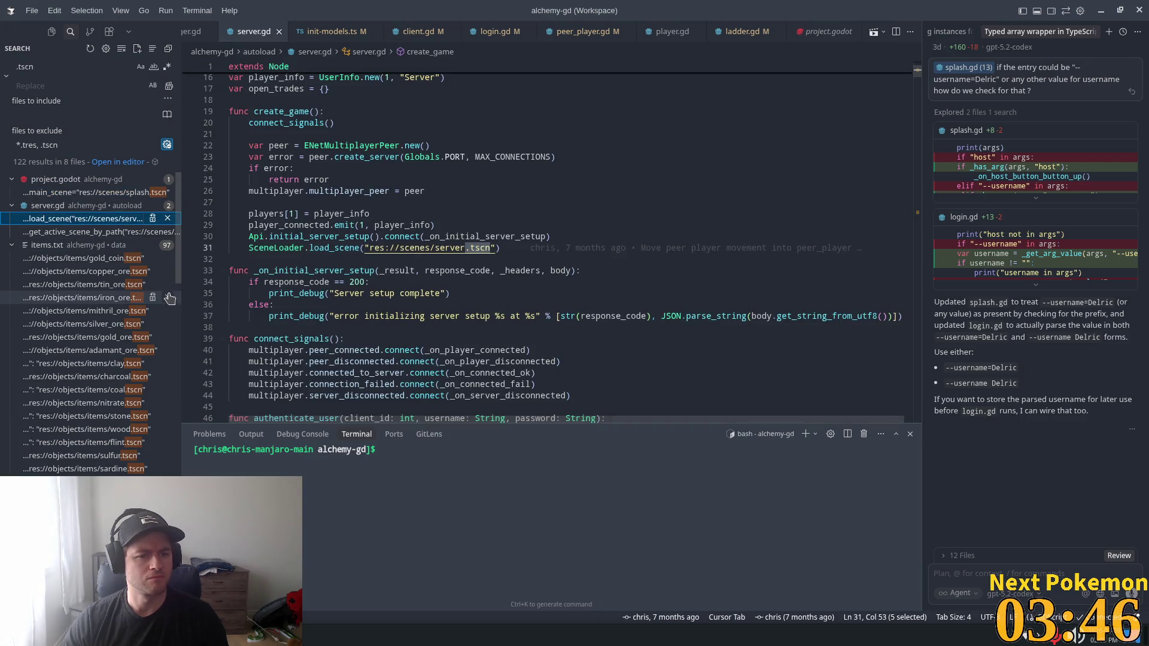
mouse_move(180, 288)
left_mouse_down()
mouse_move(513, 287)
mouse_move(510, 573)
left_mouse_up()
scroll(353, 274, "down", 8)
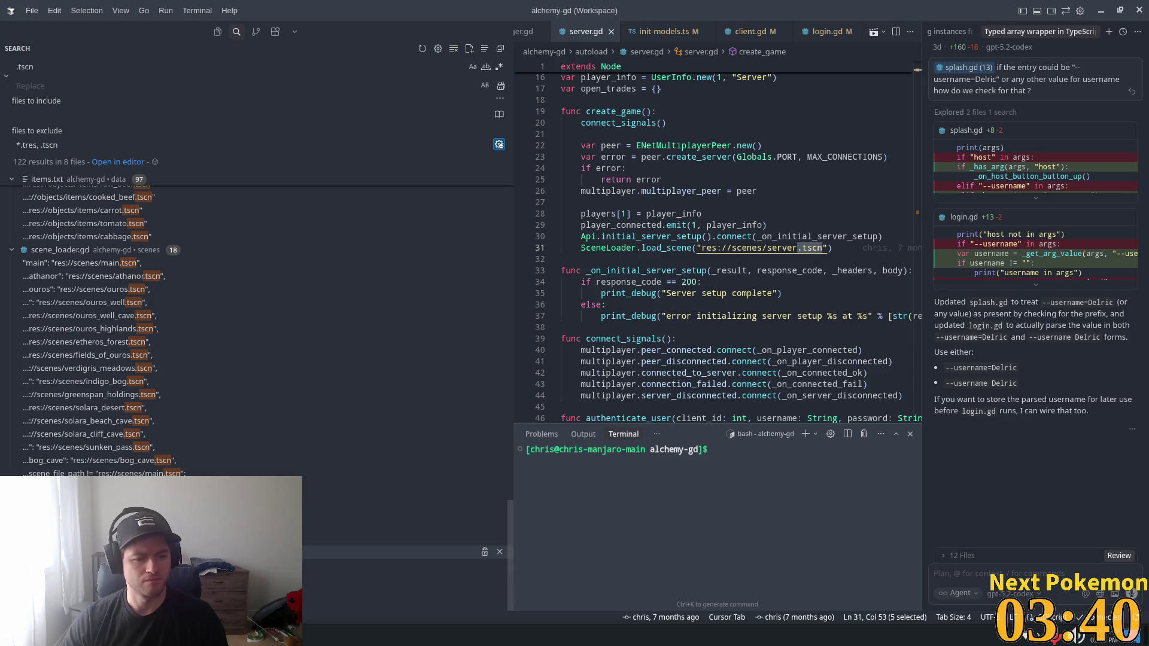
left_click(239, 512)
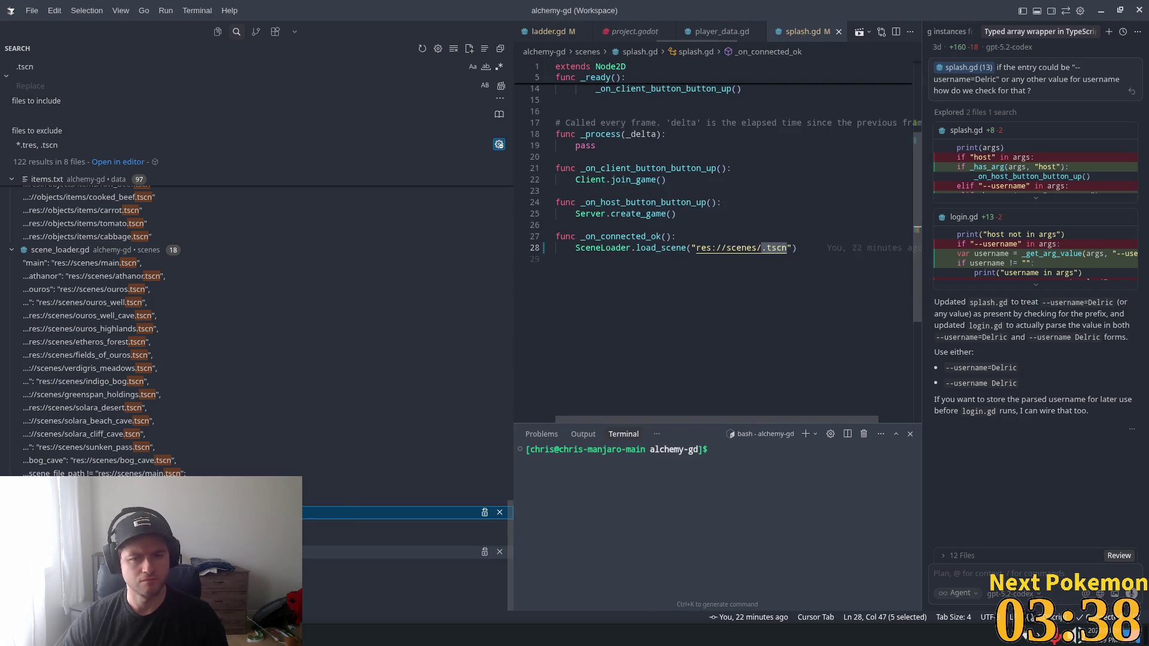
left_click(802, 247)
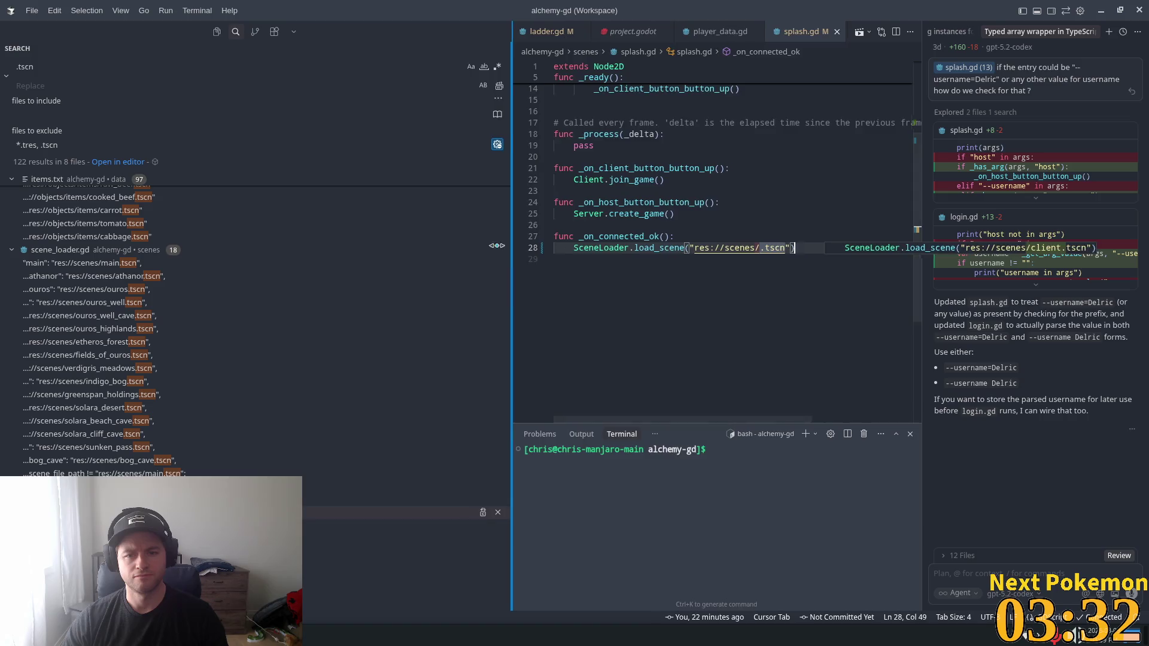
left_click_drag(512, 247, 282, 248)
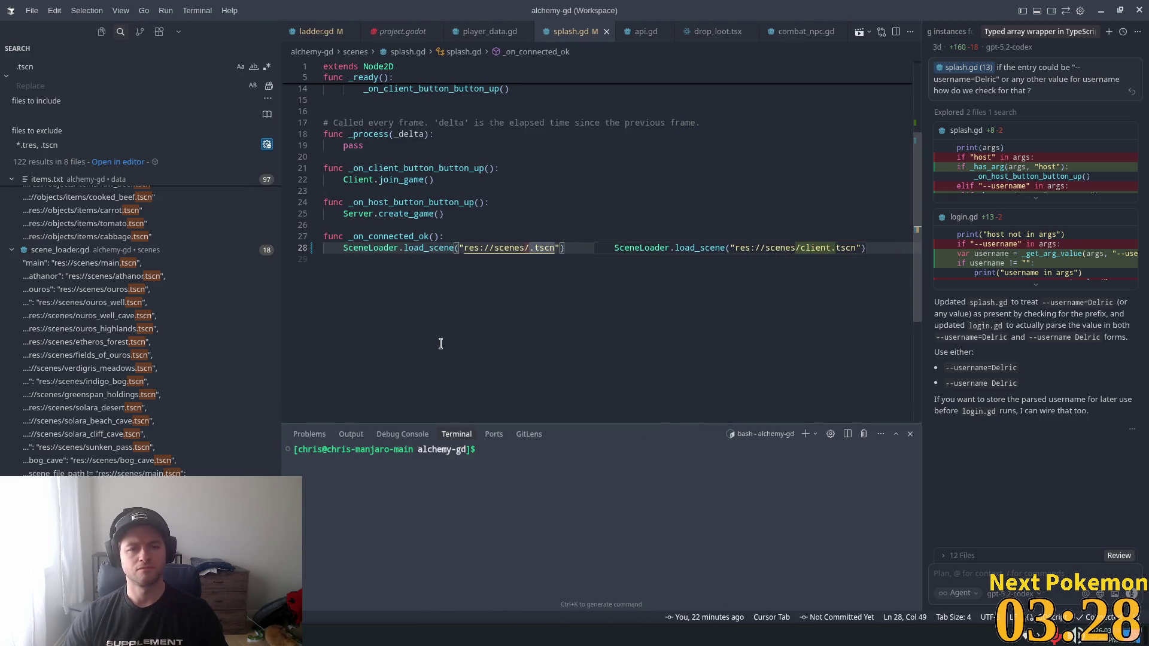
key("alt+Tab")
left_click(242, 220)
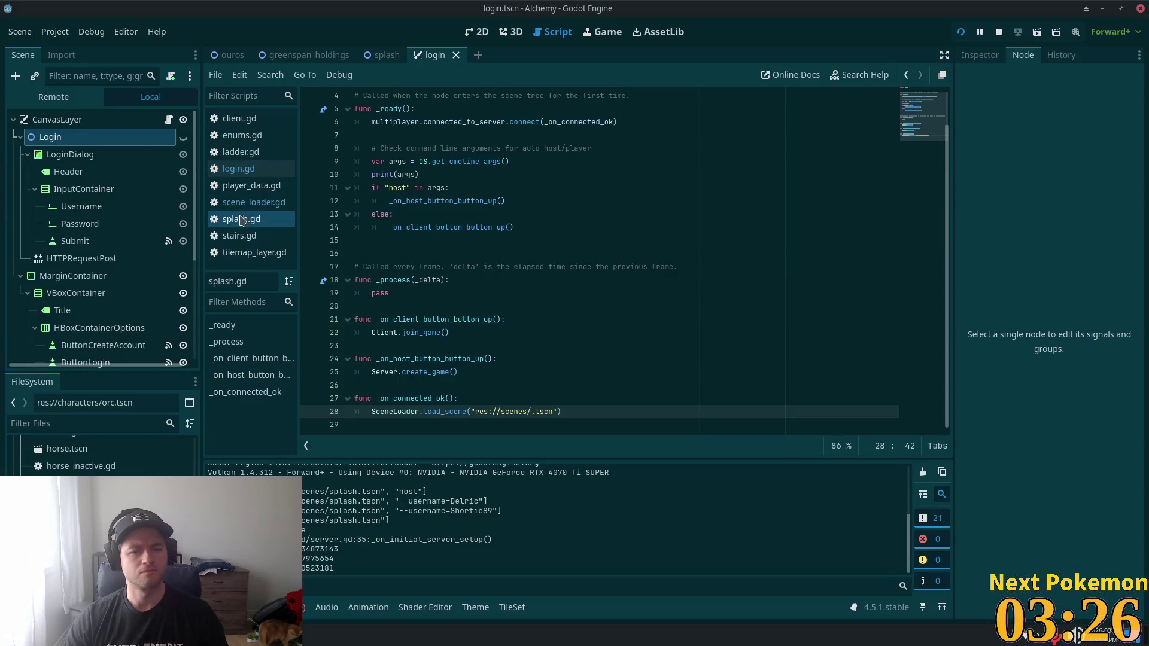
Type 'login' into splash.gd's load_scene path so it loads login.tscn
type("login")
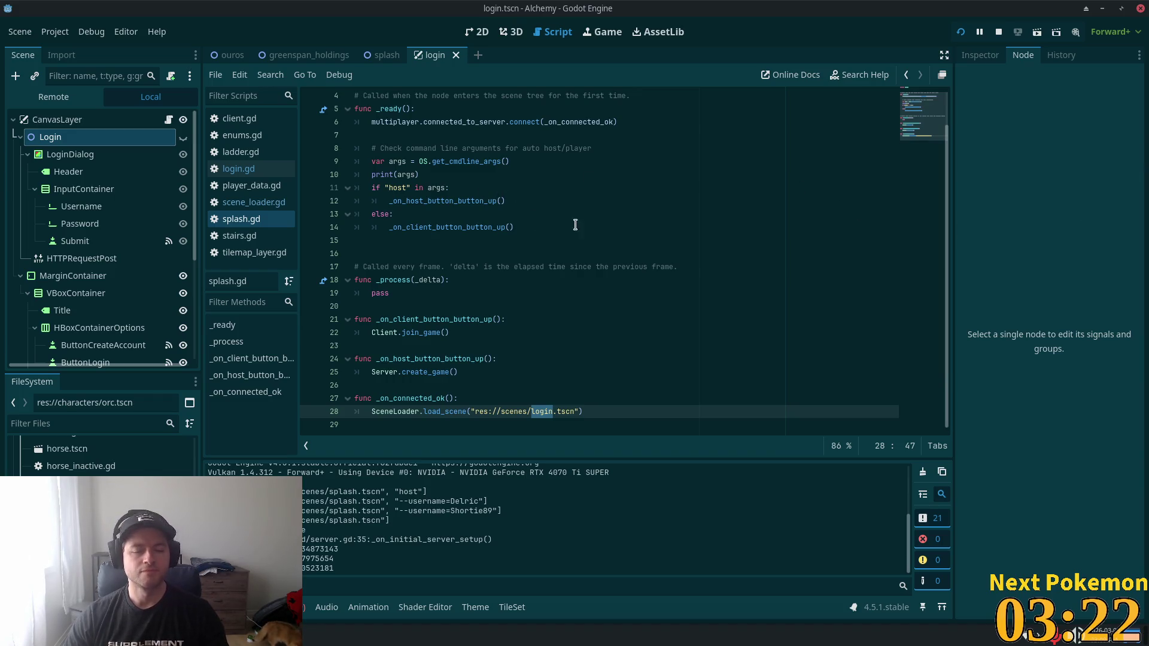
left_click(94, 33)
left_click(146, 249)
Clear the second run instance's username launch argument and relaunch the game
left_click(266, 262)
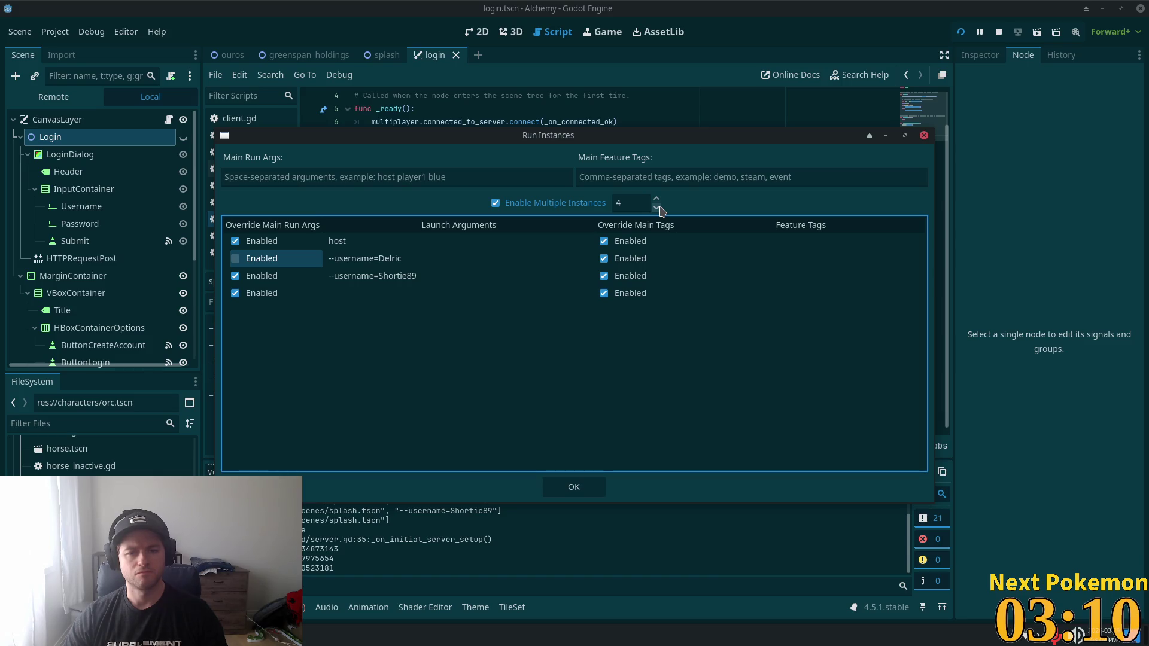
left_click(658, 207)
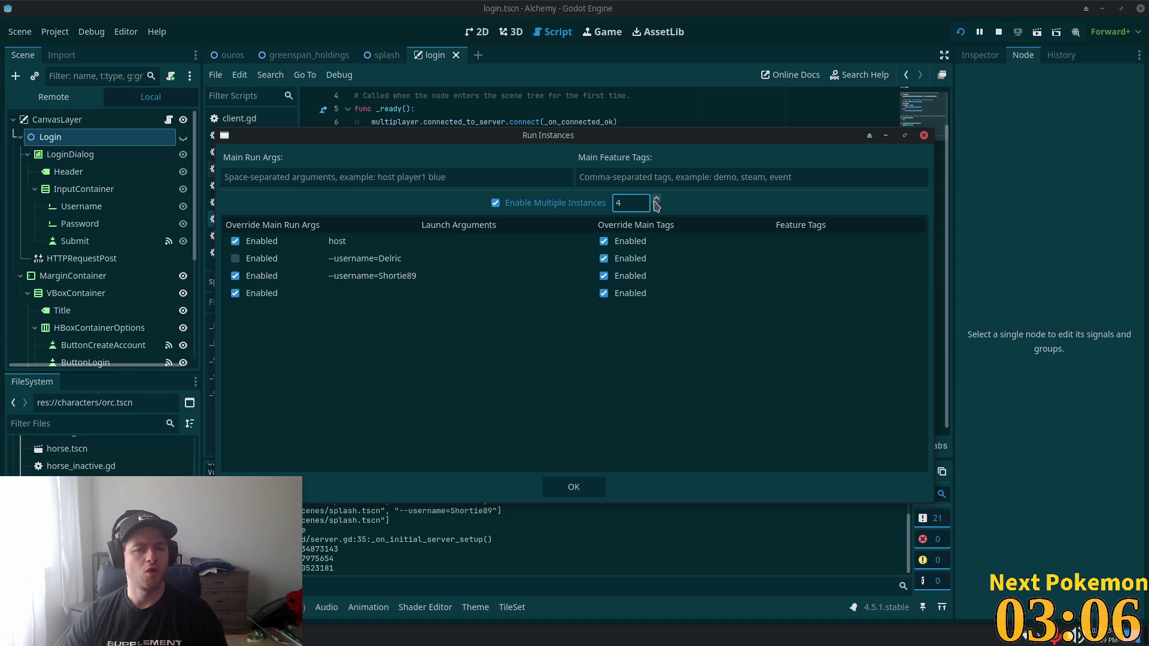
left_click(259, 261)
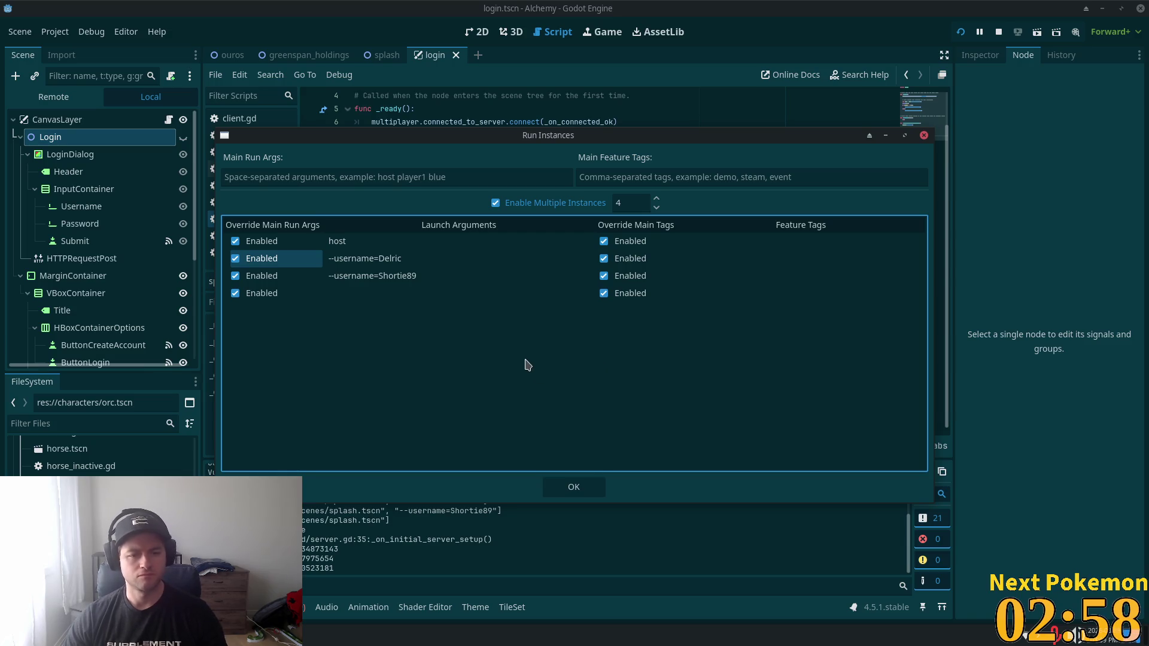
left_click(398, 259)
left_click(412, 260)
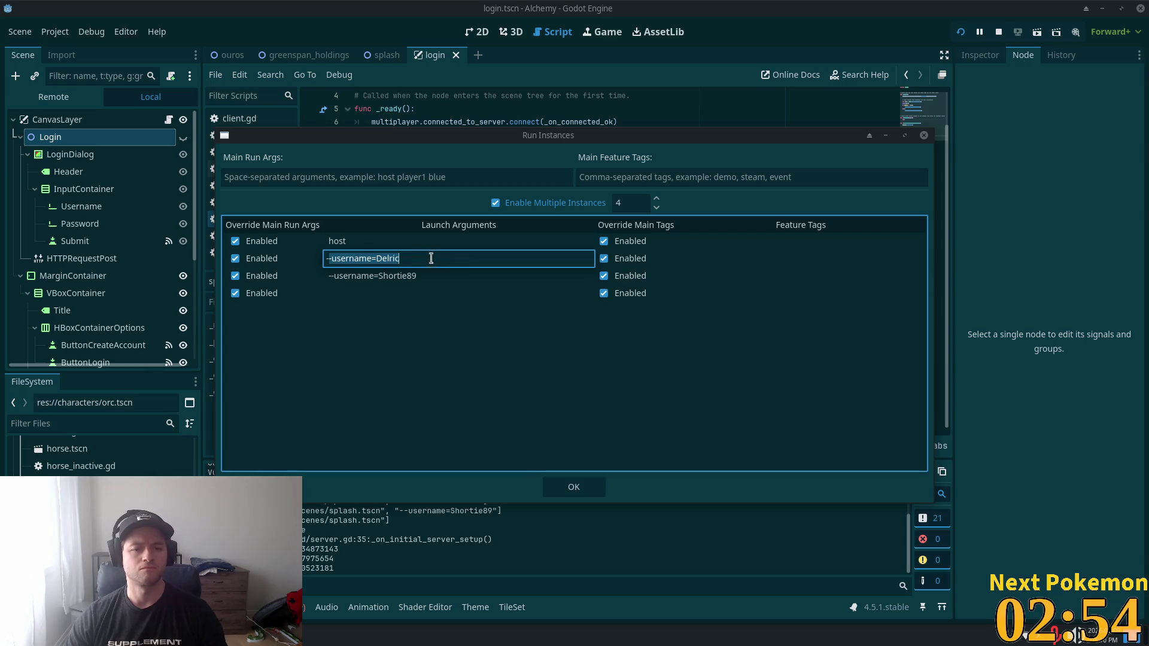
left_click_drag(350, 258, 354, 253)
key("BackSpace")
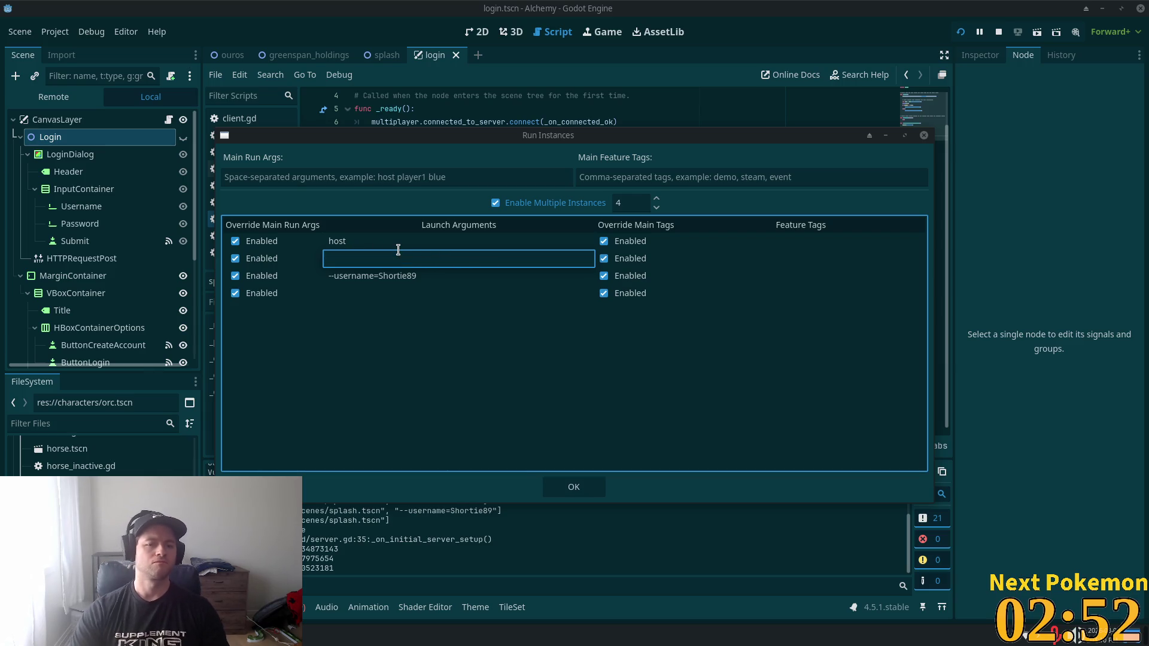
left_click(574, 487)
key("F5")
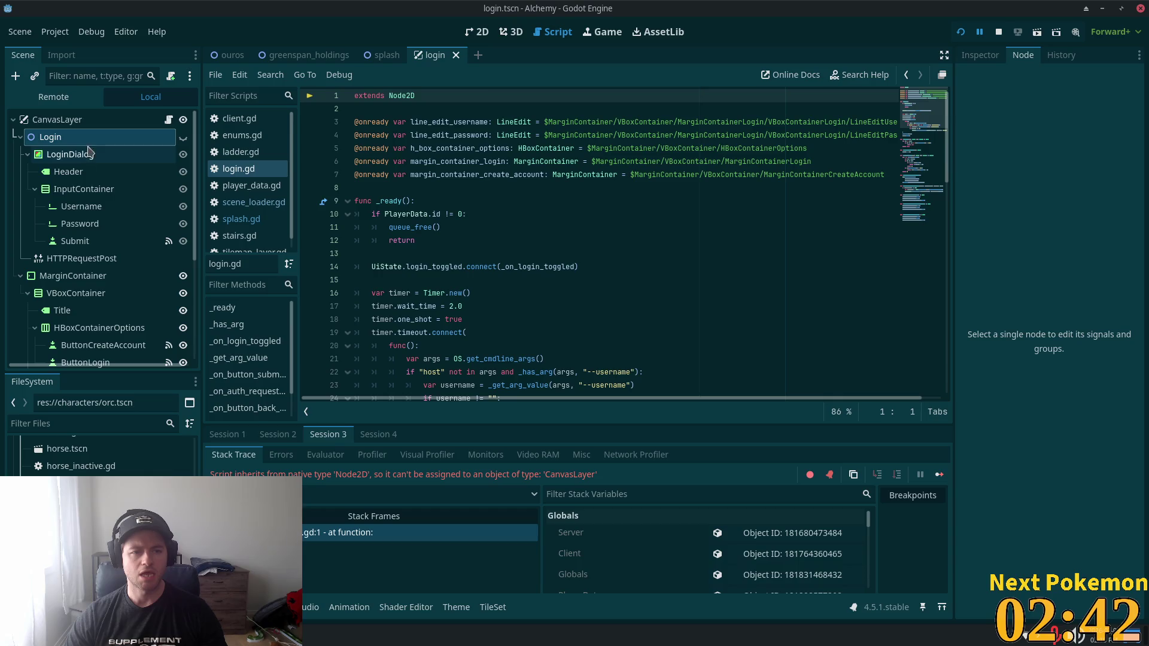
Change login.gd to extend CanvasLayer and save the script
type("C")
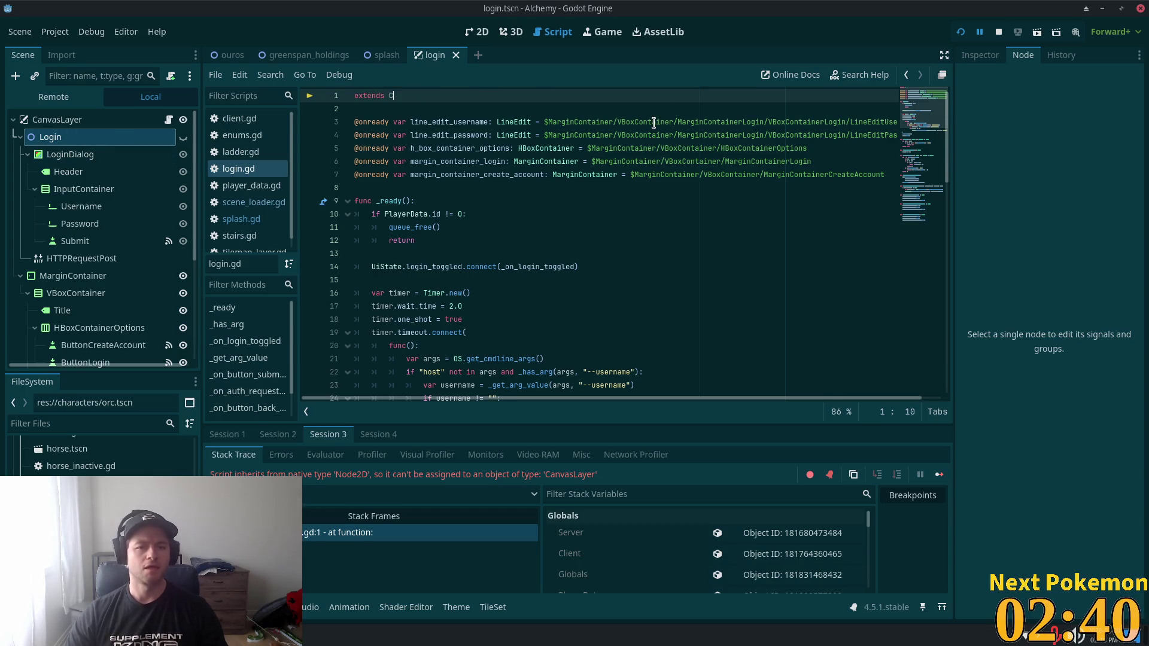
type("anva")
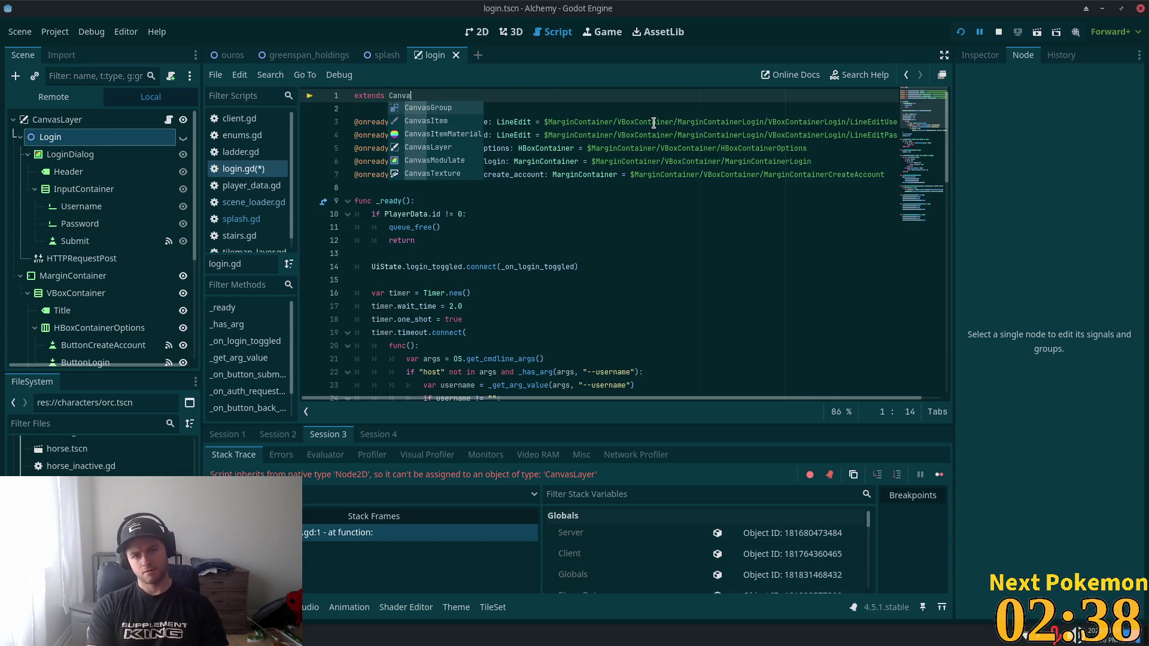
key("Down")
key("Down")
key("Down")
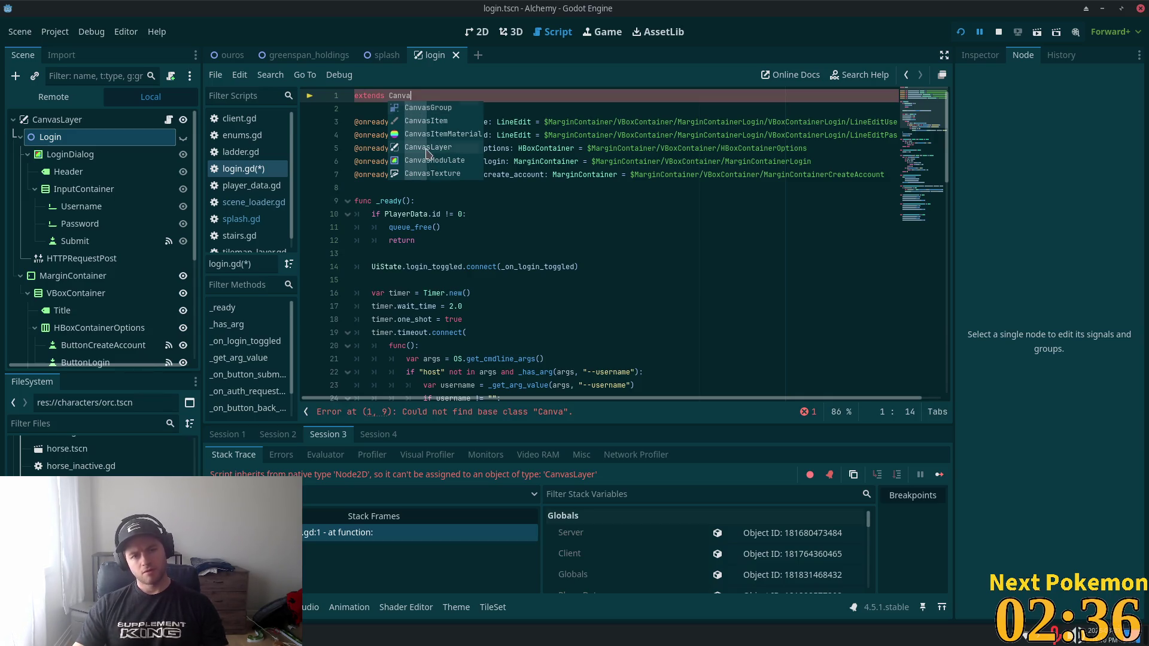
key("Return")
key("ctrl+s")
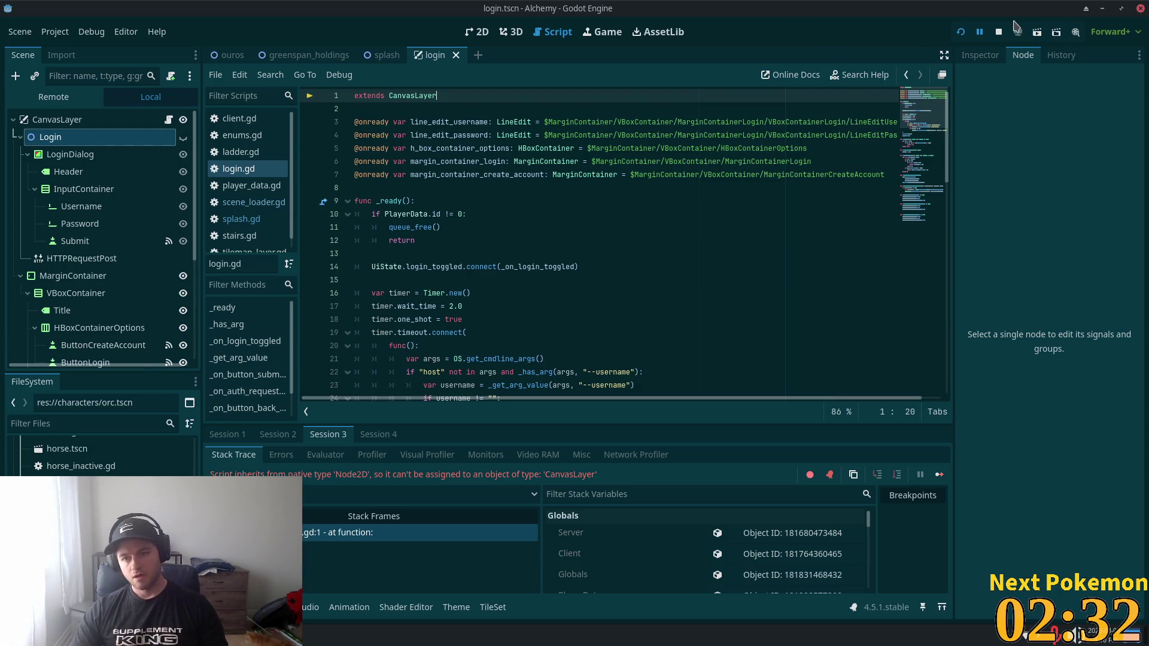
Relaunch the game, test the login form's Back buttons, and close the game windows
left_click(958, 33)
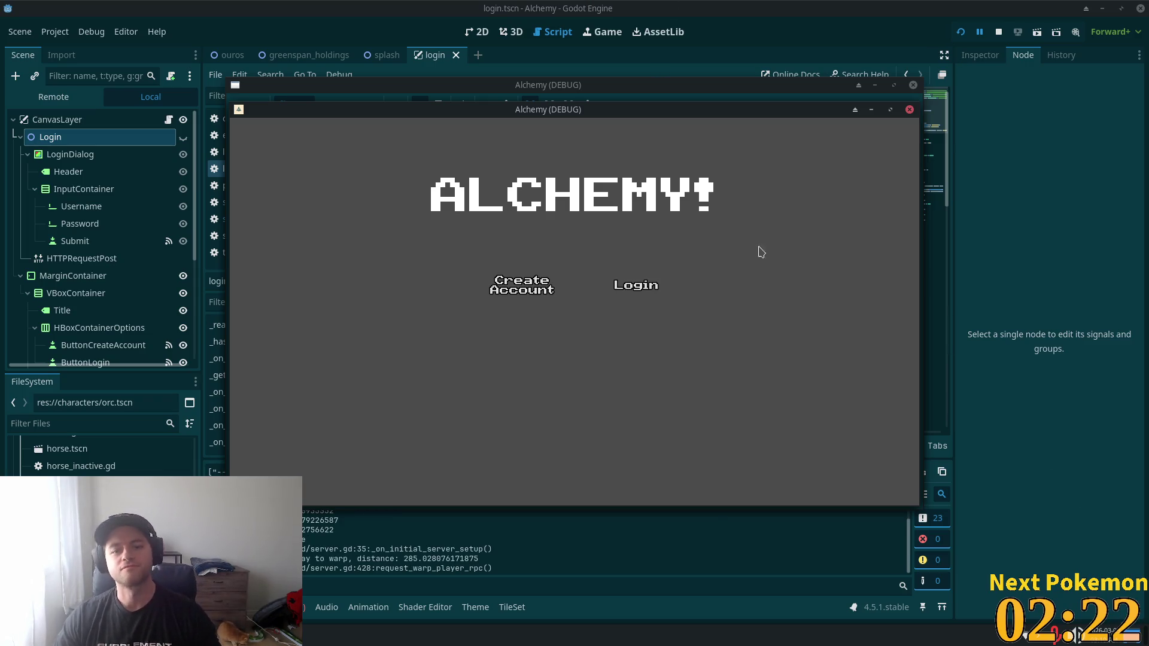
left_click(640, 281)
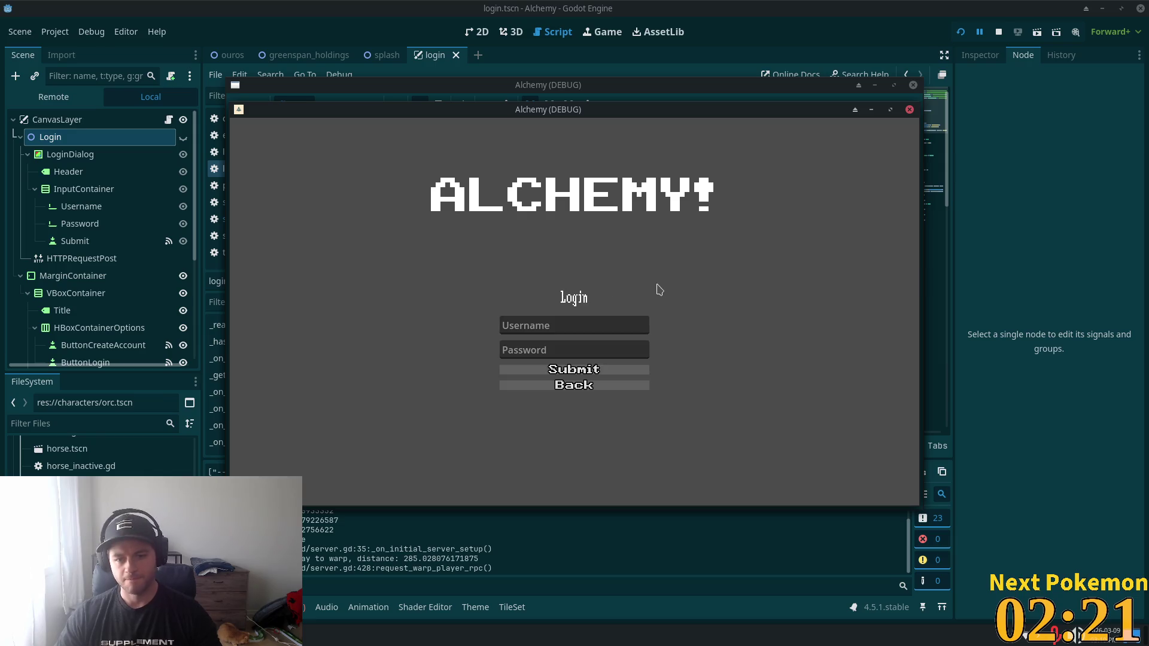
left_click(556, 384)
left_click(574, 281)
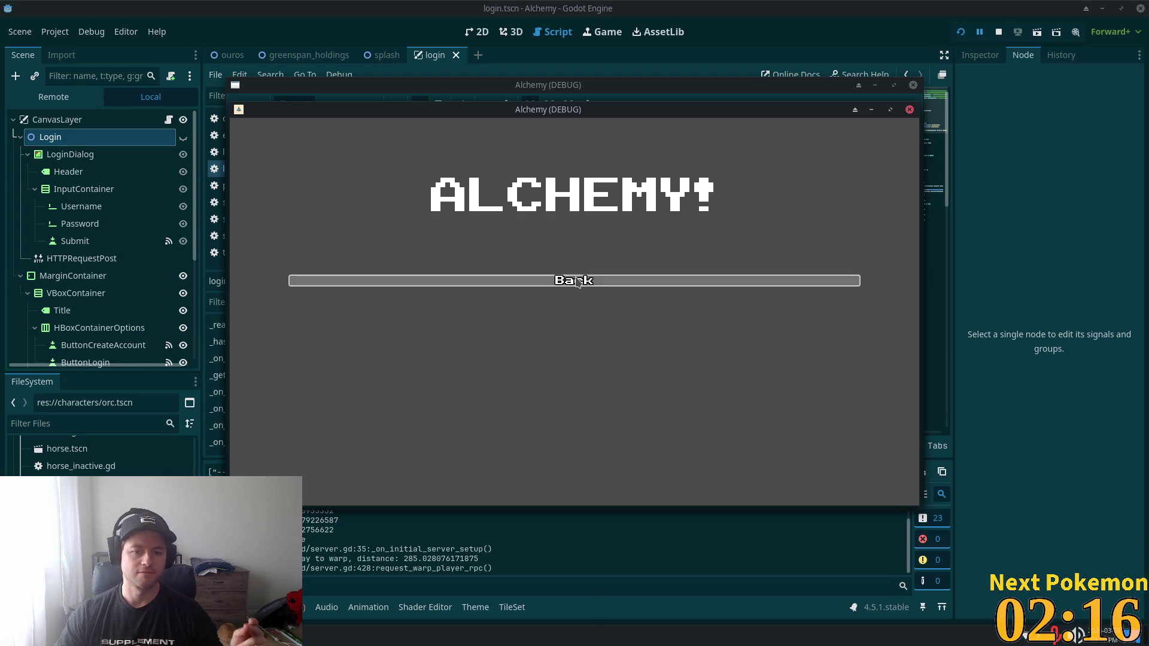
left_click(909, 109)
Wire the create-account ButtonBack's button_up to _on_button_back_button_up, save, and run the project
scroll(120, 275, "down", 5)
left_click(88, 350)
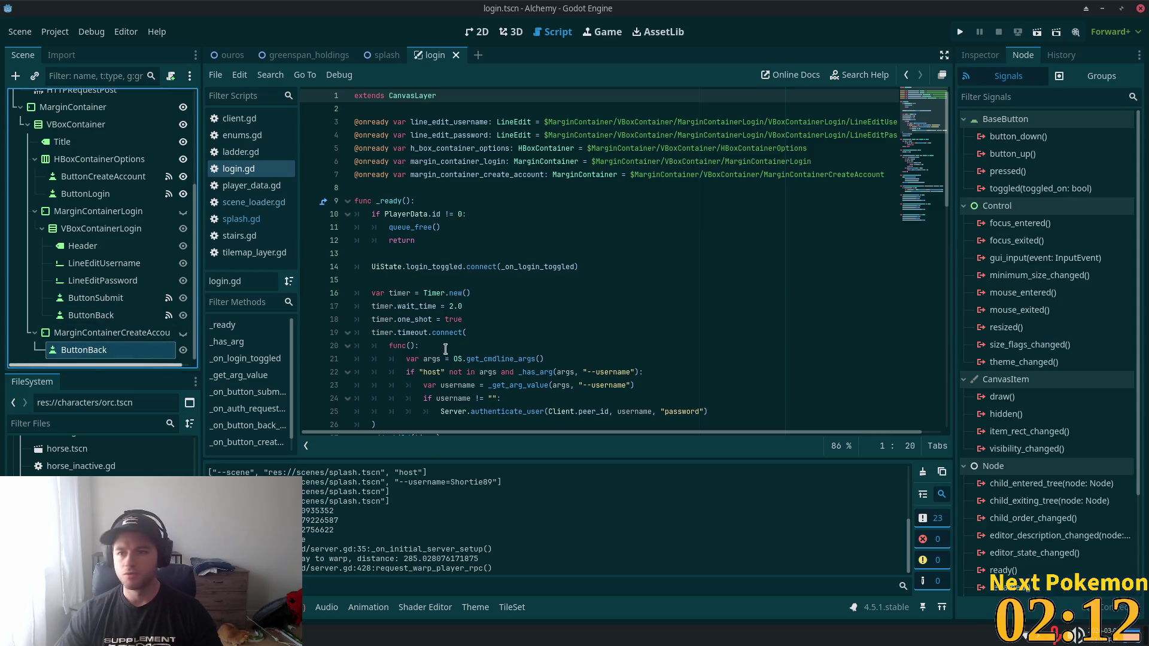
left_click(1023, 155)
double_click(1021, 156)
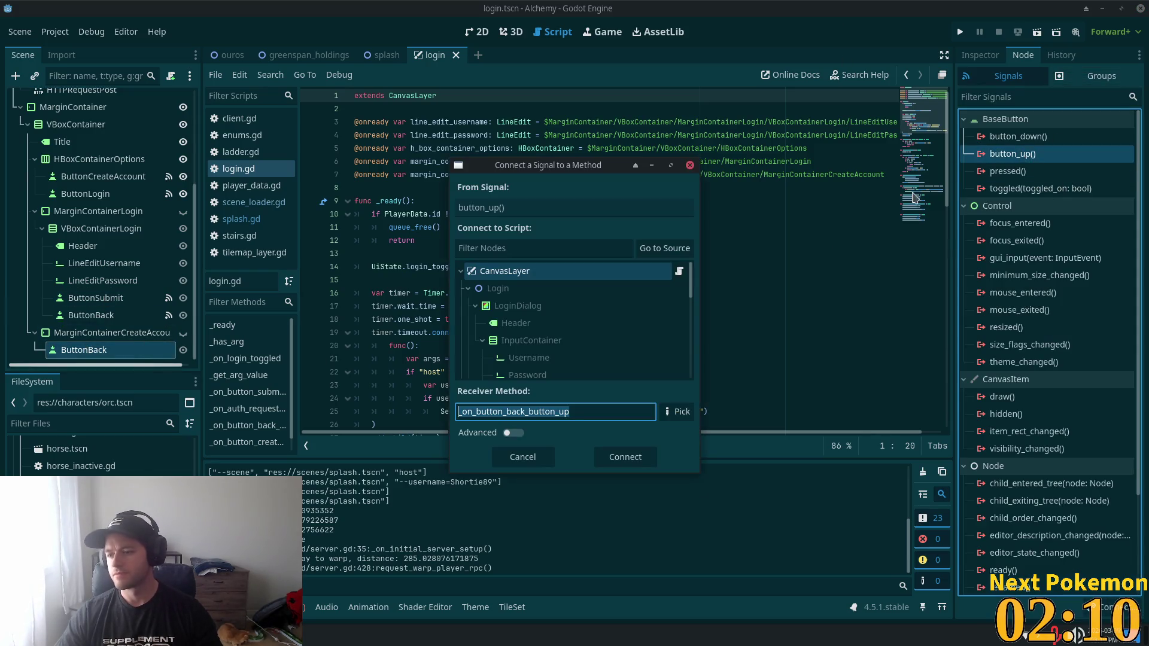
left_click(625, 459)
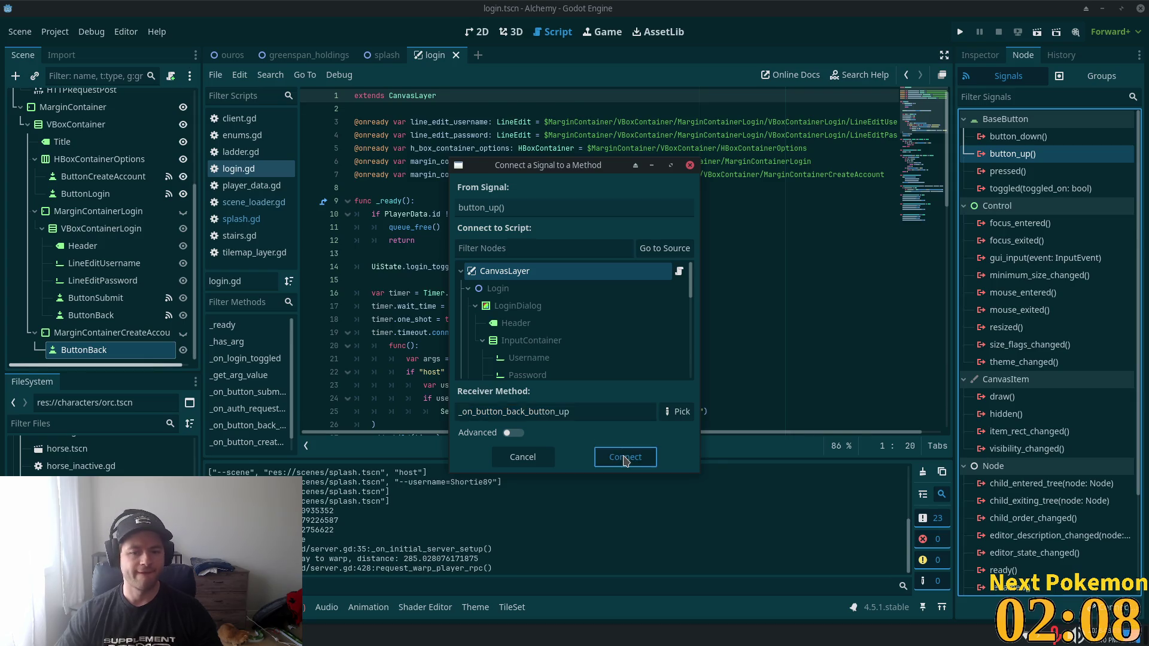
key("ctrl+s")
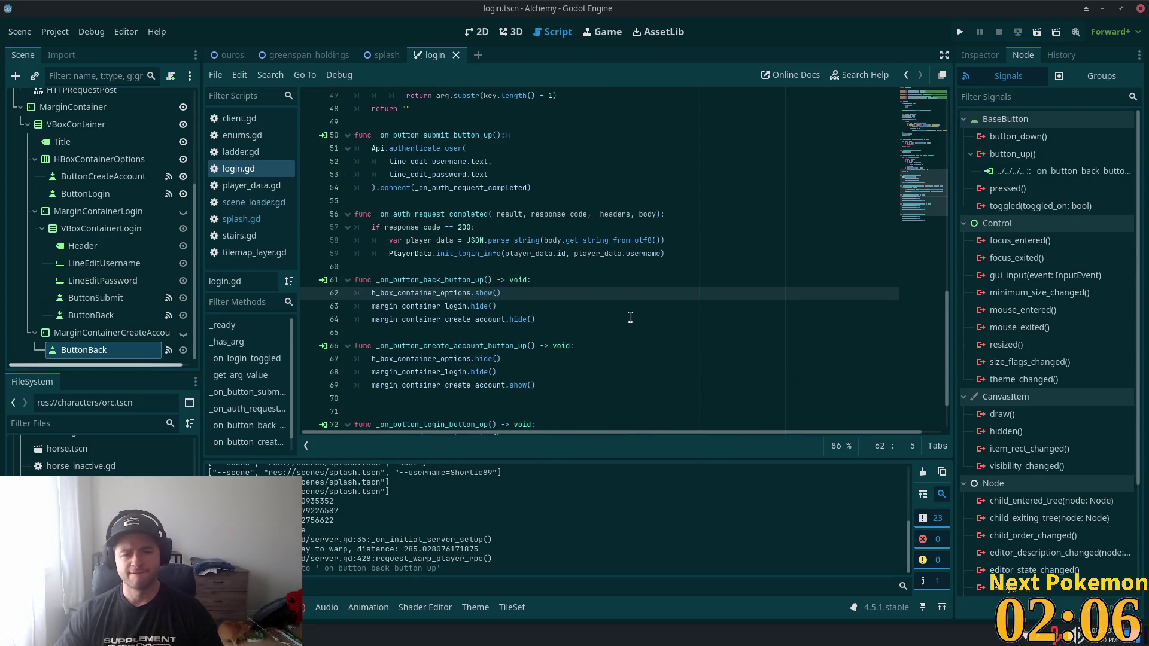
scroll(633, 333, "down", 2)
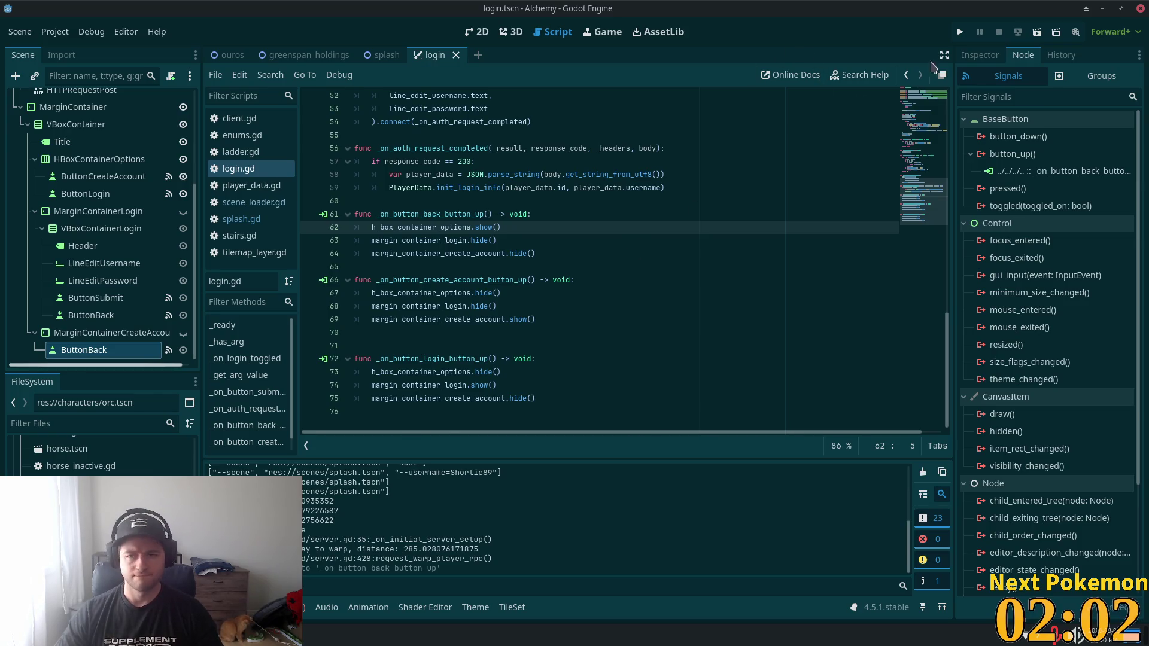
left_click(961, 32)
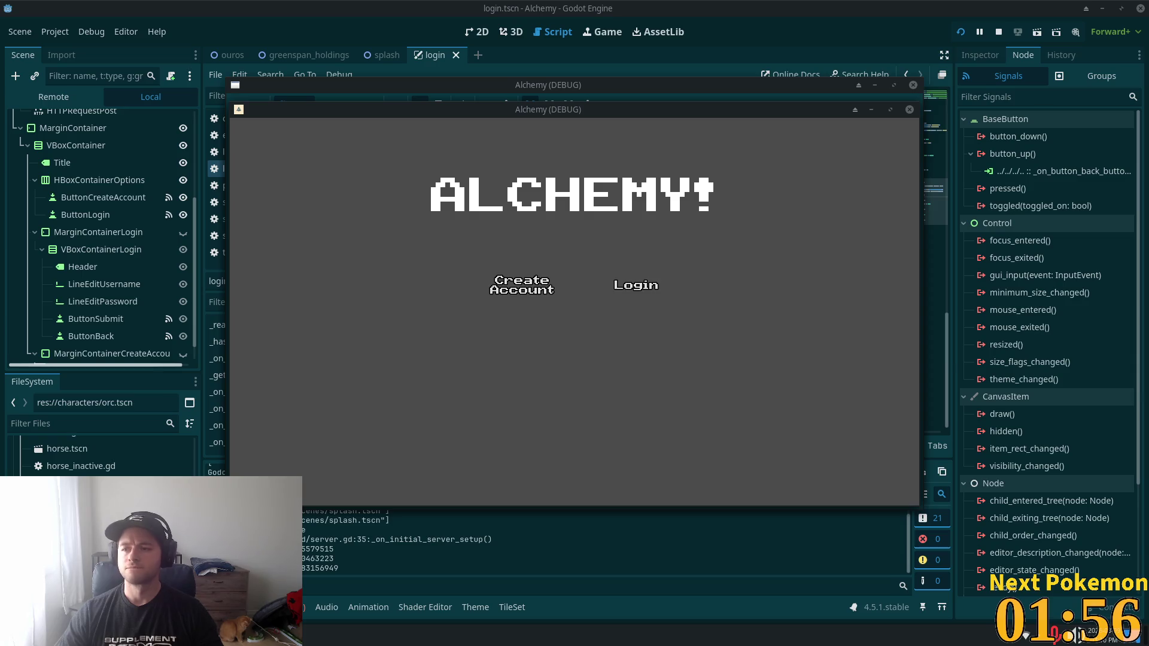
Test the Login and Create Account forms' Back buttons, ending on the login form
left_click(633, 286)
left_click(594, 396)
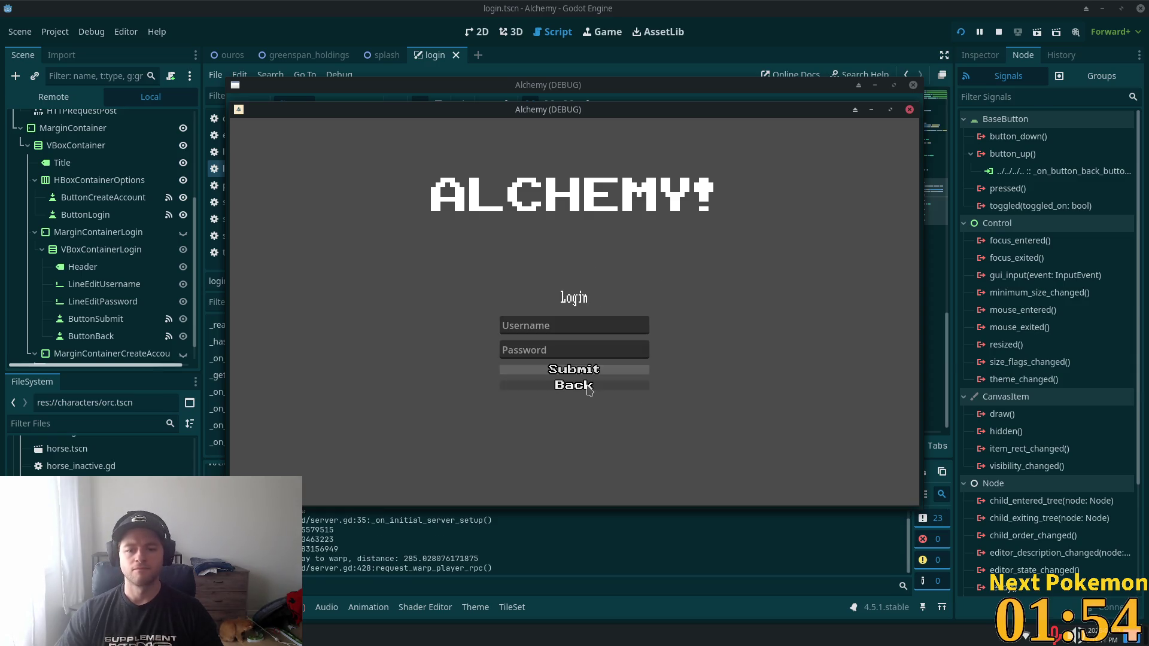
left_click(536, 279)
left_click(548, 278)
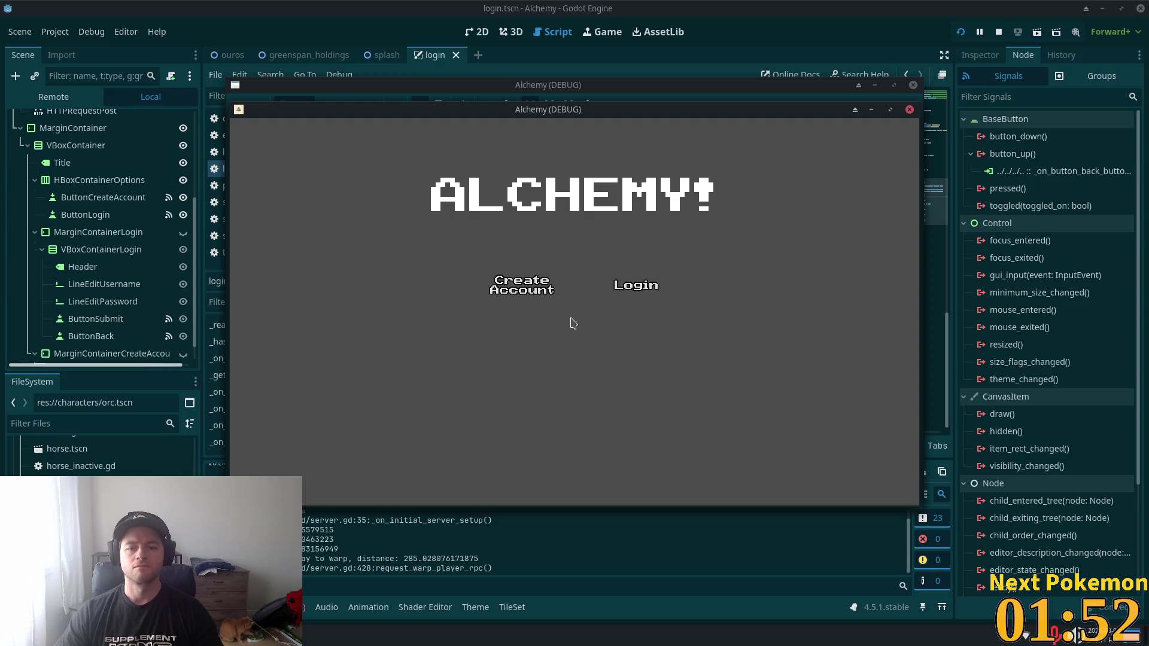
left_click(629, 290)
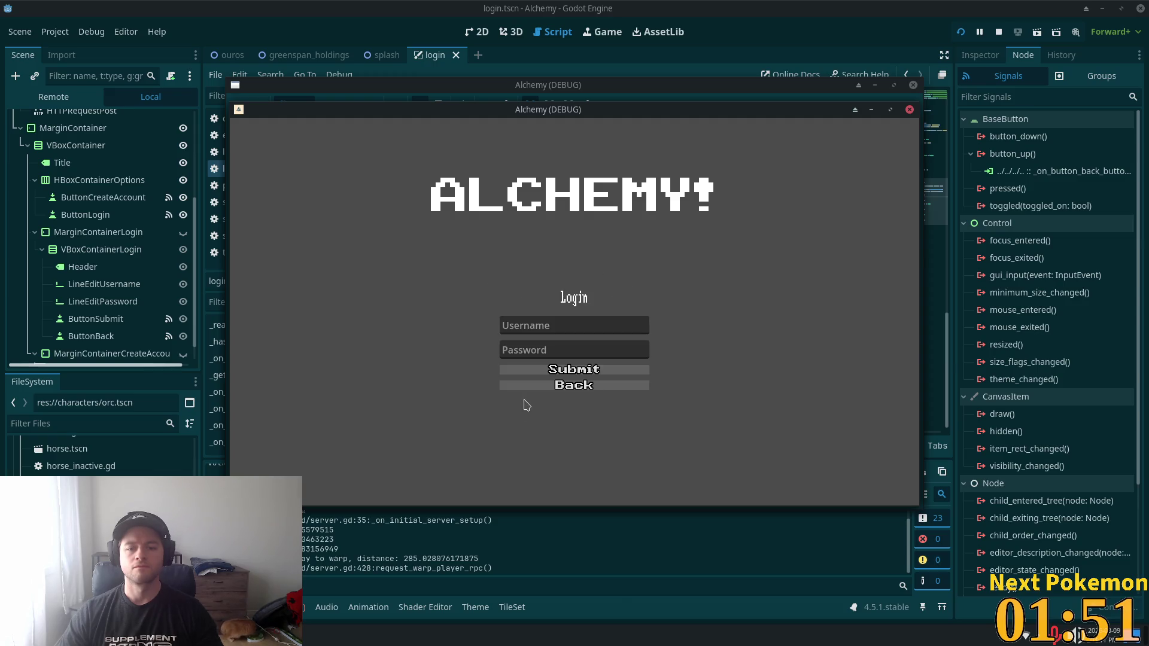
Enter a username and the password, then submit the login form
left_click(547, 325)
type("Delric")
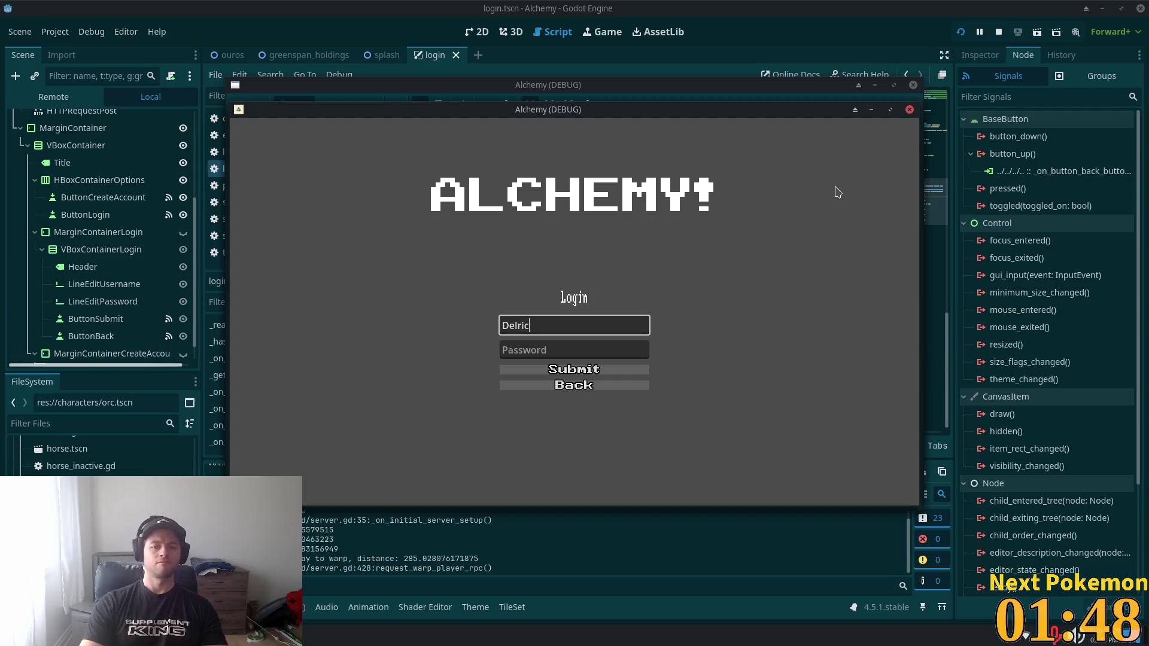
key("Tab")
type("*****")
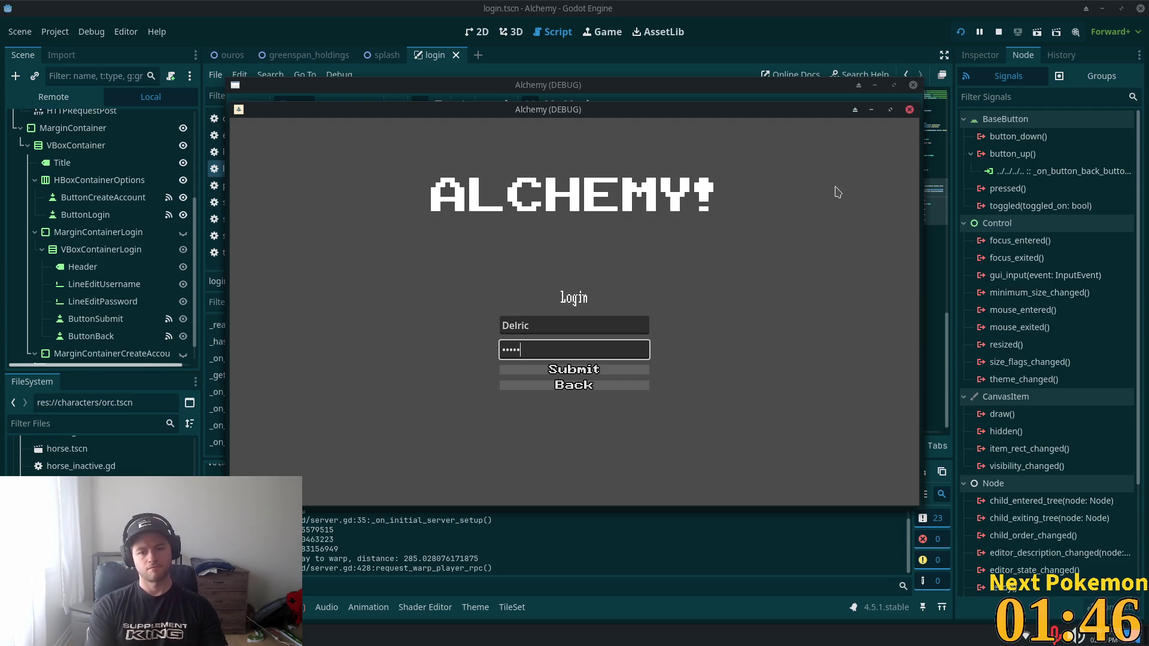
left_click(568, 369)
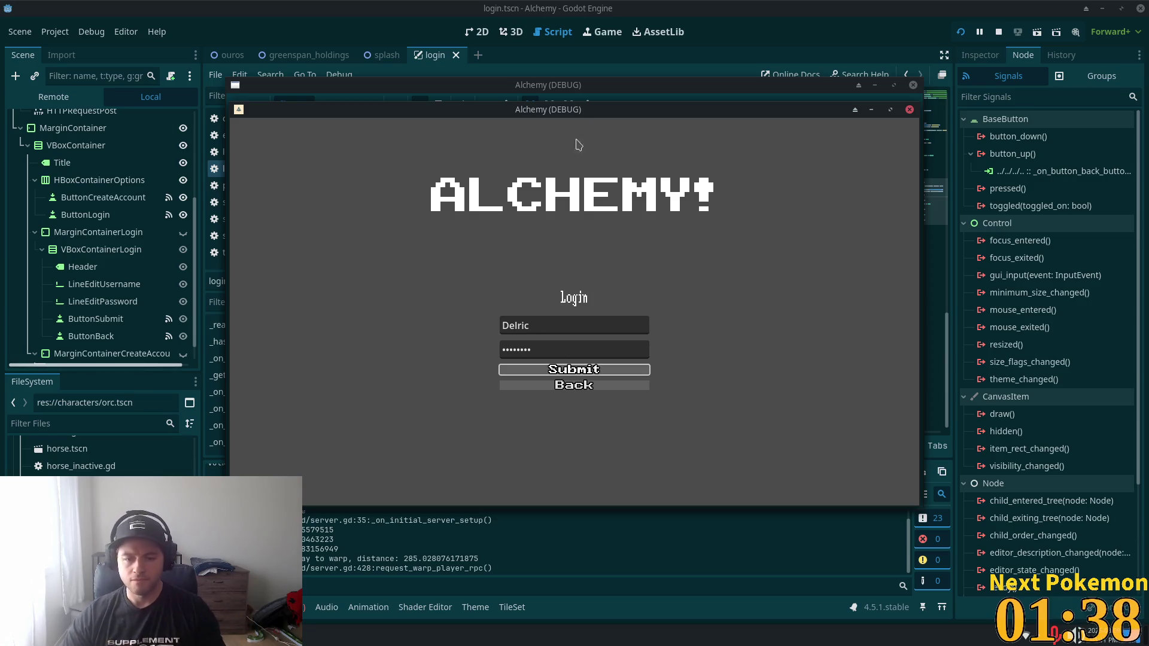
Rearrange the game windows to find the logged-in instance, then return to the editor
left_click_drag(578, 115, 824, 283)
left_click(603, 117)
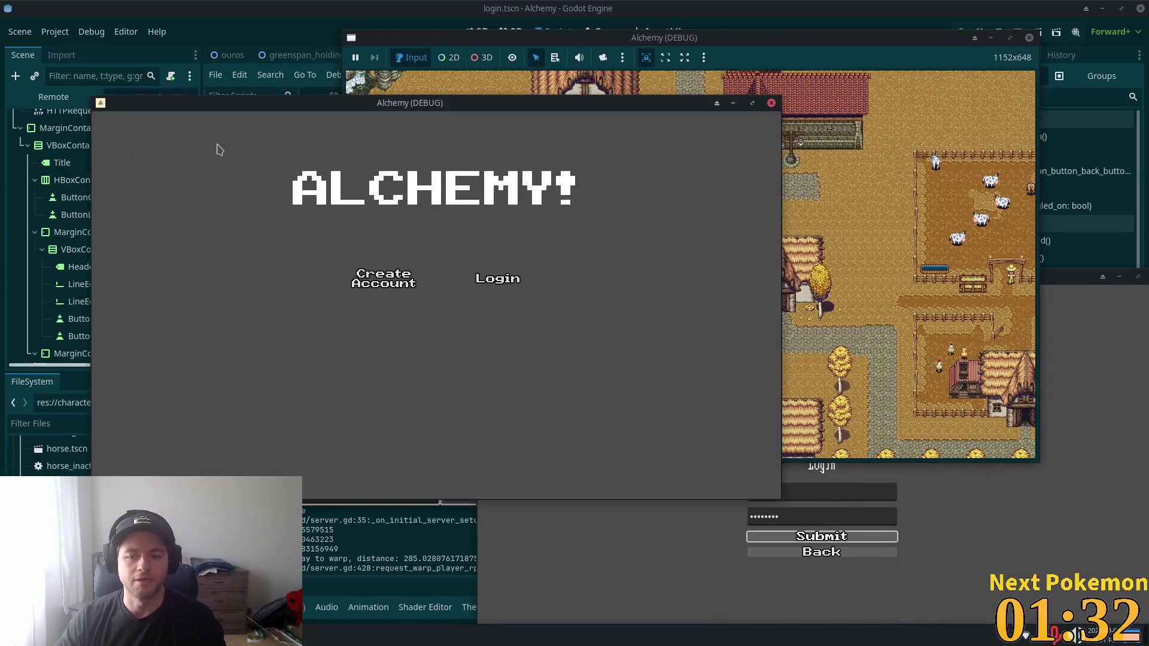
left_click(573, 567)
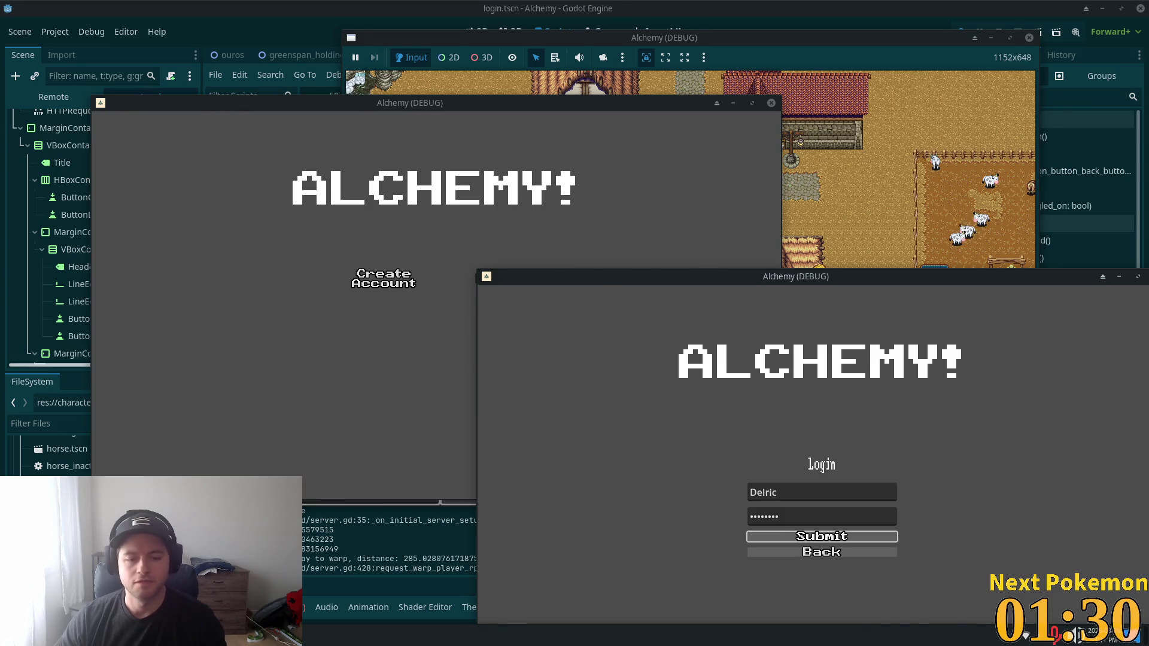
key("alt+Tab")
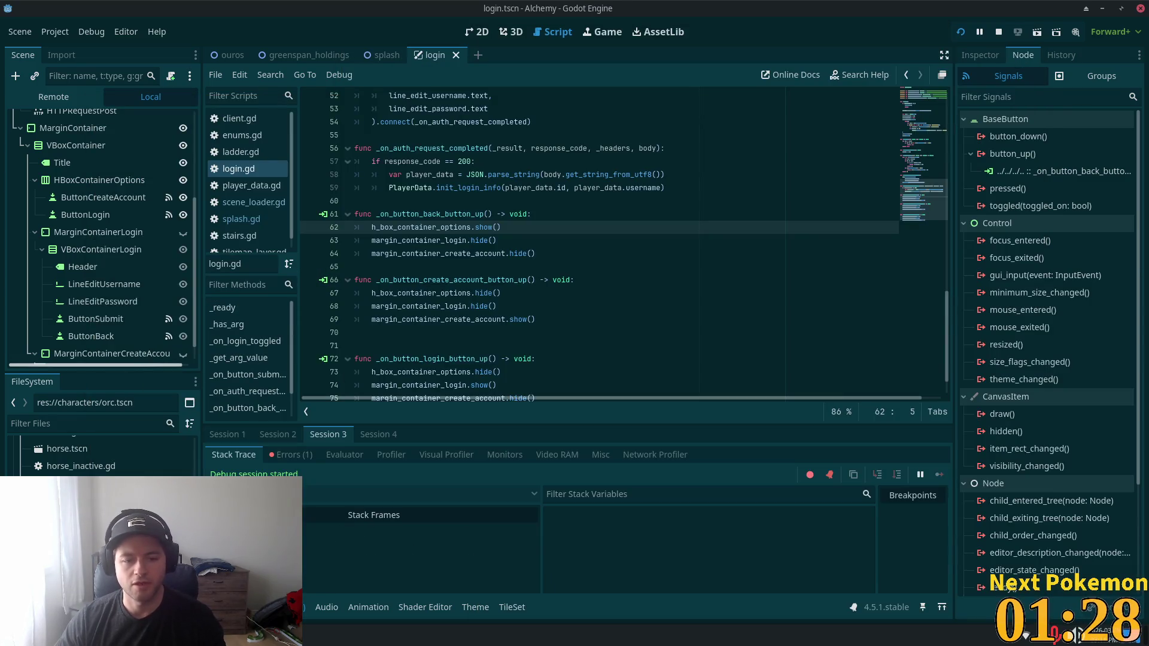
Review the debugger sessions, including Session 3's client_rpc error list
left_click(275, 435)
left_click(292, 457)
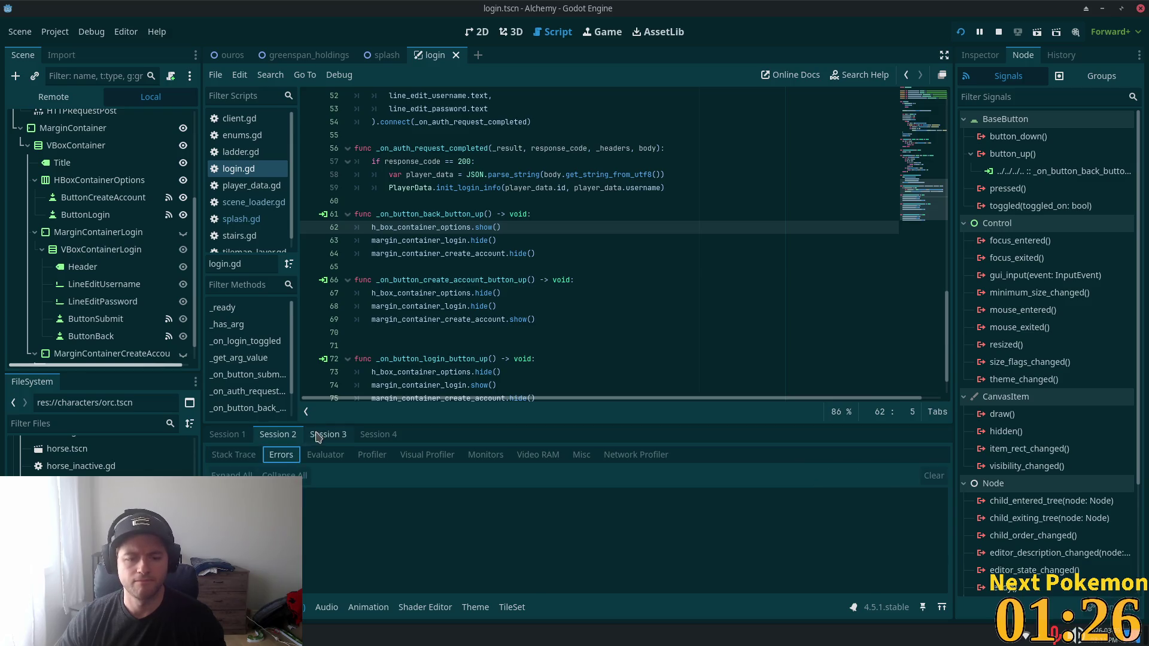
left_click(323, 435)
left_click(273, 450)
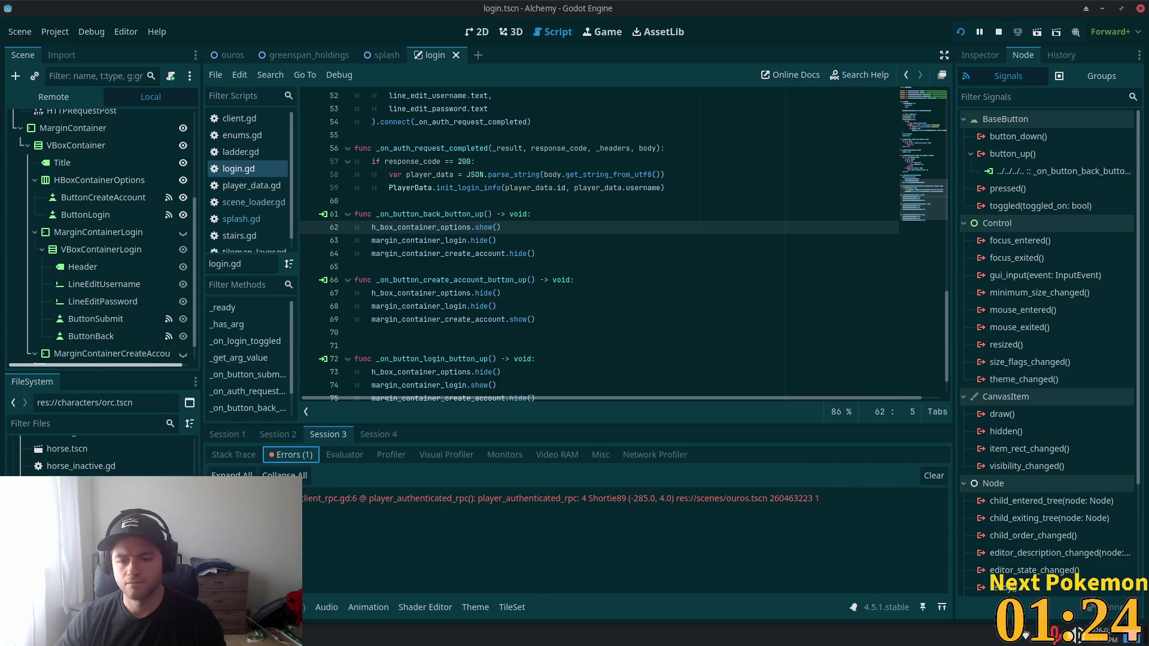
left_click(218, 435)
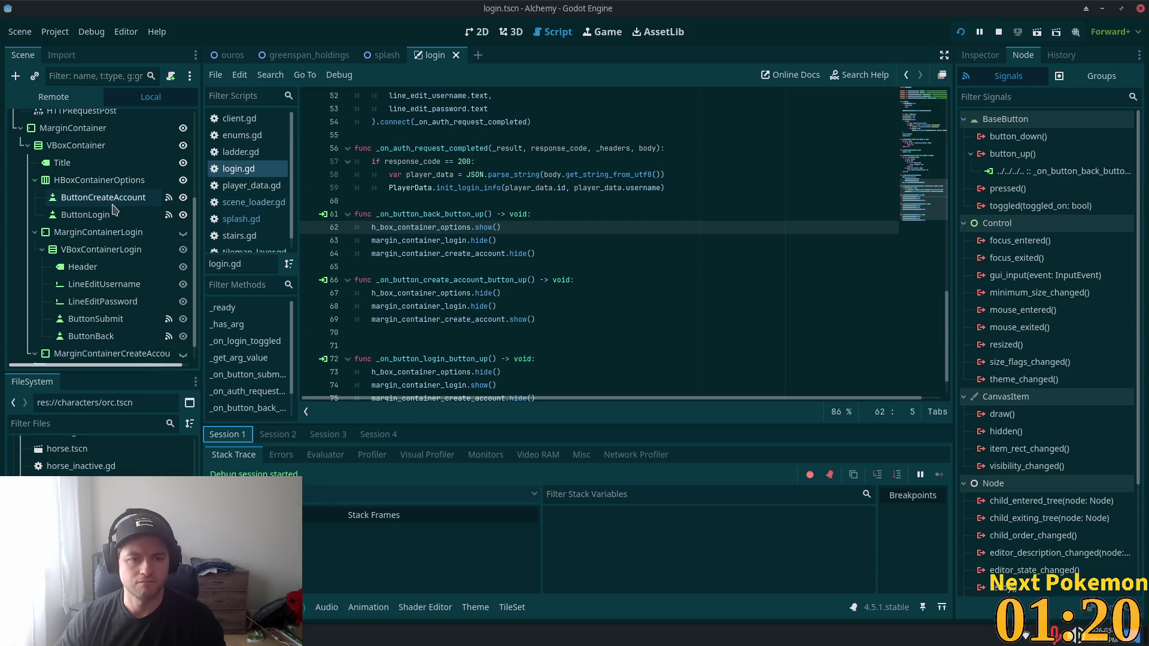
Select ButtonSubmit and jump to its connected submit handler in login.gd
scroll(115, 216, "down", 1)
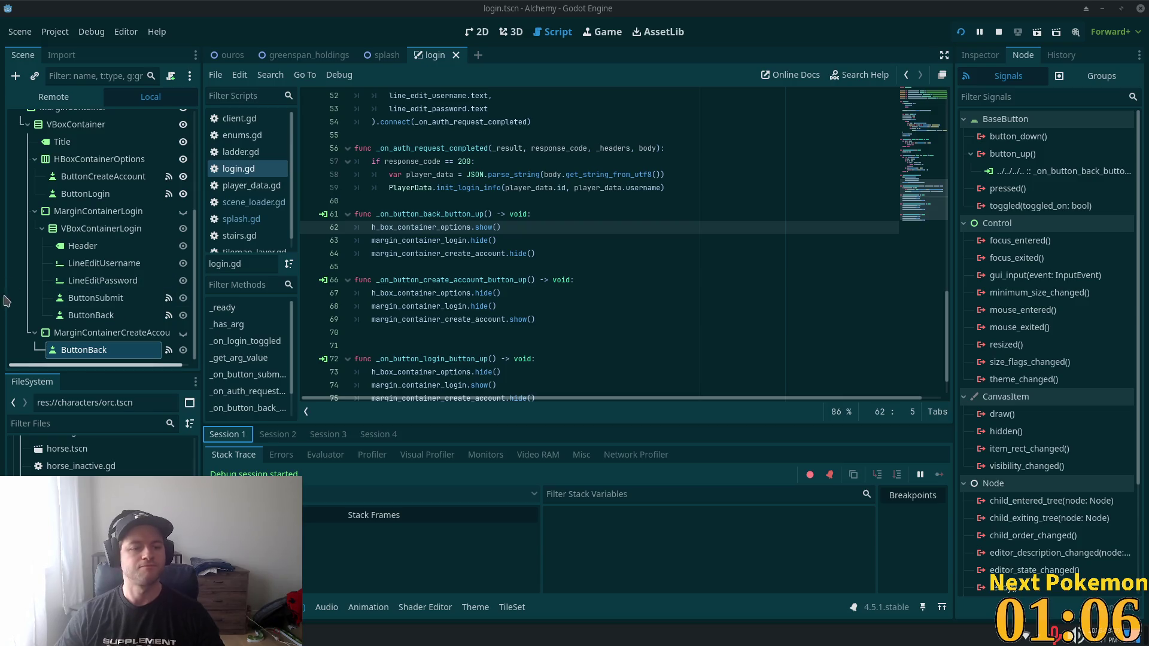
left_click(95, 297)
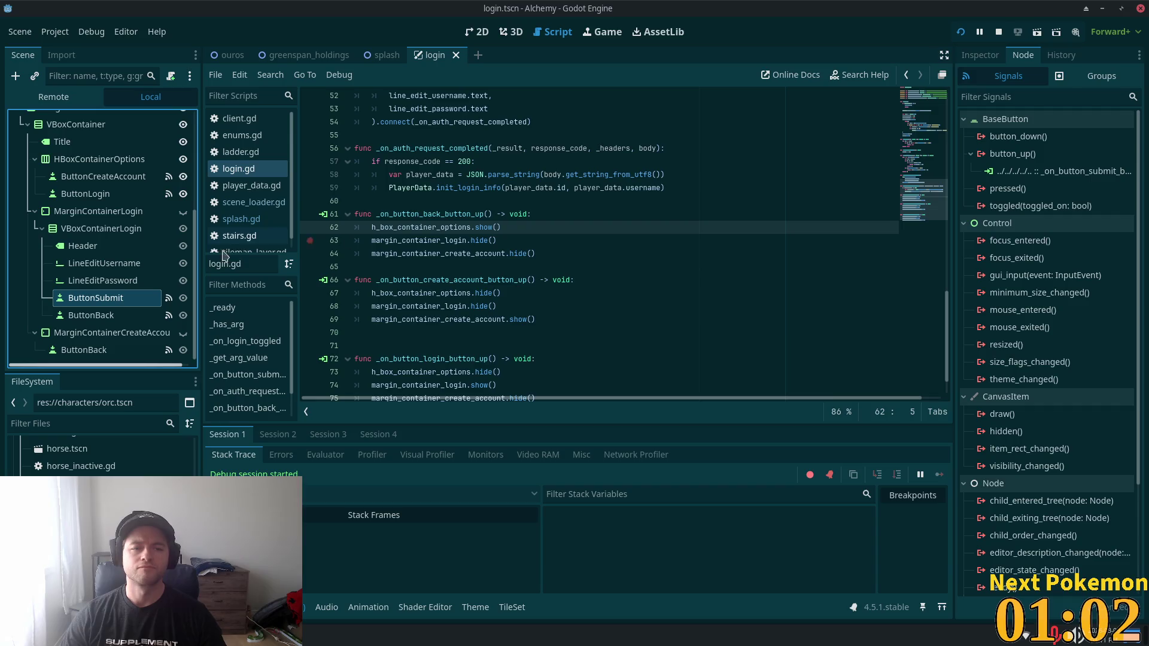
scroll(102, 205, "up", 3)
scroll(90, 221, "down", 3)
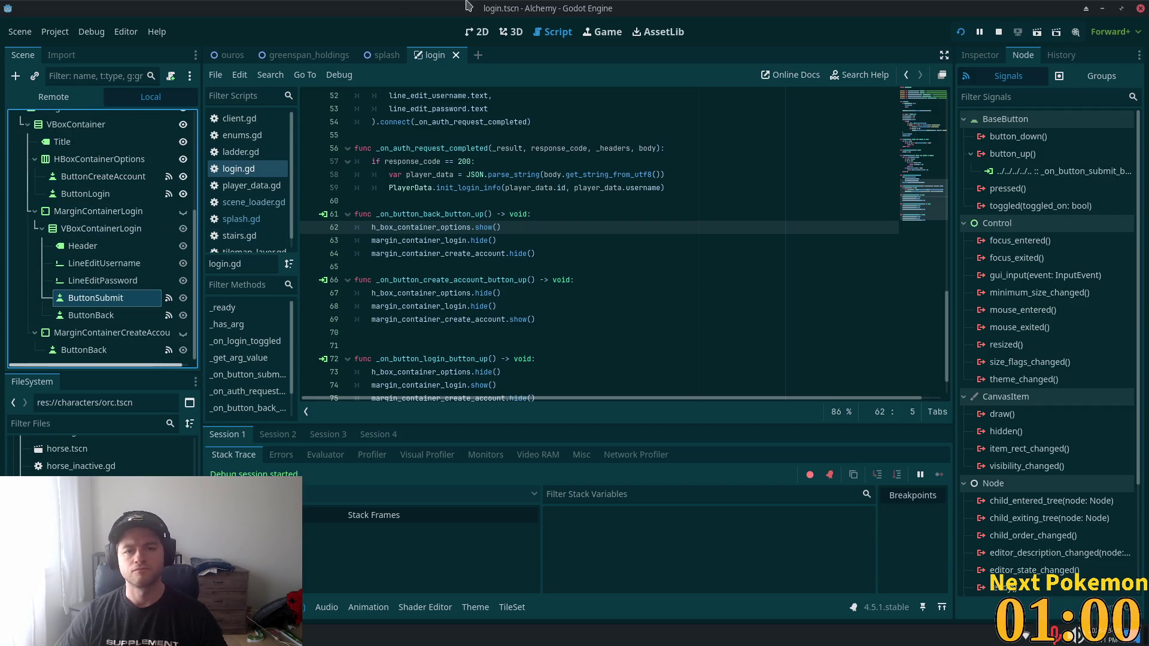
scroll(168, 300, "up", 3)
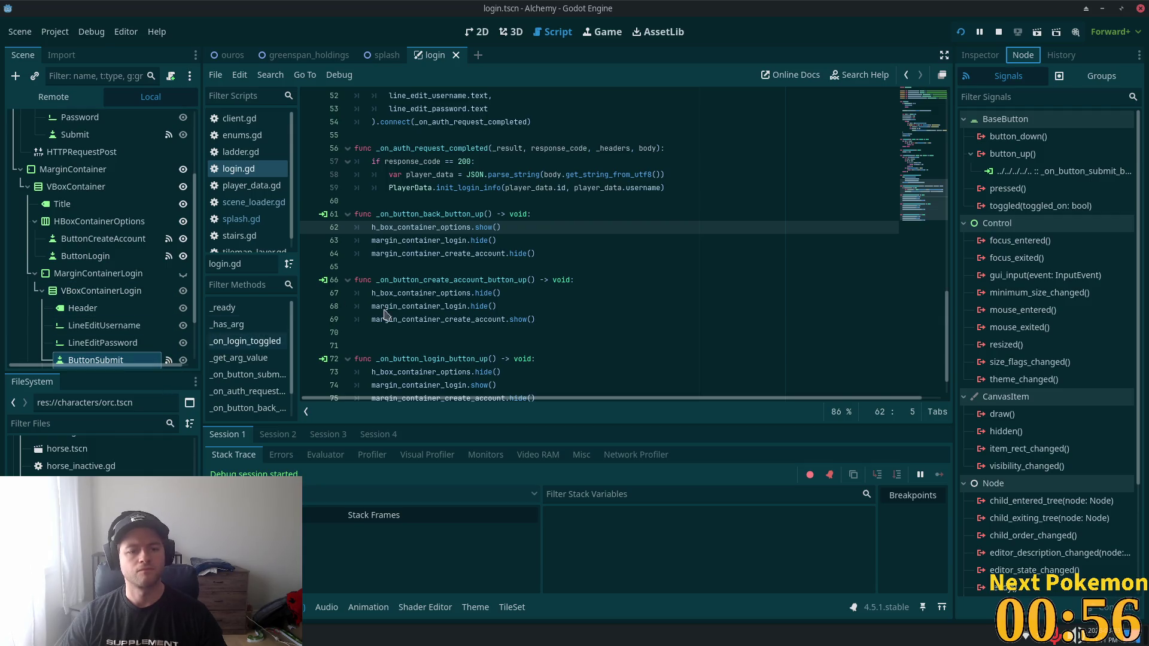
double_click(1005, 170)
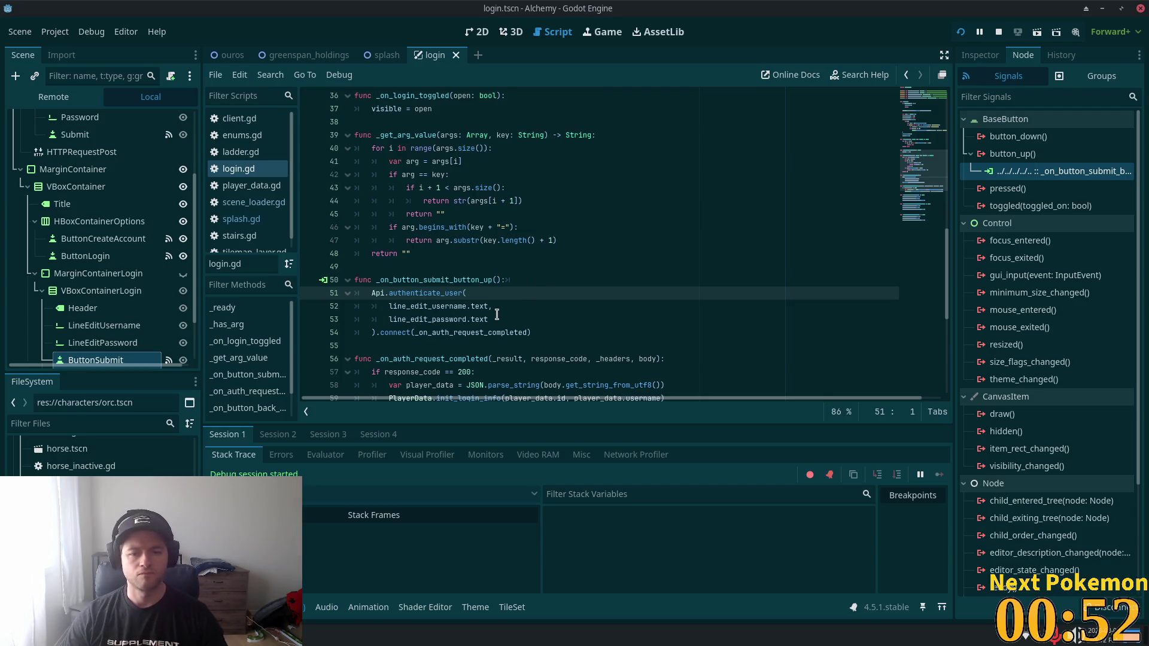
Inspect the _on_auth_request_completed callback, then bring up Cursor's quick file search
scroll(495, 314, "down", 2)
double_click(473, 253)
scroll(598, 270, "down", 3)
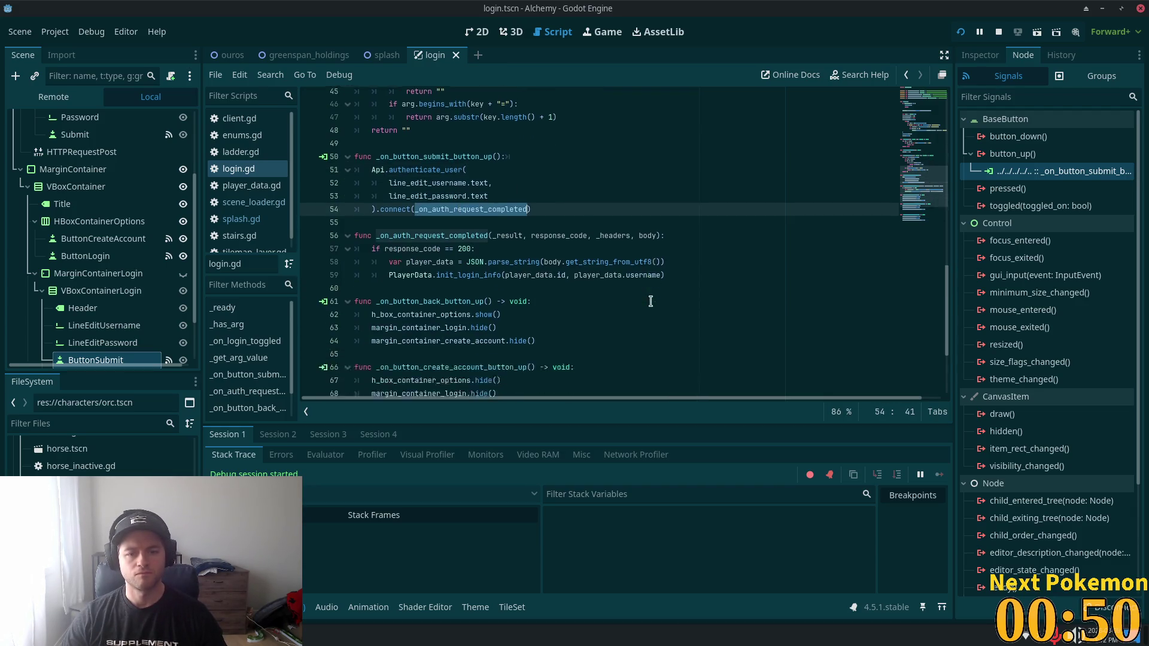
scroll(566, 236, "up", 1)
left_click(539, 189)
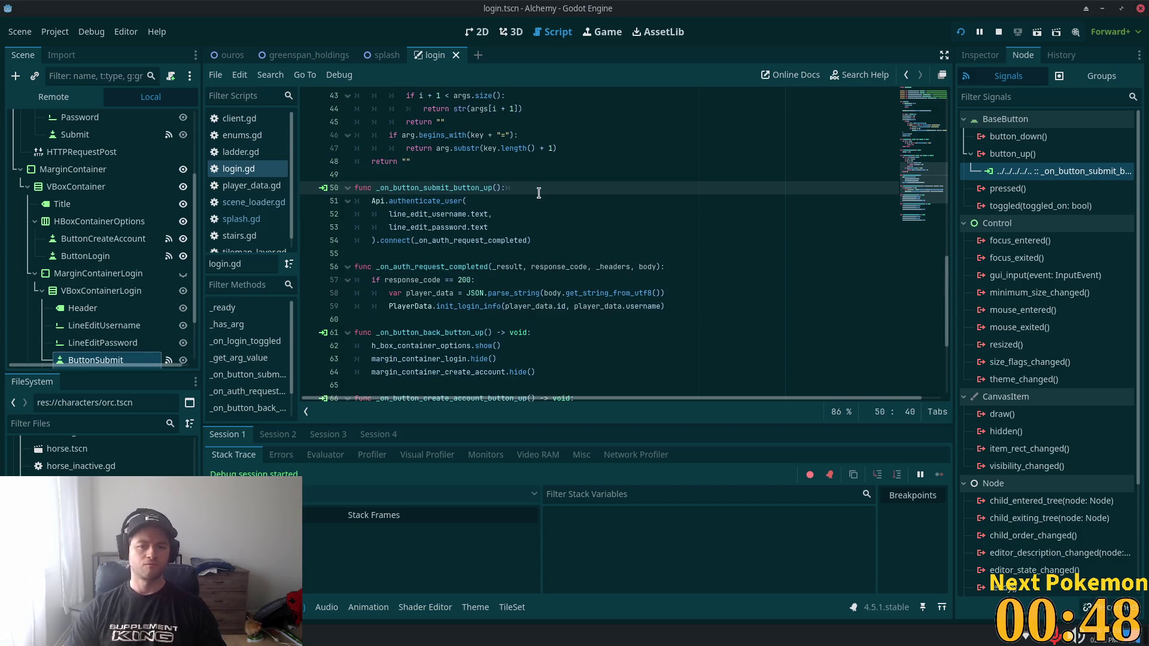
key("Return")
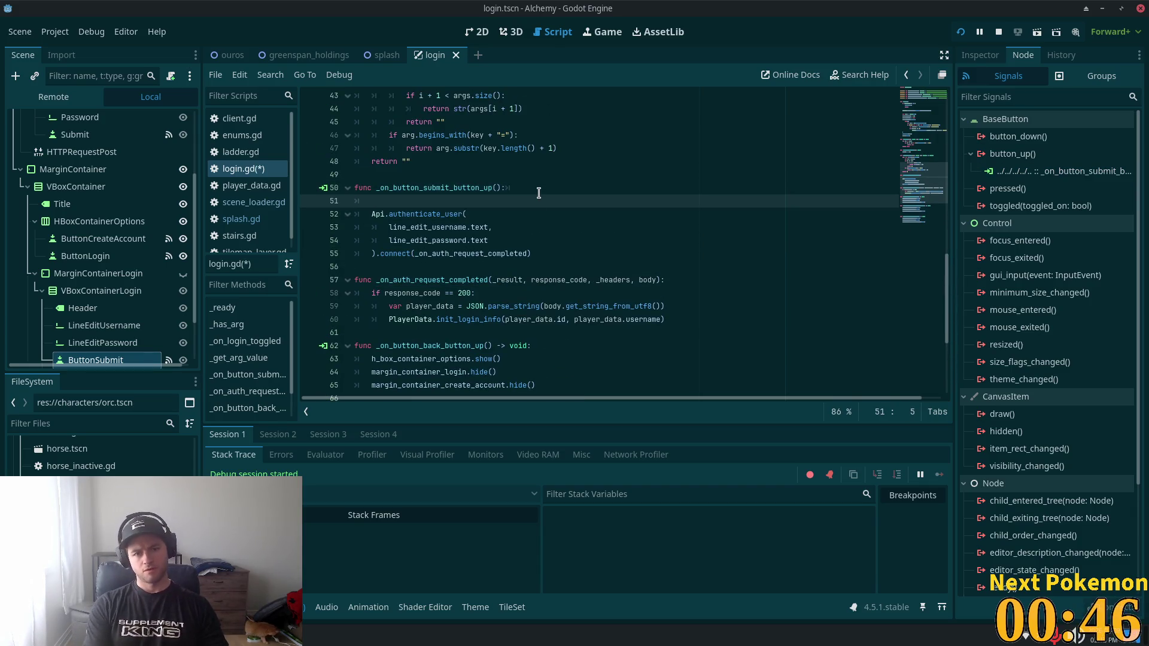
key("BackSpace")
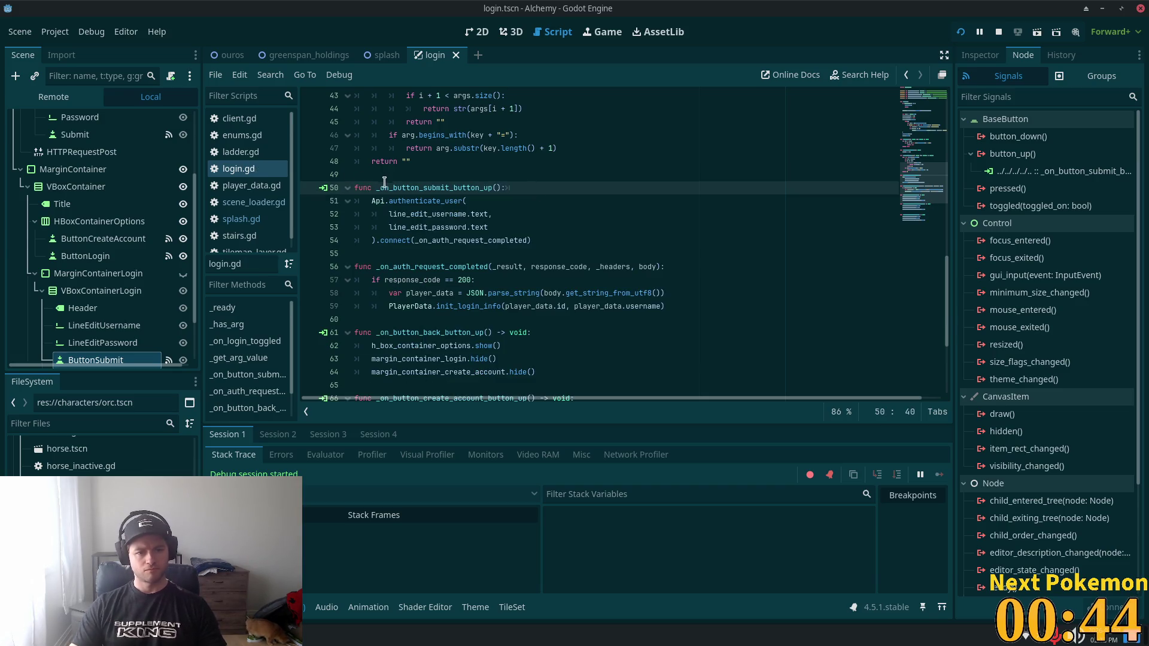
key("alt+Tab")
key("ctrl+p")
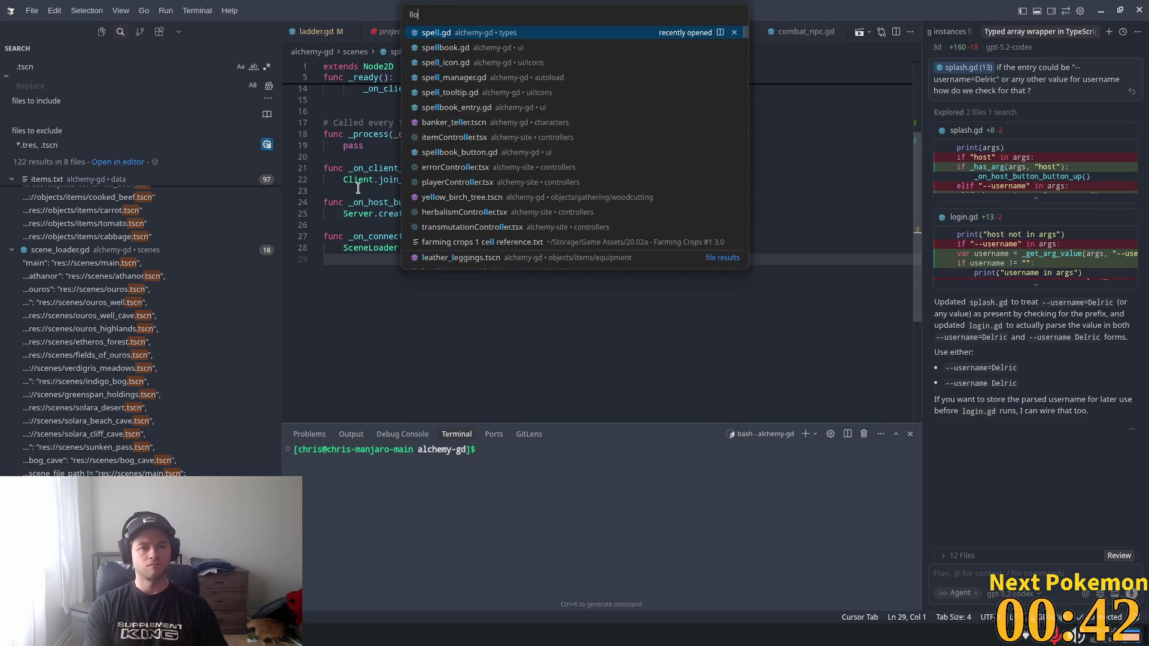
Open login.gd in Cursor and raise the system speaker volume slightly
type("login")
key("Return")
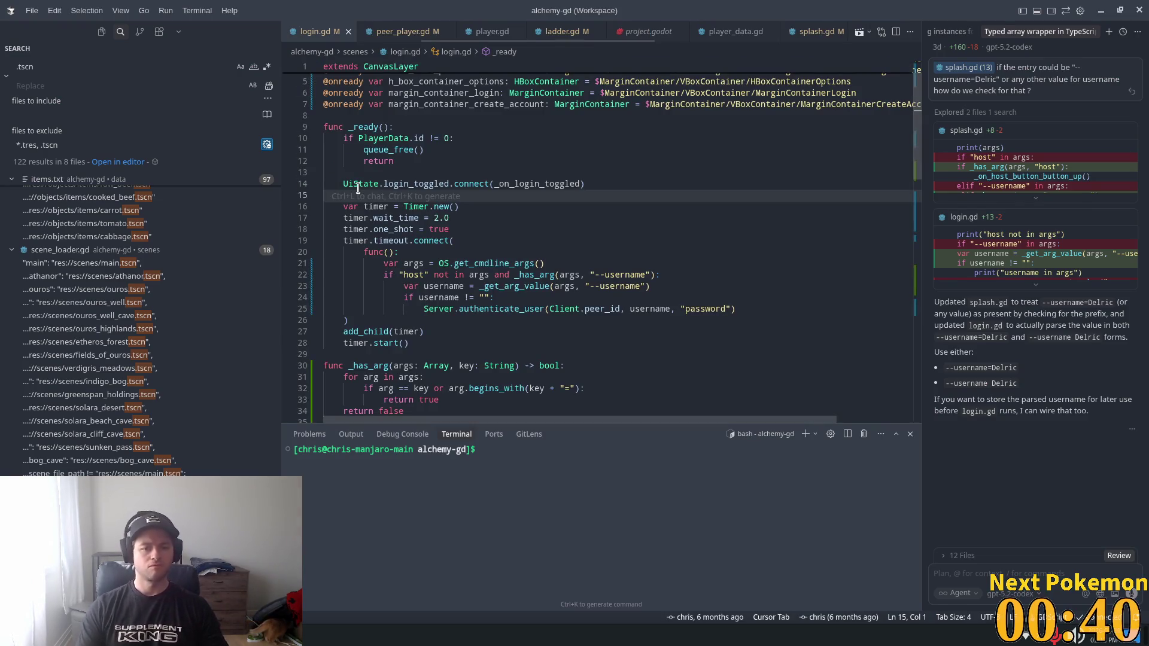
scroll(357, 188, "down", 7)
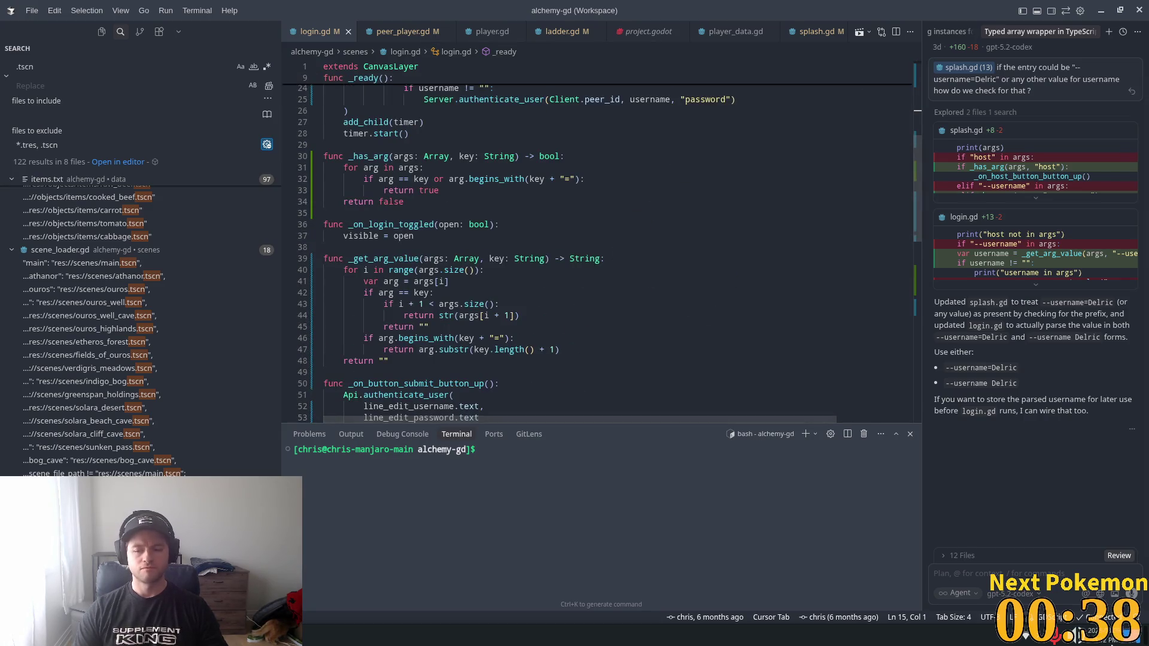
left_click(1076, 636)
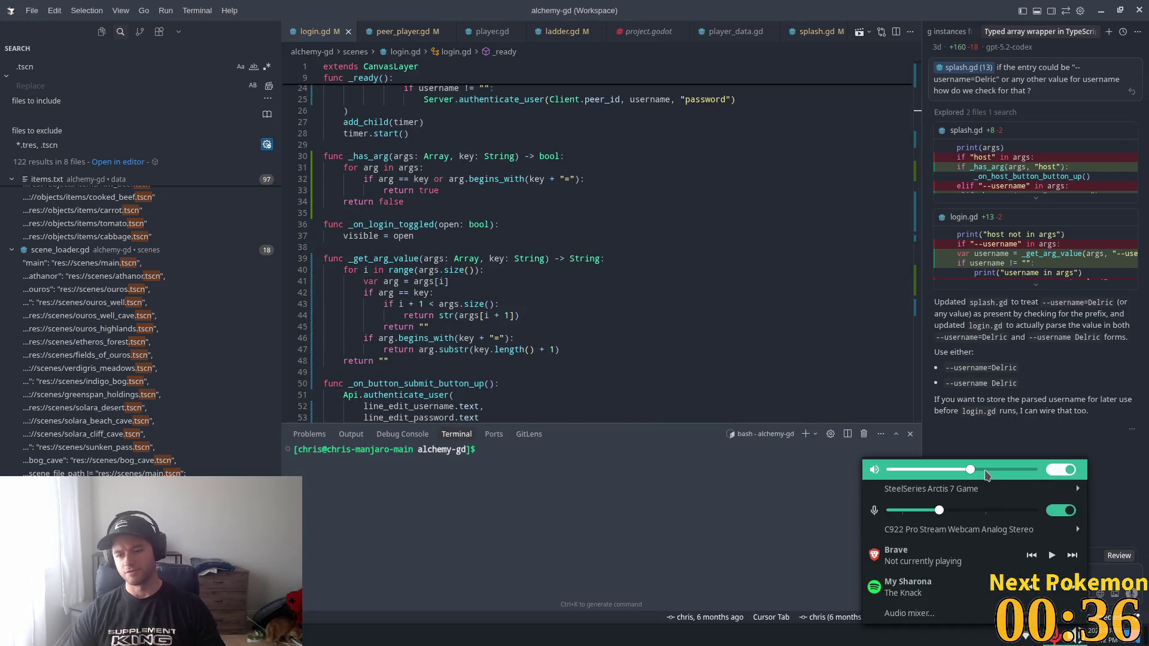
left_click_drag(970, 471, 983, 473)
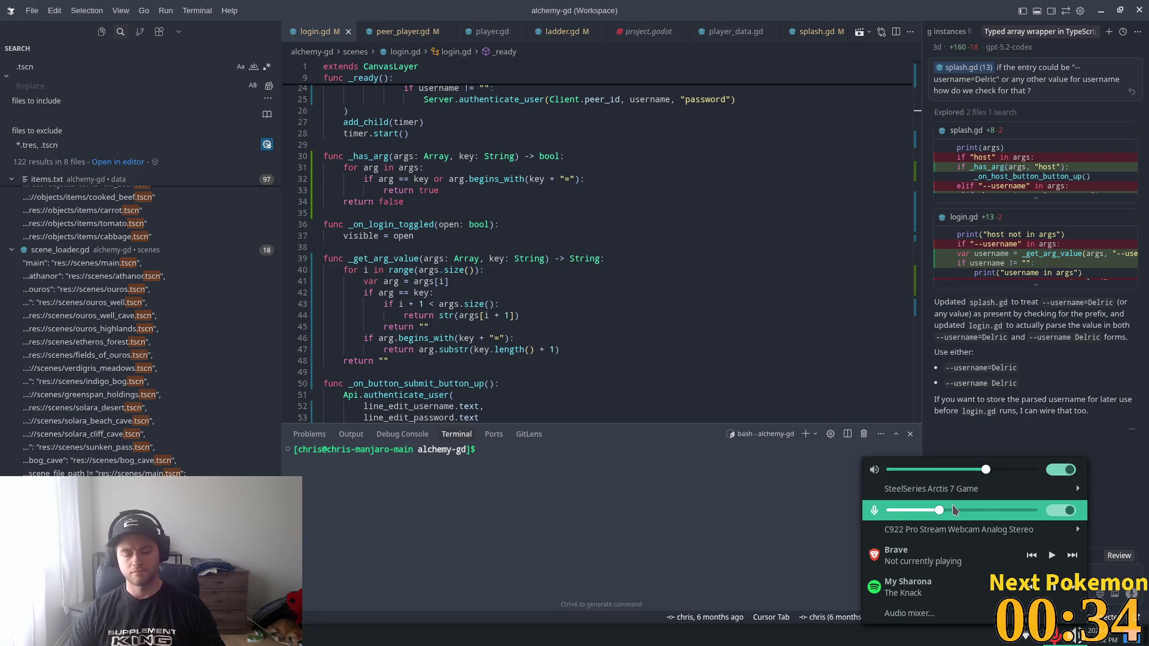
left_click(441, 625)
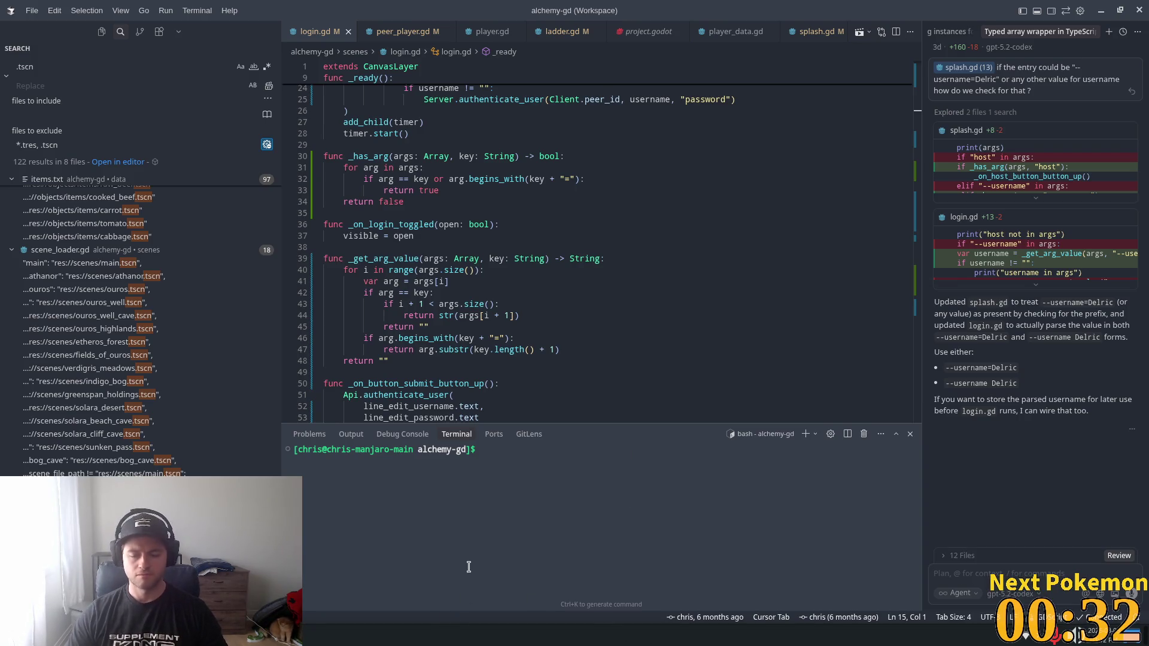
Review the submit handler, line_edit_username and the authenticate_user call in login.gd
left_click(500, 236)
scroll(583, 271, "down", 3)
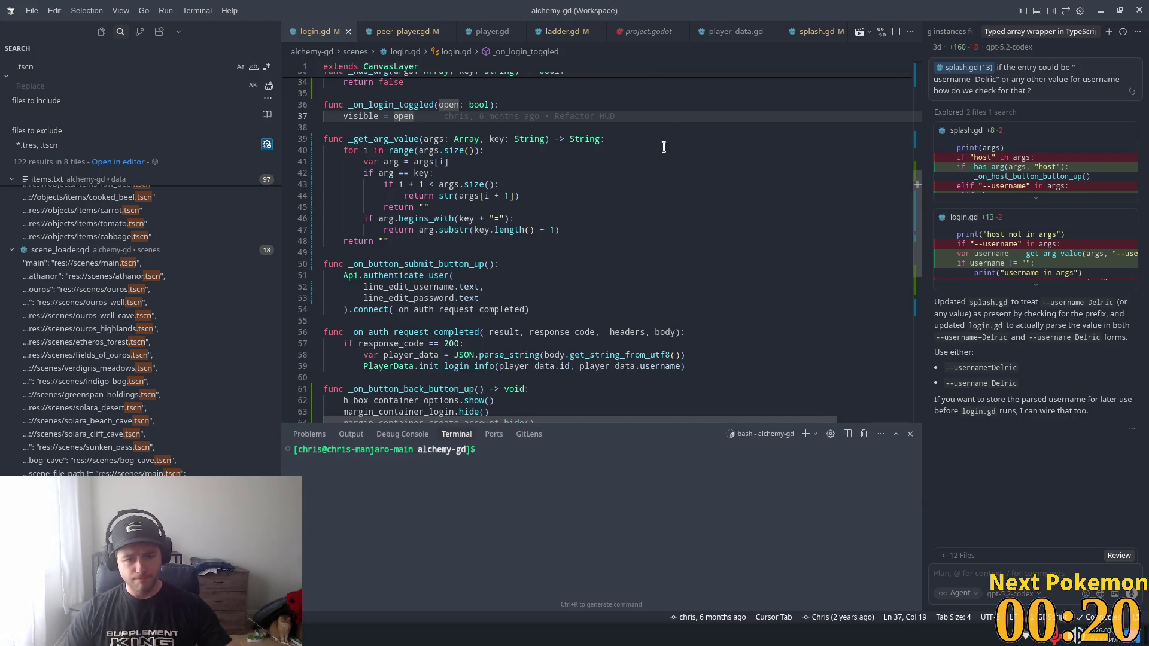
left_click(534, 256)
scroll(480, 292, "down", 4)
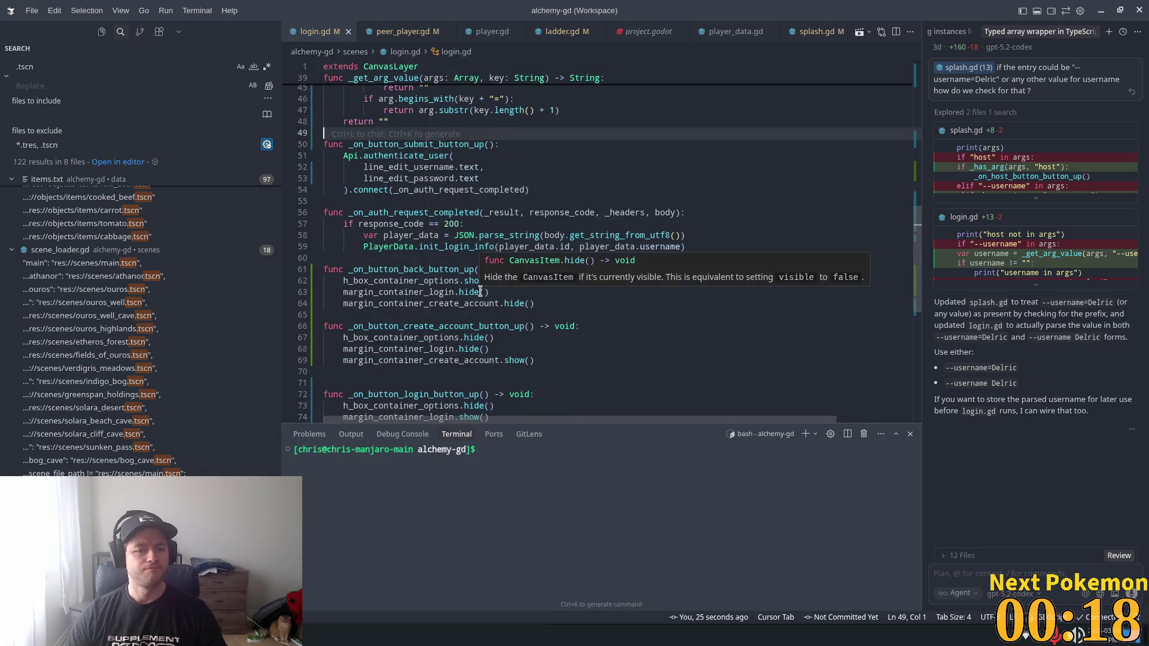
left_click(398, 167)
scroll(525, 279, "down", 2)
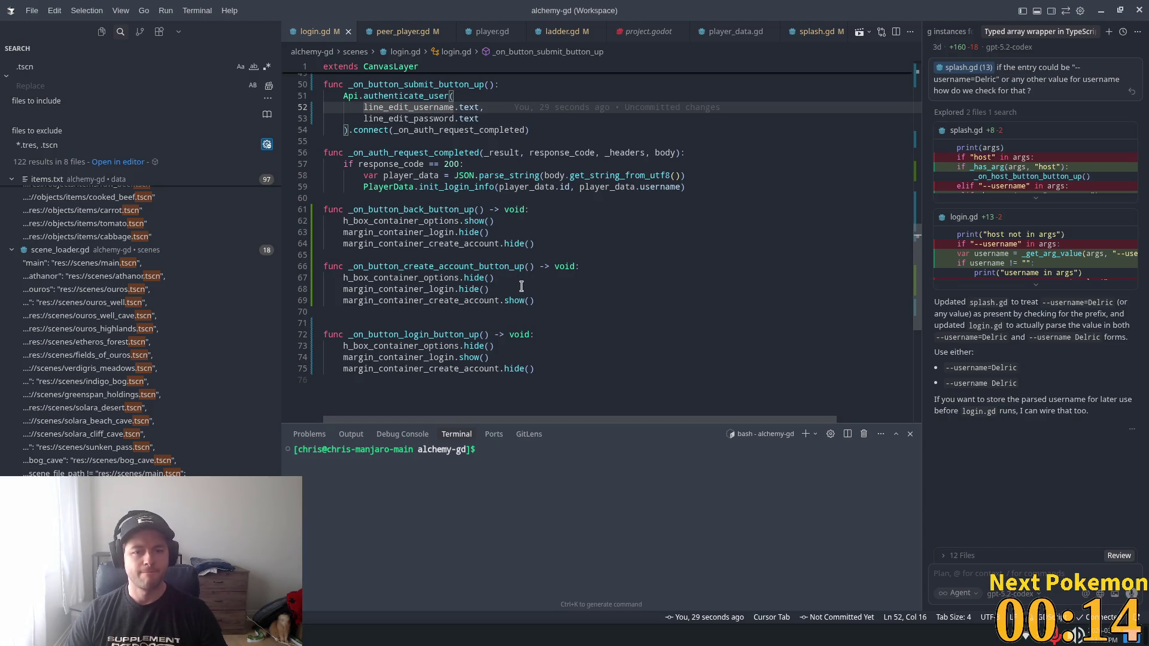
scroll(518, 279, "up", 2)
scroll(446, 266, "up", 2)
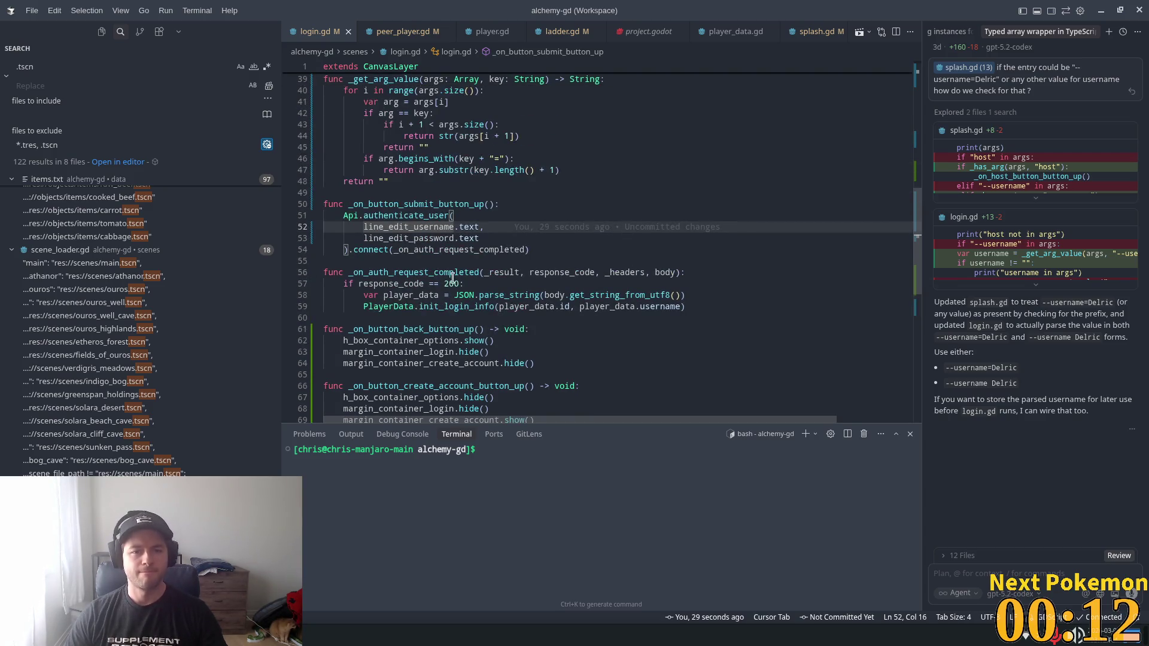
scroll(515, 269, "up", 1)
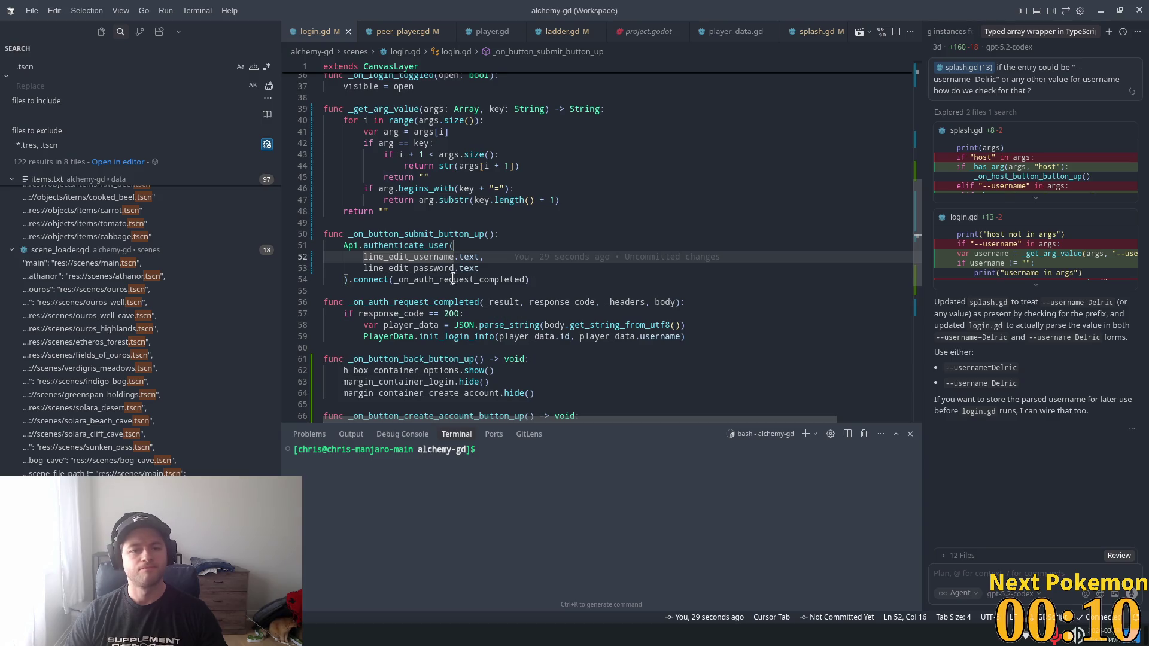
left_click(423, 245)
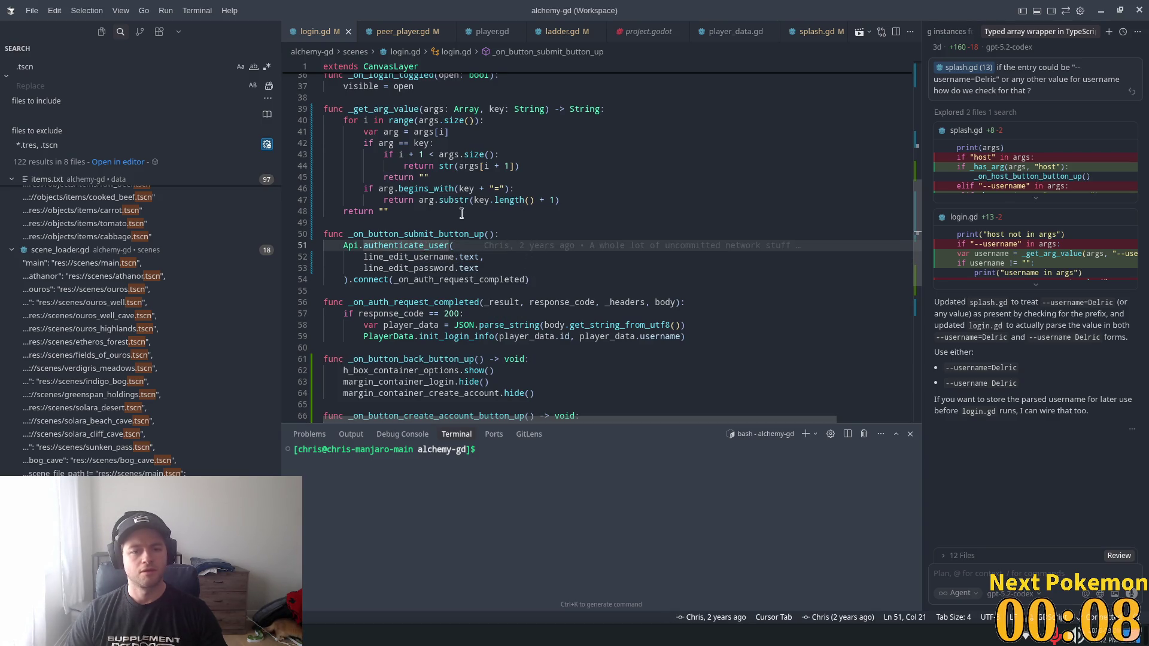
Add print("authenticating user") plus username and password prints to the handler, then rerun the game
left_click(542, 234)
key("Return")
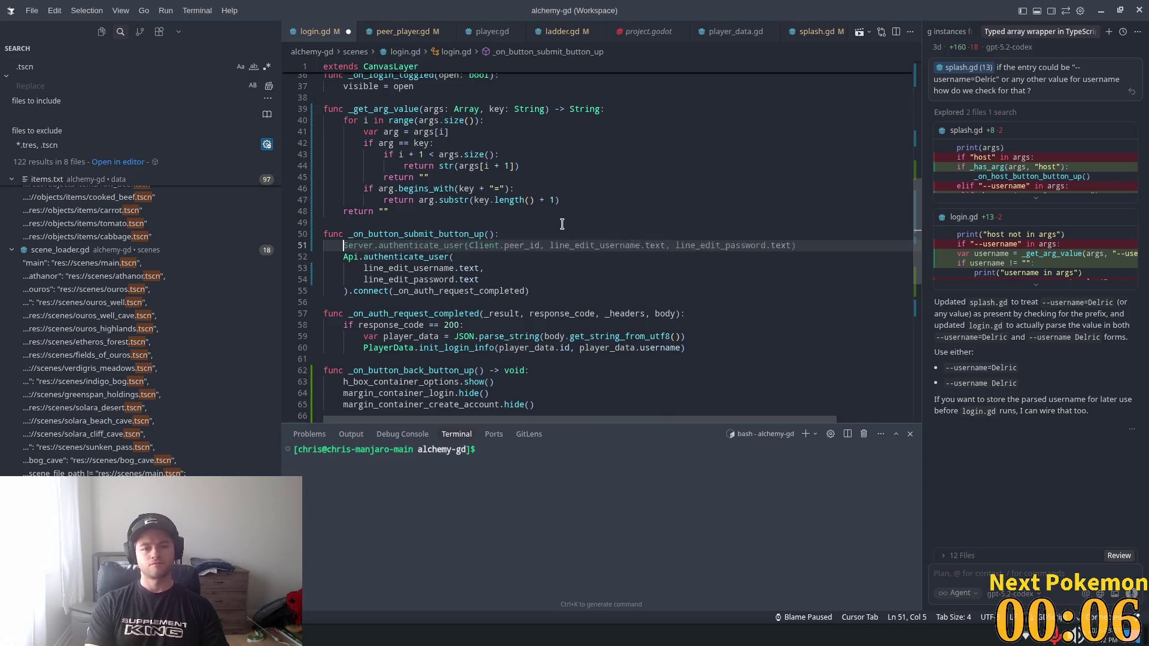
type("print(")
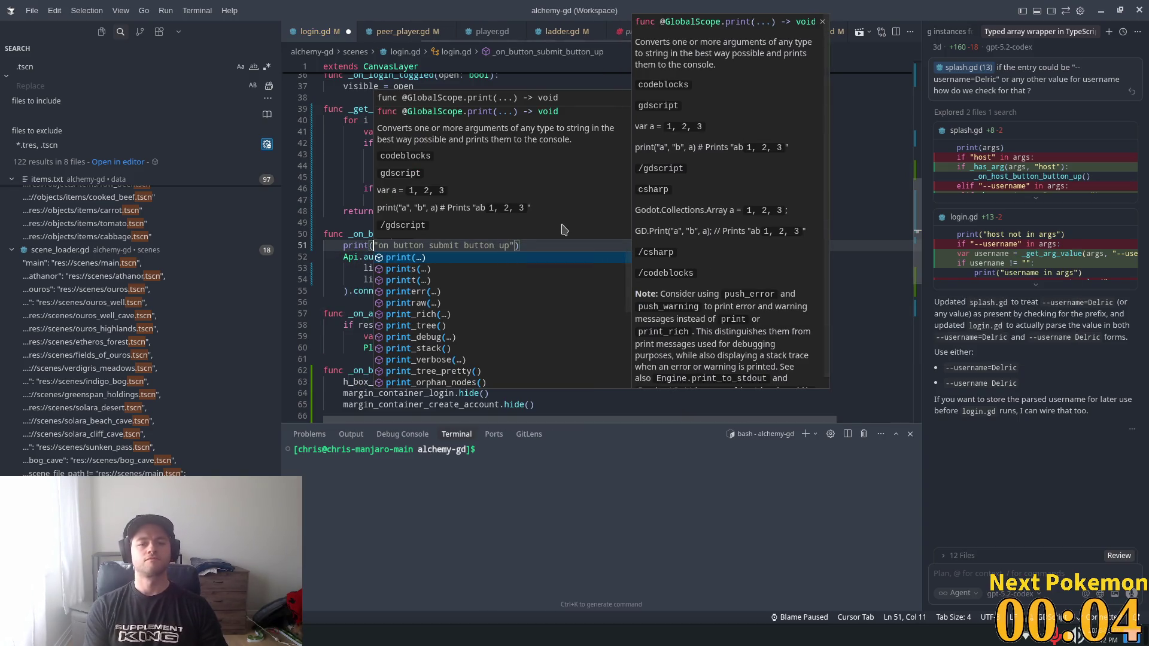
type("\"")
key("Tab")
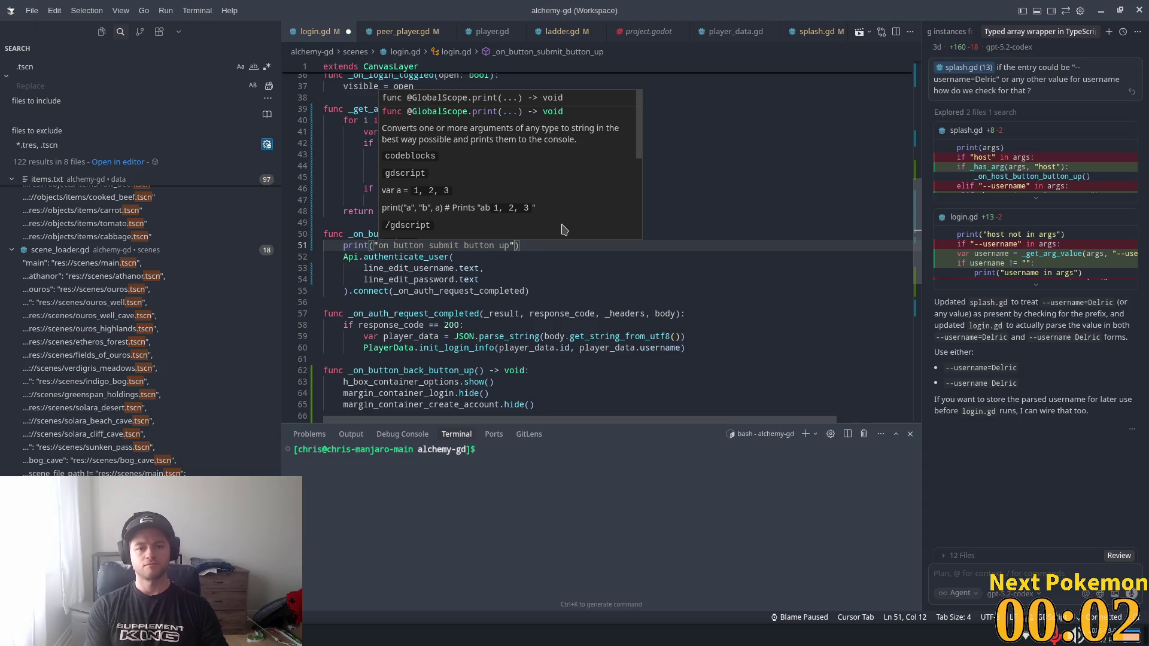
type("authen")
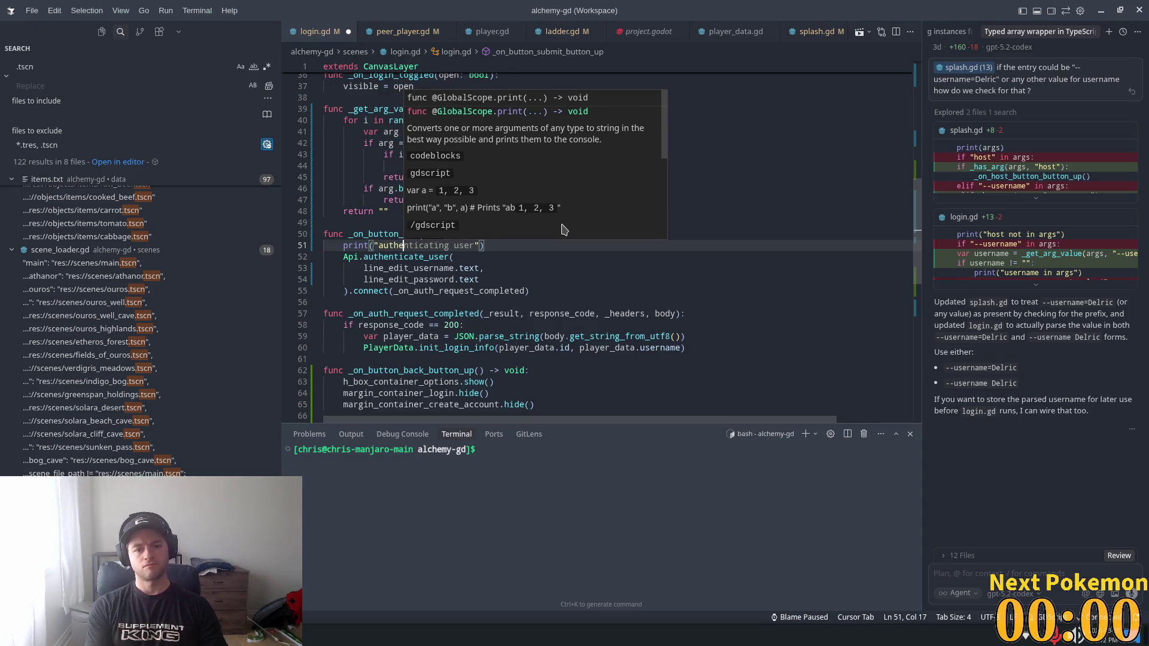
key("Tab")
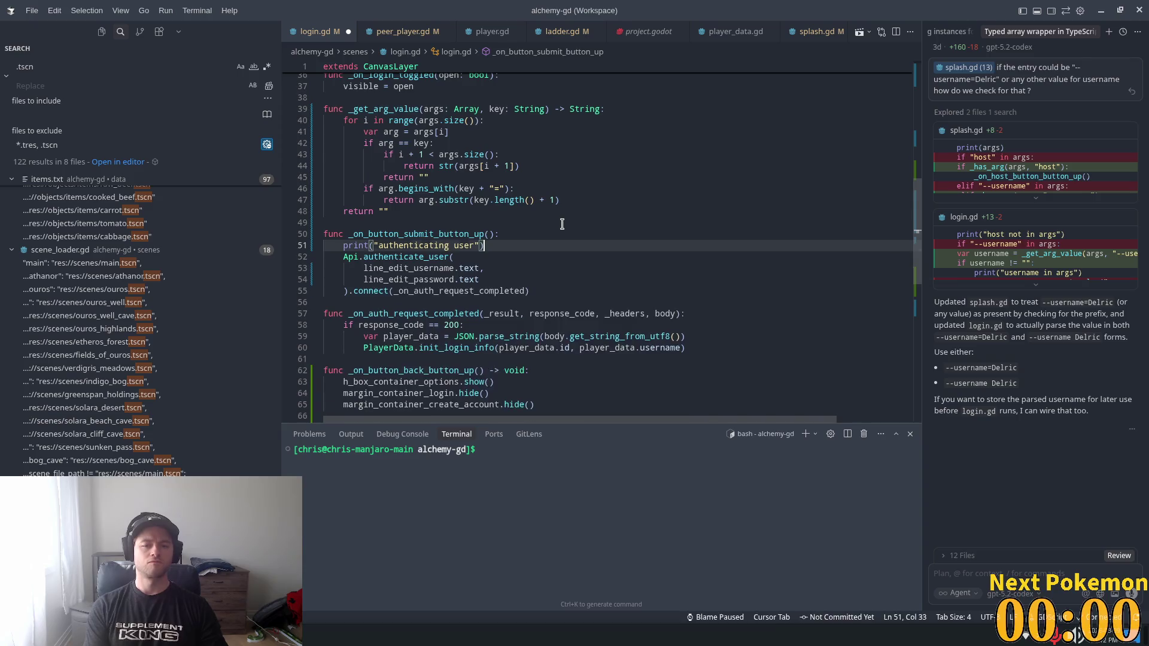
key("Return")
key("Tab")
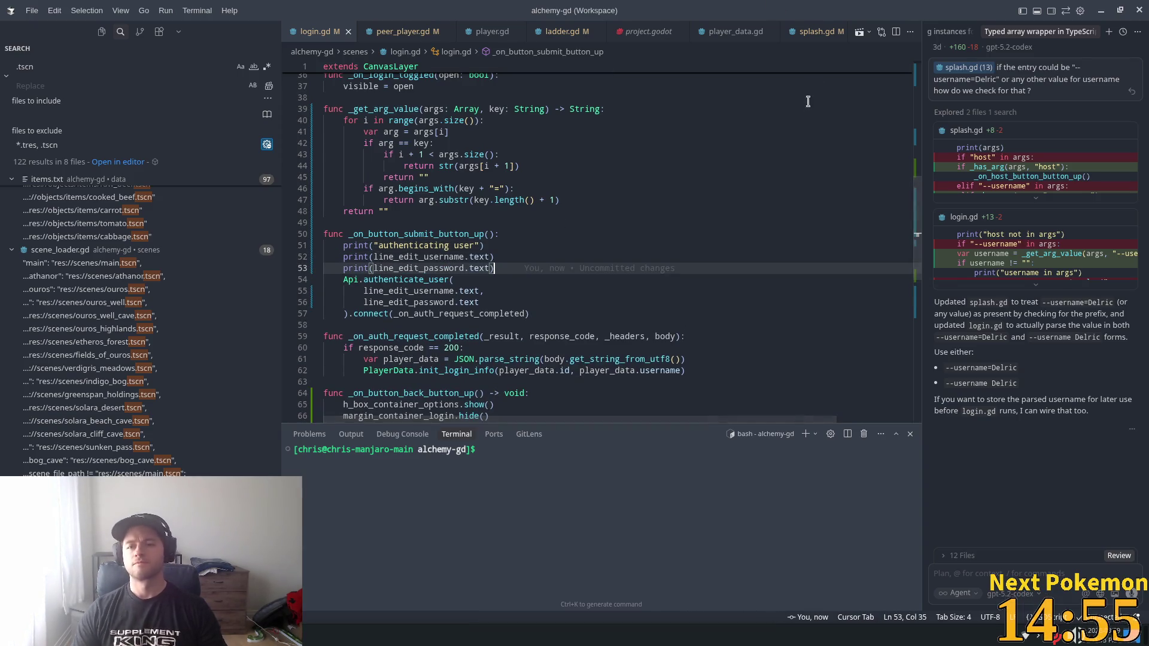
key("alt+Tab")
left_click(960, 32)
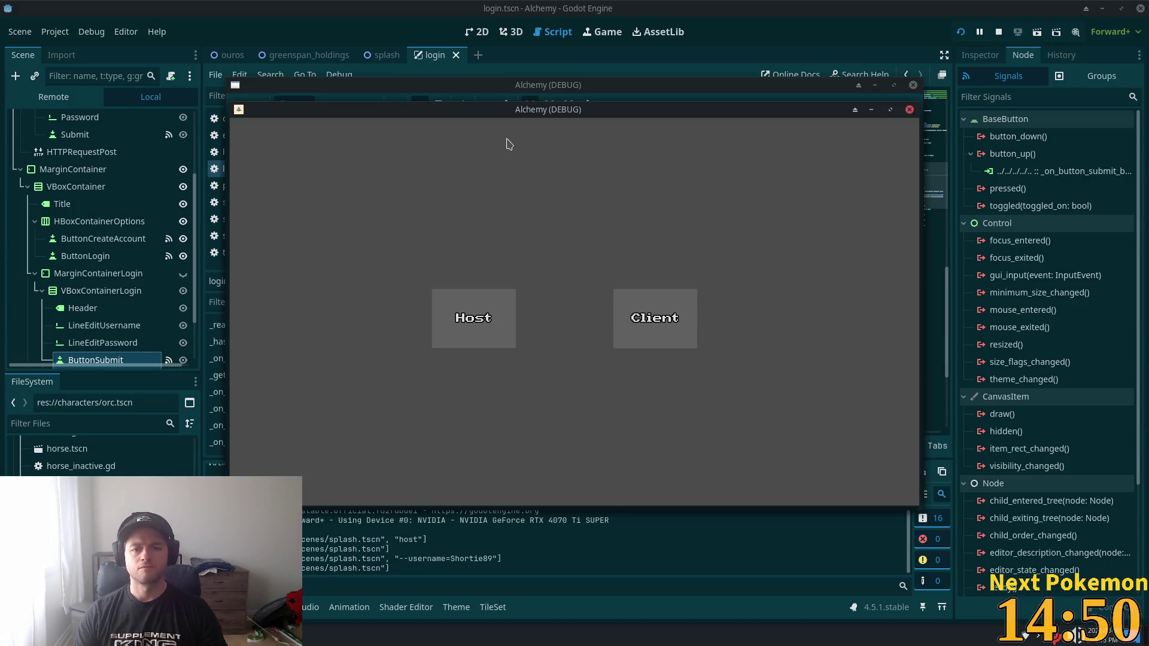
Submit a test username and password in the game's login form, then close the game windows
left_click(624, 288)
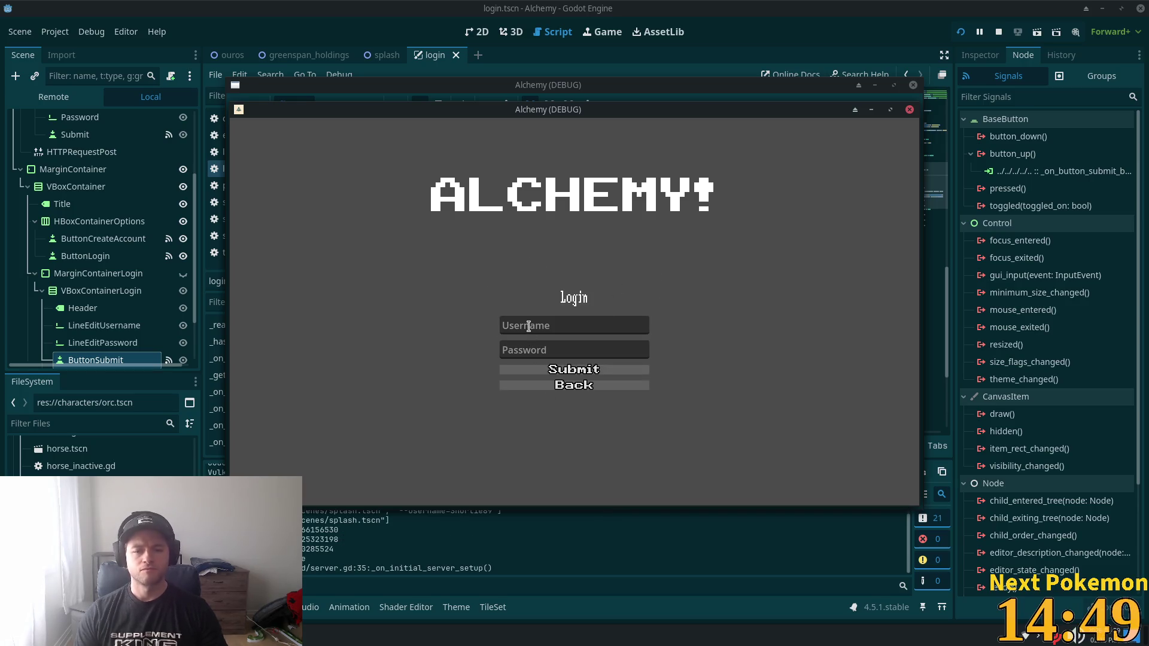
key("Tab")
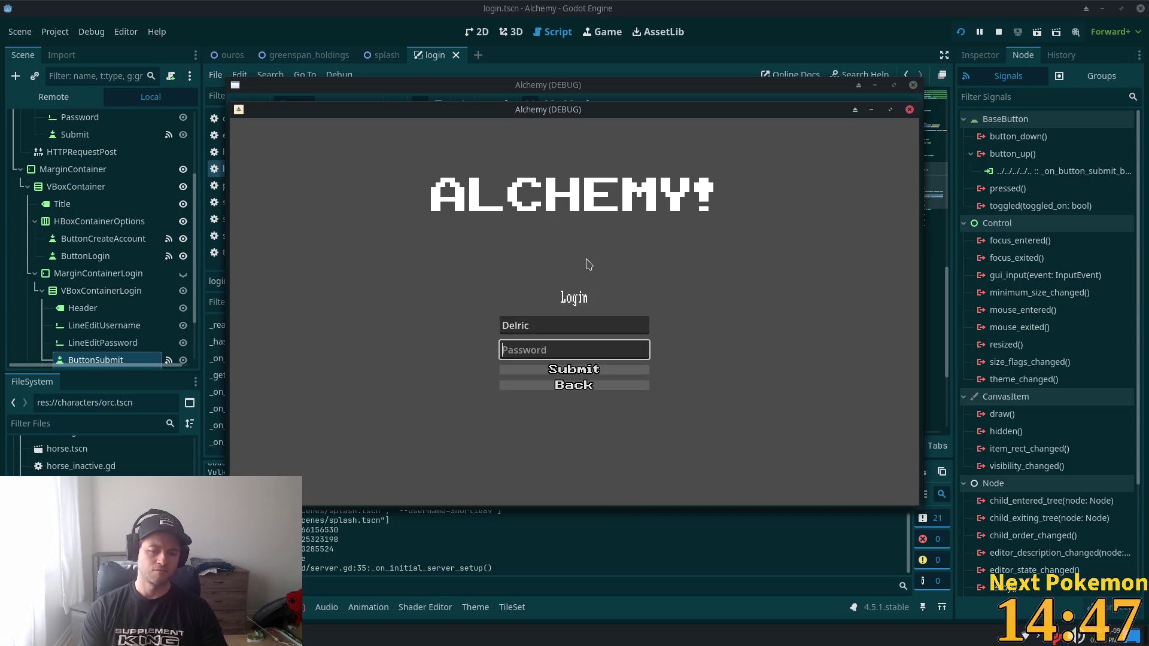
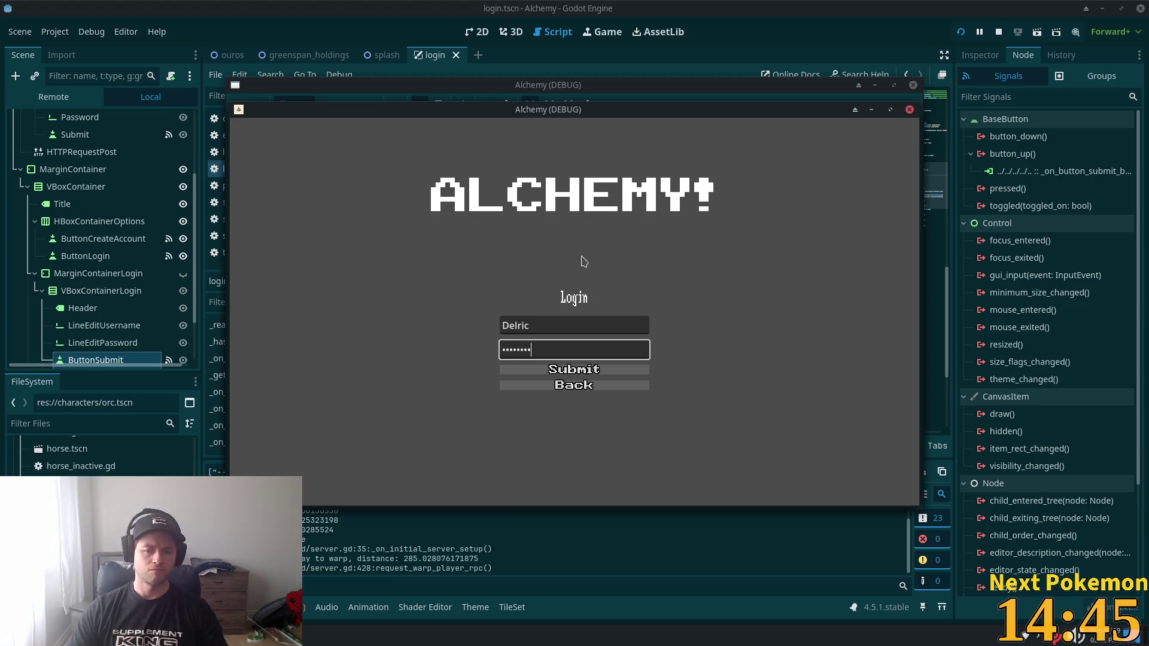
left_click(531, 369)
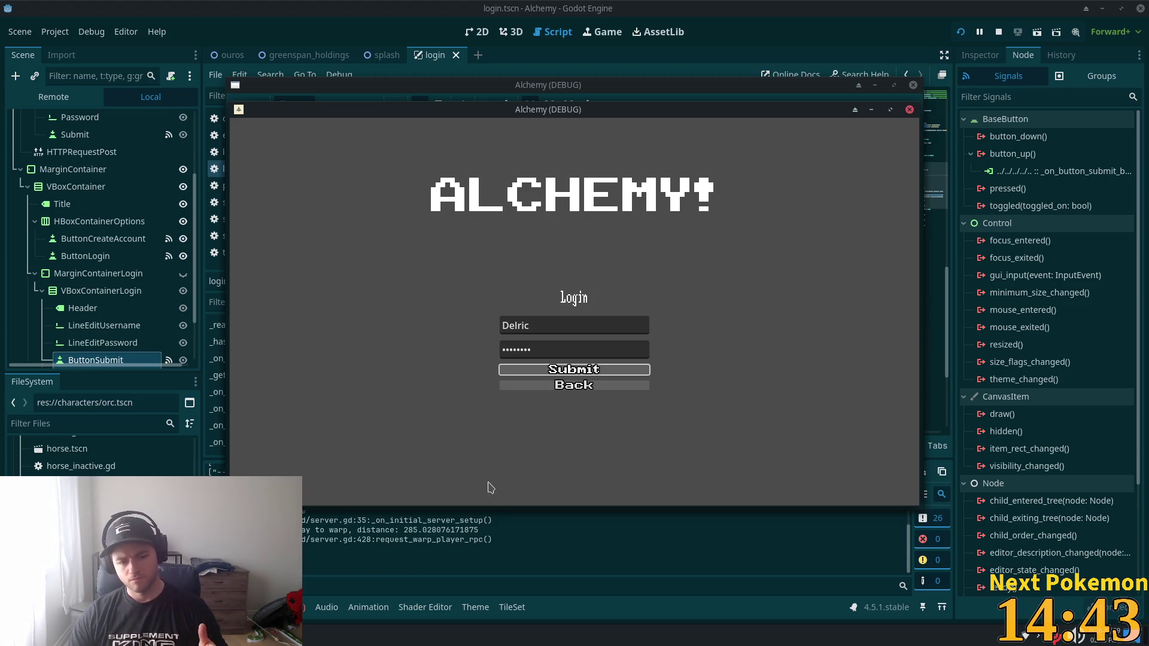
left_click(360, 542)
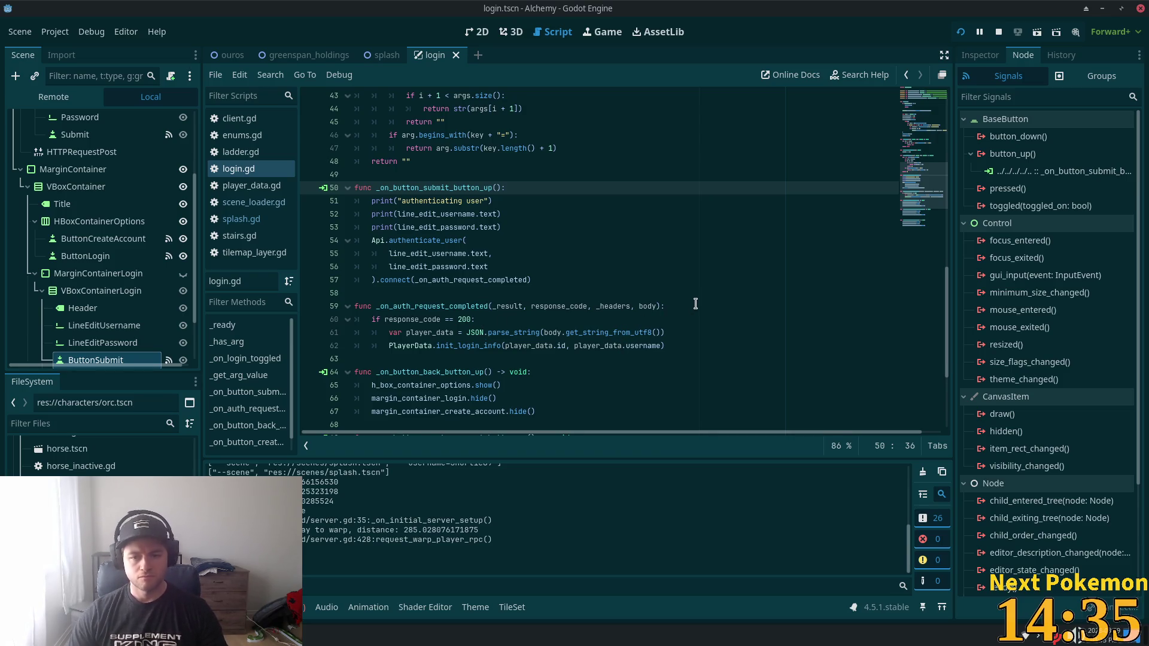
Add an else branch printing "authentication failed", response_code and body in login.gd, then rerun the game
left_click(689, 354)
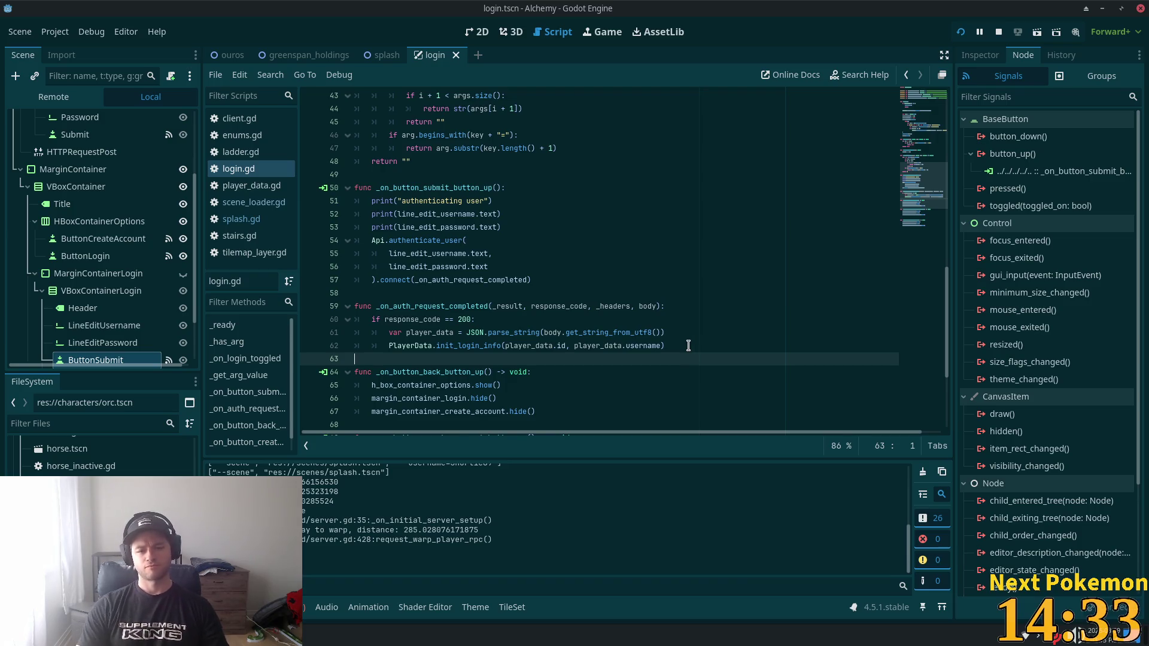
key("alt+Tab")
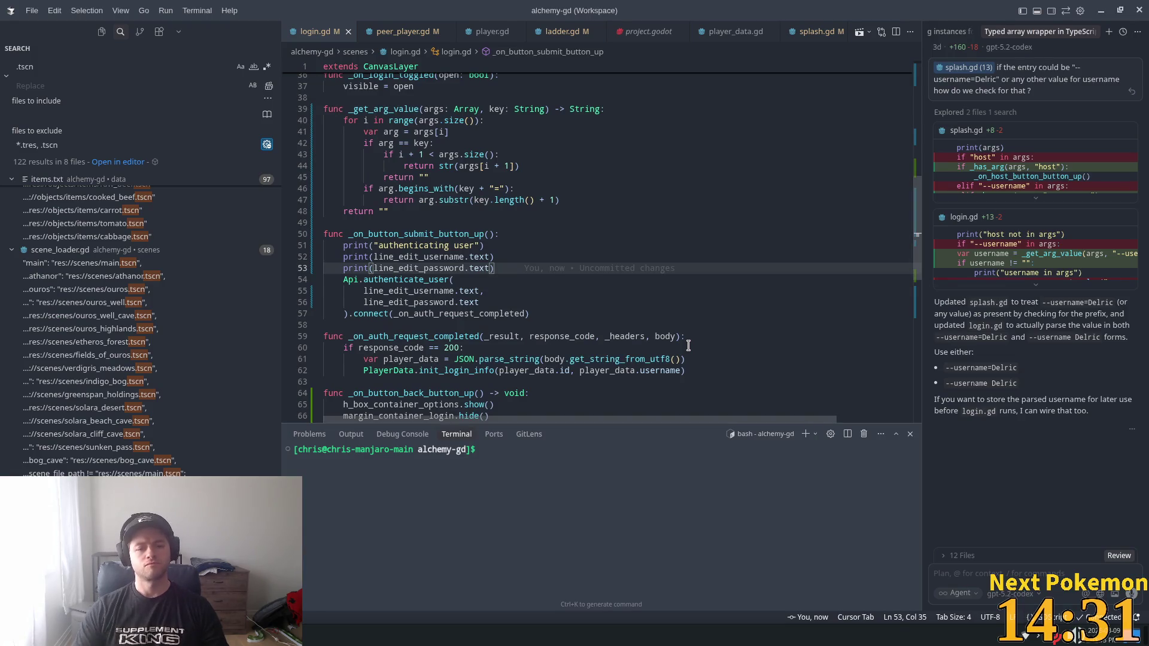
scroll(688, 335, "down", 3)
left_click(694, 270)
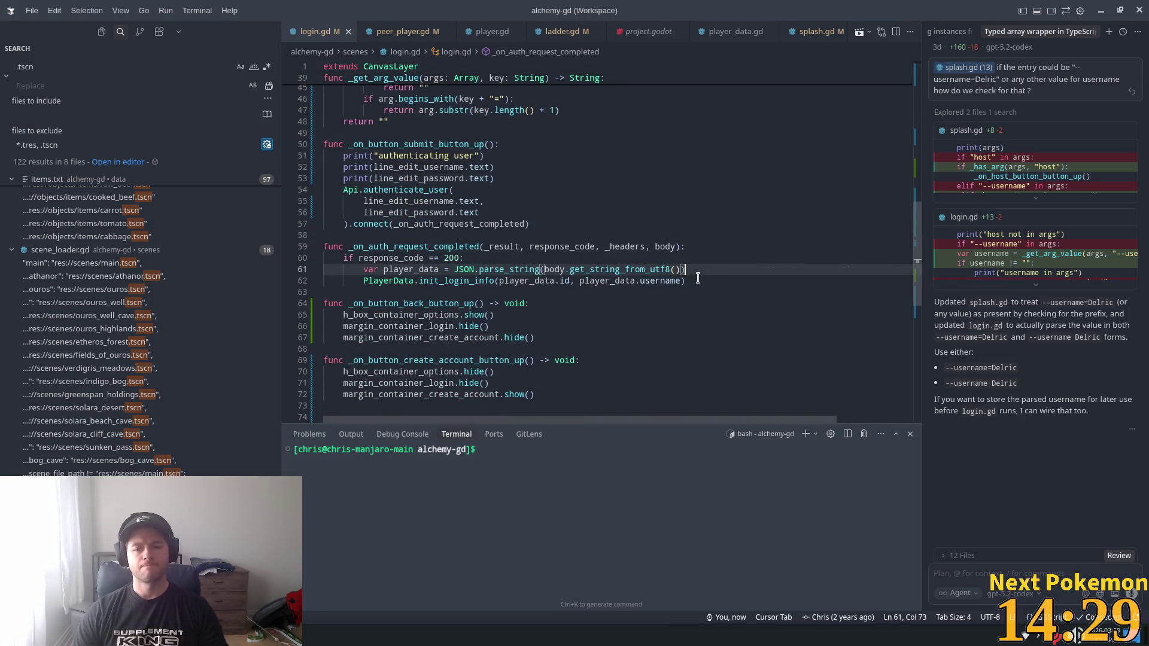
left_click(698, 277)
key("Return")
key("BackSpace")
type("els")
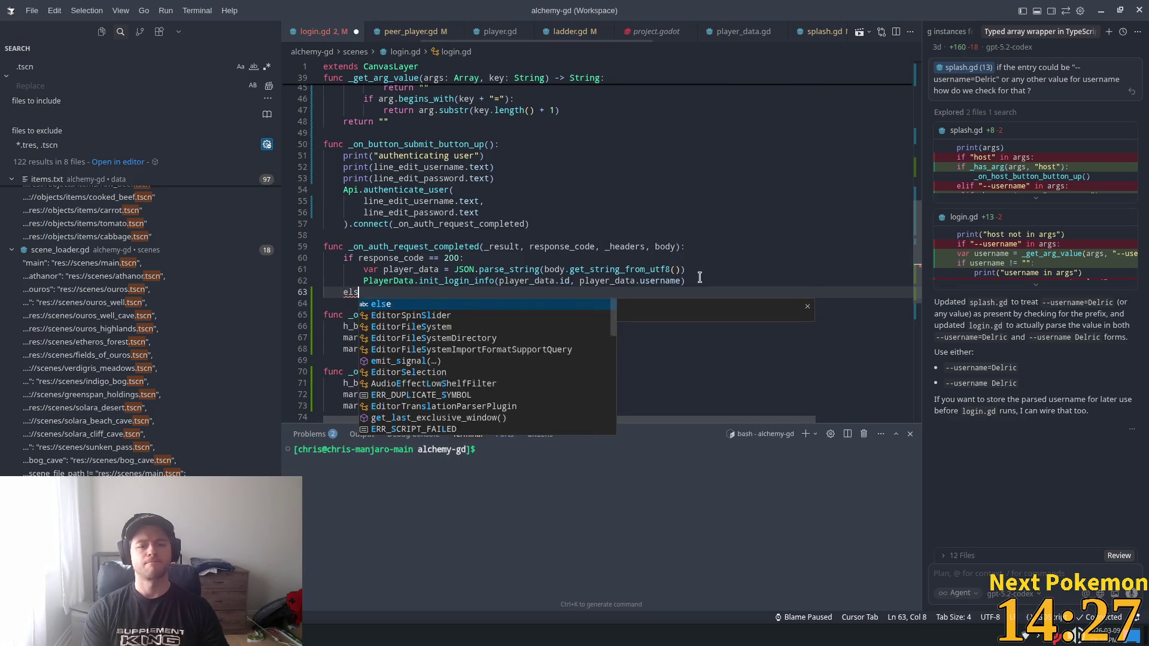
type("e:")
key("Return")
key("Tab")
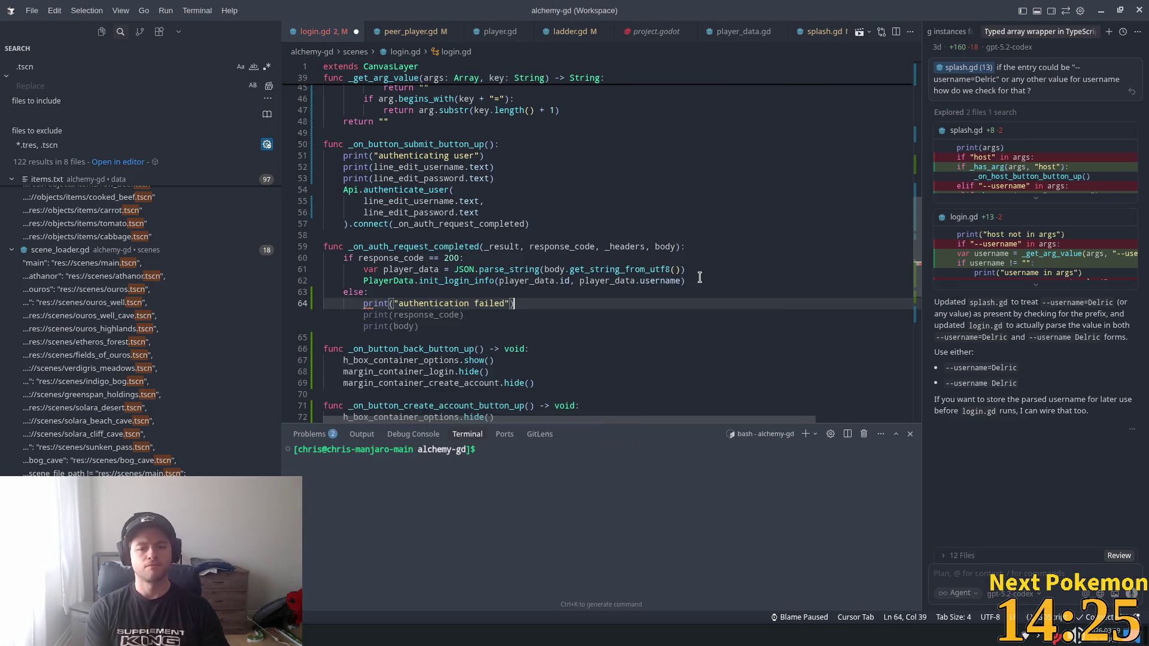
key("Tab")
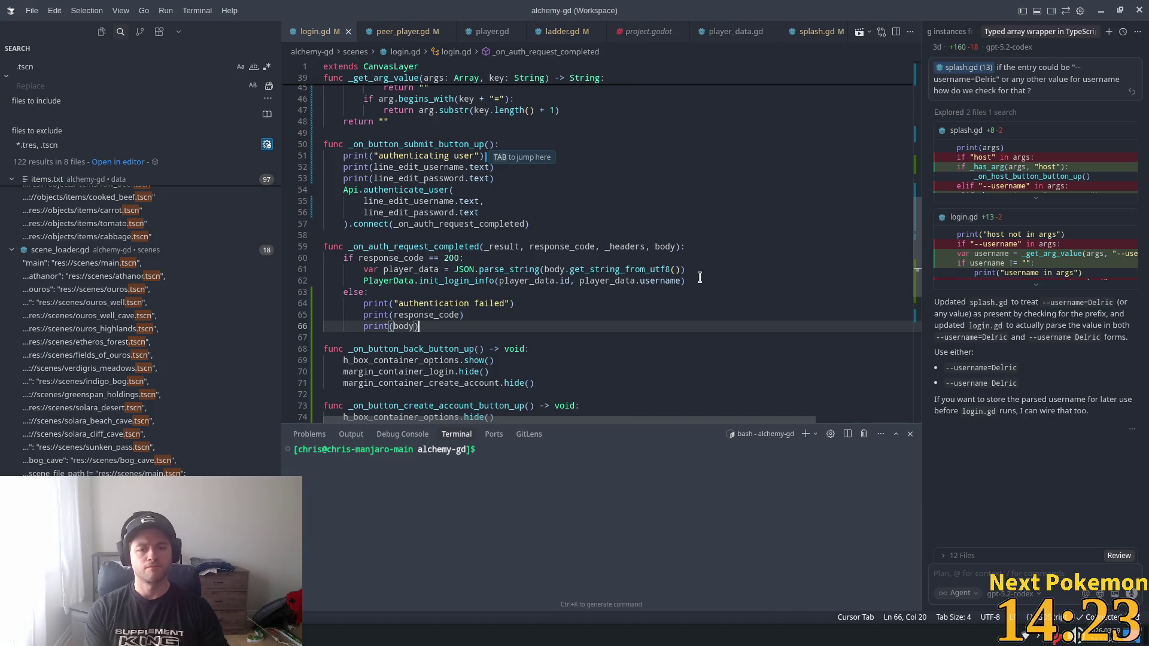
key("alt+Tab")
left_click(960, 32)
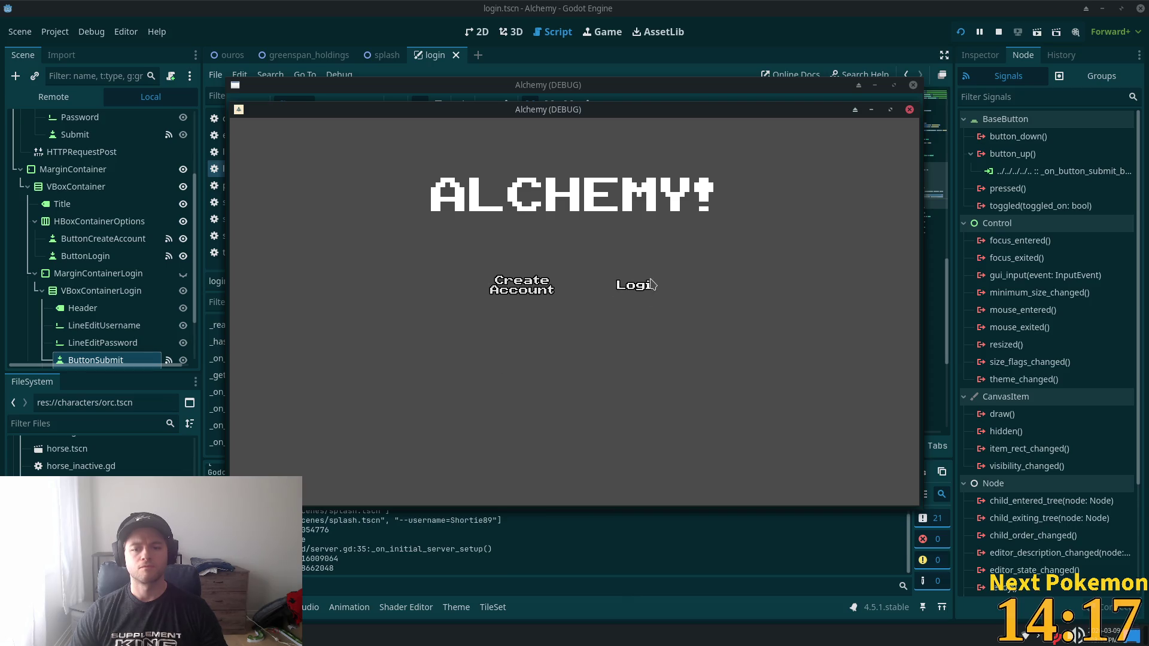
Submit a login with a username in the first game client's login form
left_click(616, 283)
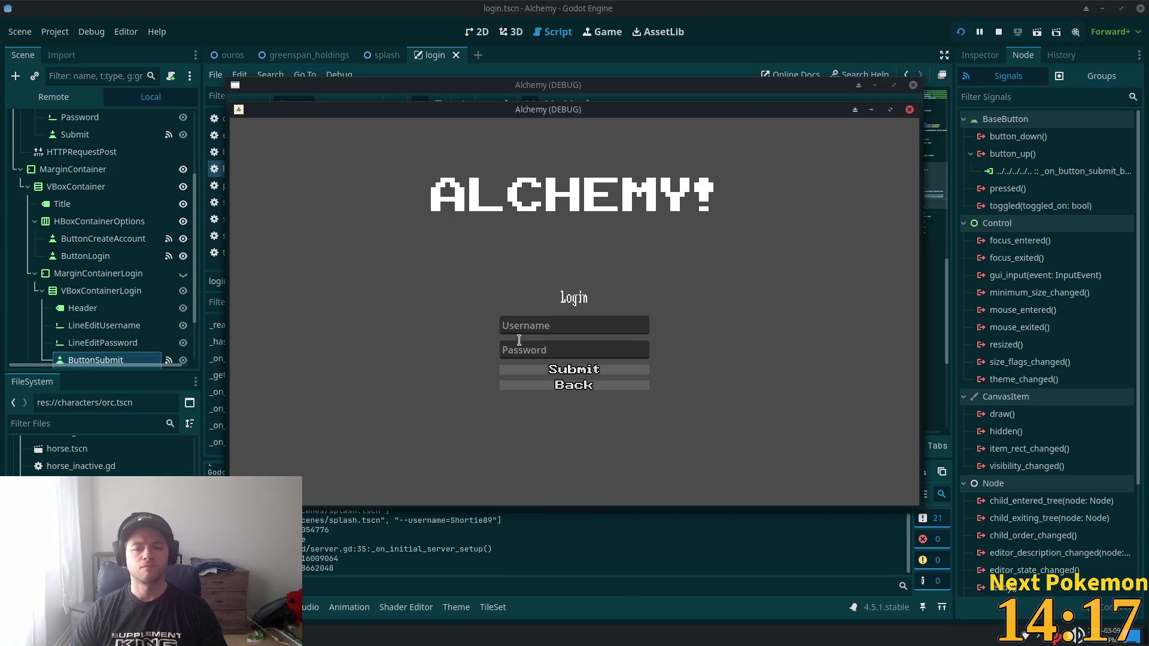
type("Shortie89")
key("Tab")
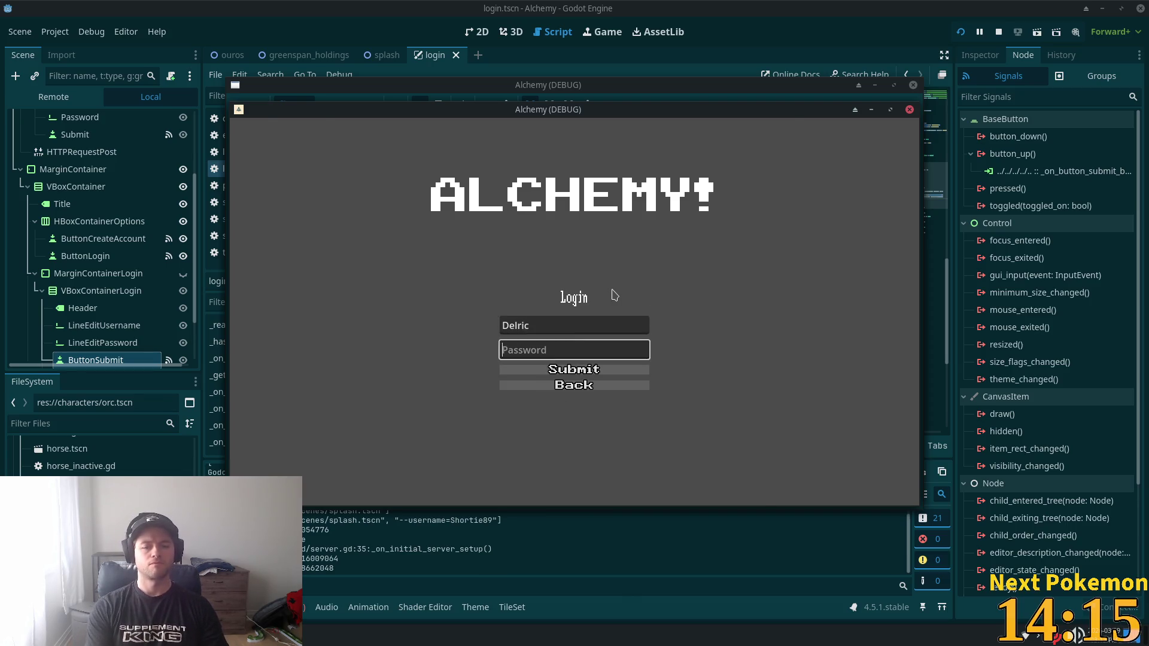
key("Return")
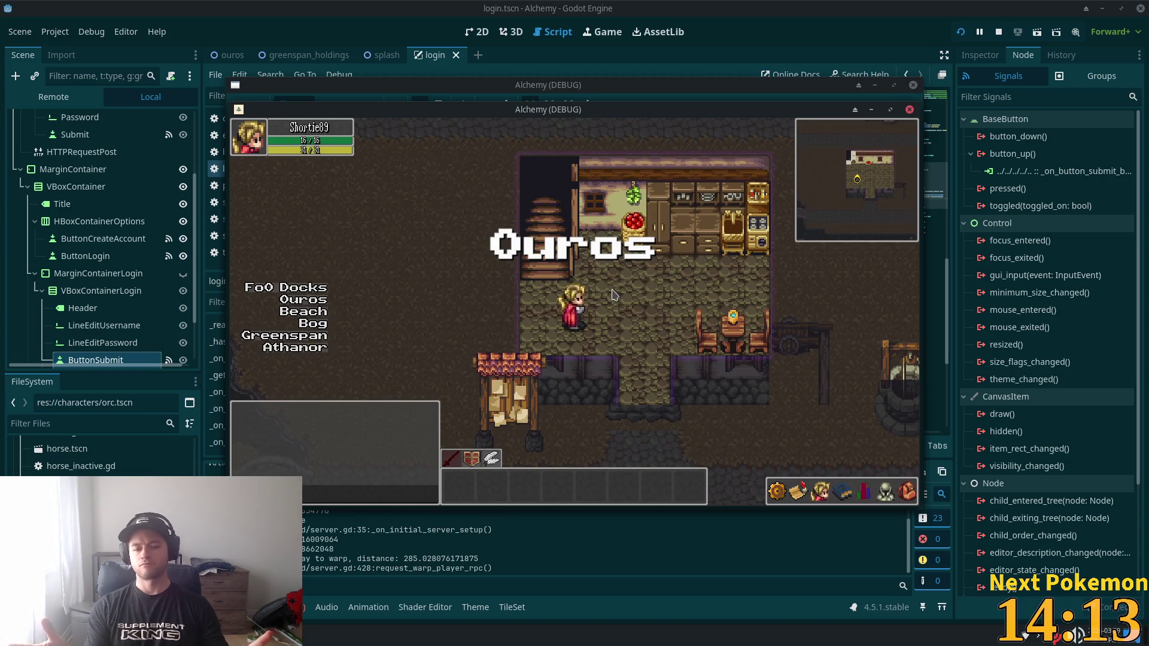
Move the windows aside, submit a username and password in the second client, then stop the game with F8
mouse_move(763, 119)
left_mouse_down()
mouse_move(974, 206)
mouse_move(968, 170)
left_mouse_up()
left_click(525, 251)
mouse_move(536, 115)
left_mouse_down()
mouse_move(695, 216)
mouse_move(536, 115)
left_mouse_up()
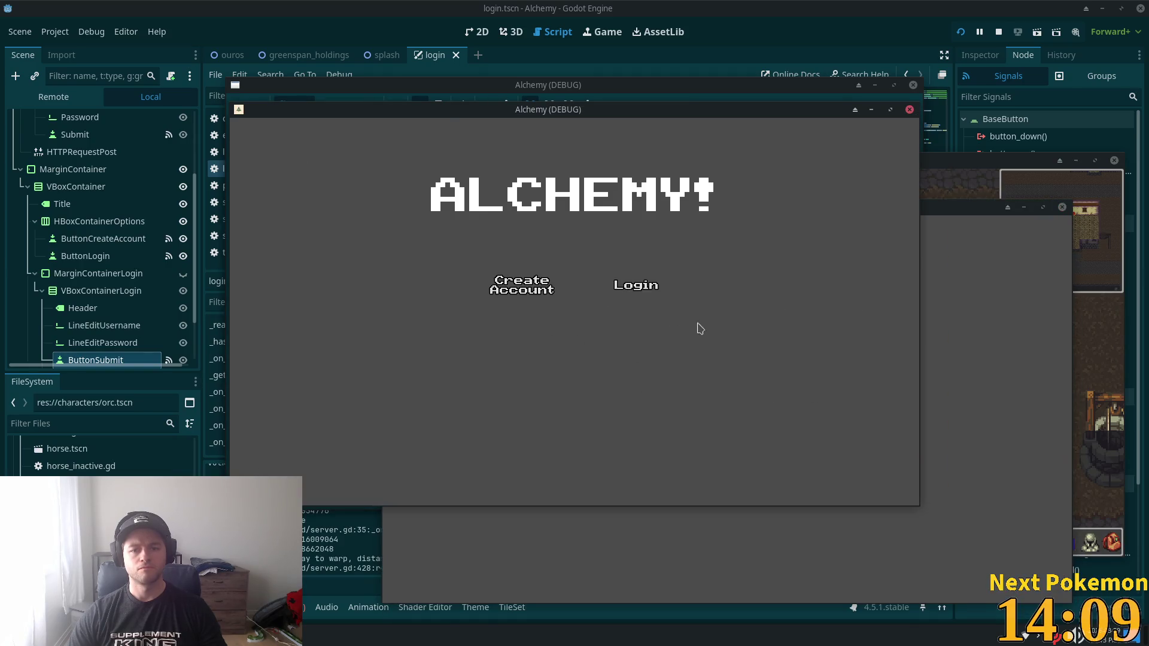
left_click(637, 285)
left_click(578, 323)
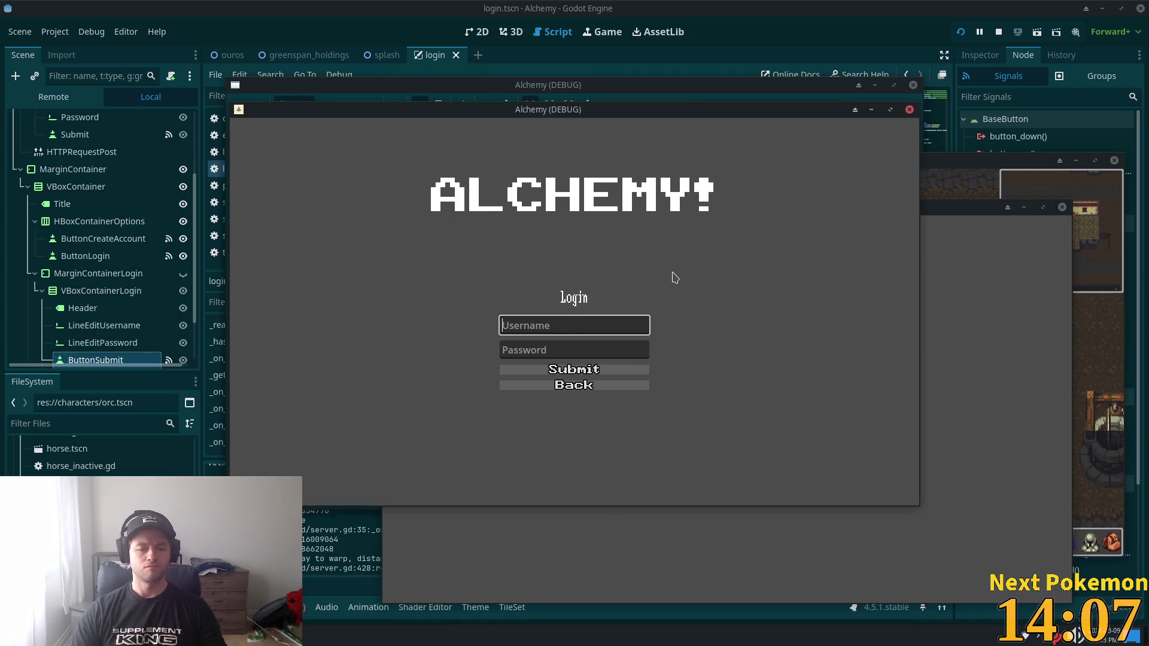
key("Tab")
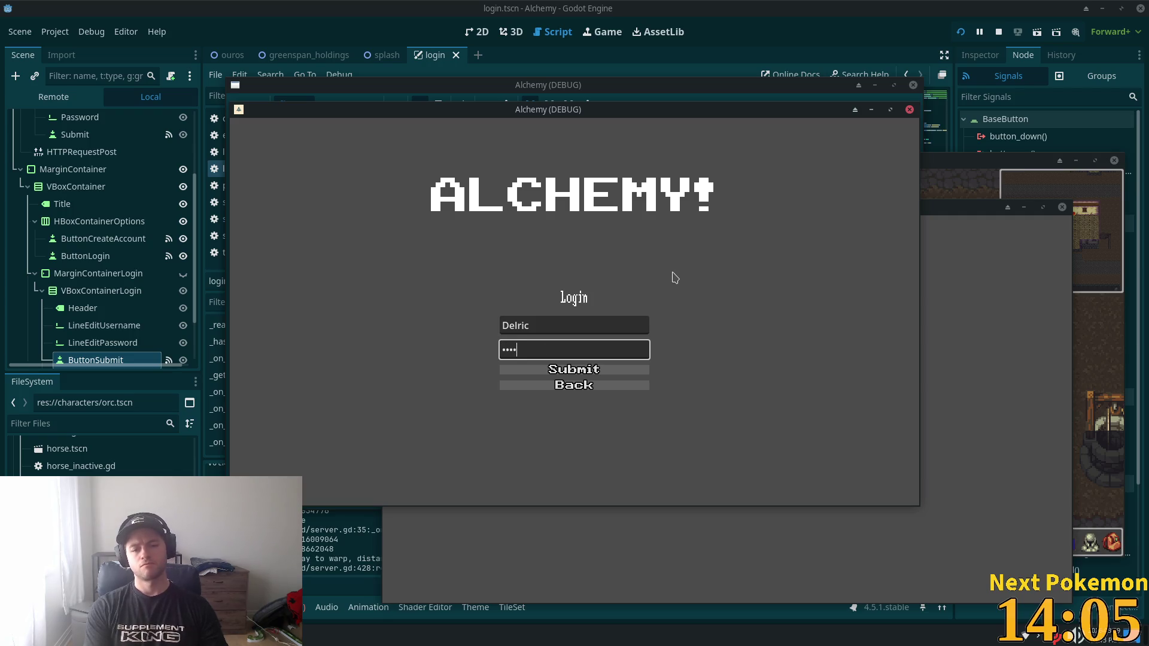
key("Tab")
key("Return")
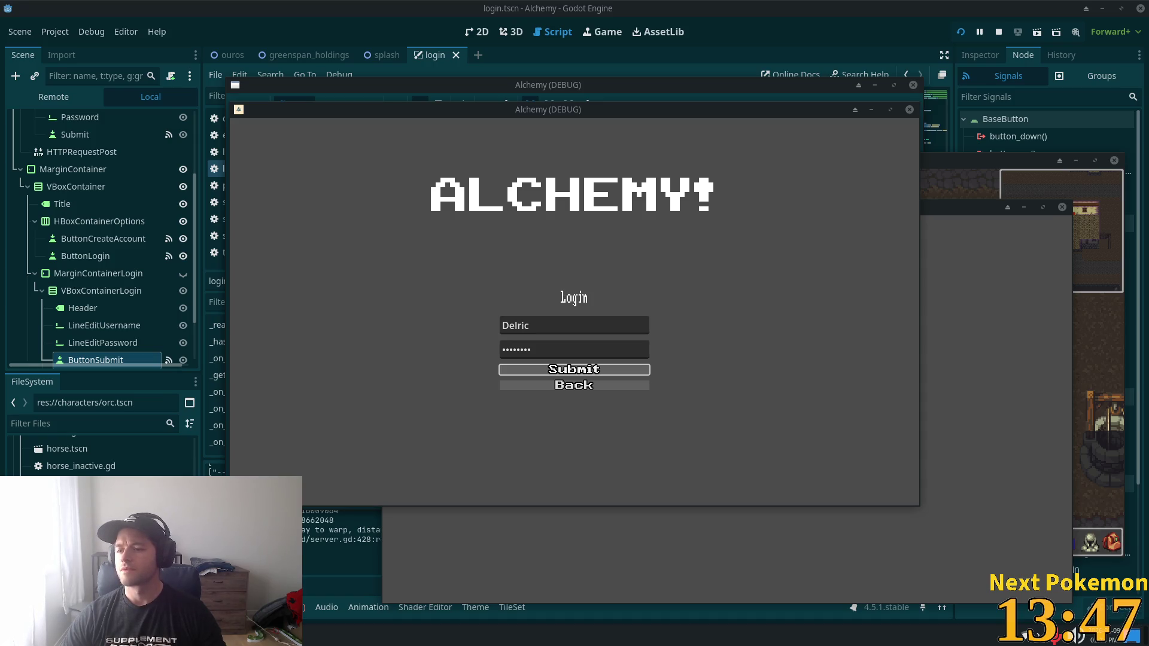
key("F8")
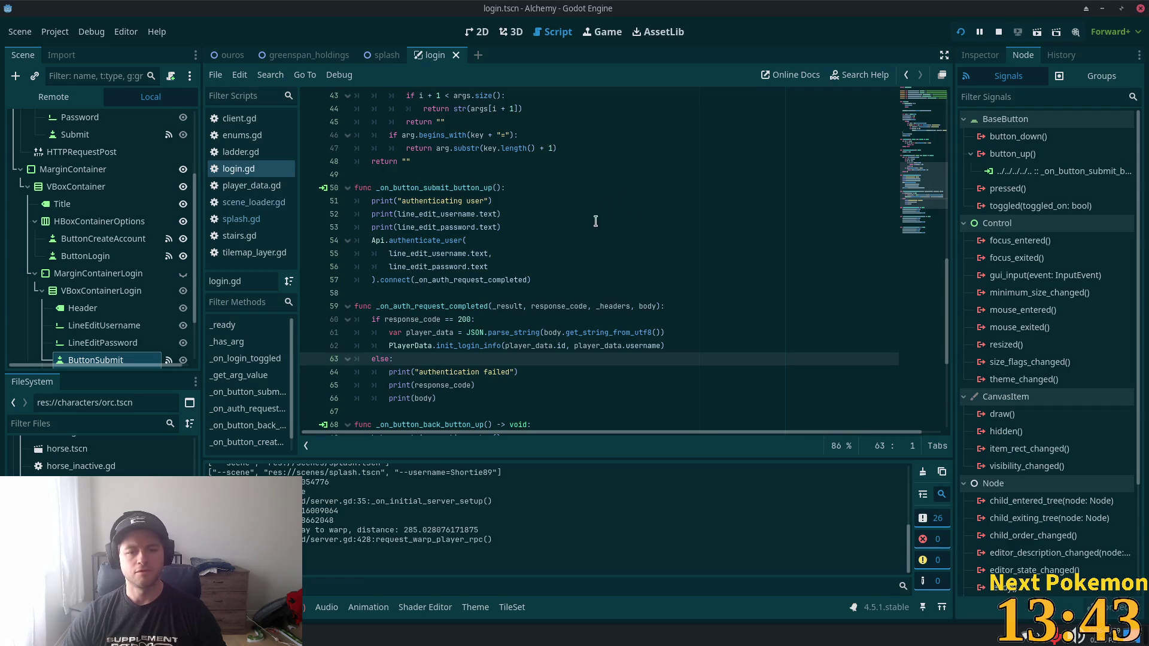
Start a print line under the response-code check, remove it again, and run the game with F5
scroll(607, 208, "down", 2)
left_click(434, 254)
left_click(489, 239)
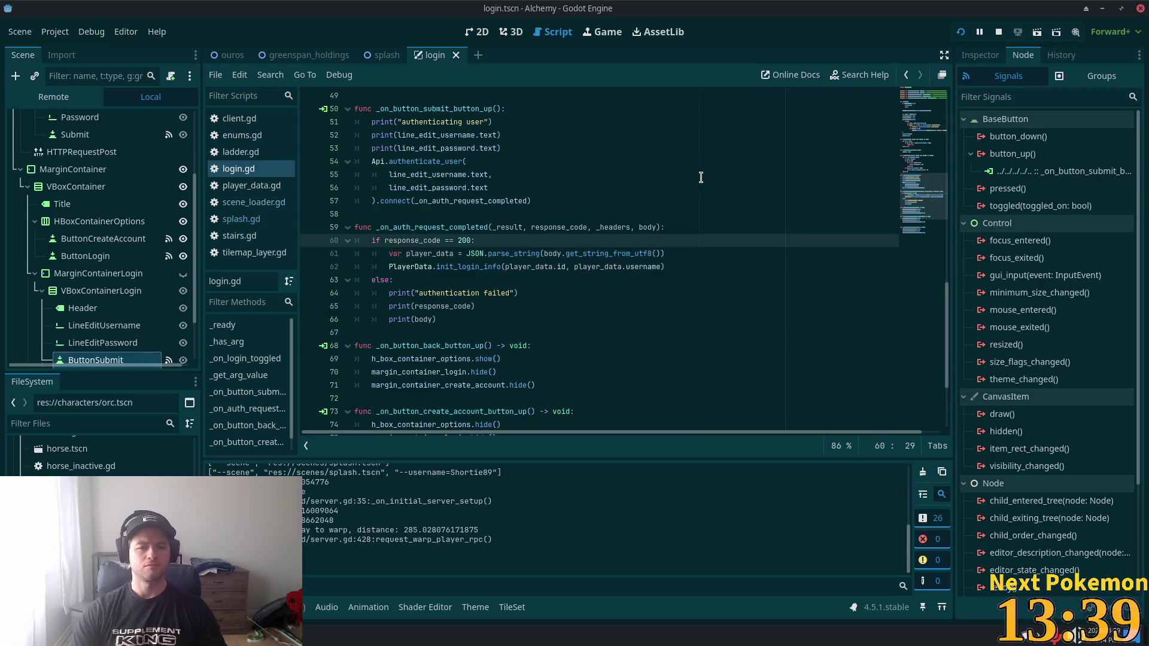
key("Return")
type("p")
key("BackSpace")
key("BackSpace")
key("BackSpace")
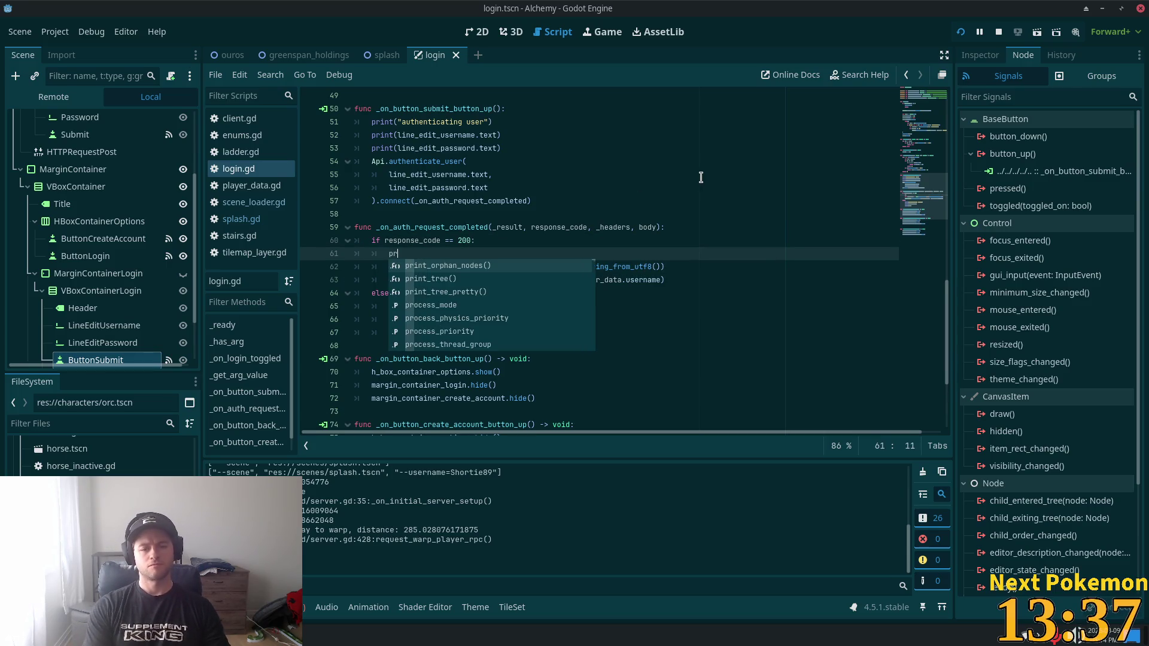
key("BackSpace")
key("BackSpace")
key("BackSpace")
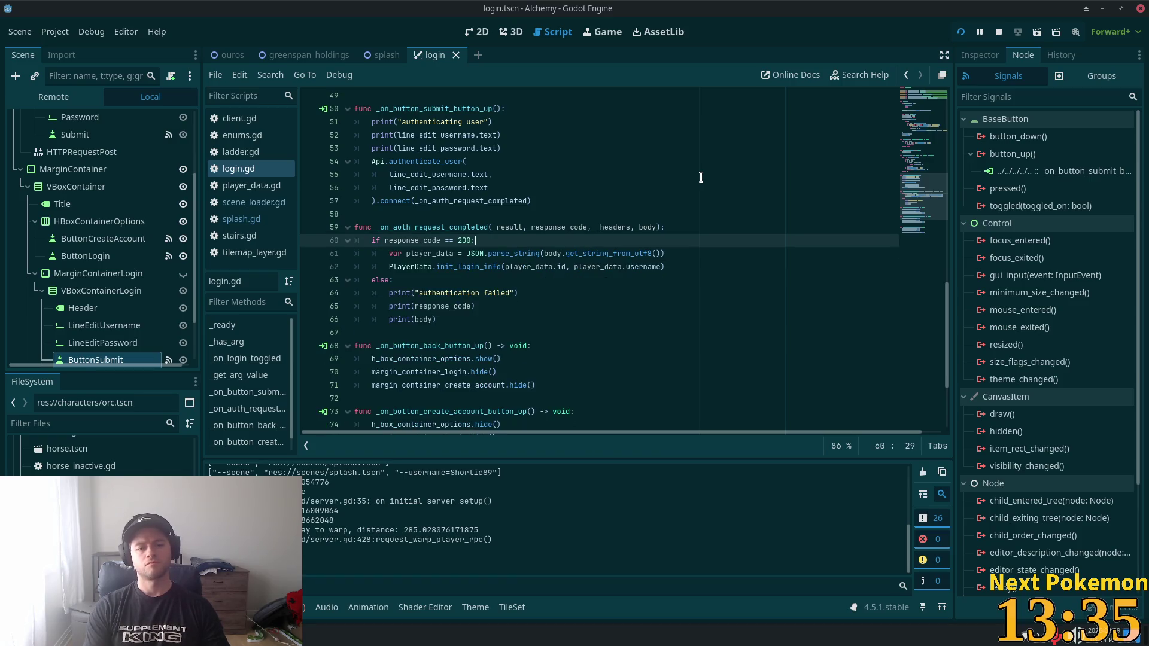
key("F5")
Add prints of "authentication successful" and JSON.parse_string(body.get_string_from_utf8()) to the success branch, then restart the game
key("alt+Tab")
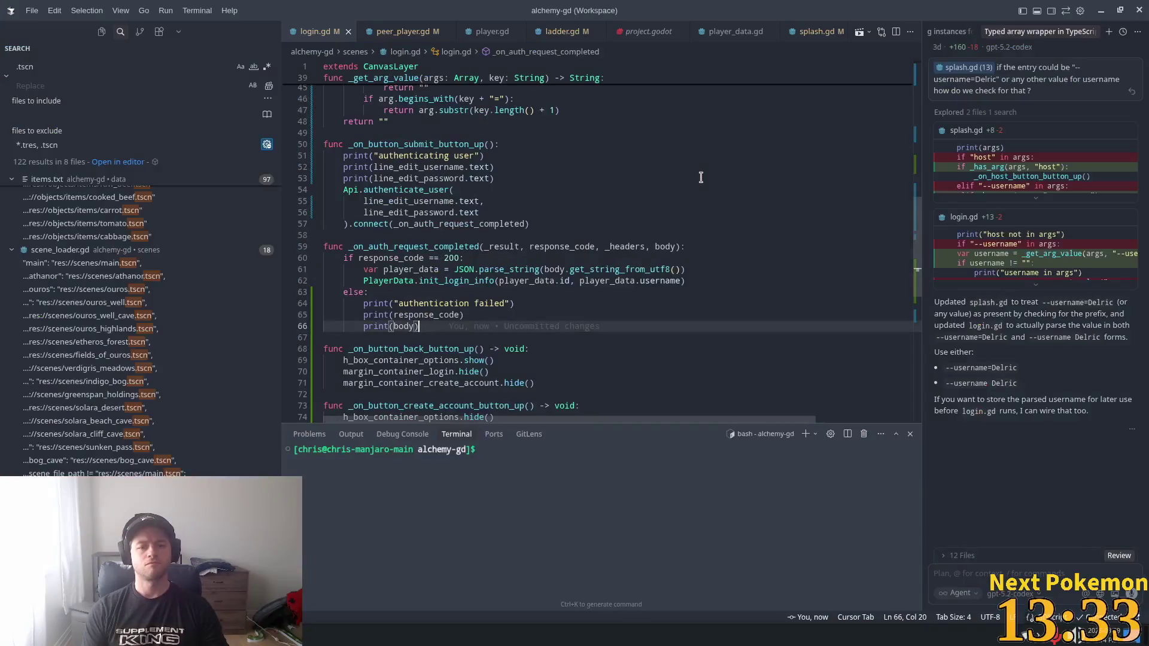
left_click(574, 258)
key("Return")
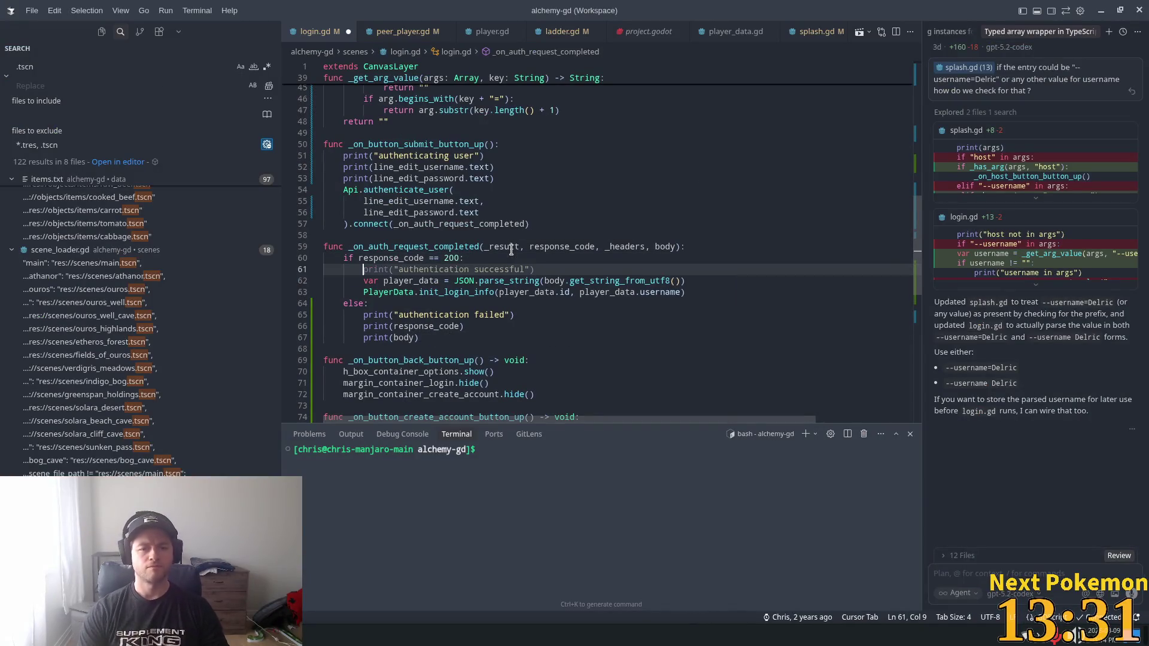
key("Tab")
key("Return")
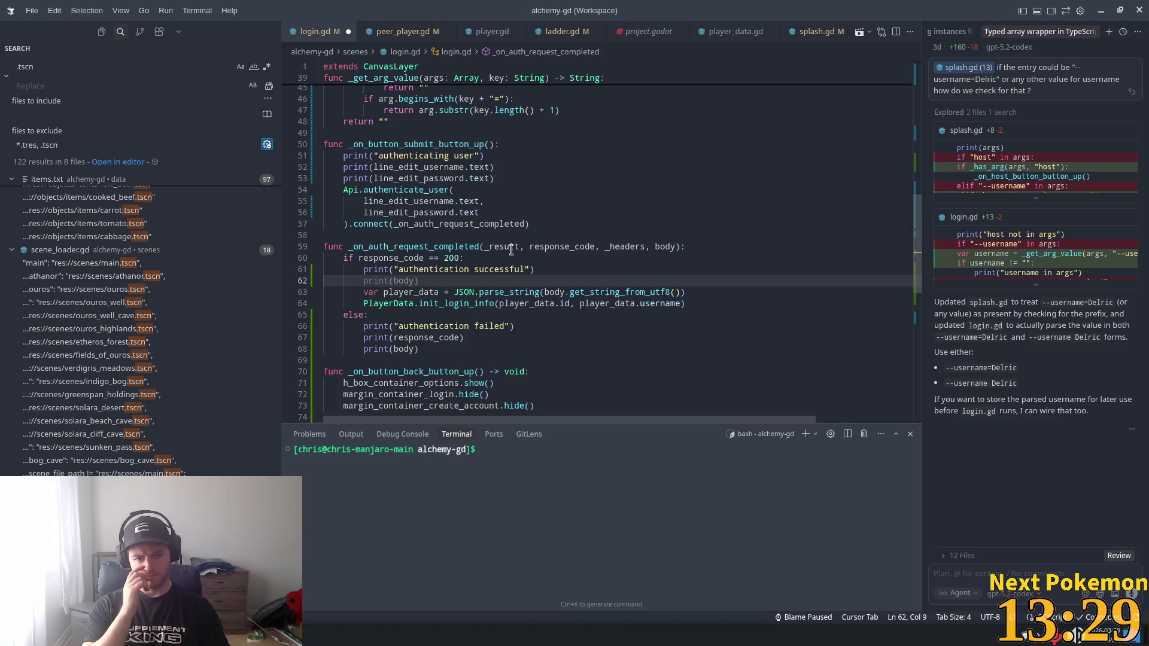
key("Tab")
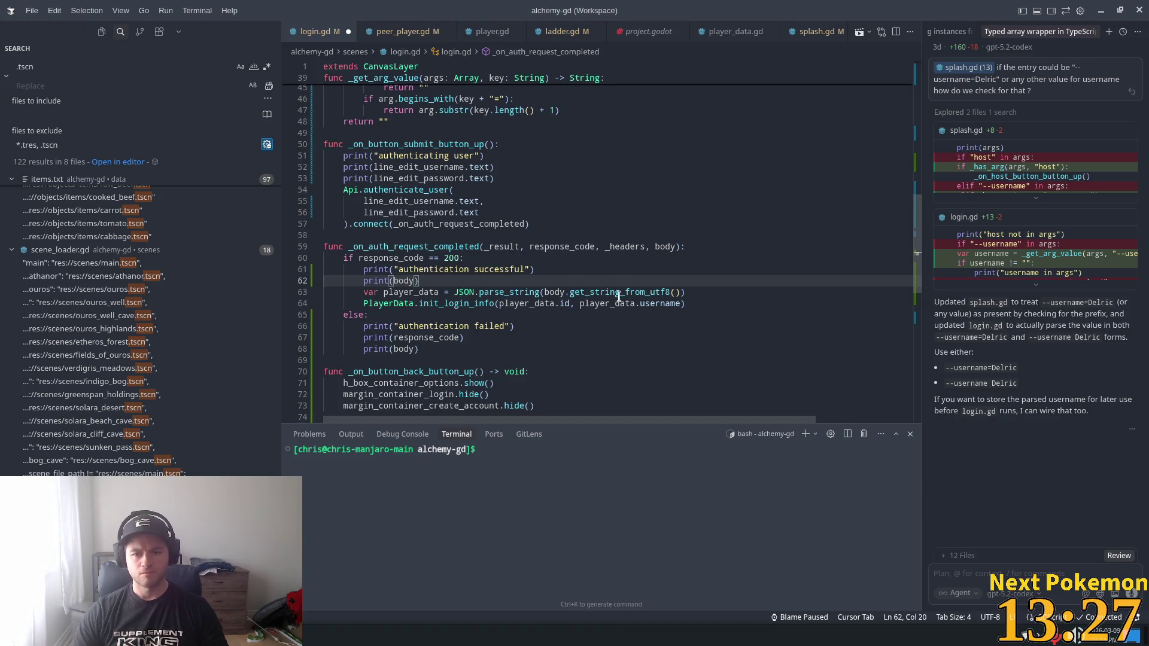
double_click(620, 293)
left_click(416, 281)
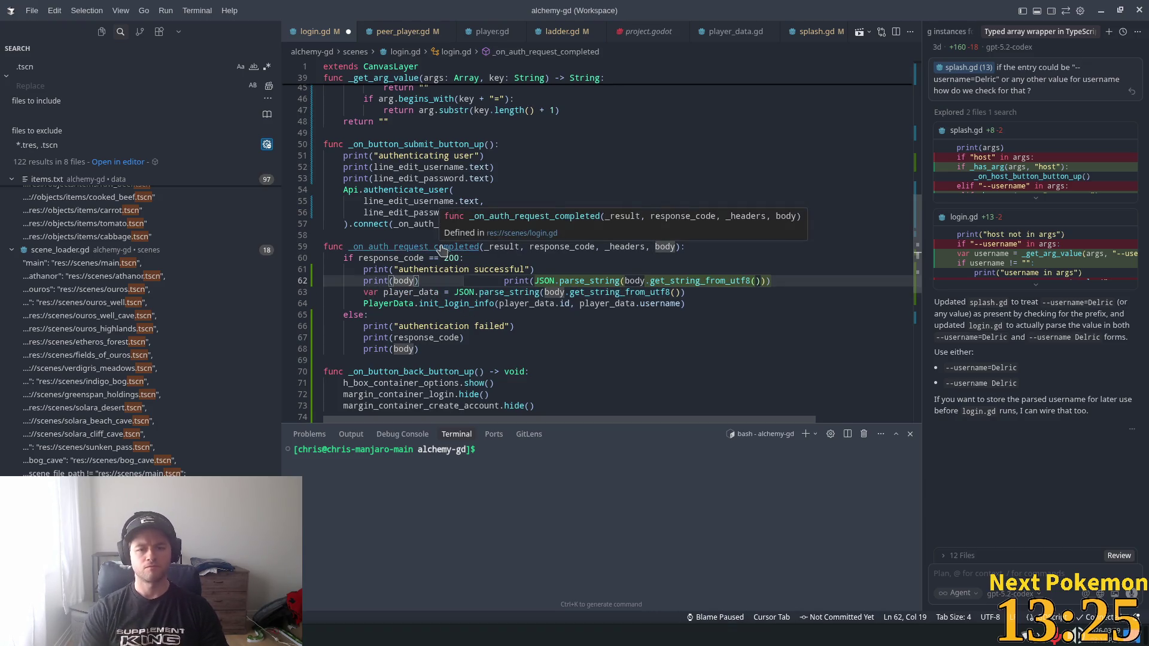
key("Tab")
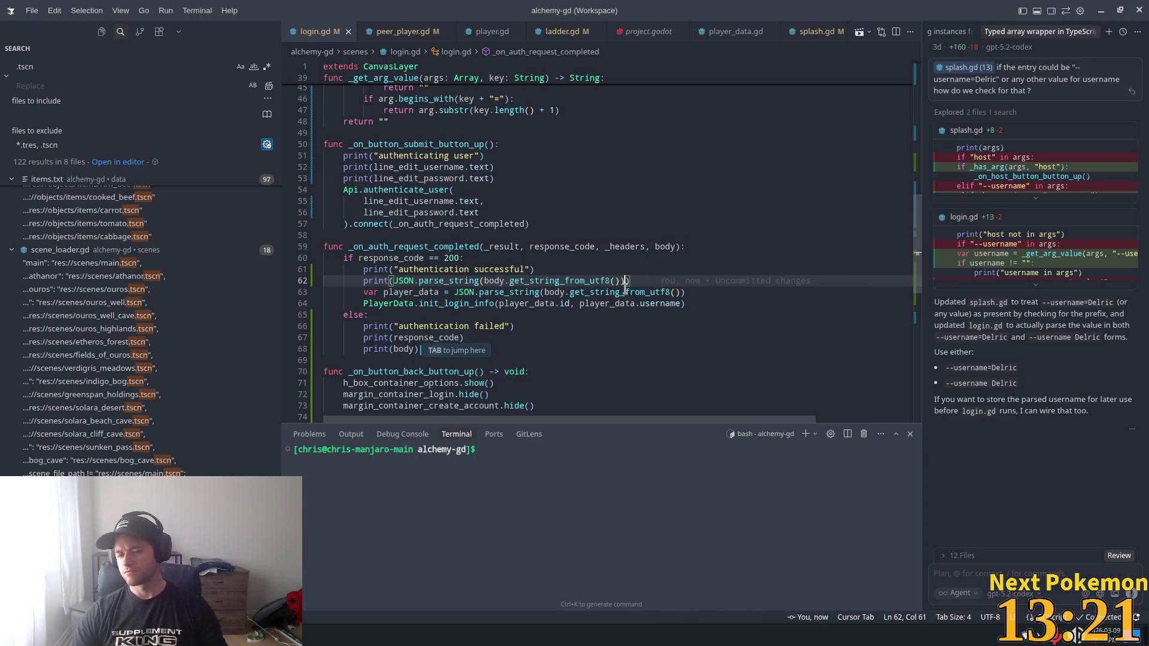
key("alt+Tab")
left_click(961, 31)
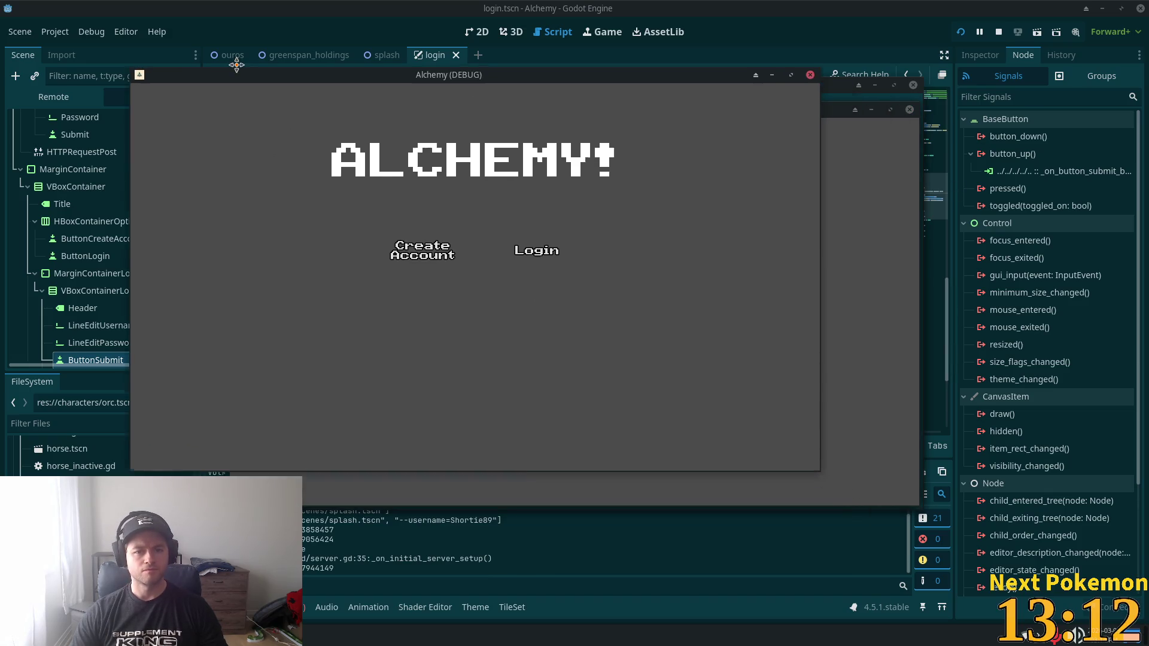
Submit a username and password in the game's login form, check the success output, then stop the game
left_click(490, 242)
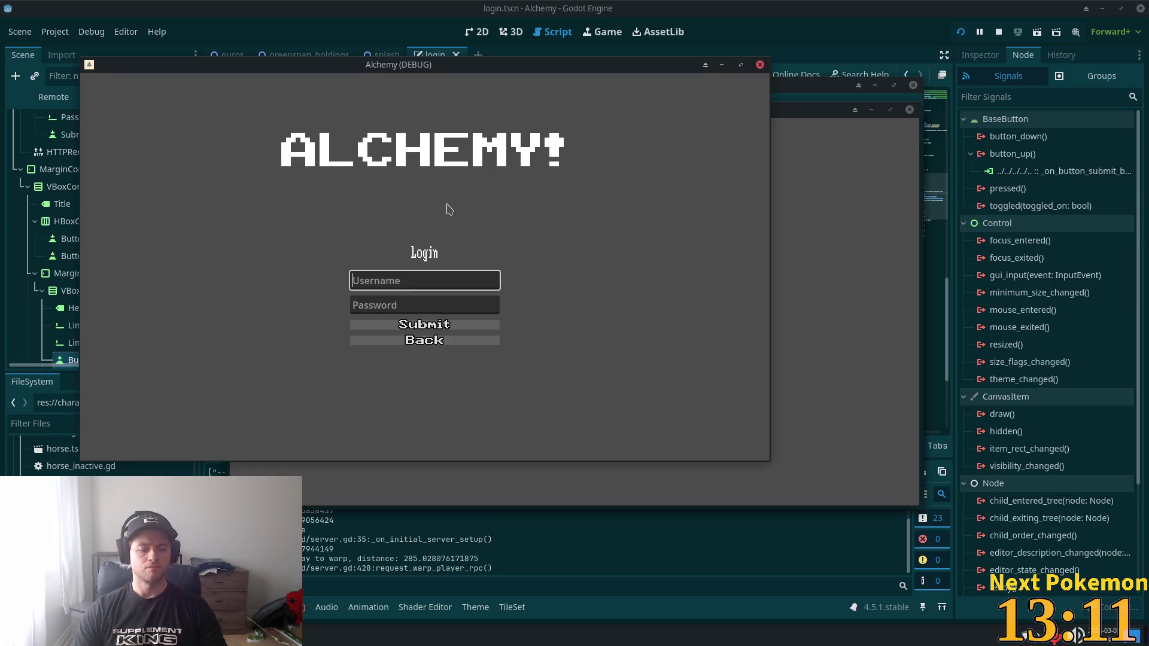
key("Tab")
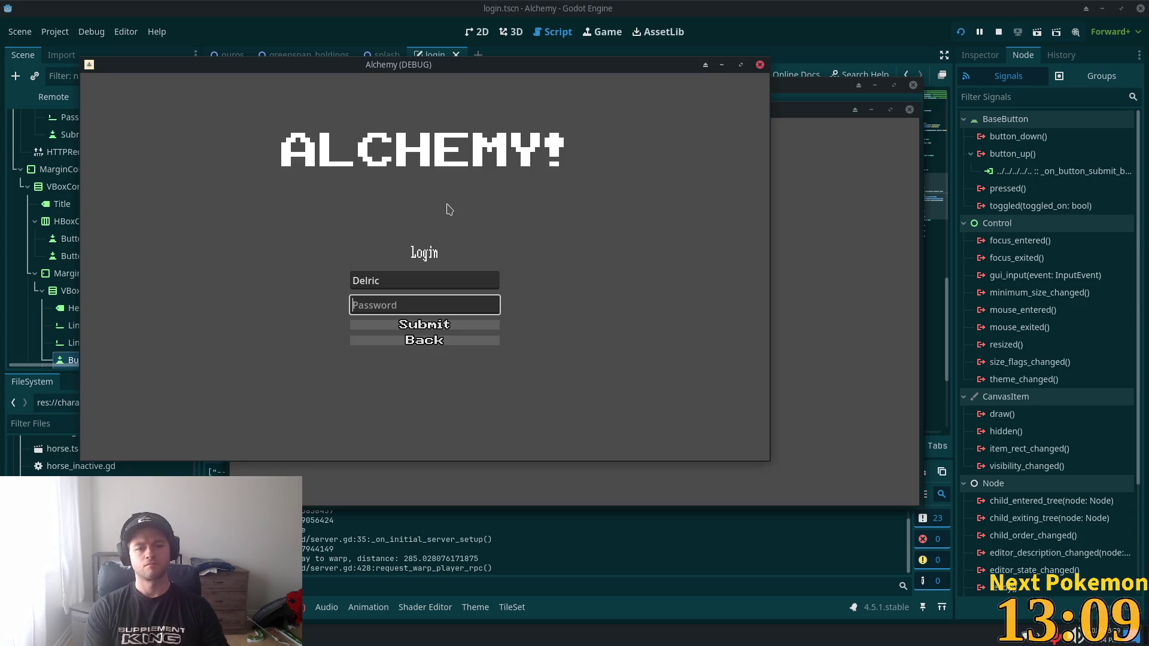
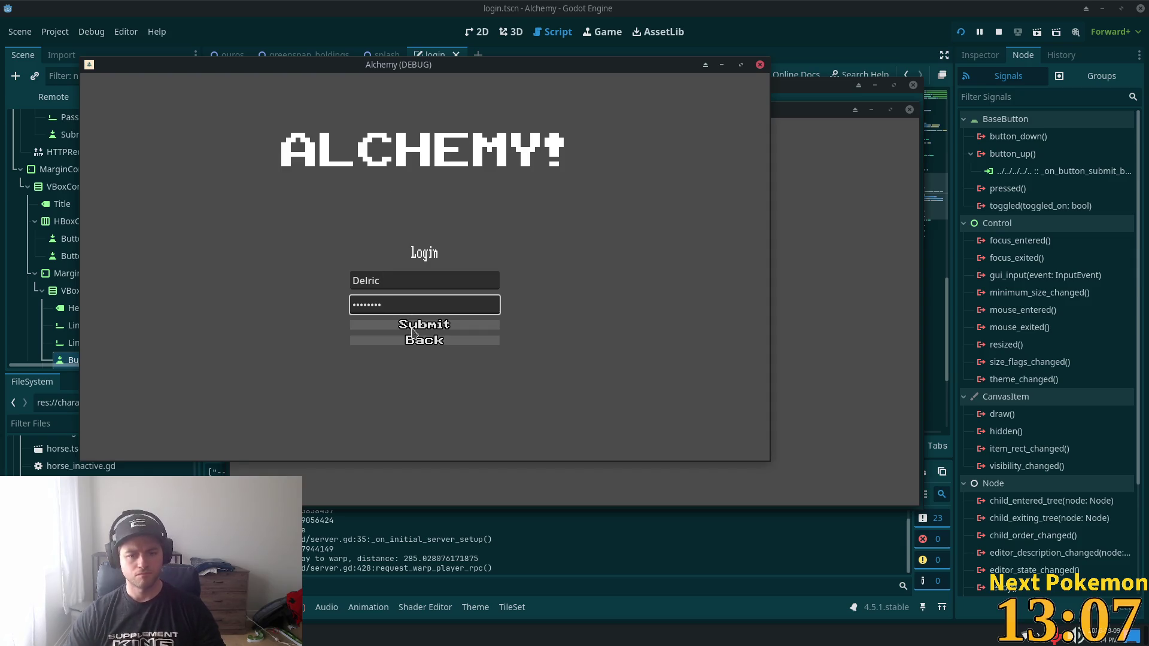
left_click(420, 329)
left_click(472, 557)
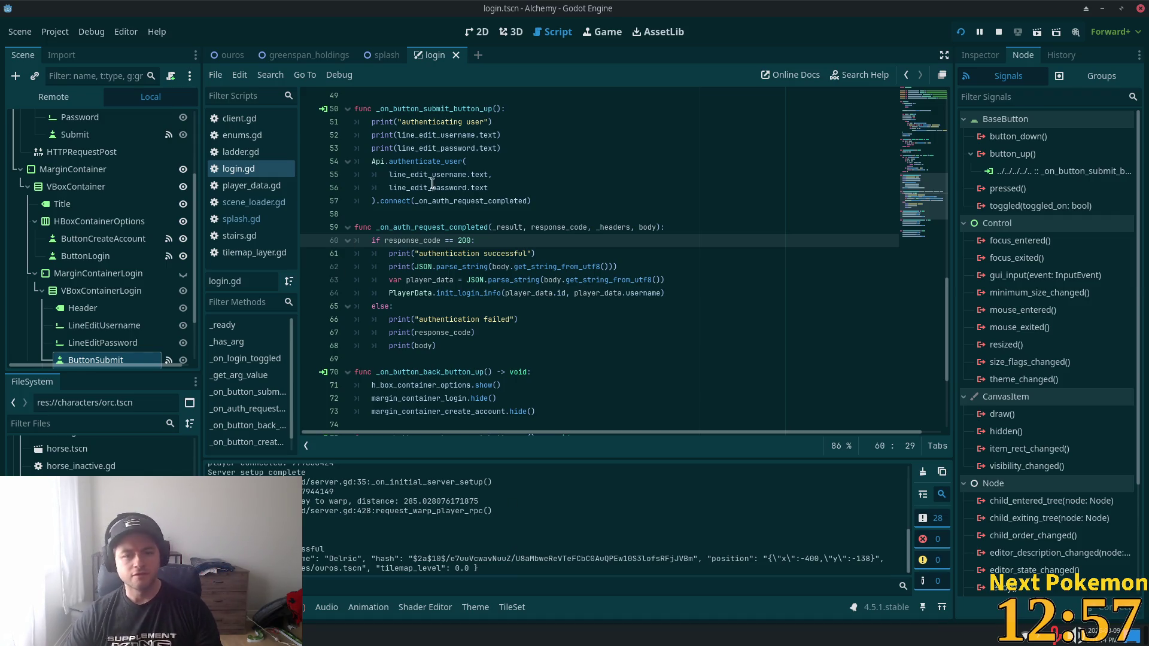
scroll(435, 277, "down", 3)
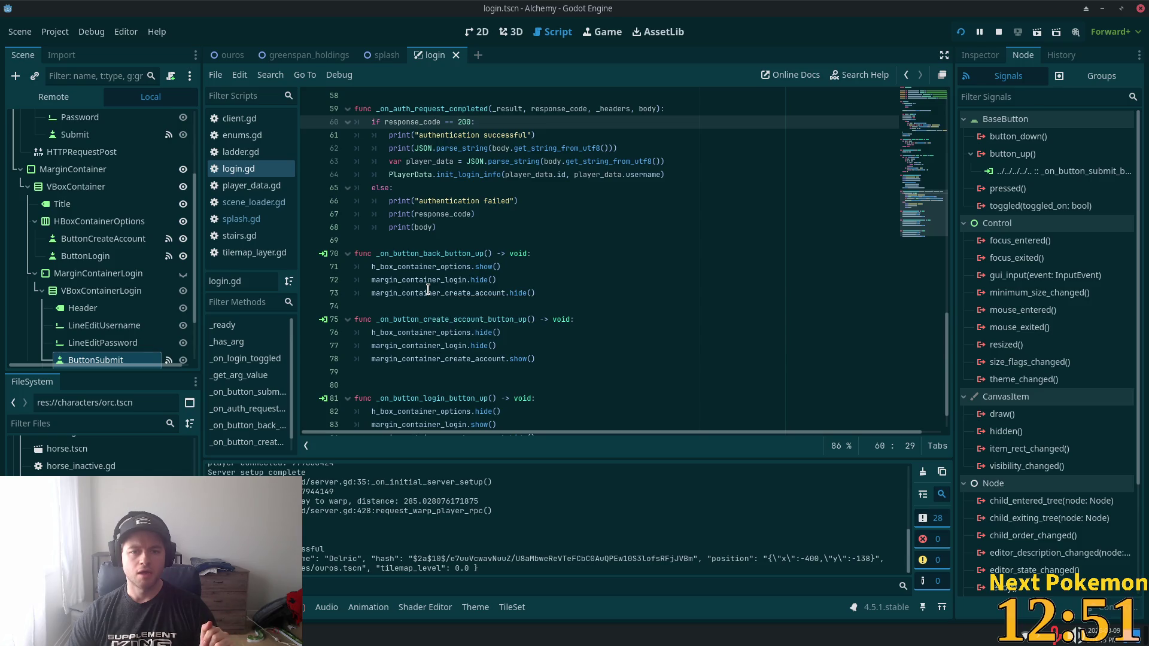
scroll(430, 286, "up", 1)
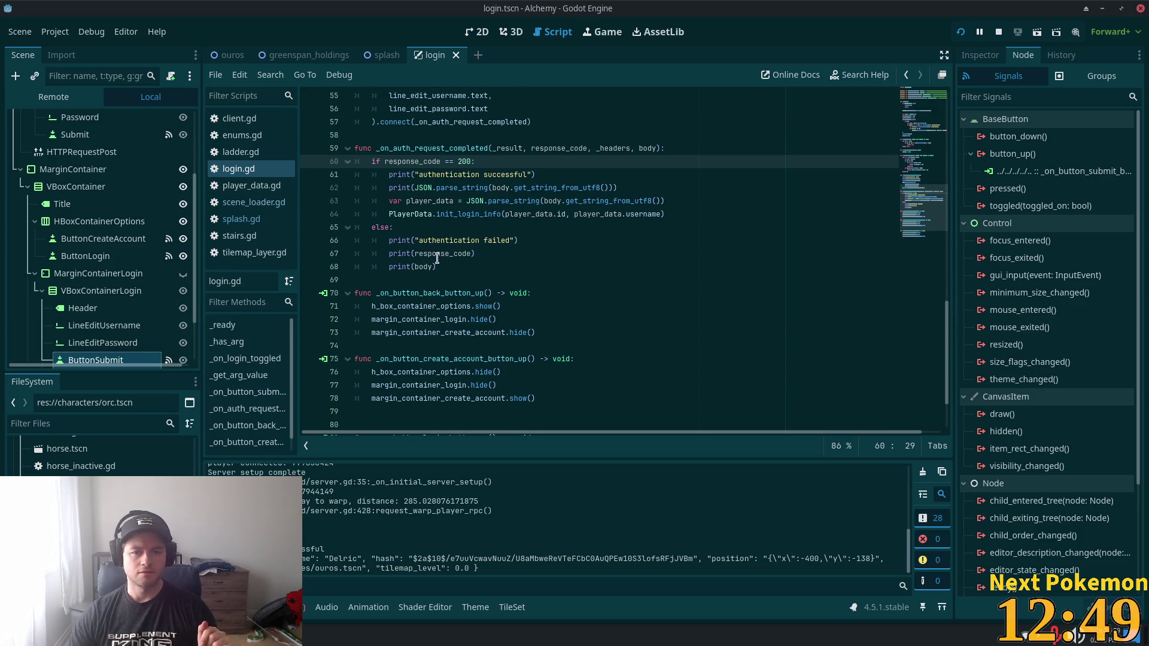
scroll(437, 258, "up", 5)
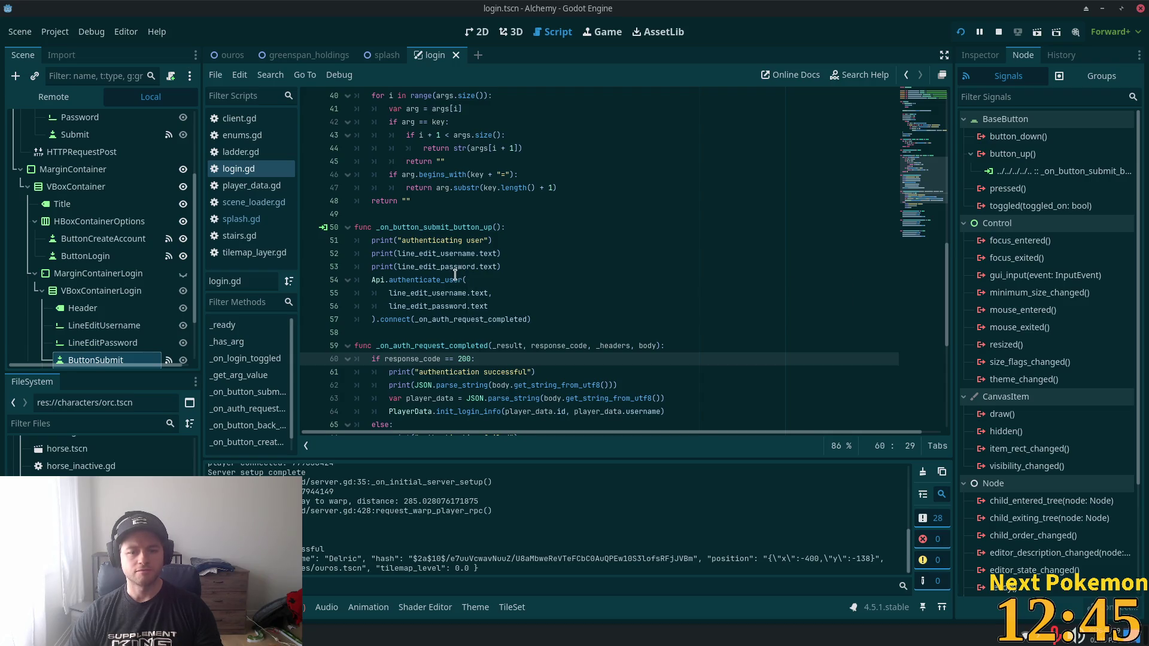
scroll(451, 280, "up", 1)
scroll(452, 280, "up", 3)
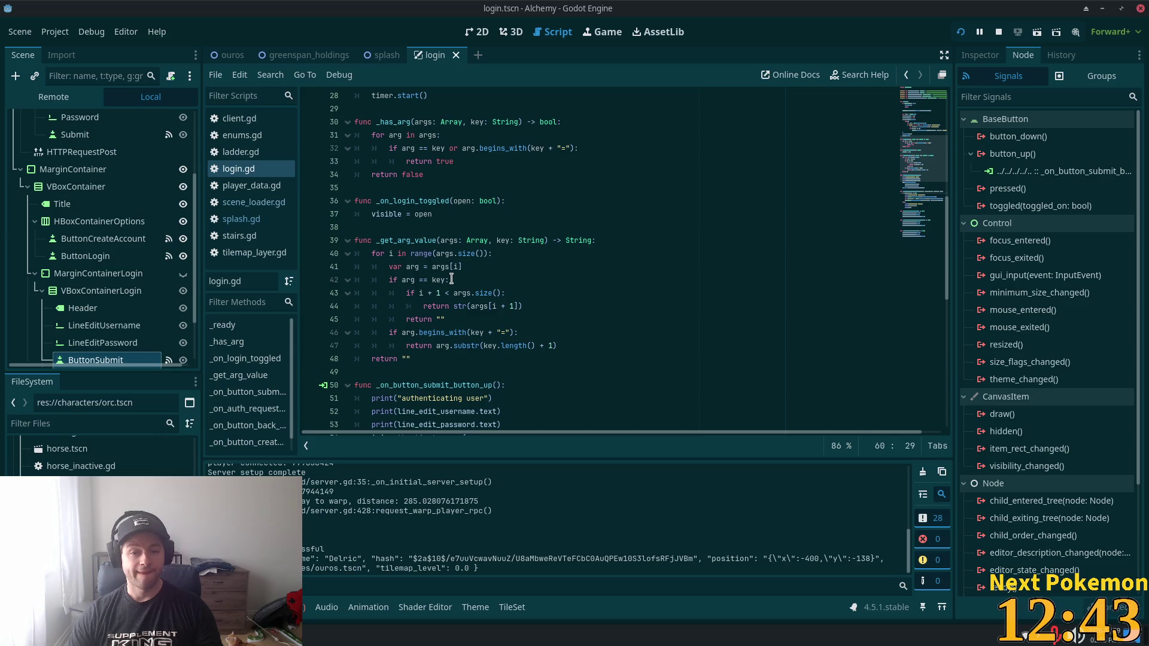
scroll(452, 280, "up", 6)
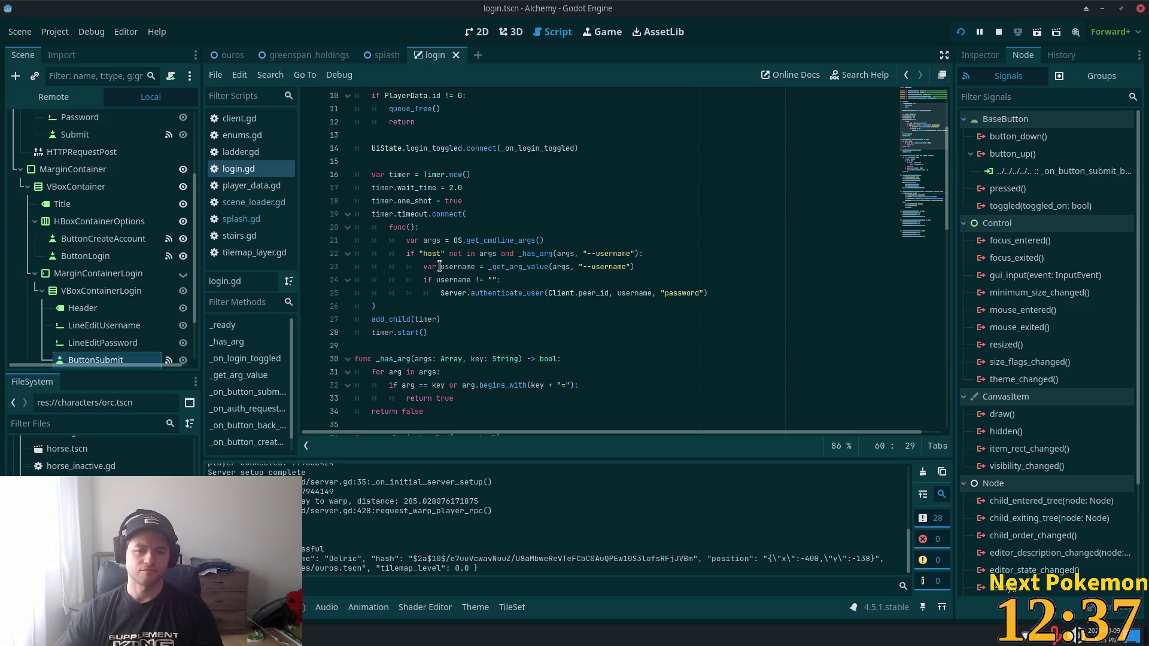
double_click(499, 294)
scroll(683, 308, "down", 3)
scroll(680, 313, "down", 8)
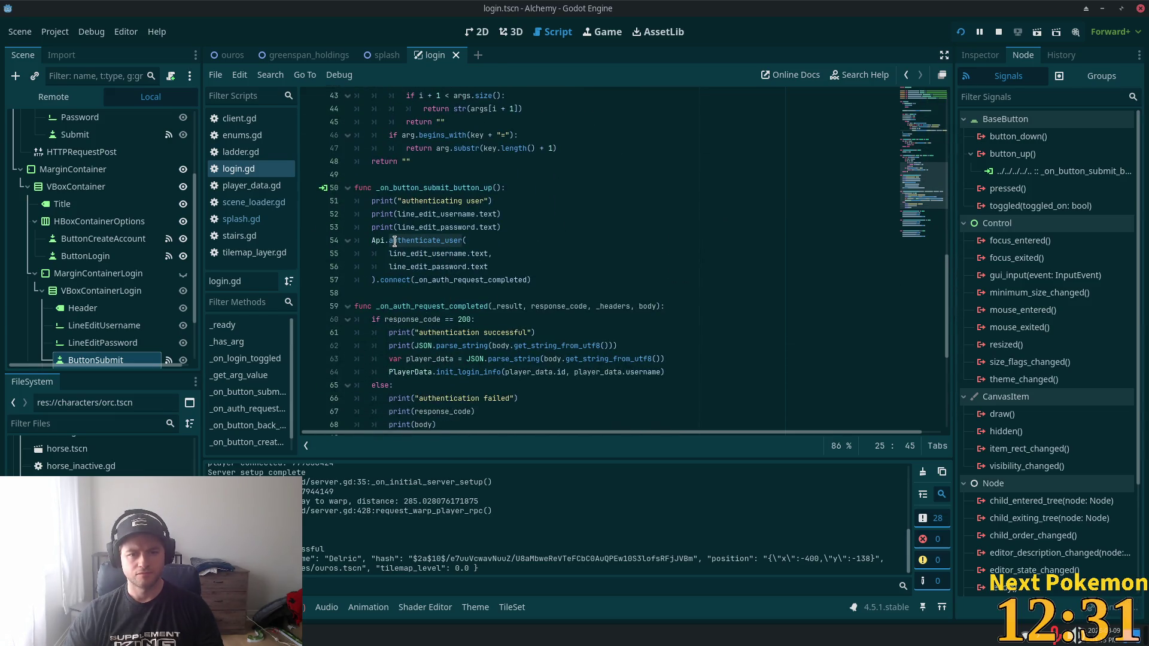
scroll(396, 237, "up", 10)
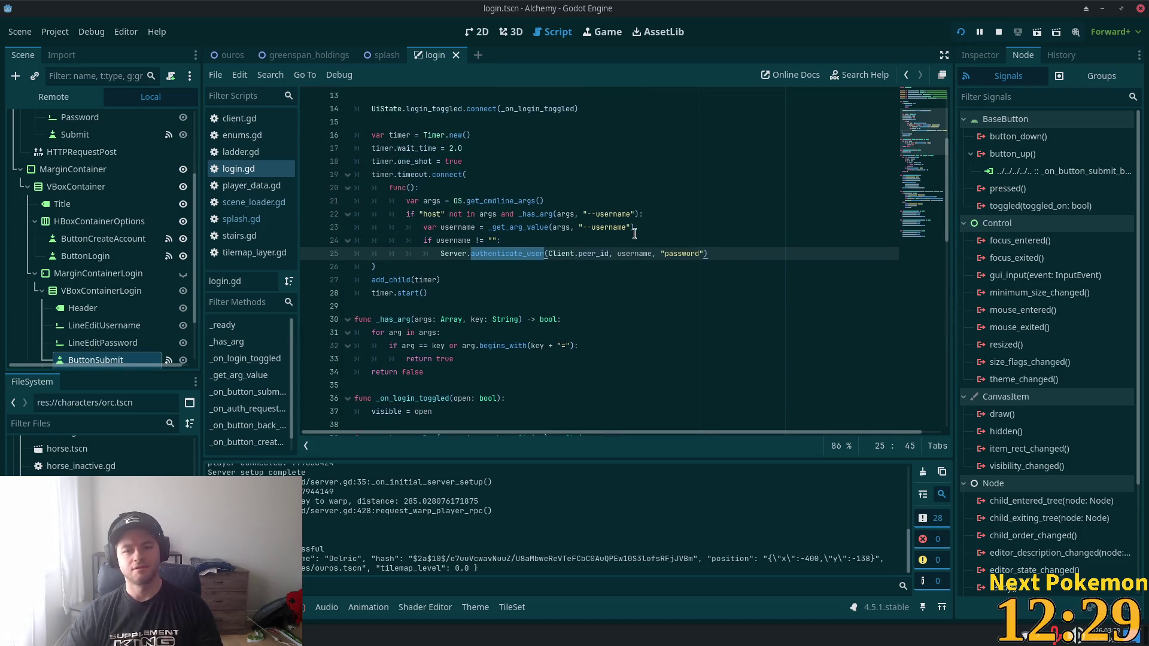
left_click(441, 253)
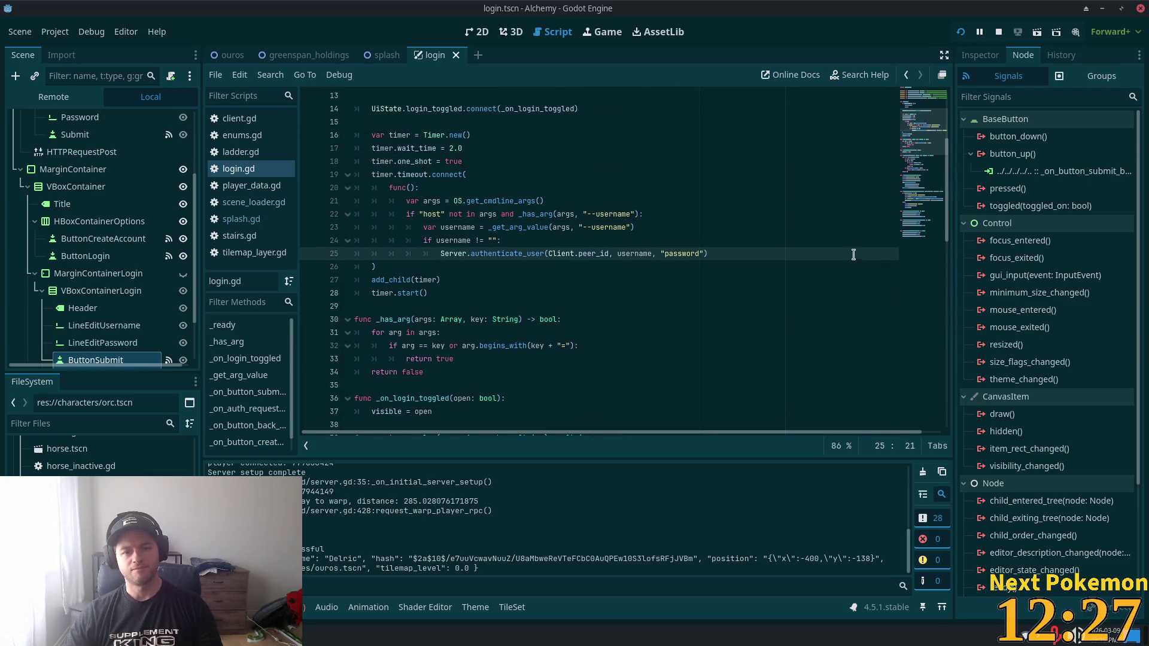
left_click(733, 249, "shift")
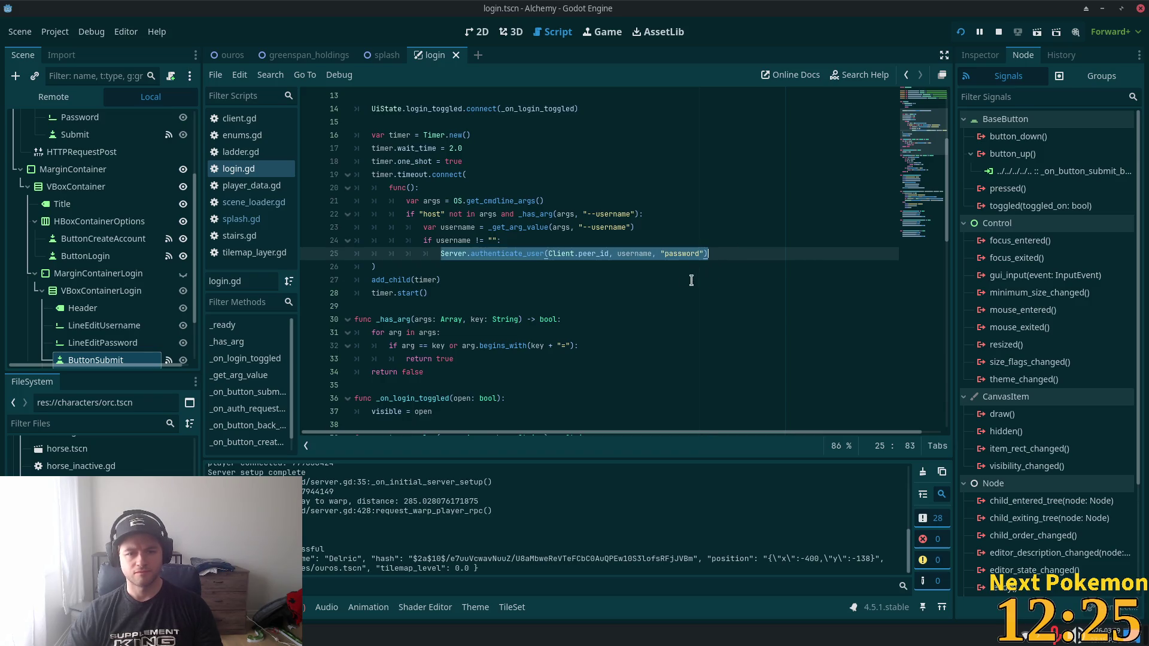
scroll(575, 281, "down", 10)
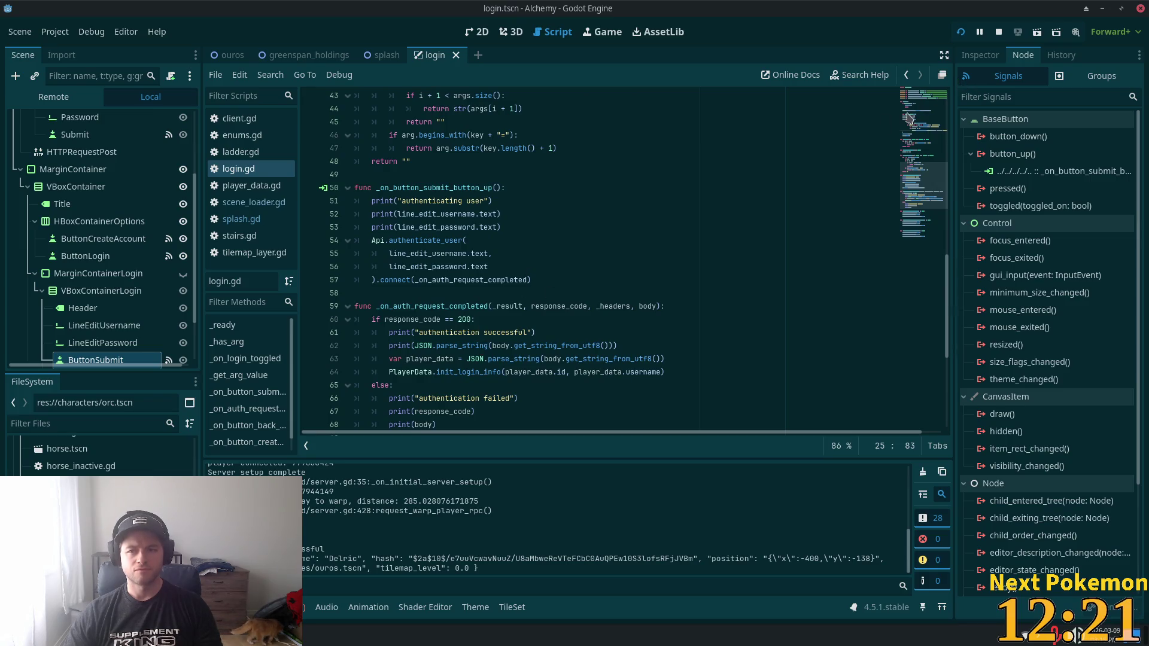
Replace the multi-line Api.authenticate_user call with a pasted Server.authenticate_user call
left_click(559, 242)
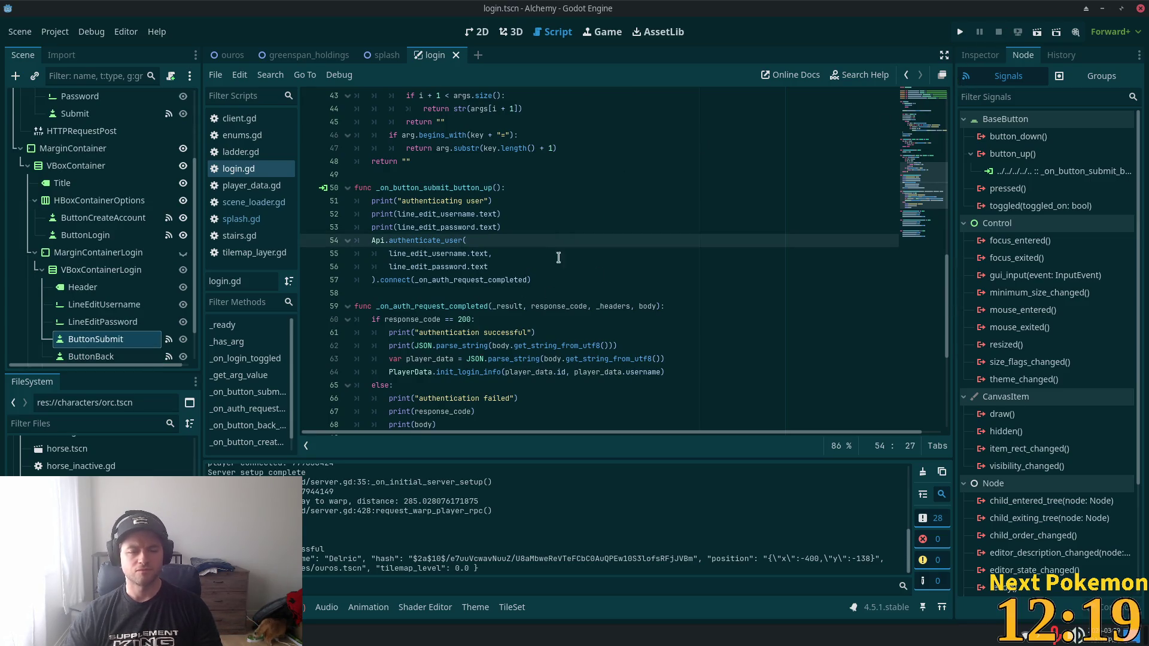
left_click(471, 272)
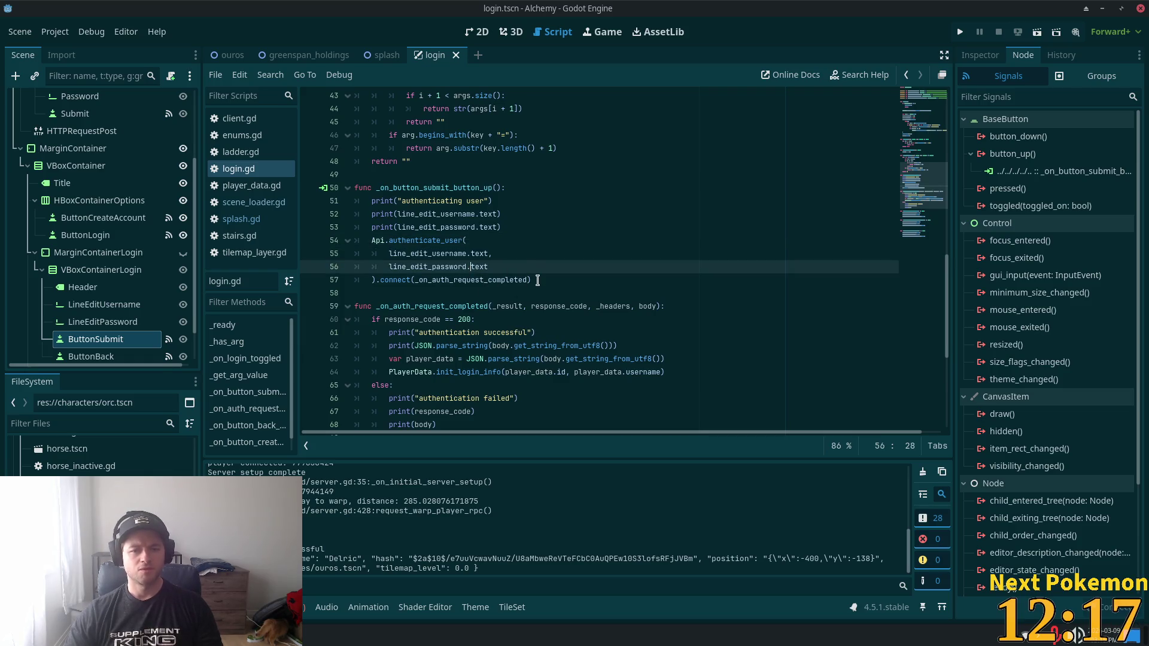
mouse_move(534, 280)
left_mouse_down()
mouse_move(430, 267)
mouse_move(373, 237)
left_mouse_up()
key("ctrl+v")
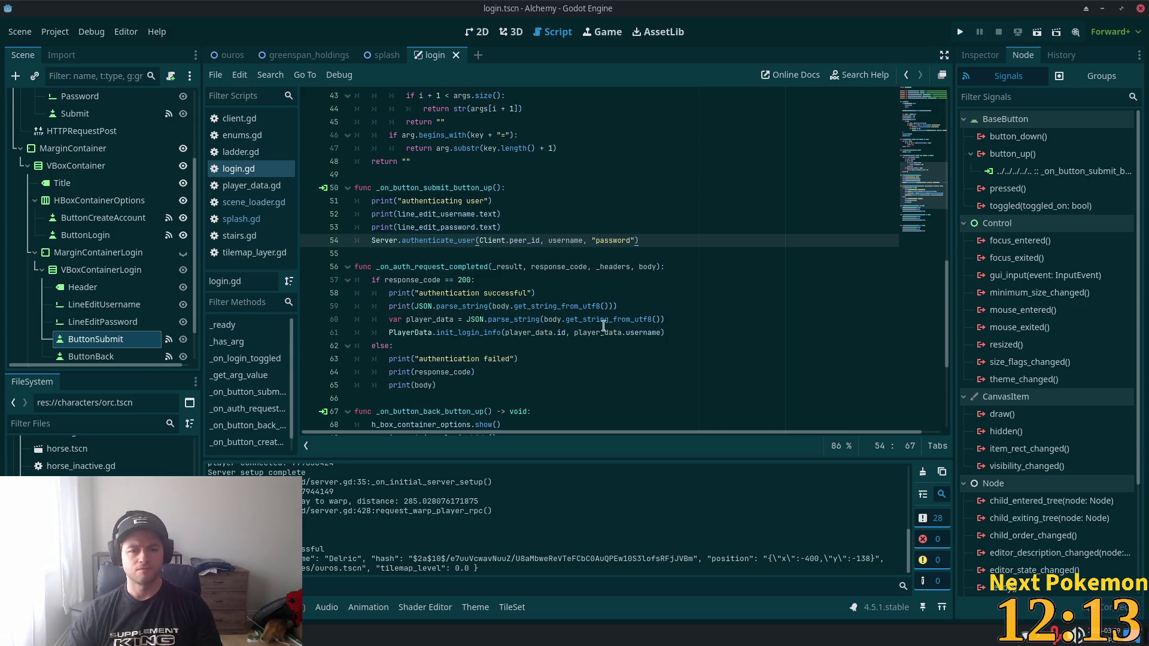
Replace the undeclared username argument with line_edit_username.text
left_click(597, 214)
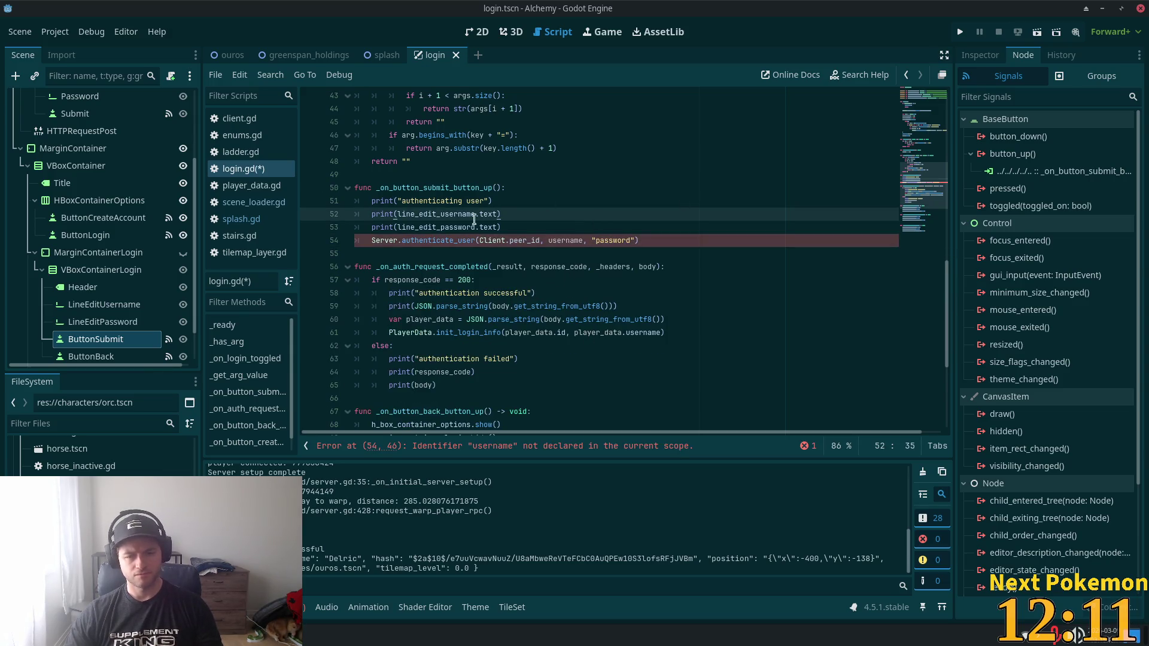
left_click(549, 240)
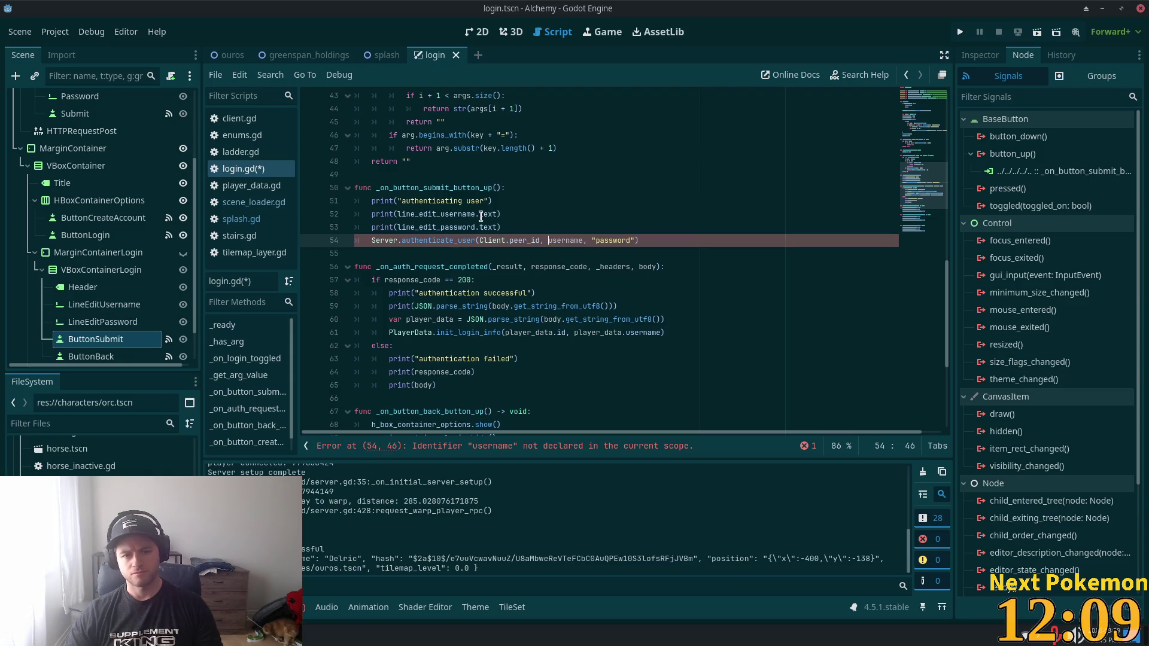
left_click(459, 213)
left_click_drag(498, 213, 399, 214)
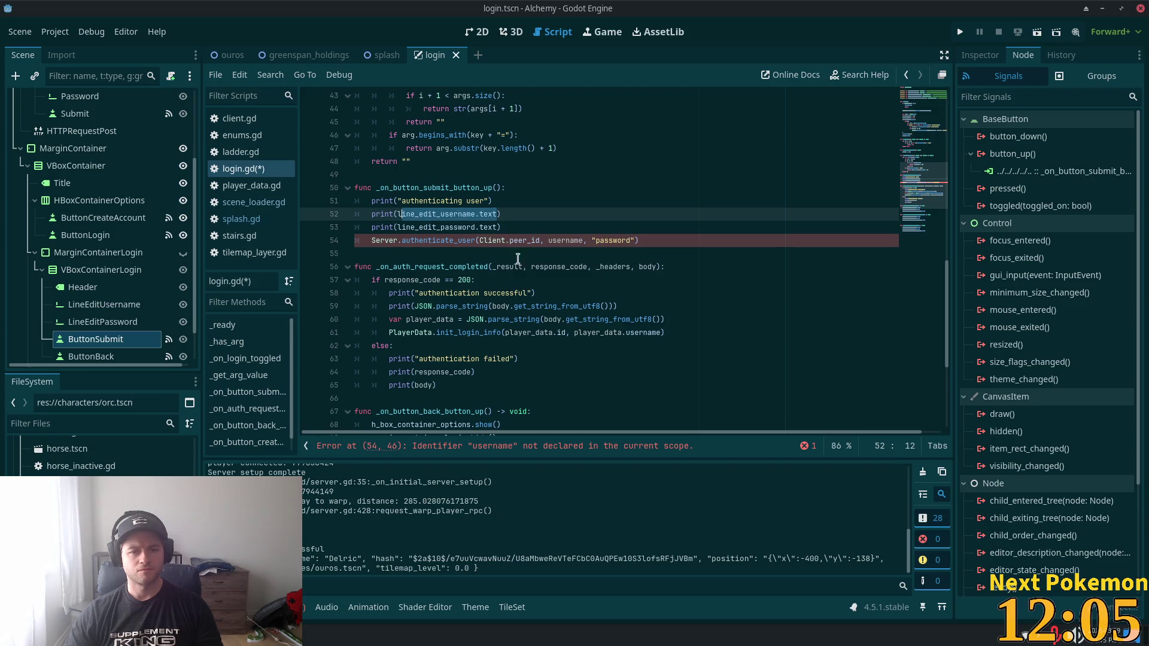
key("BackSpace")
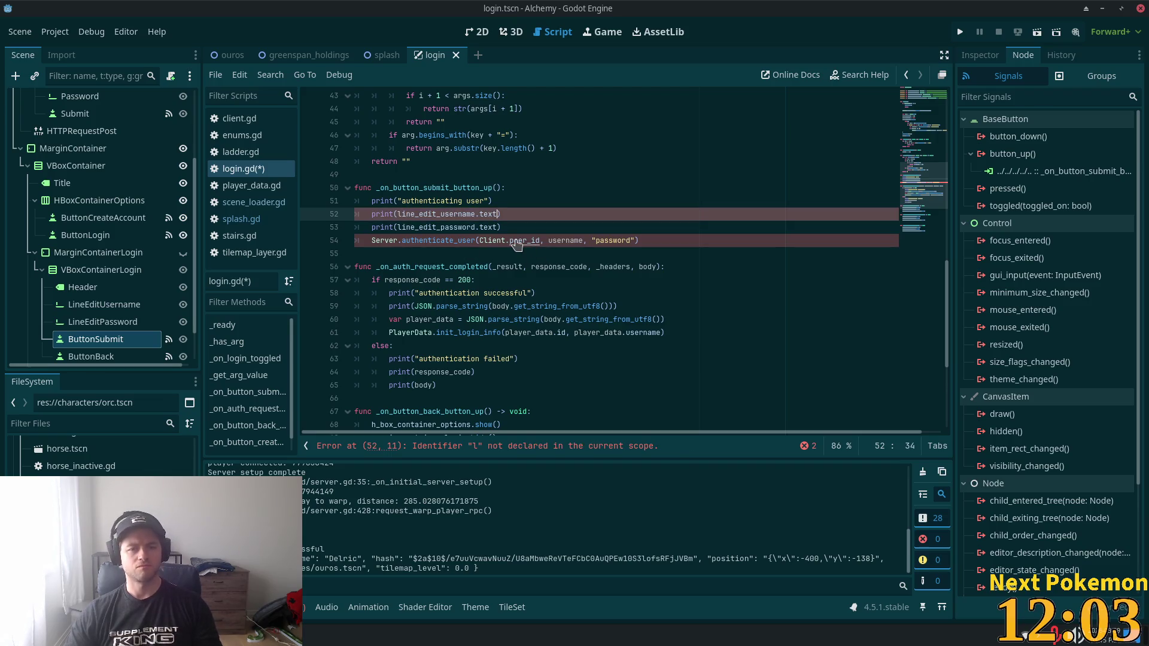
key("ctrl+z")
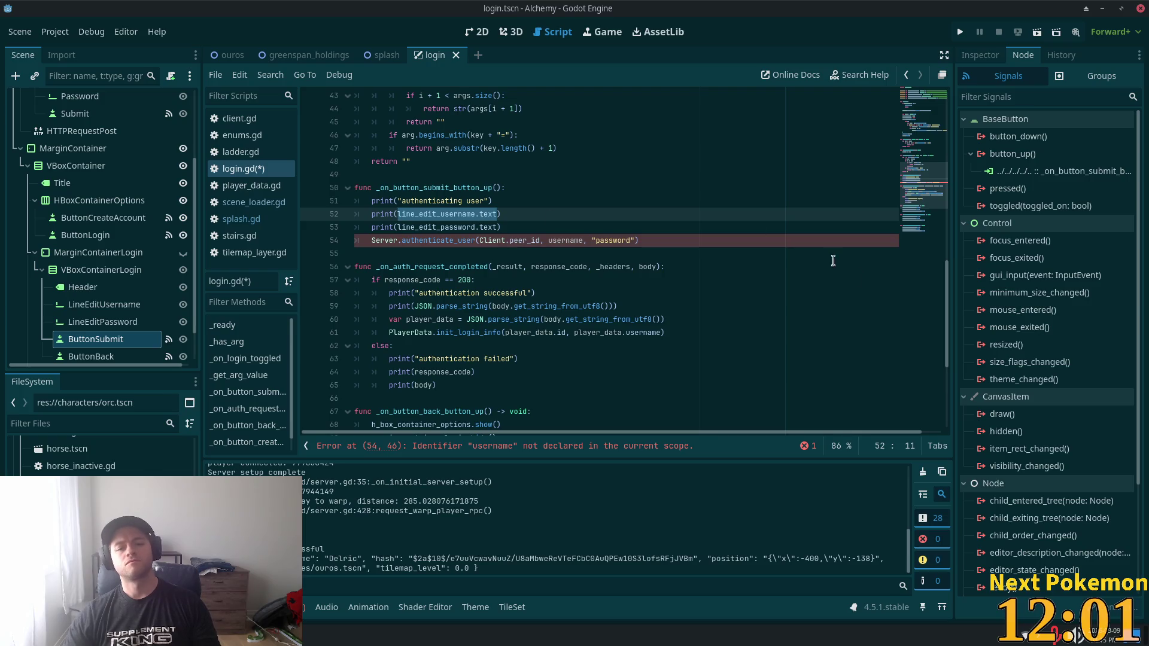
key("ctrl+c")
double_click(564, 240)
key("ctrl+v")
Replace the placeholder "password" argument with line_edit_password.text
left_click(470, 228)
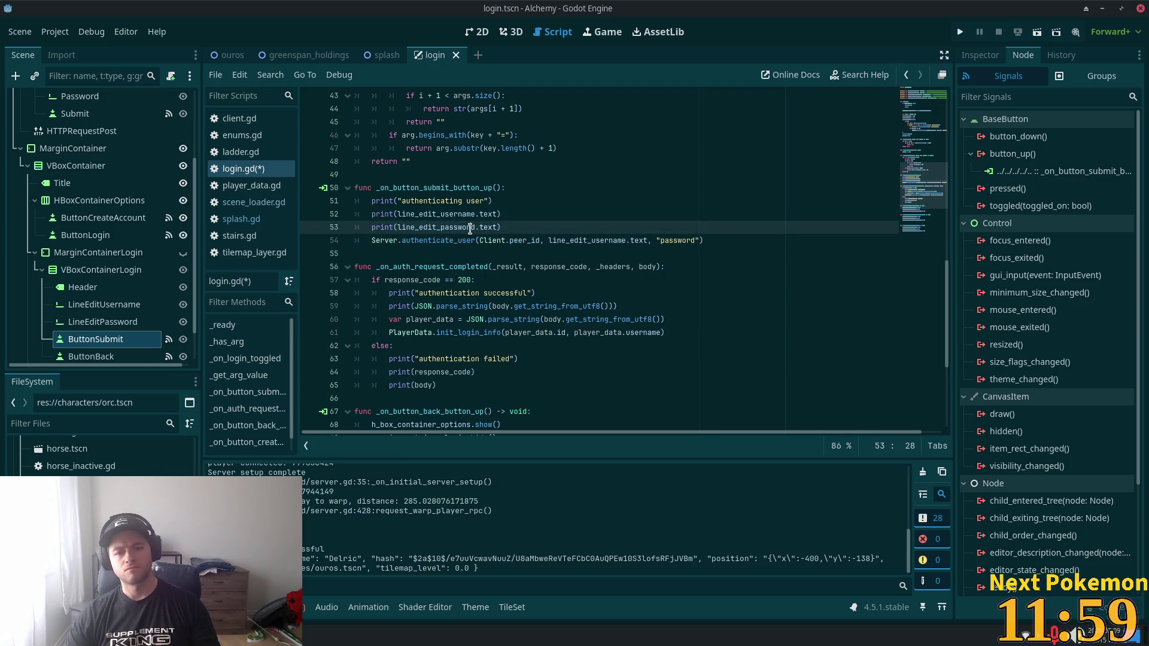
left_click_drag(499, 228, 397, 228)
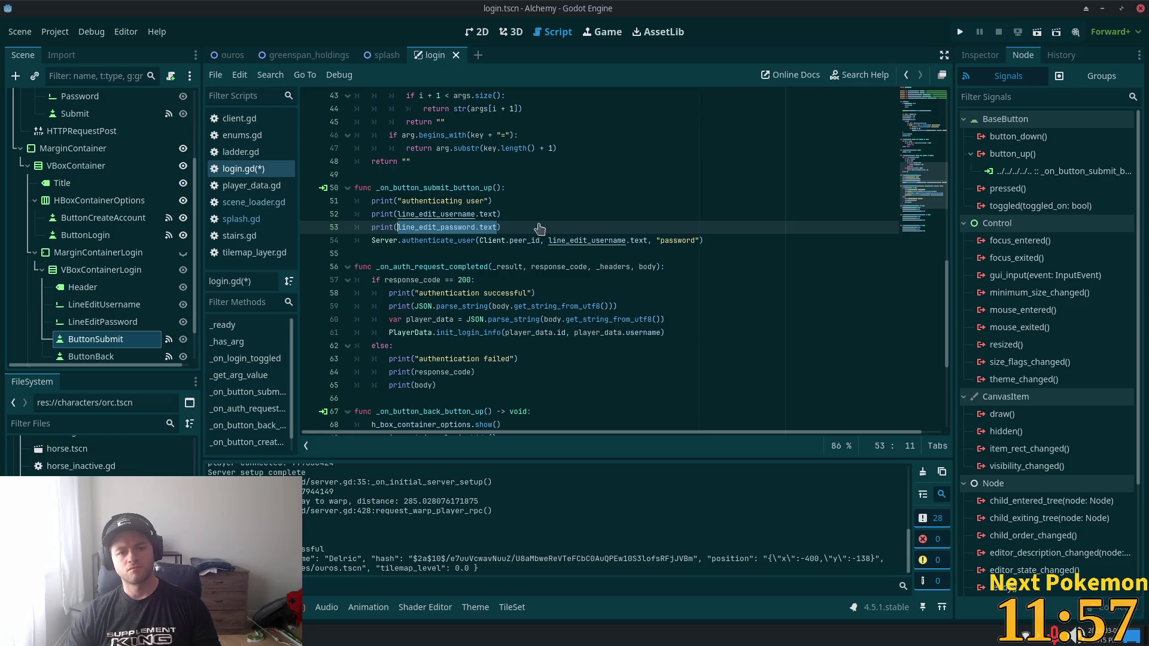
mouse_move(699, 241)
left_mouse_down()
mouse_move(573, 240)
mouse_move(657, 240)
left_mouse_up()
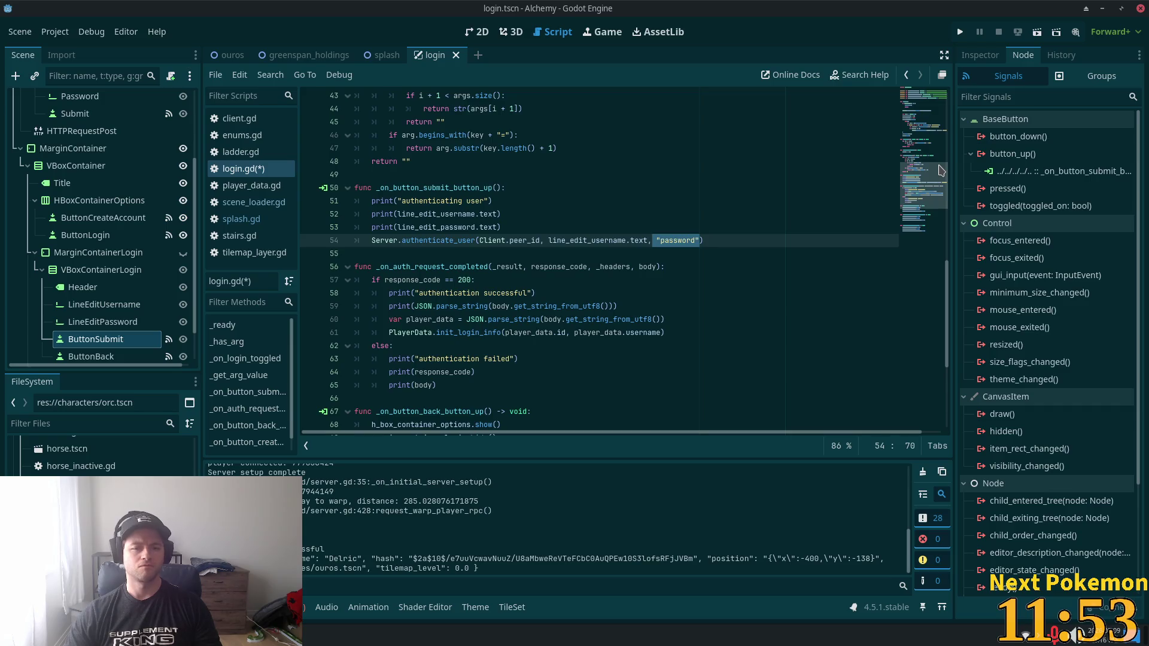
key("BackSpace")
type("line_edit_password.text")
Delete the three debug print statements from the submit handler
left_click(745, 198)
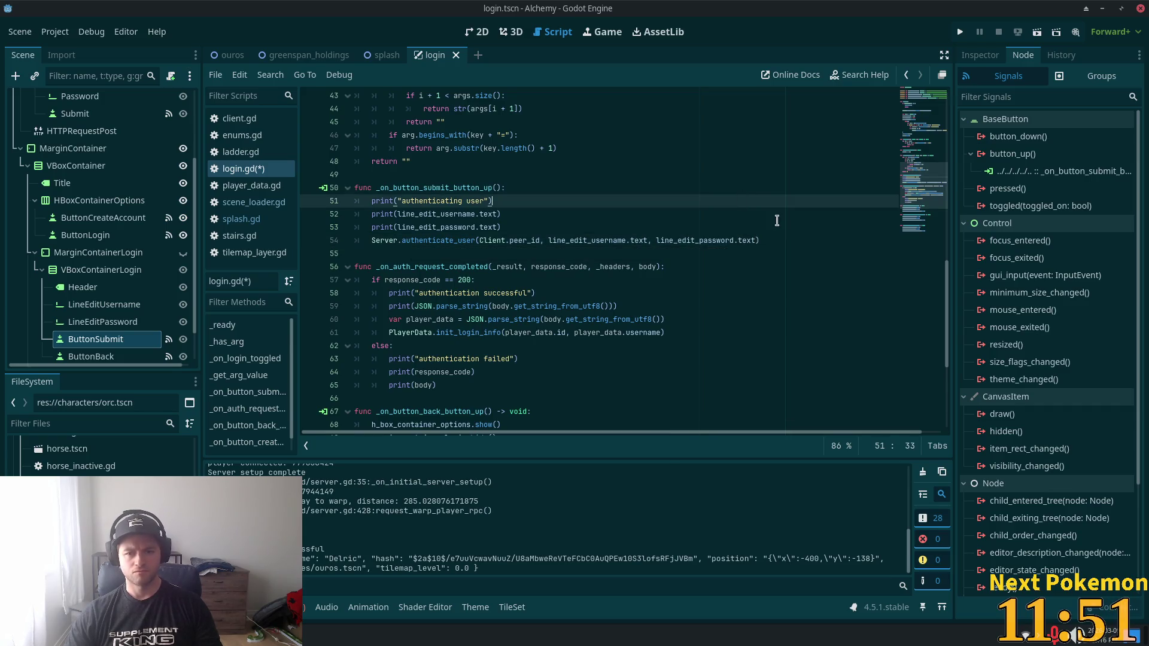
left_click(546, 227)
mouse_move(508, 227)
left_mouse_down()
mouse_move(359, 203)
mouse_move(228, 202)
left_mouse_up()
key("BackSpace")
key("BackSpace")
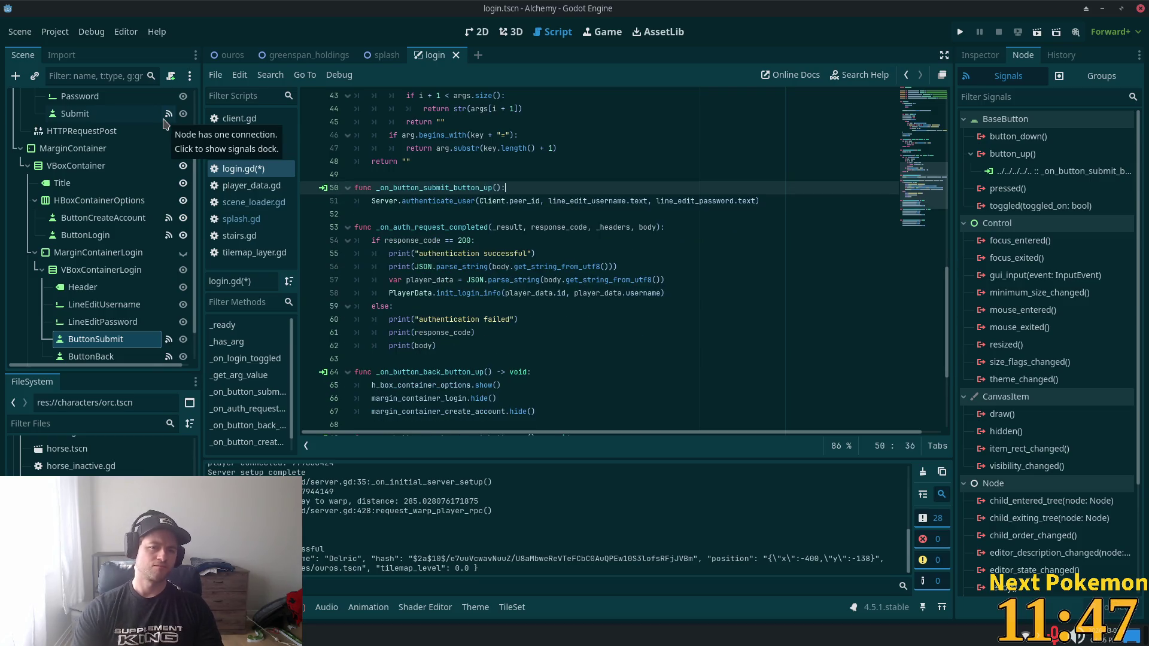
left_click(454, 239)
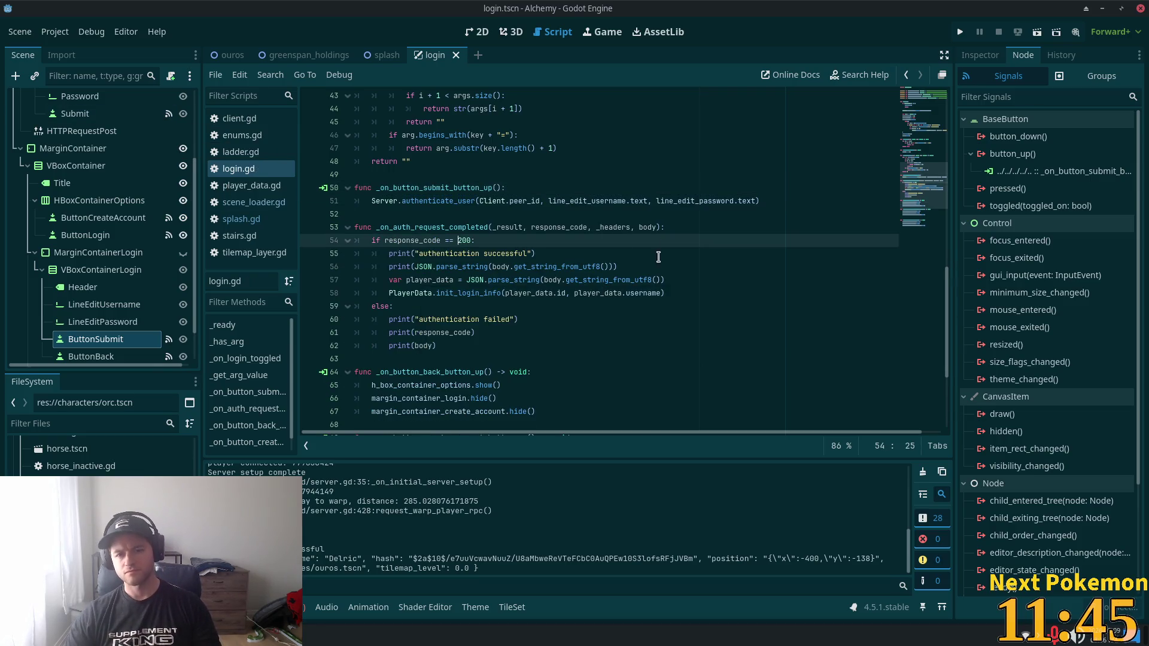
left_click(626, 209)
left_click(472, 187)
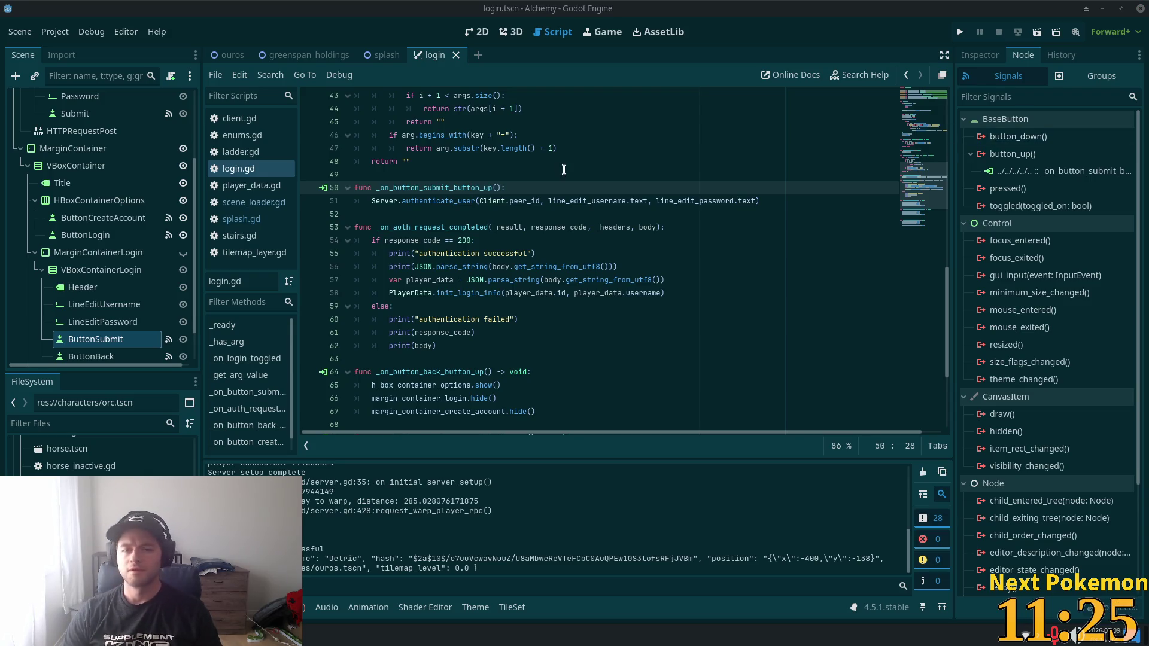
Relaunch the project so the Alchemy debug windows show the ALCHEMY! title screen
left_click(564, 172)
left_click(568, 317)
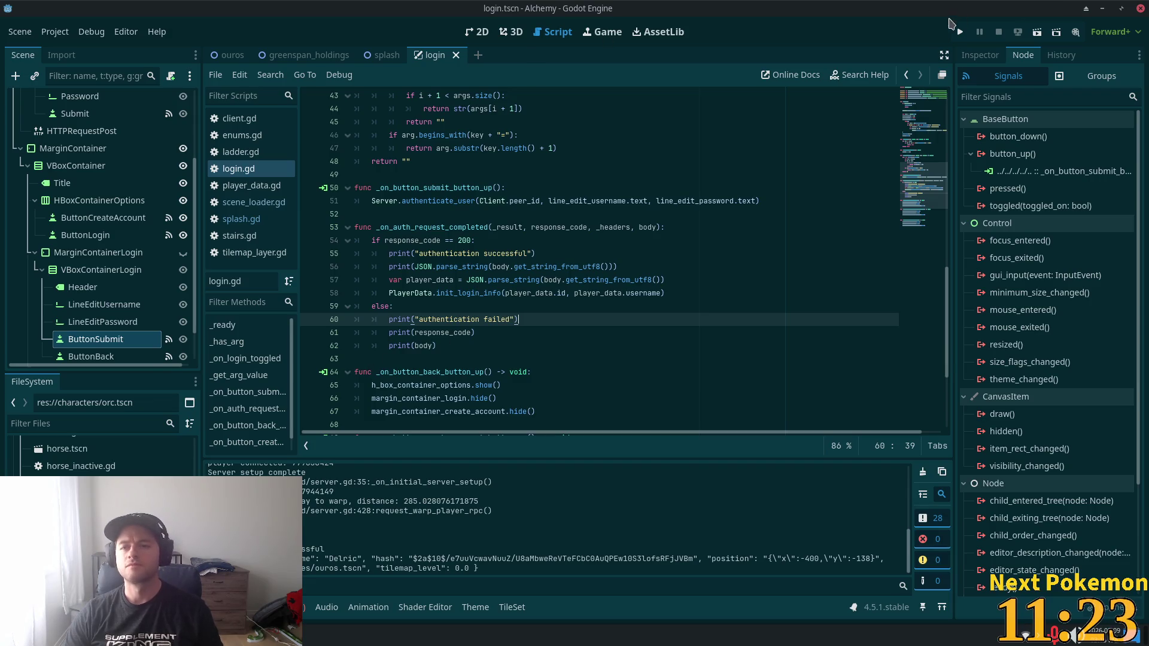
left_click(959, 32)
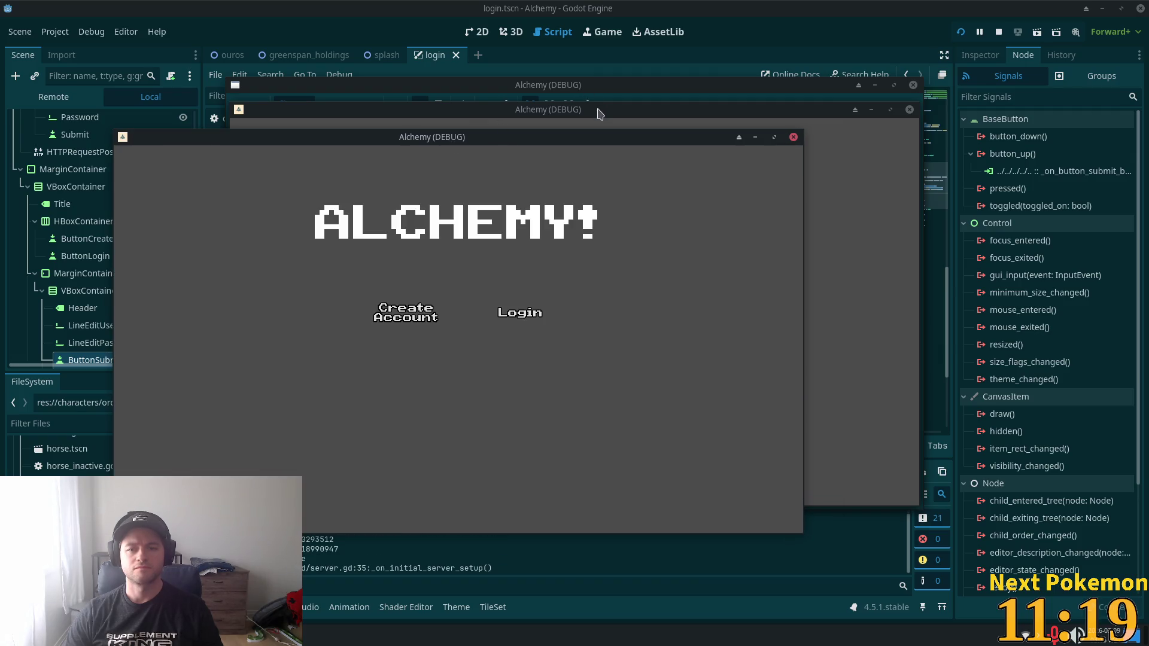
Bring the title-screen game window to the front and move it down-left
left_click(328, 342)
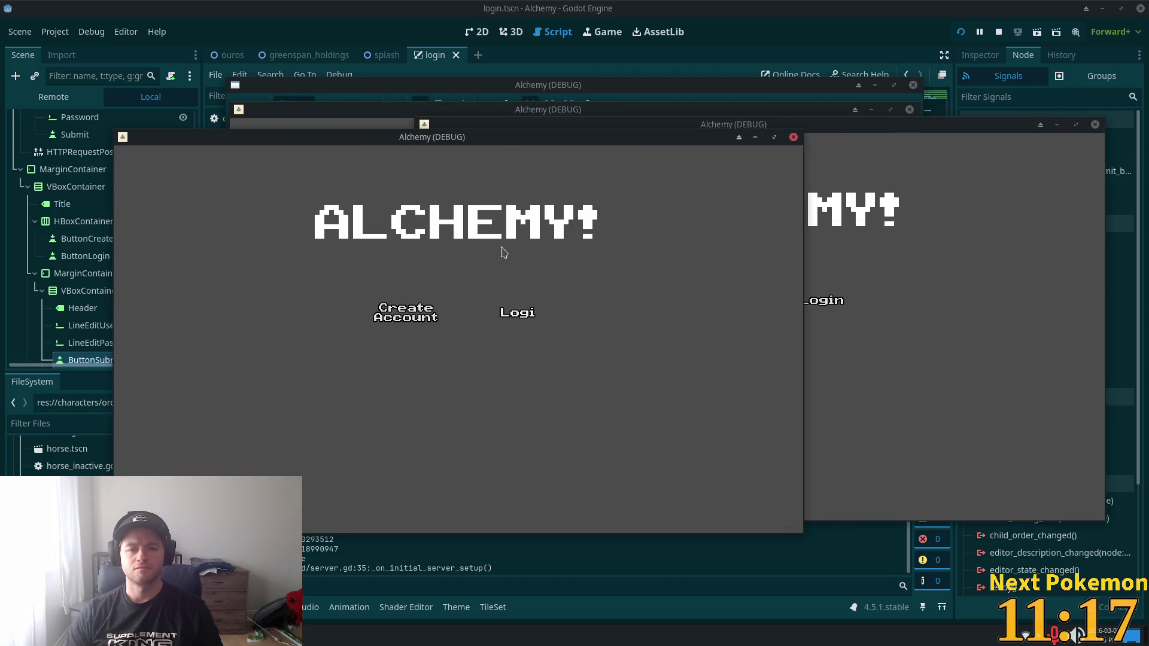
left_click(359, 117)
left_click(952, 262)
left_click(149, 348)
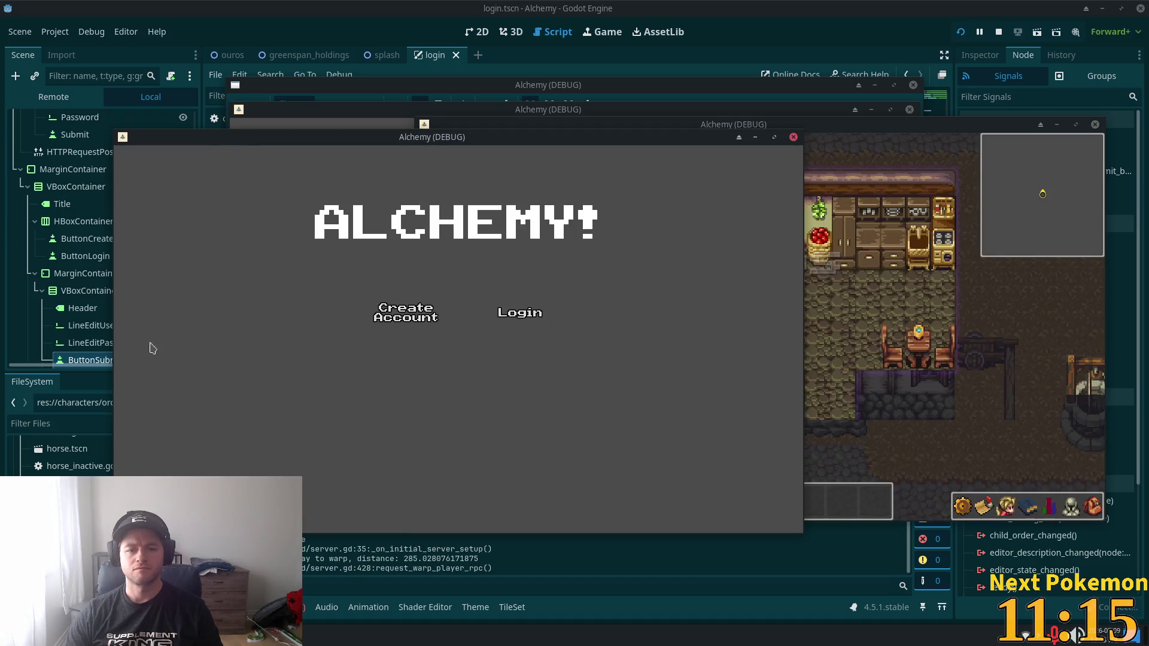
left_click(307, 249)
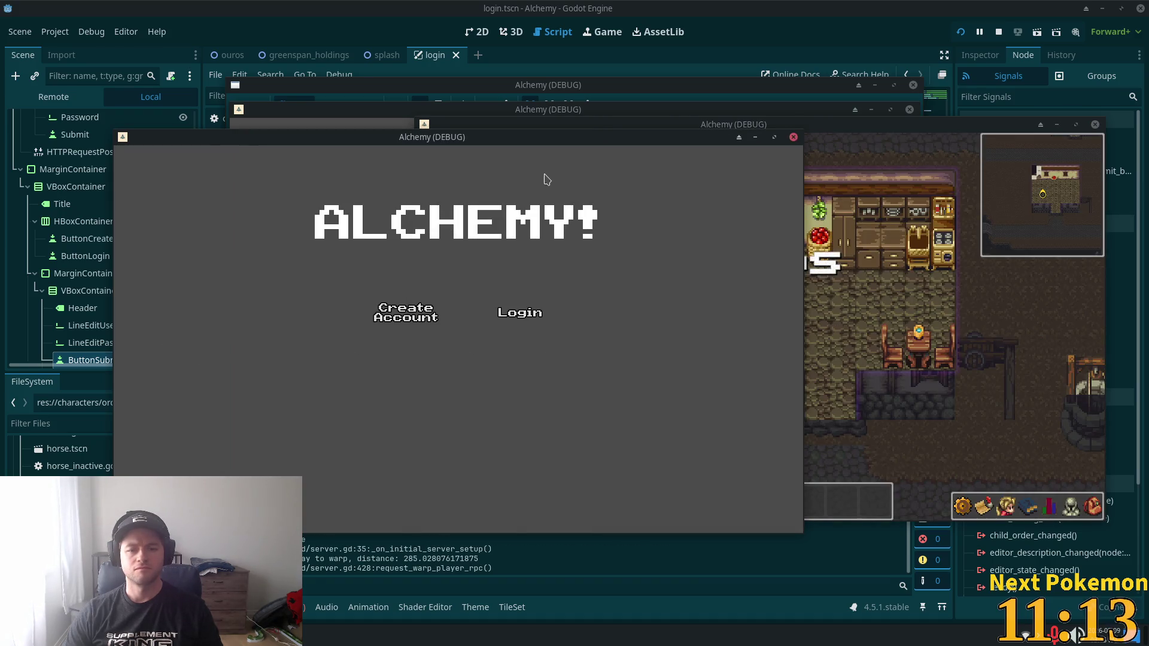
left_click_drag(480, 140, 428, 185)
Submit a username and password in the login form to load into Ouros
left_click(467, 357)
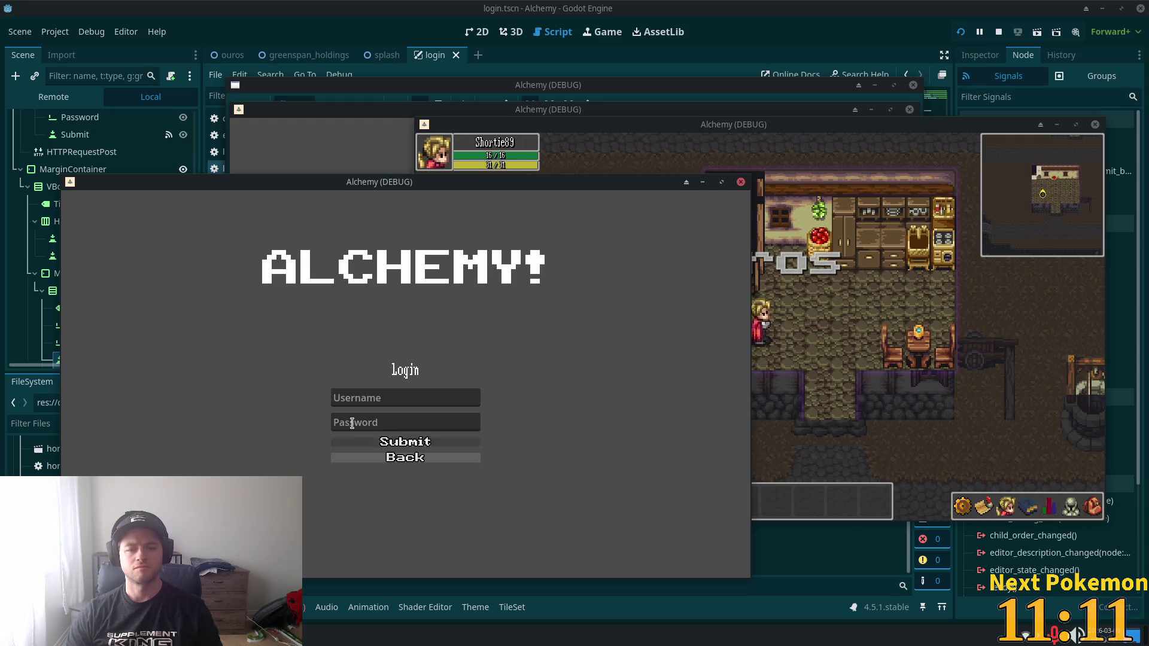
left_click(386, 398)
type("Delric")
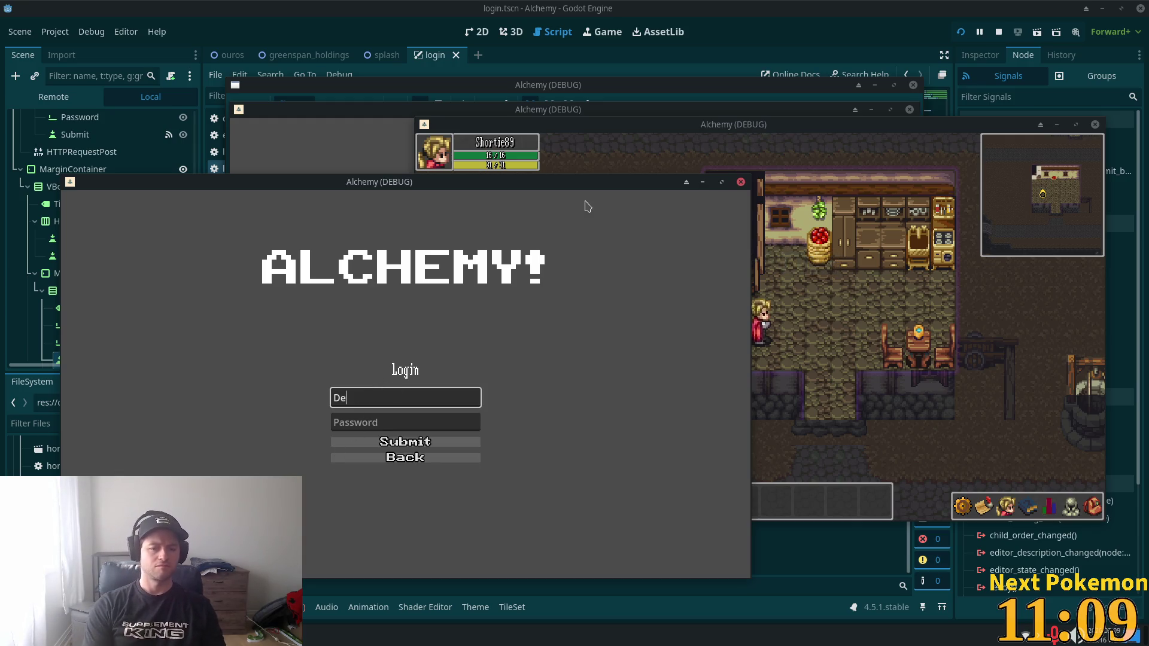
key("Tab")
type("********")
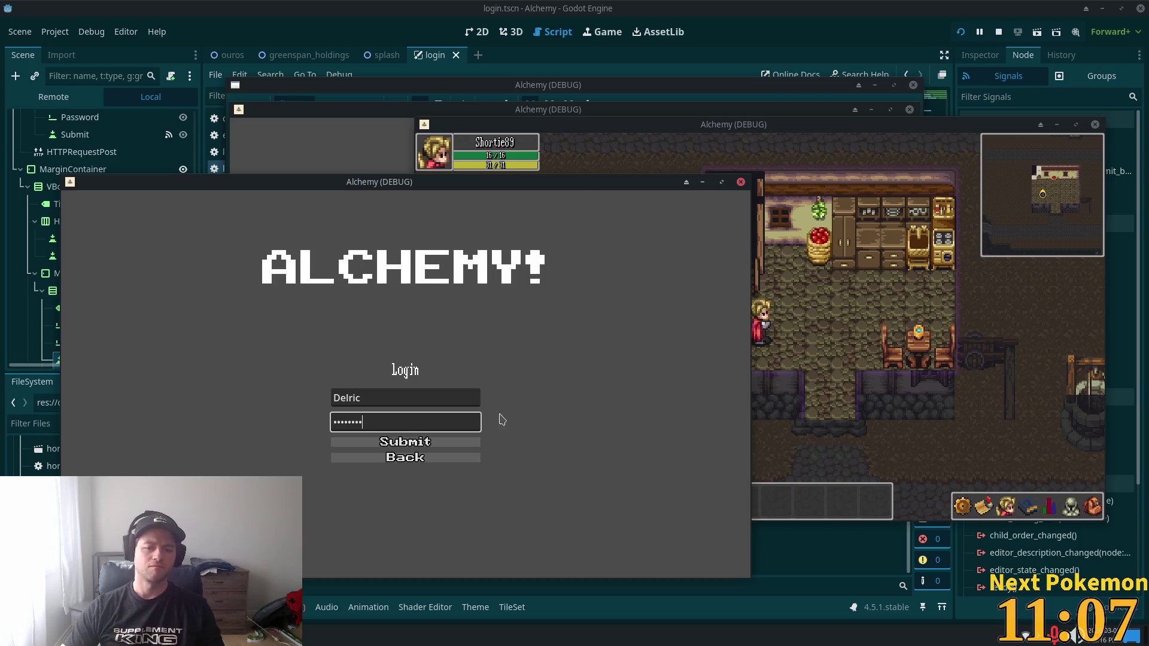
left_click(431, 444)
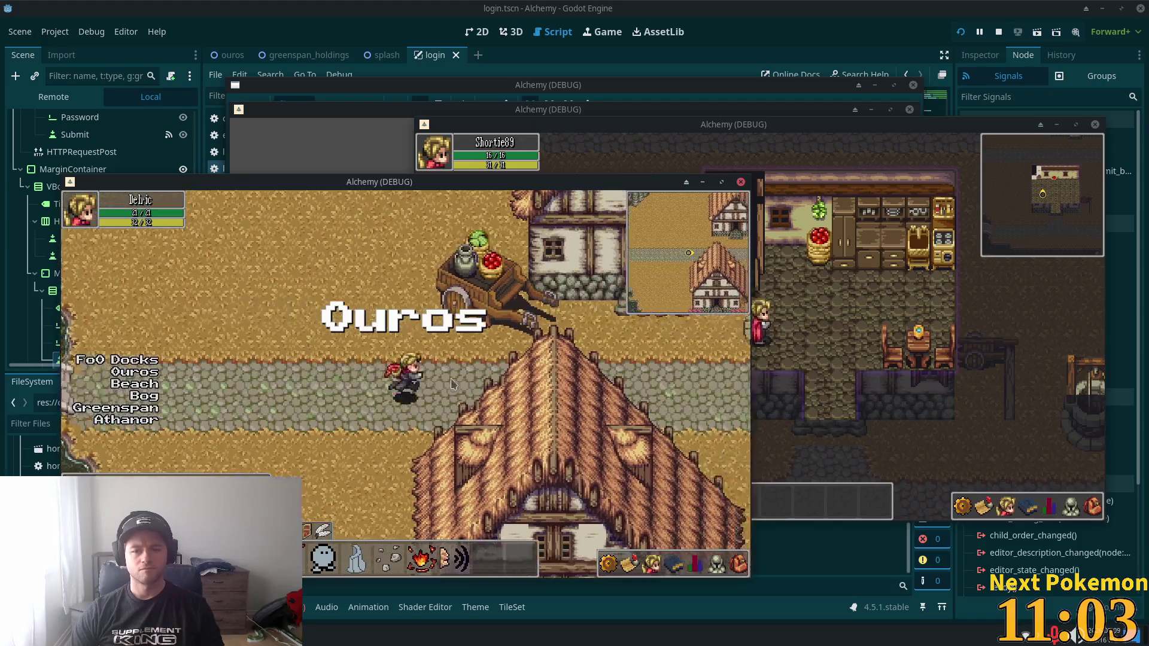
Walk the character through Ouros, into and out of town houses, with the arrow keys
key("Up")
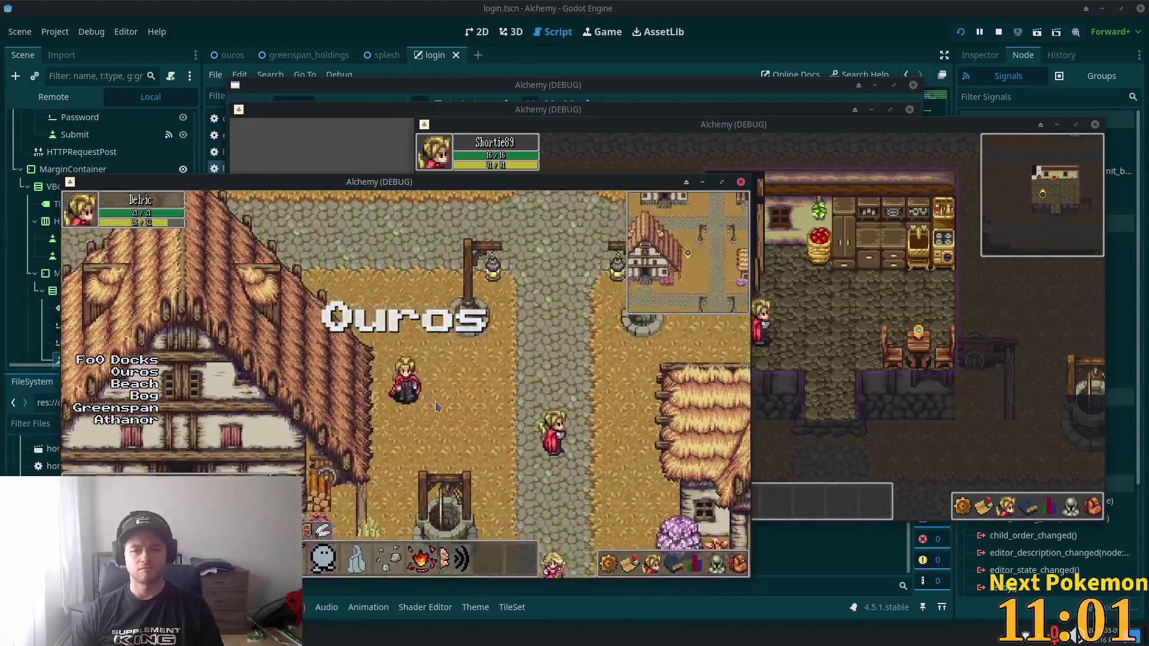
key("Up")
key("Up")
key("Left")
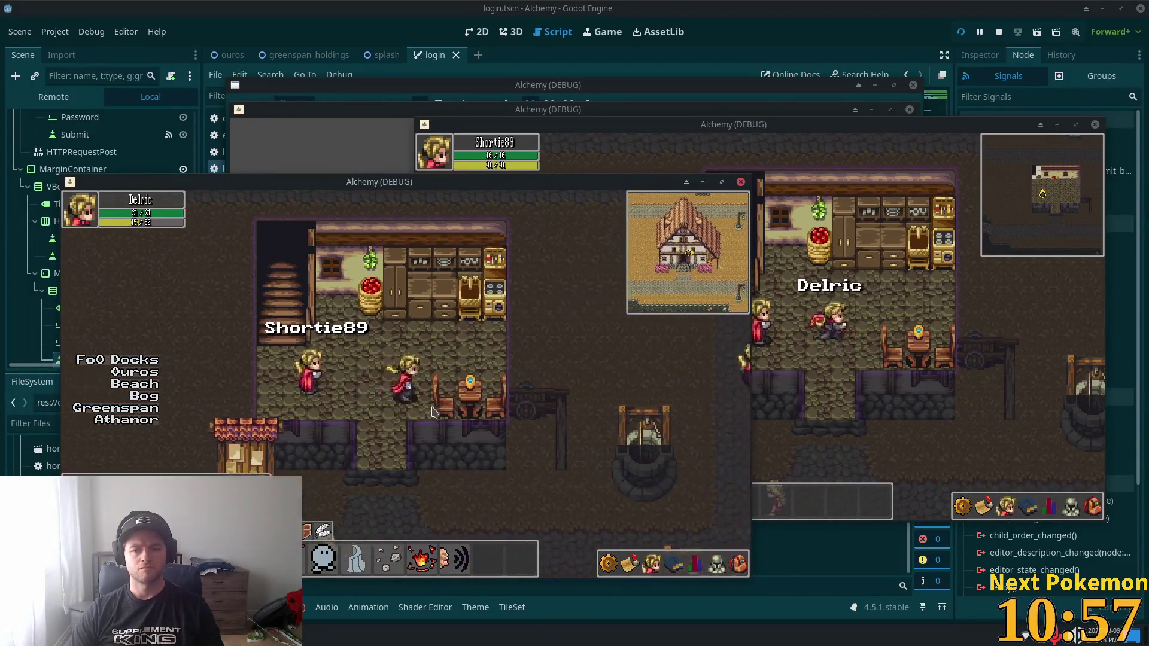
key("Left")
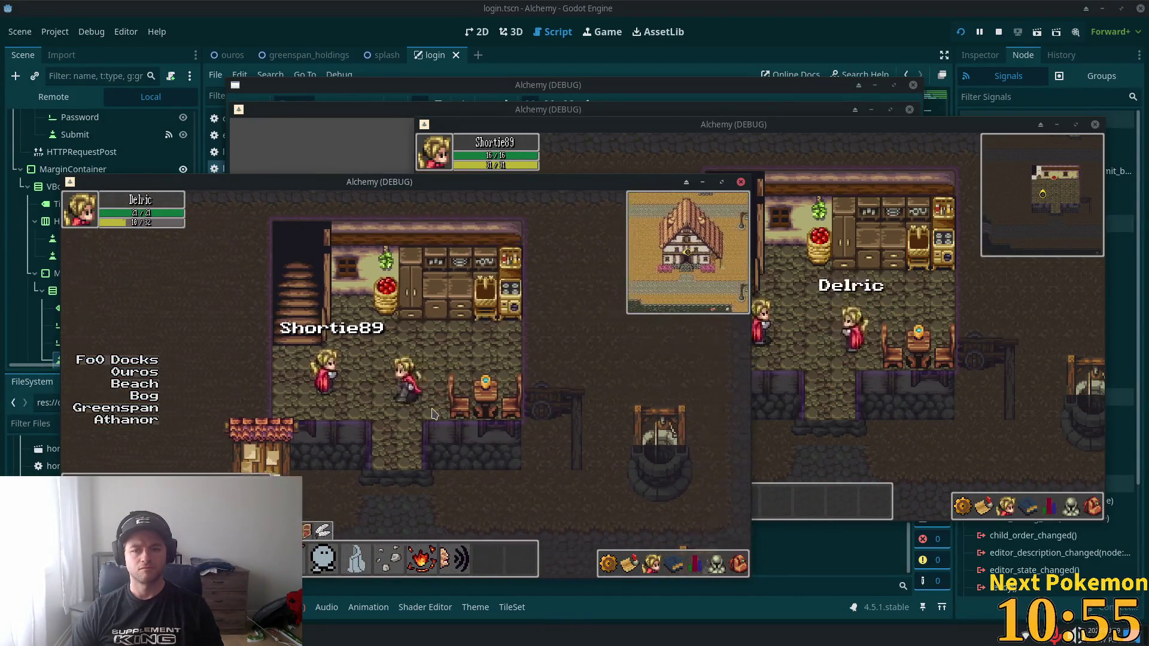
key("Down")
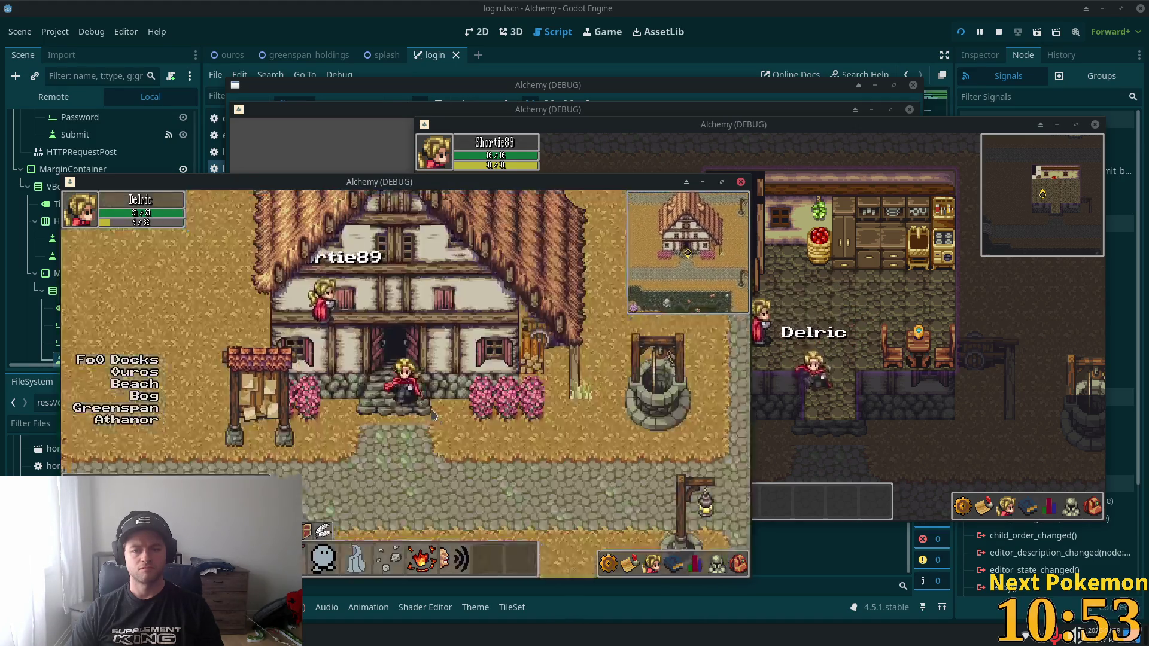
key("Left")
key("Up")
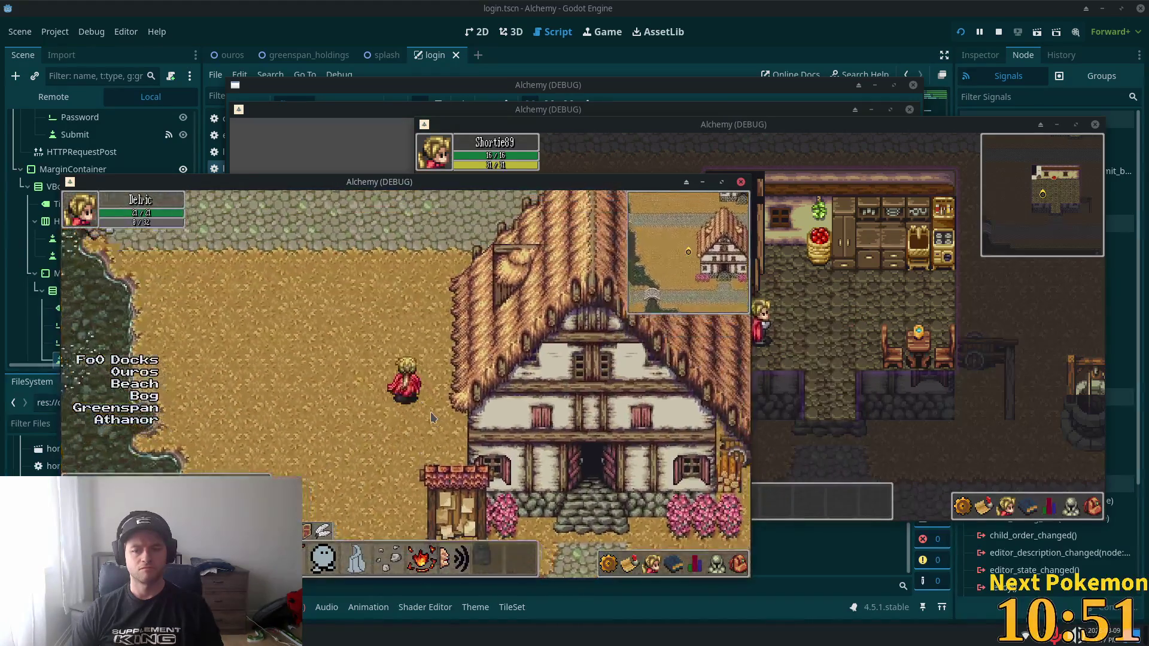
key("Up")
key("Right")
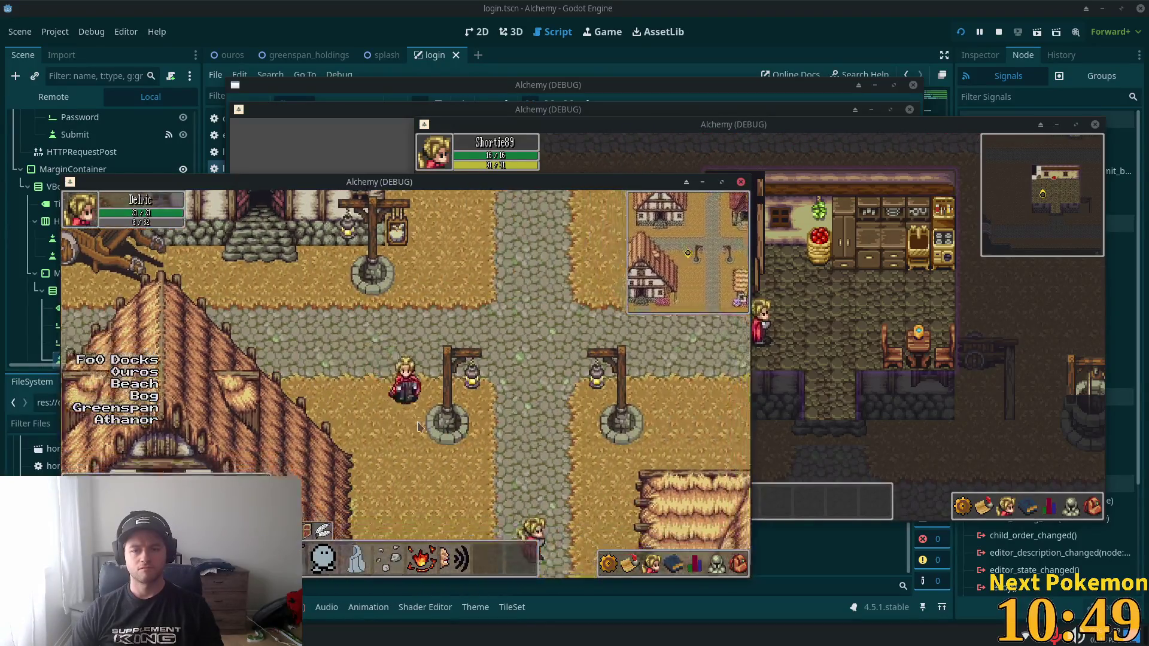
key("Up")
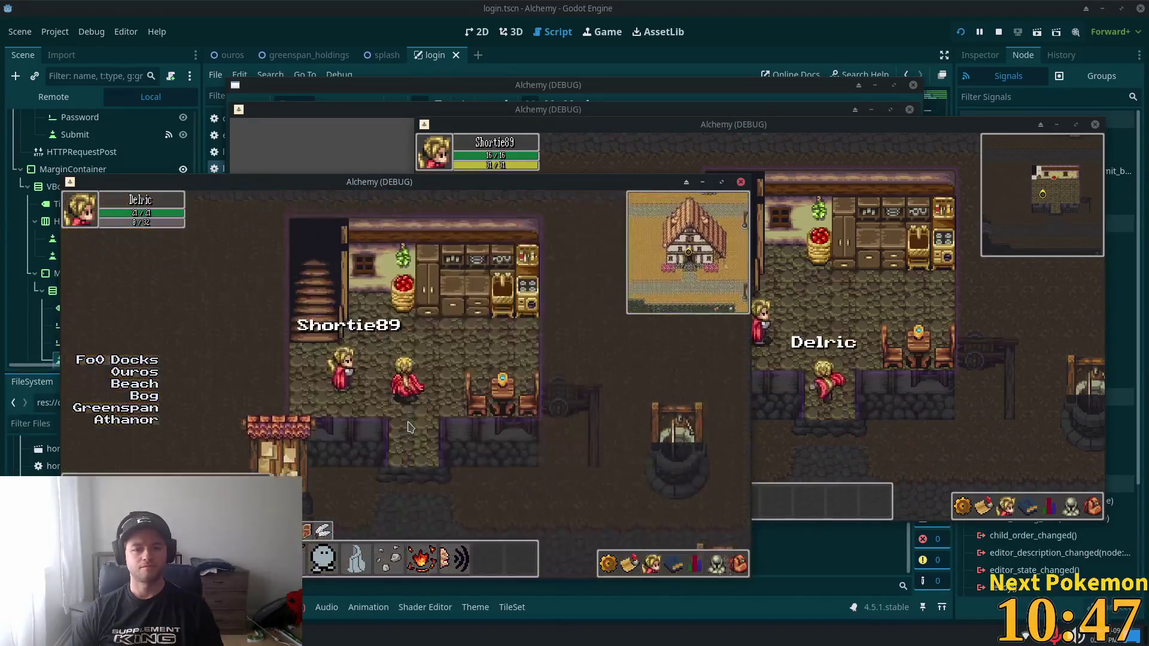
key("Left")
key("Up")
key("Down")
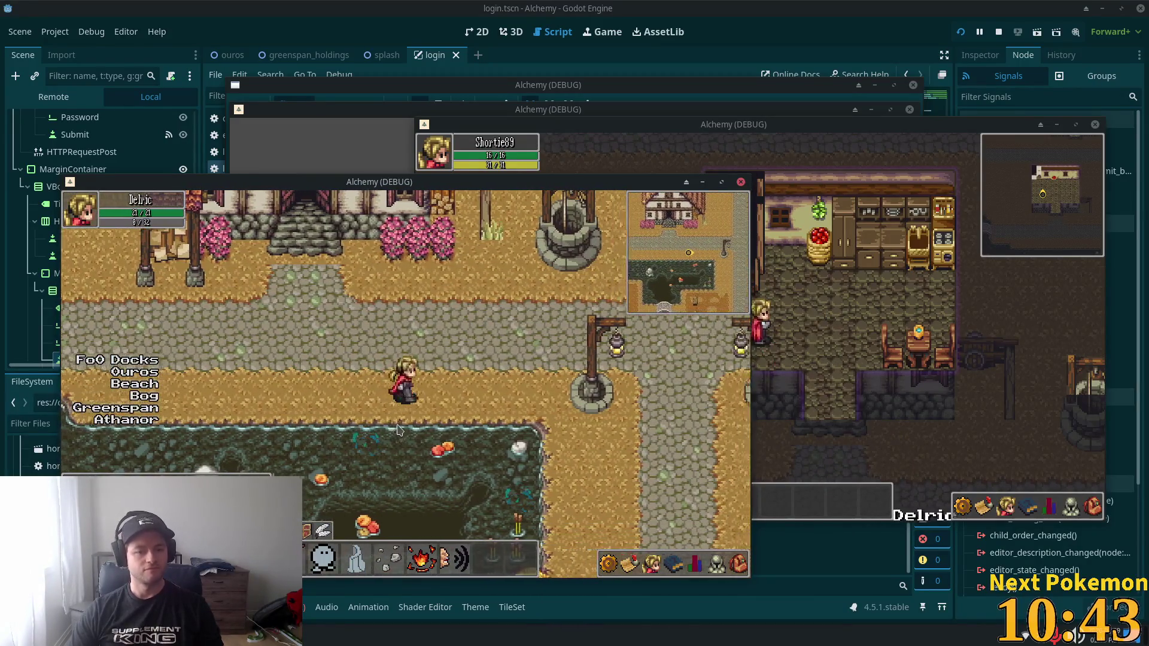
key("Up")
key("e")
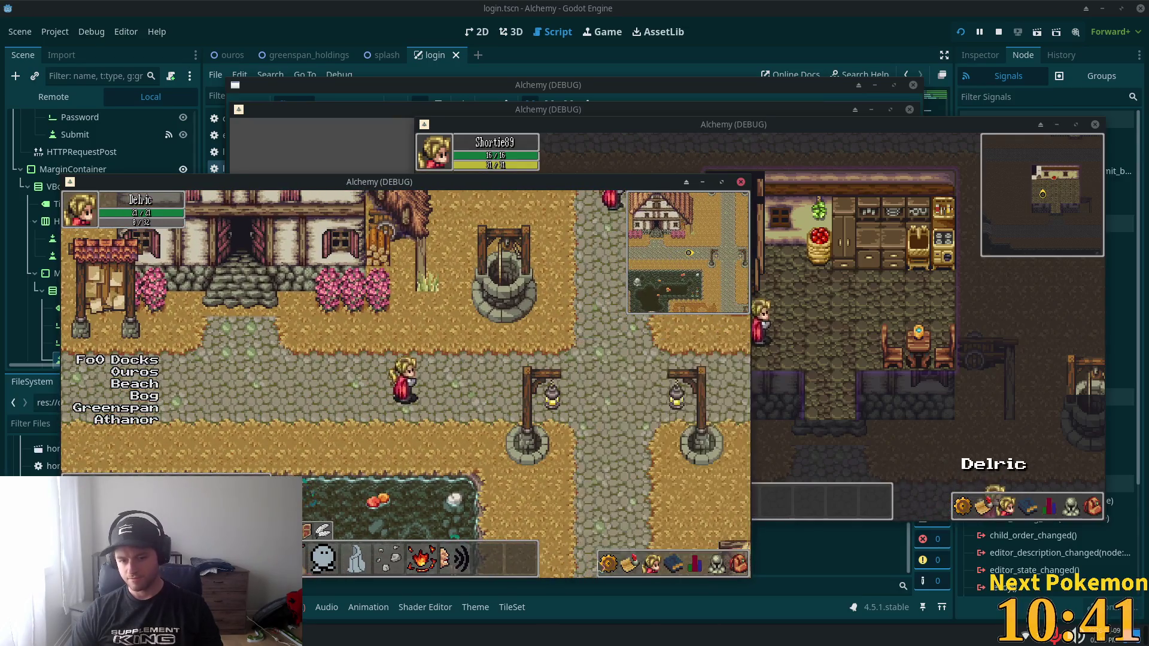
Bring up the in-game menu, focus Logout, then stop the debug run closing all game windows
key("Escape")
key("Down")
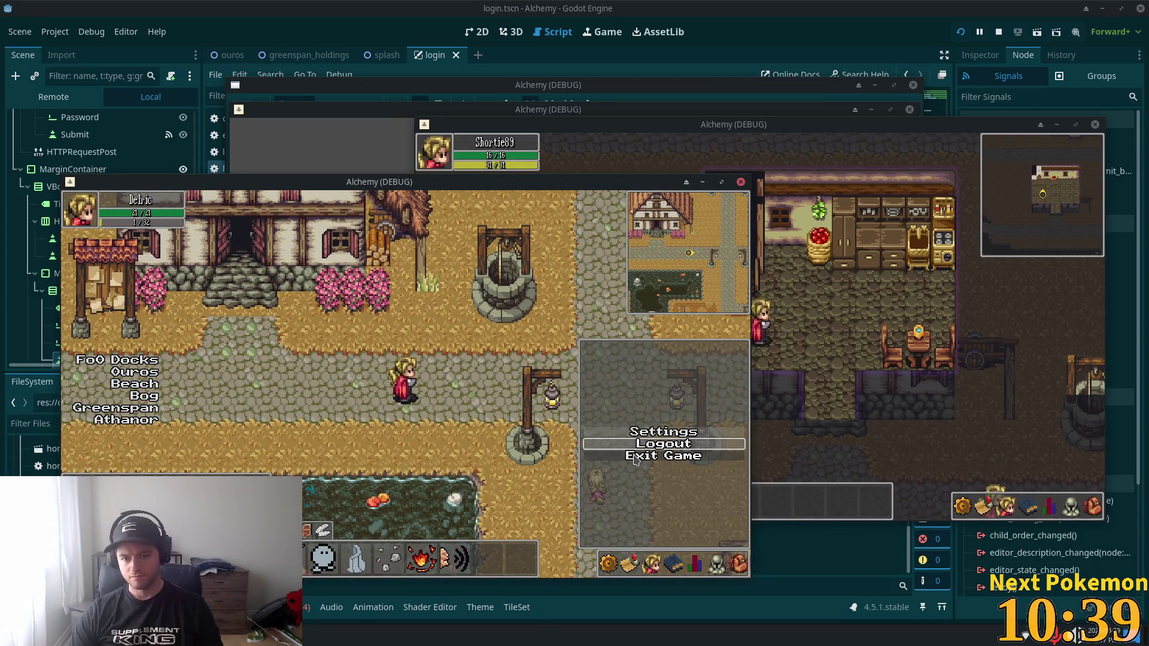
key("Right")
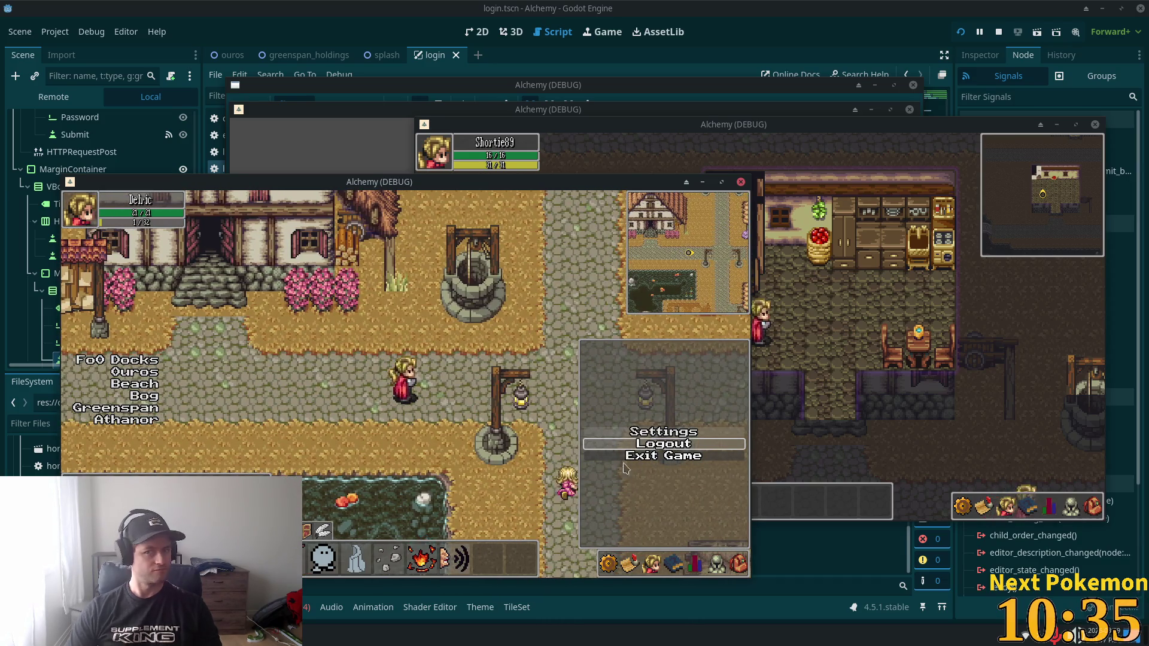
left_click(998, 32)
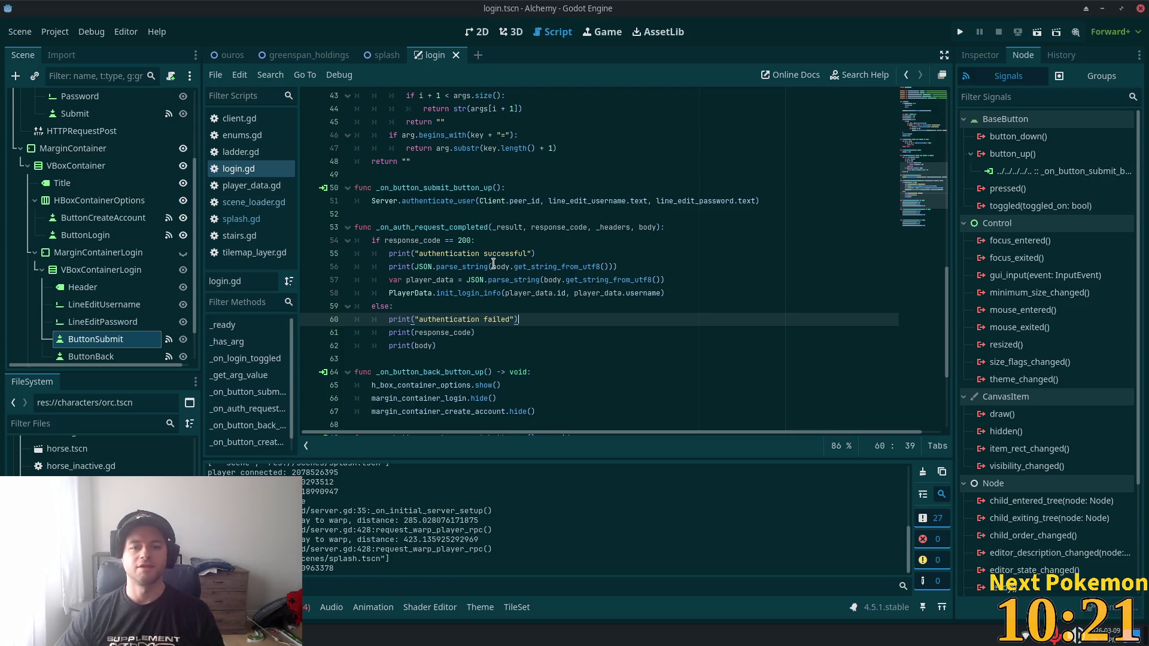
Find and open hud.tscn through the quick-open search for 'hud'
left_click(591, 134)
scroll(505, 150, "up", 2)
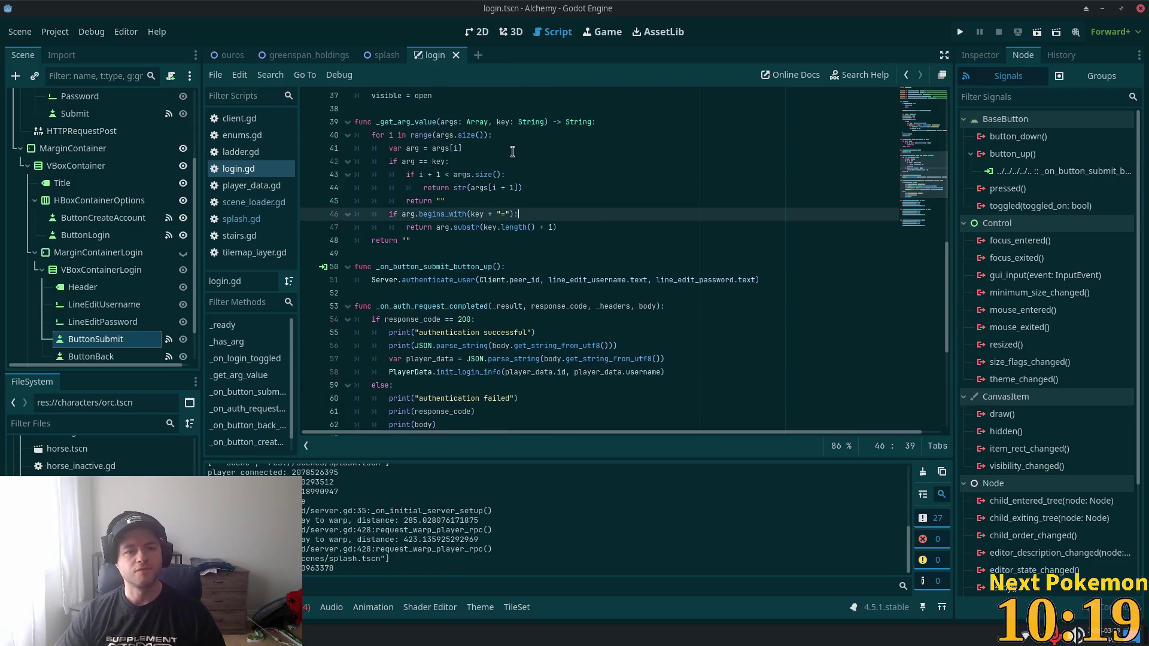
key("shift+alt+o")
type("hud")
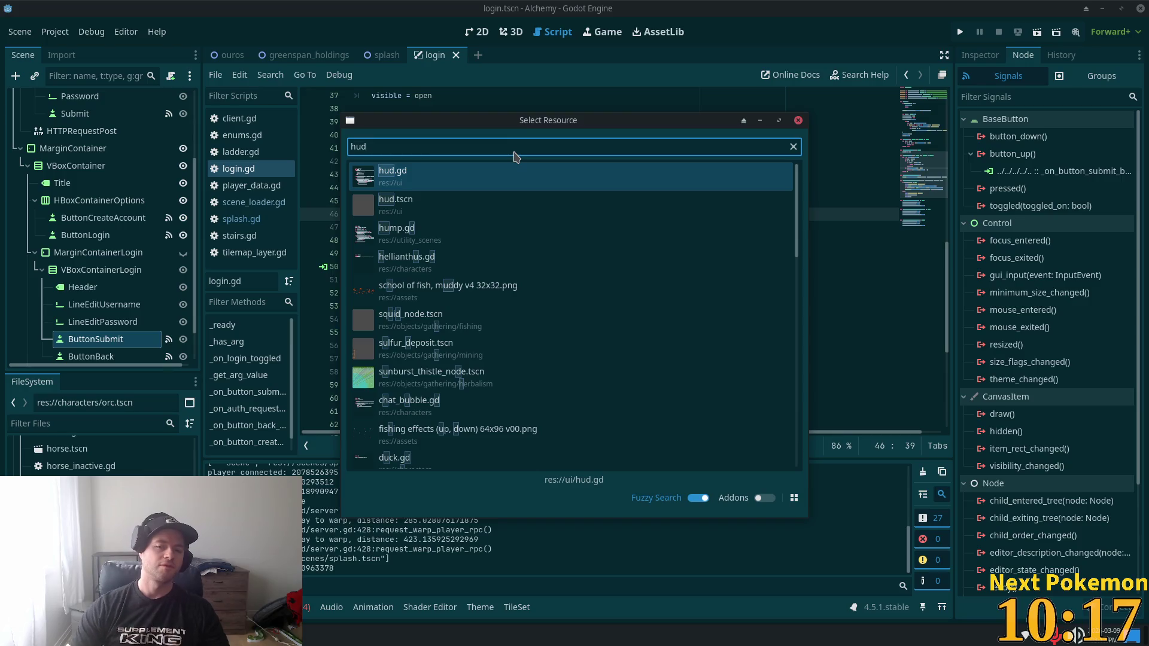
left_click(406, 204)
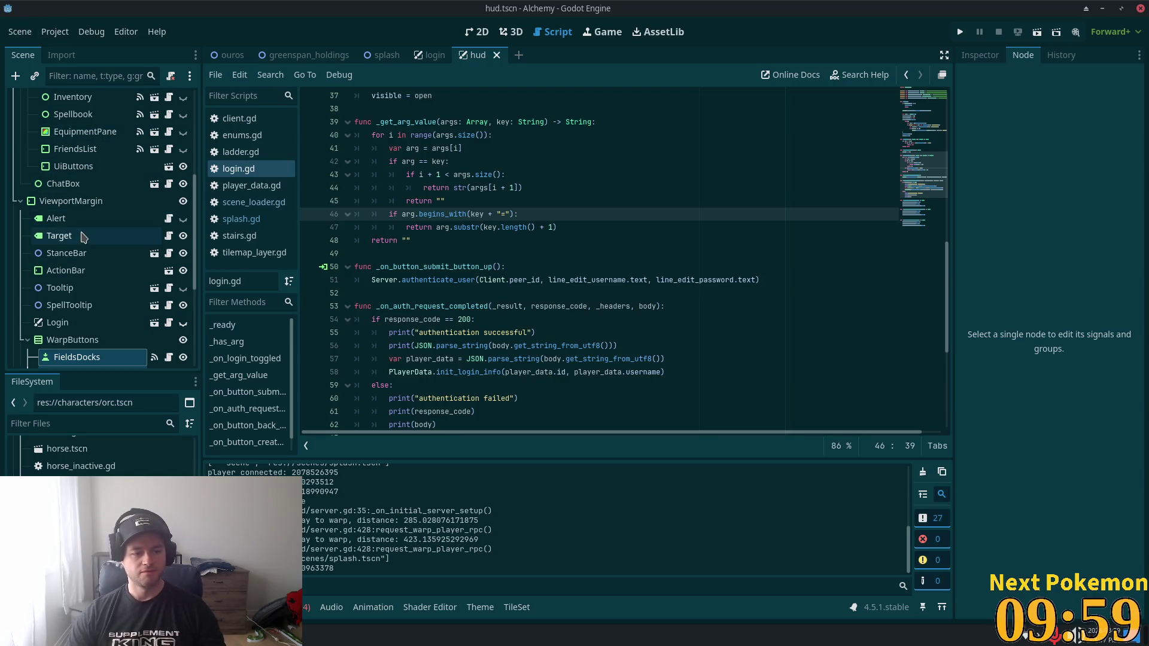
Select GameMenuPane in the HUD scene tree and open its menu_pane.tscn scene
scroll(97, 238, "down", 3)
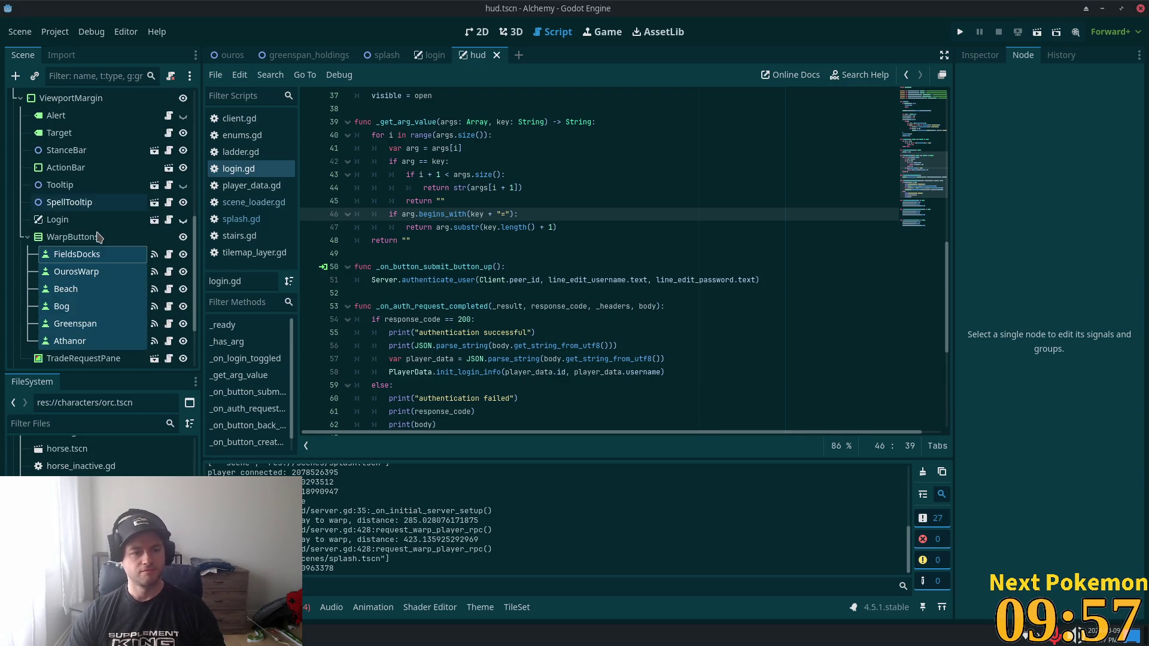
scroll(130, 264, "down", 3)
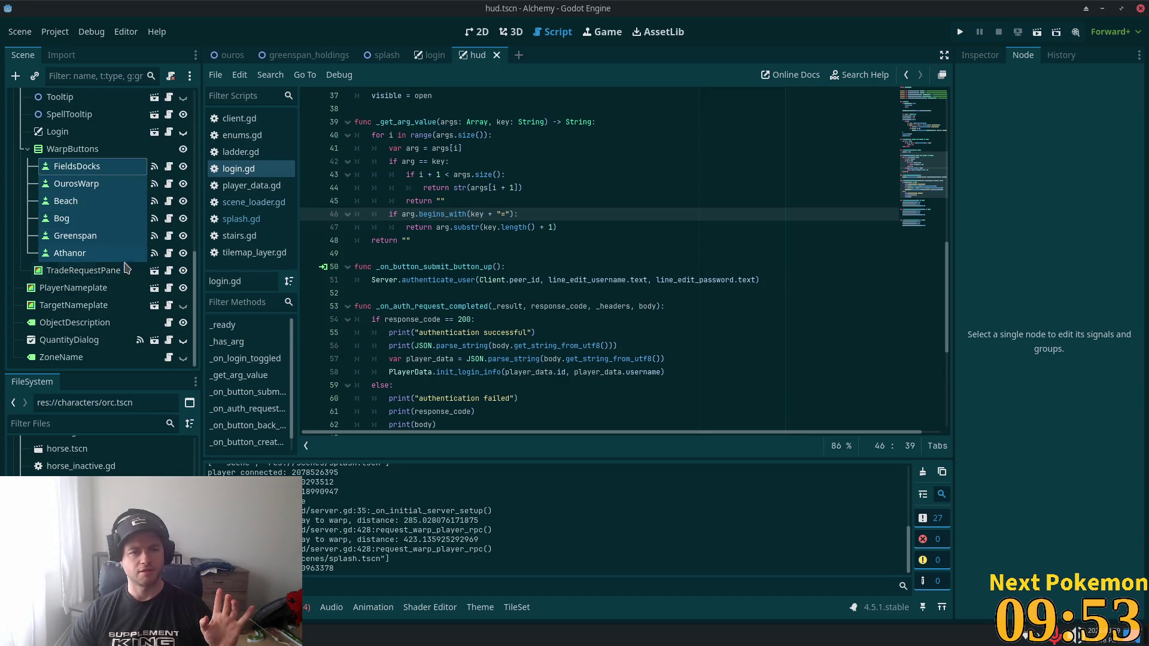
scroll(75, 260, "up", 4)
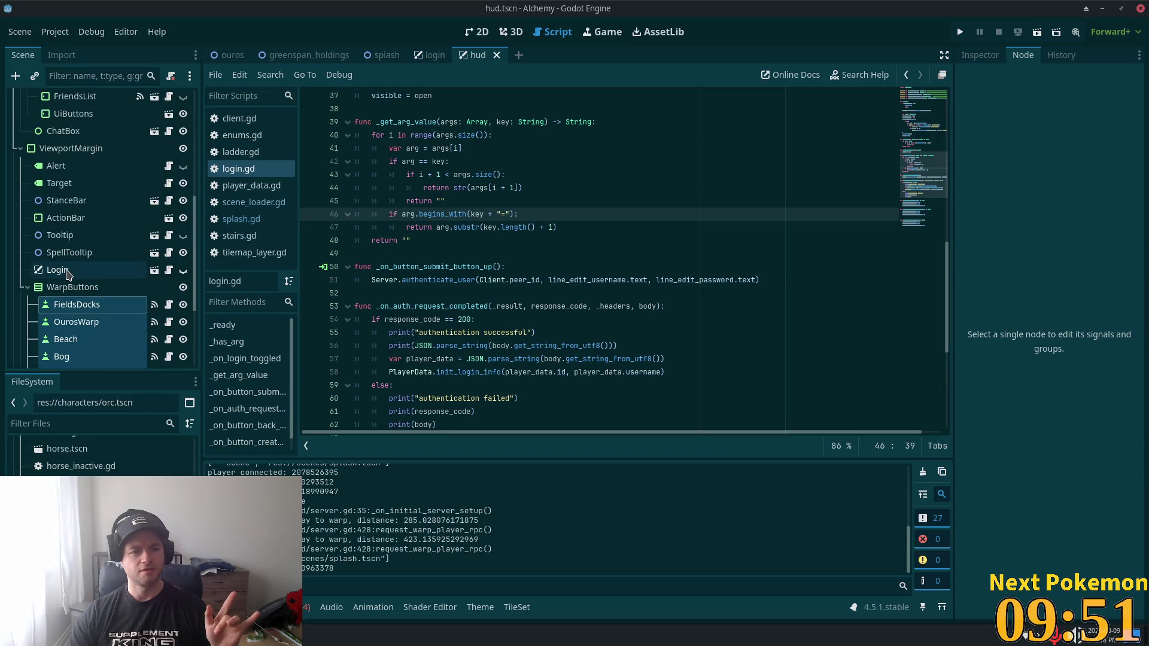
scroll(68, 274, "down", 4)
scroll(90, 327, "up", 4)
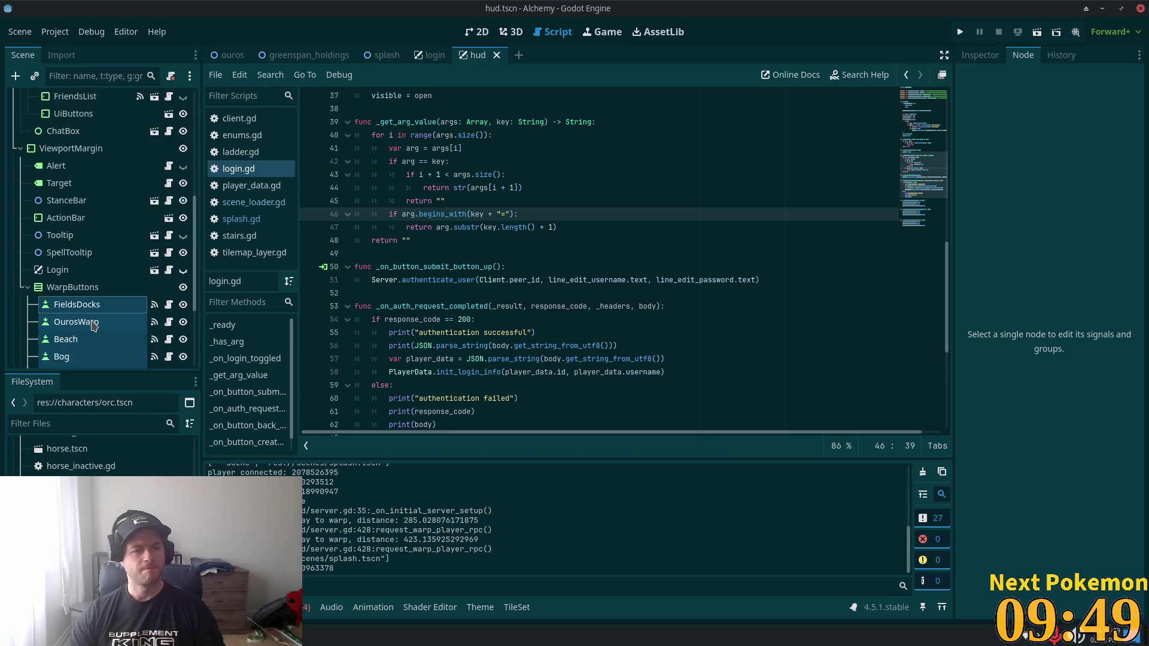
scroll(92, 324, "up", 5)
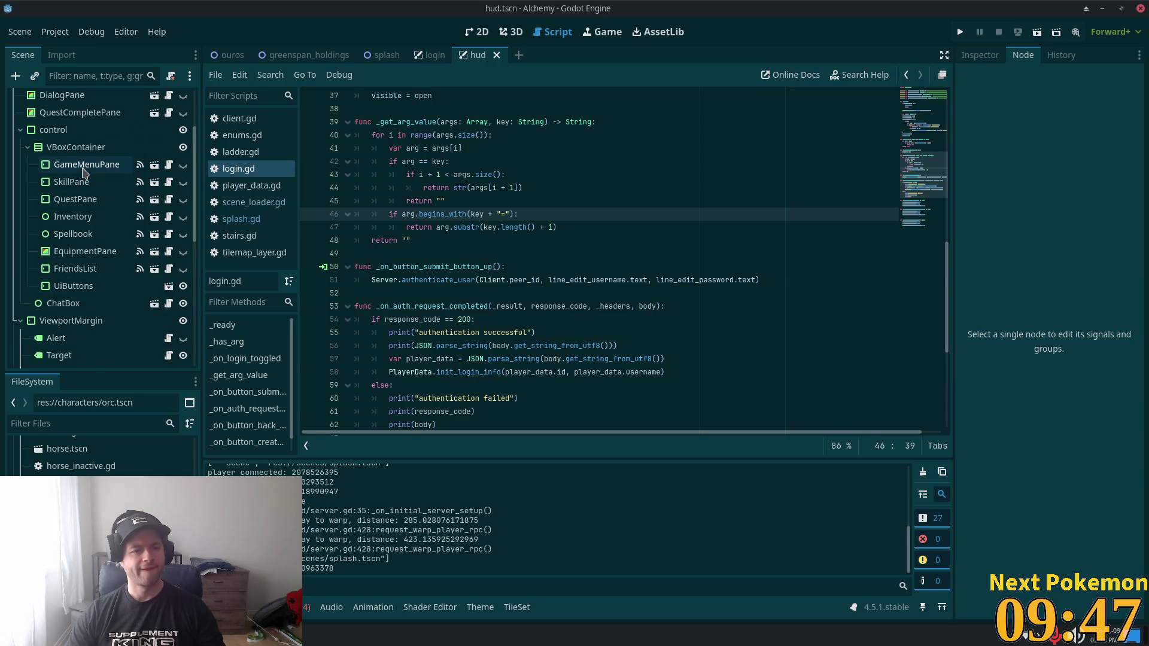
left_click(86, 168)
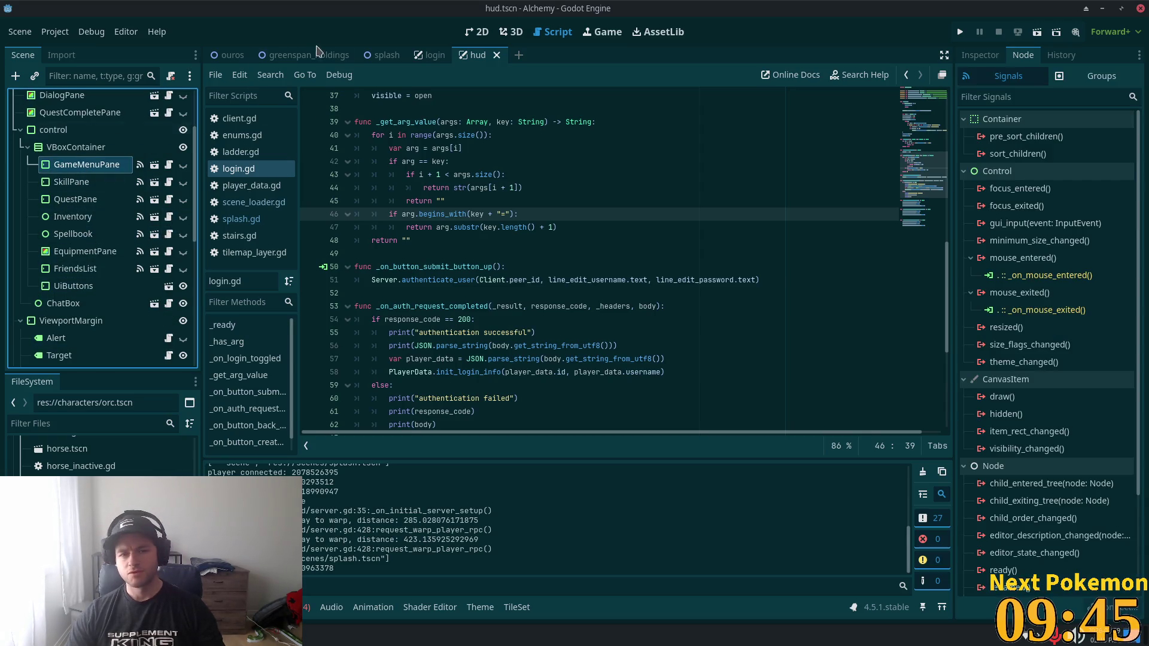
left_click(155, 168)
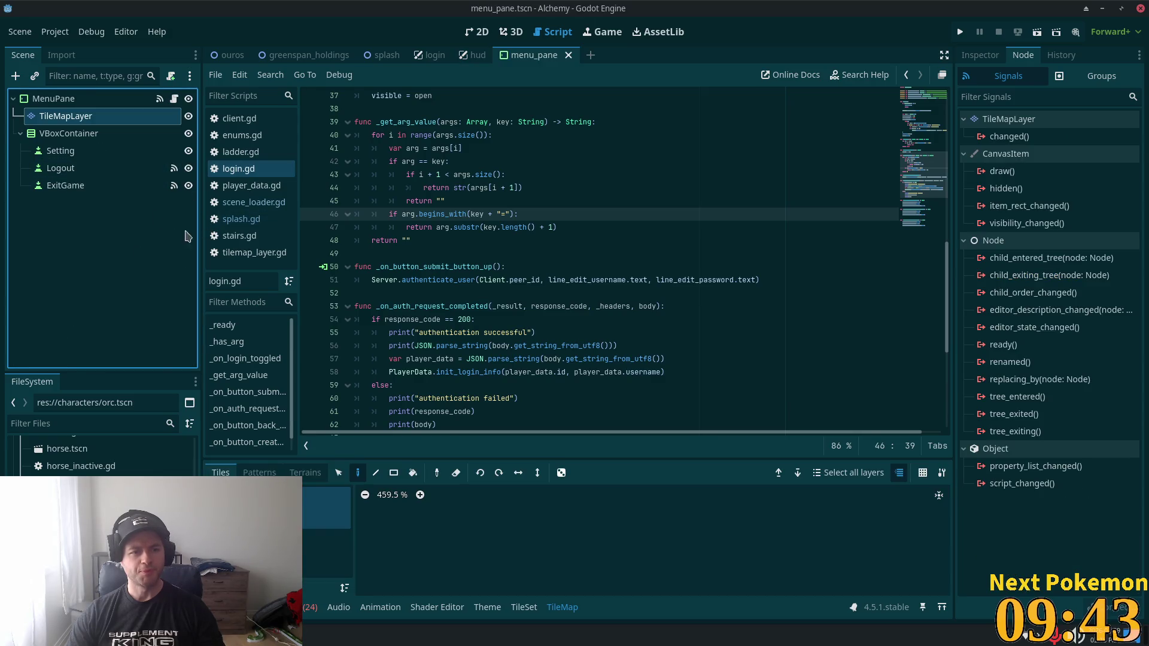
Check the Logout node's signal connections and open MenuPane's game_menu_pane.gd script
left_click(91, 173)
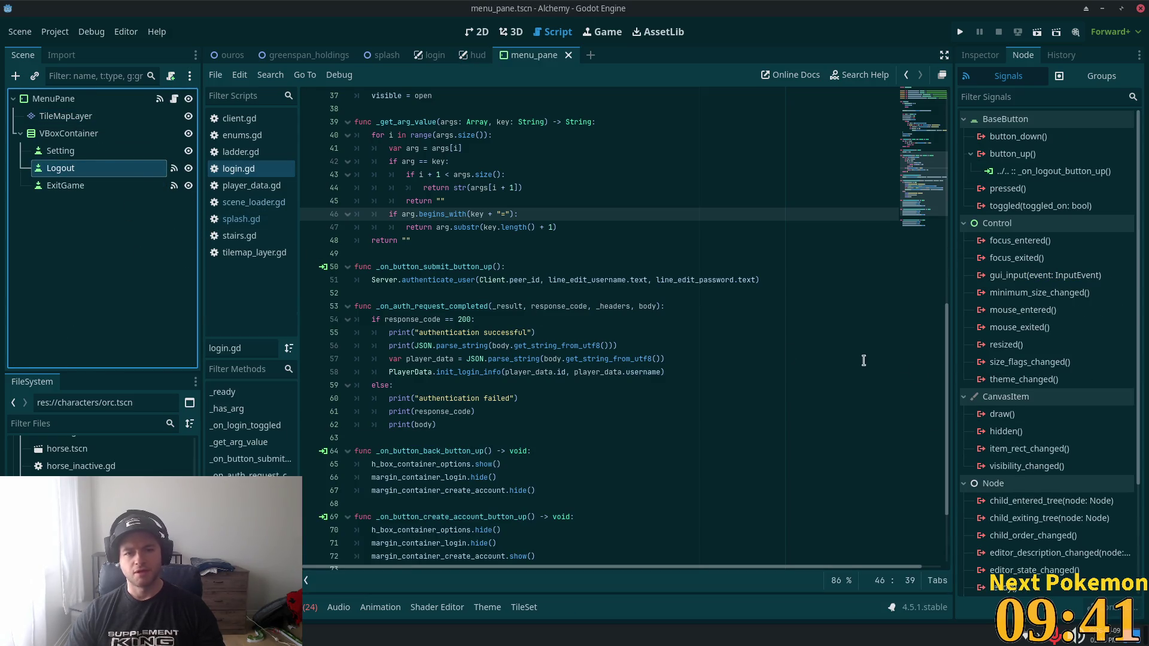
left_click(177, 170)
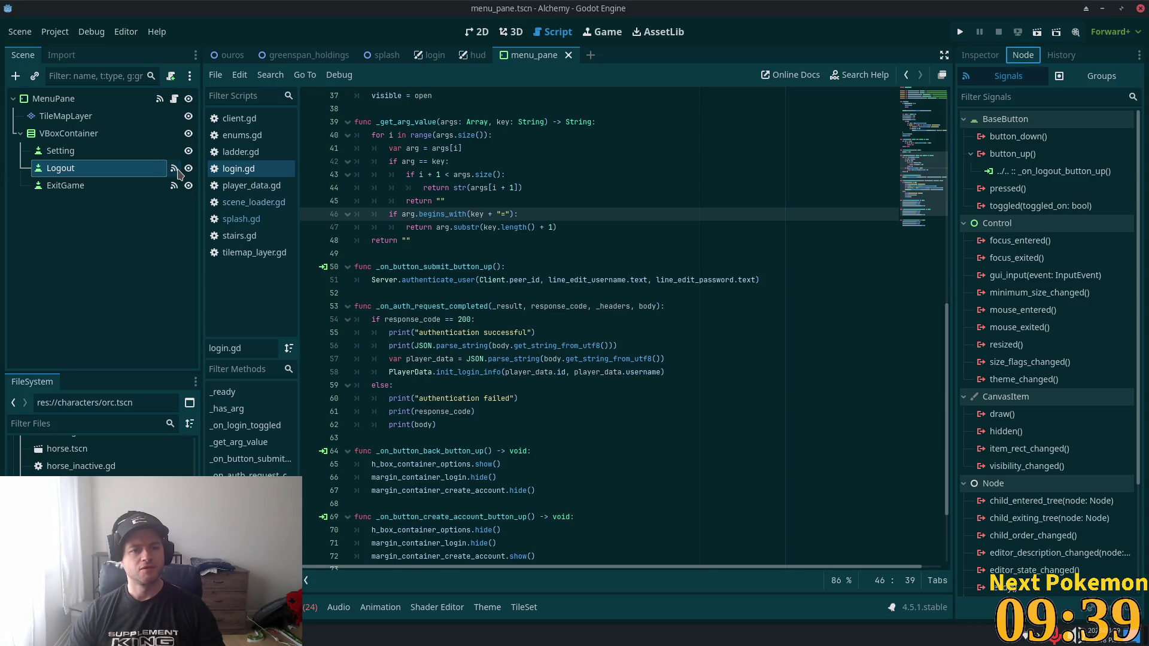
left_click(174, 98)
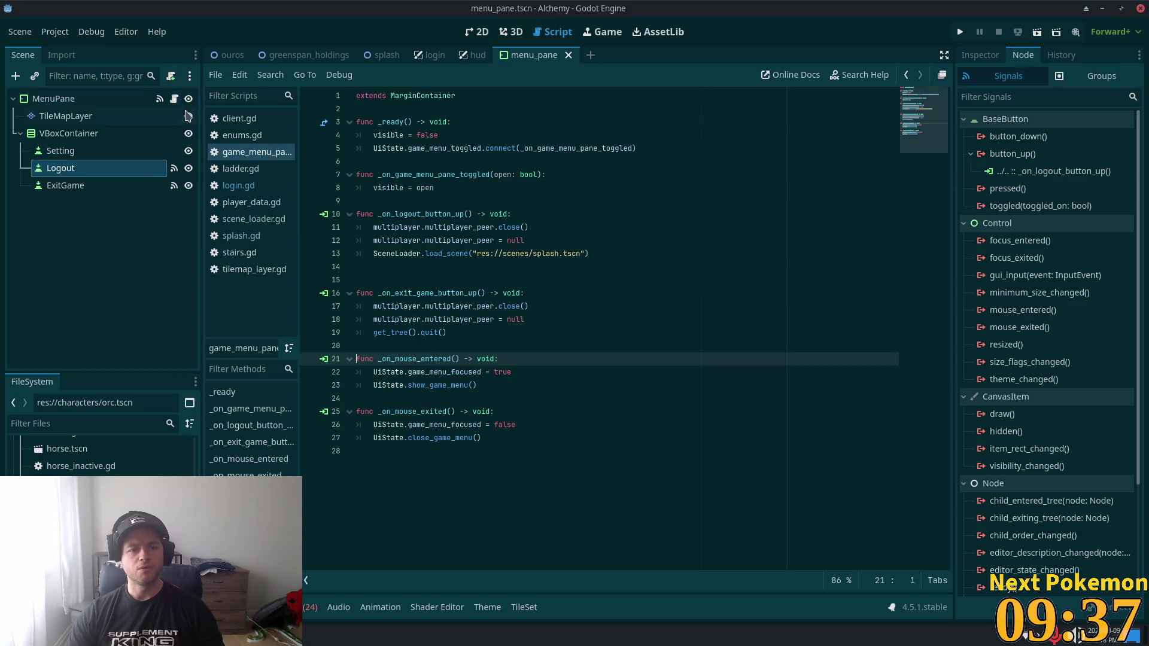
left_click(459, 362)
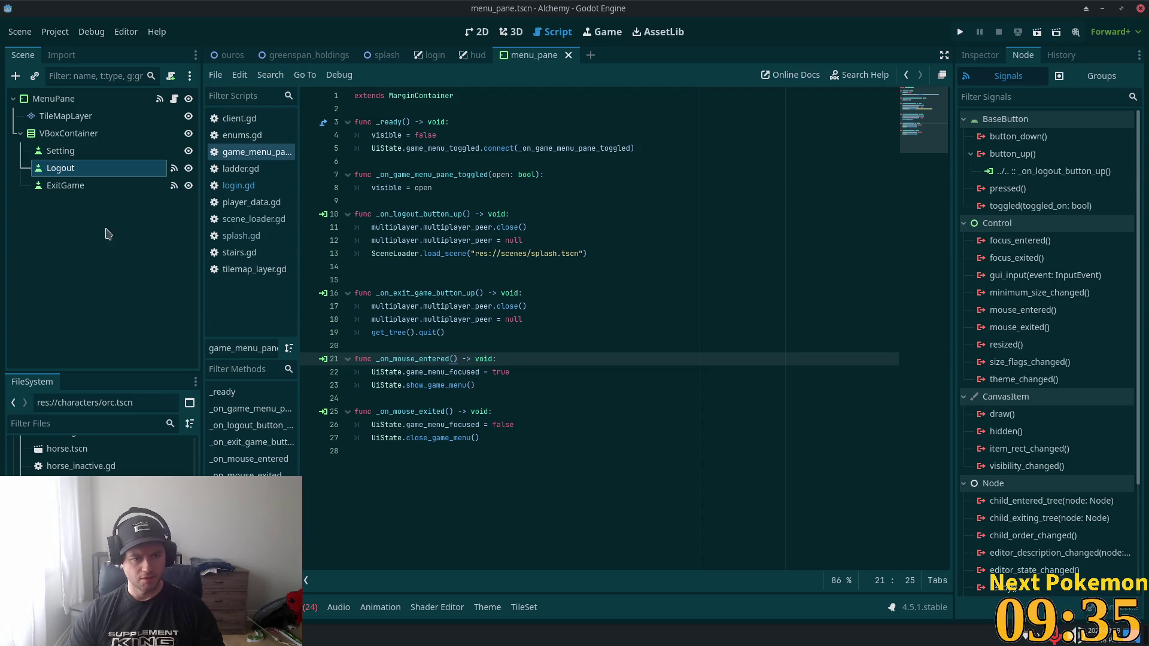
double_click(446, 254)
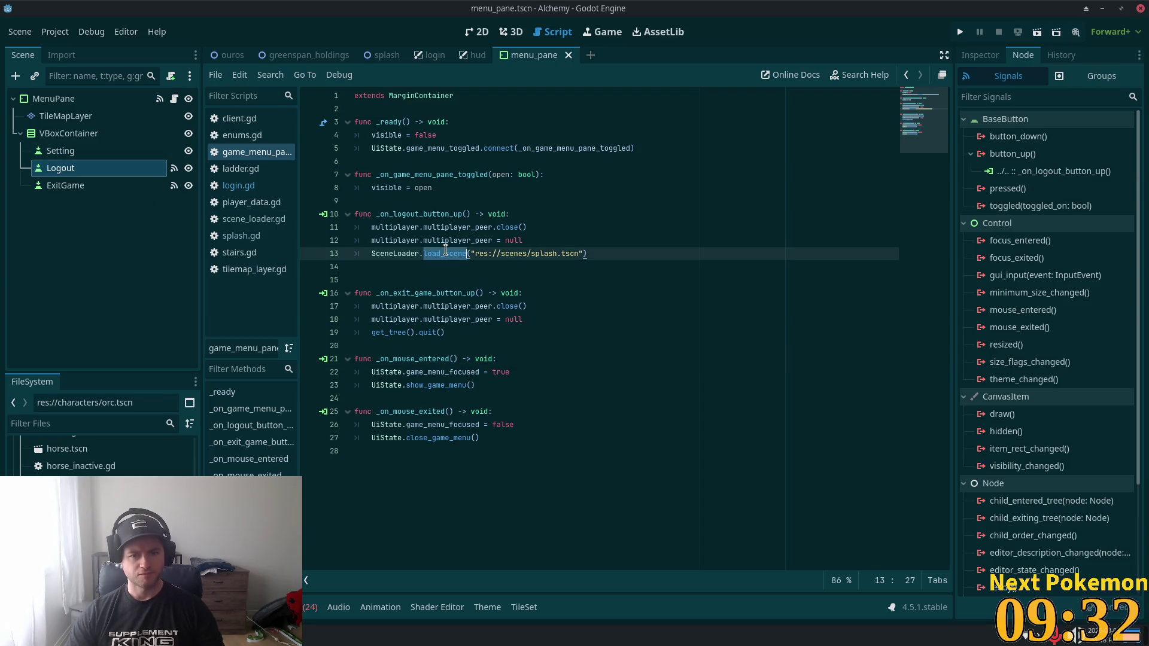
Review _on_logout_button_up's peer-closing and splash-loading lines, then show the Debugger output
left_click(175, 169)
left_click(449, 214)
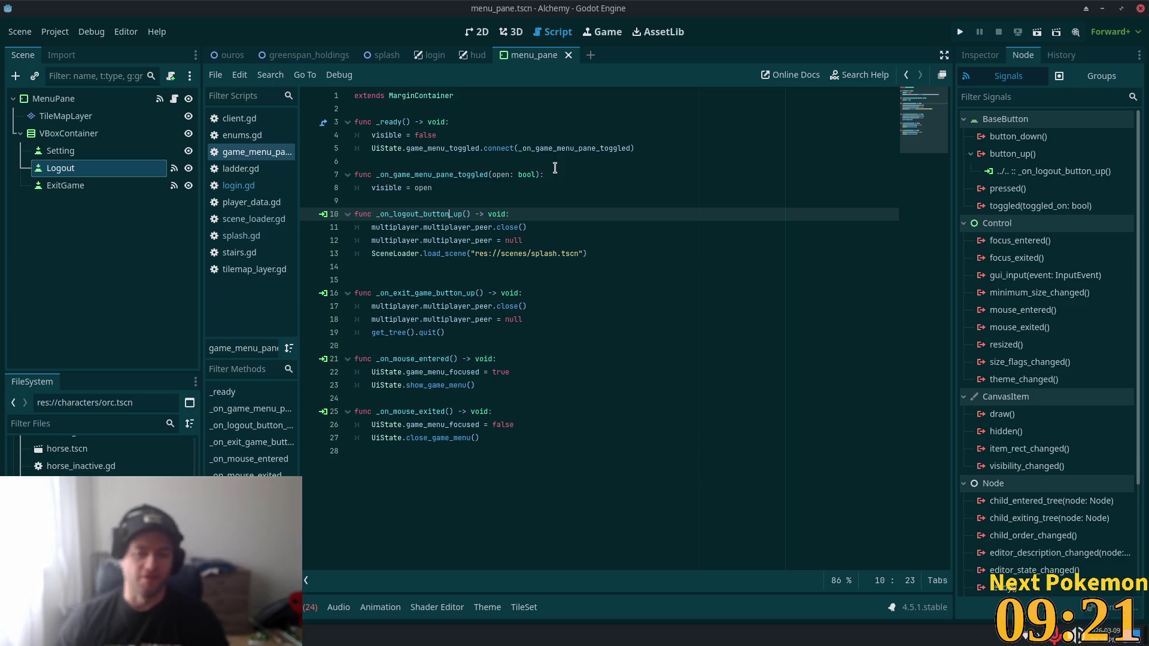
triple_click(541, 254)
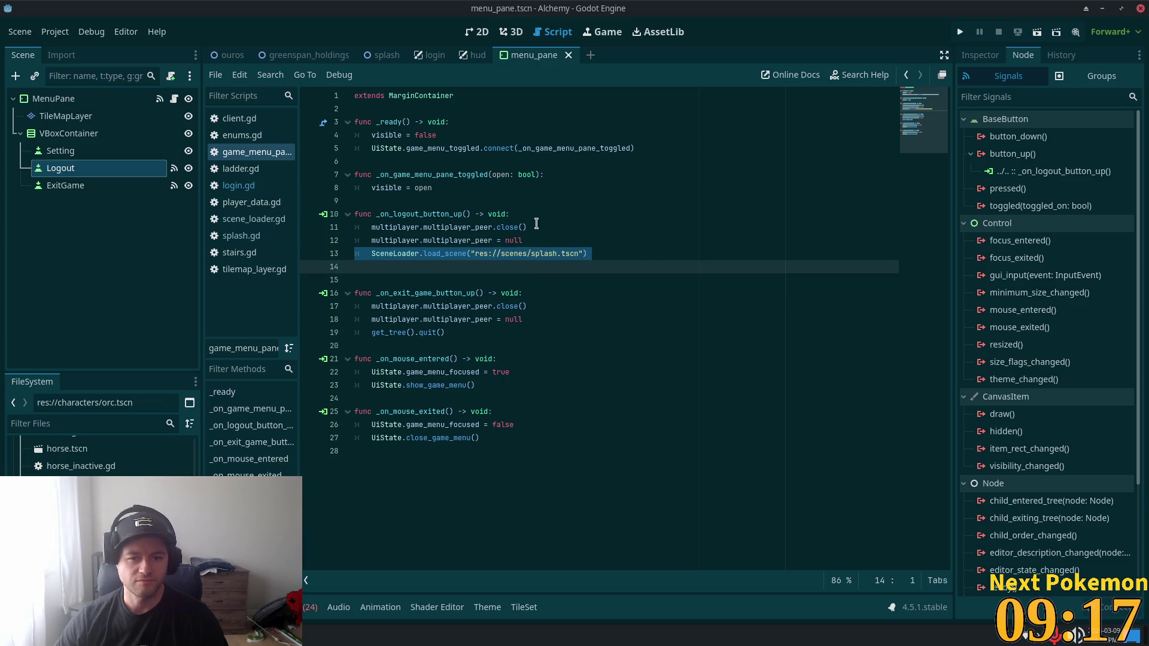
triple_click(446, 235)
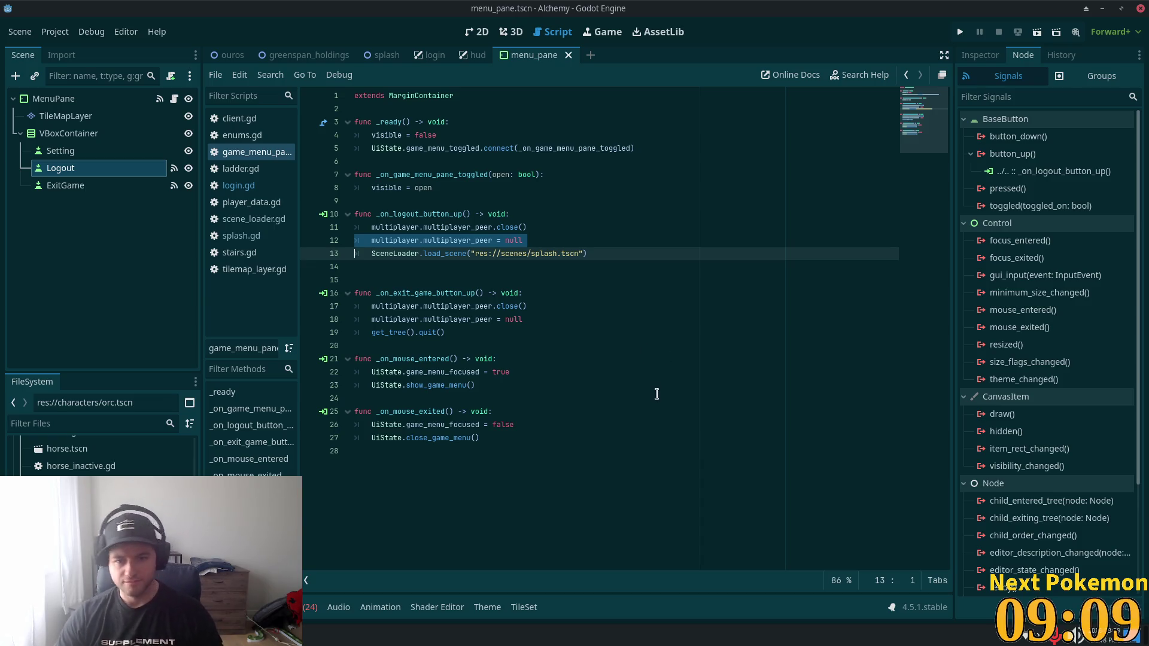
left_click_drag(523, 239, 444, 240)
left_click(310, 607)
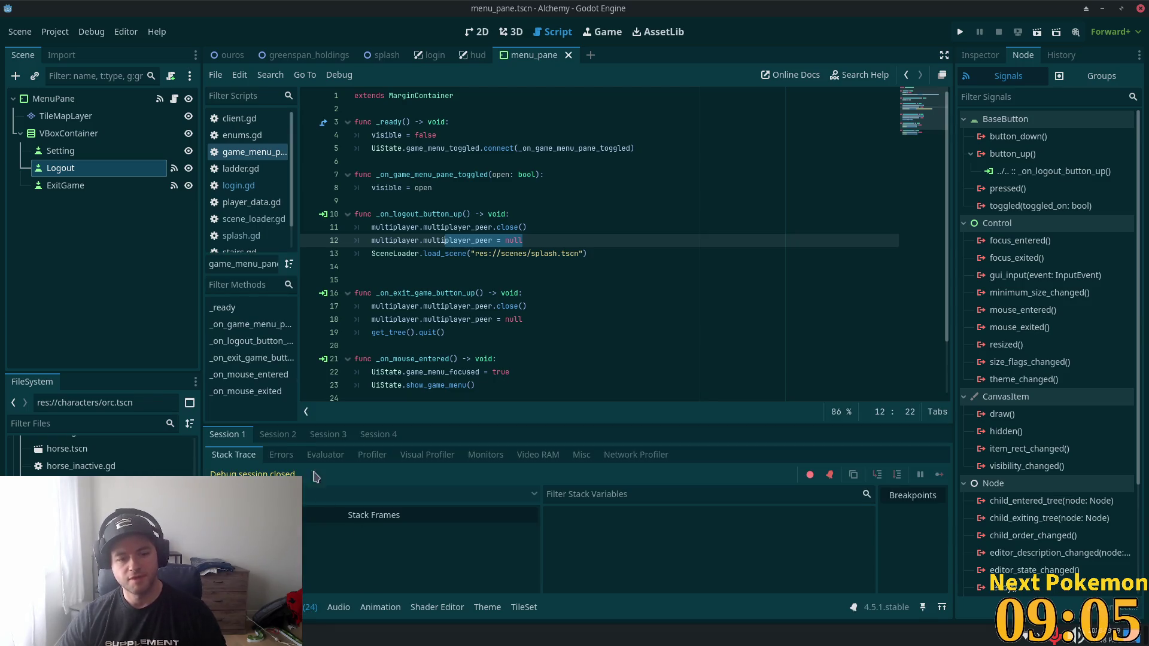
Inspect the errors of debug sessions 3 and 4, jumping to the failing npc.gd line
left_click(277, 434)
left_click(328, 434)
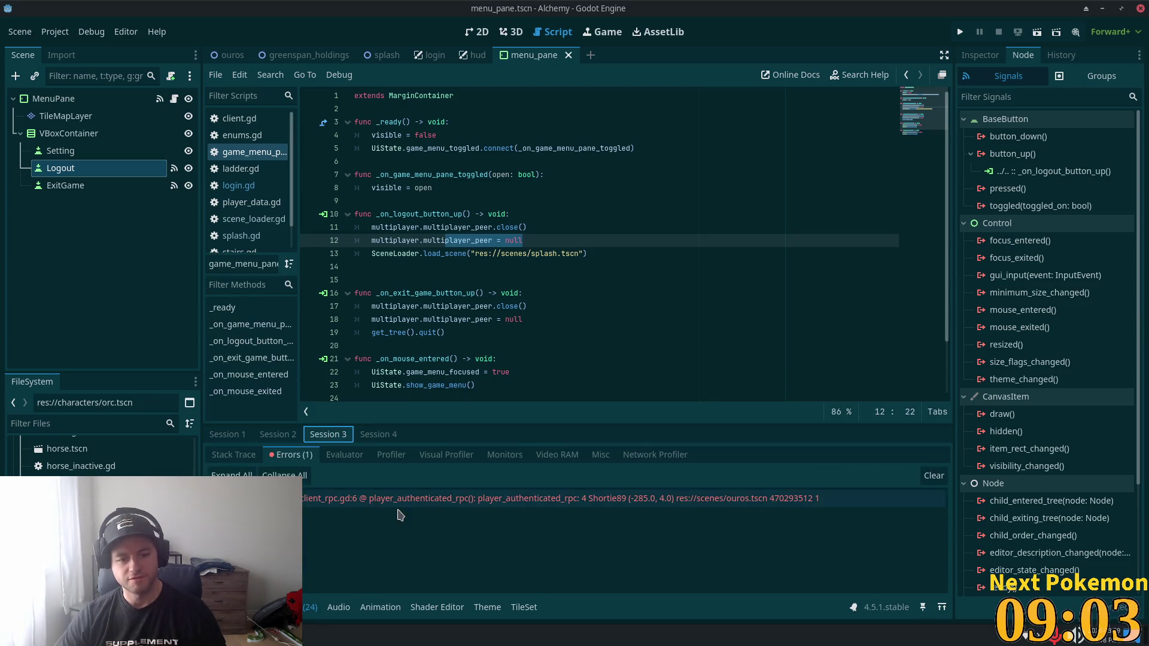
left_click(378, 434)
left_click(293, 454)
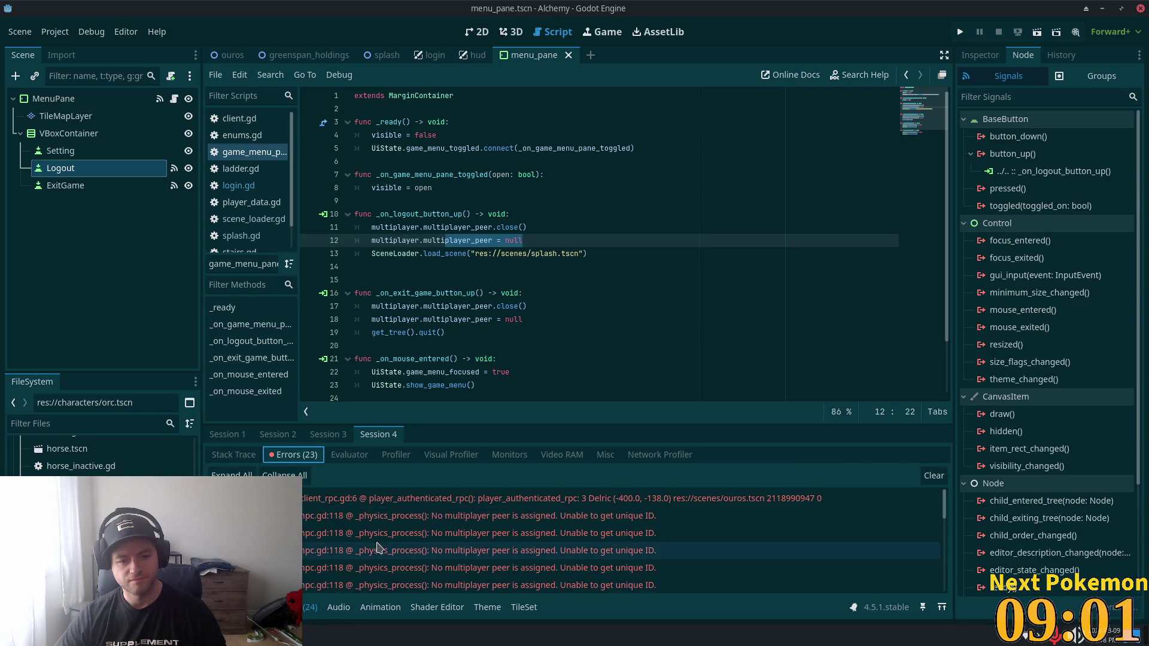
double_click(419, 515)
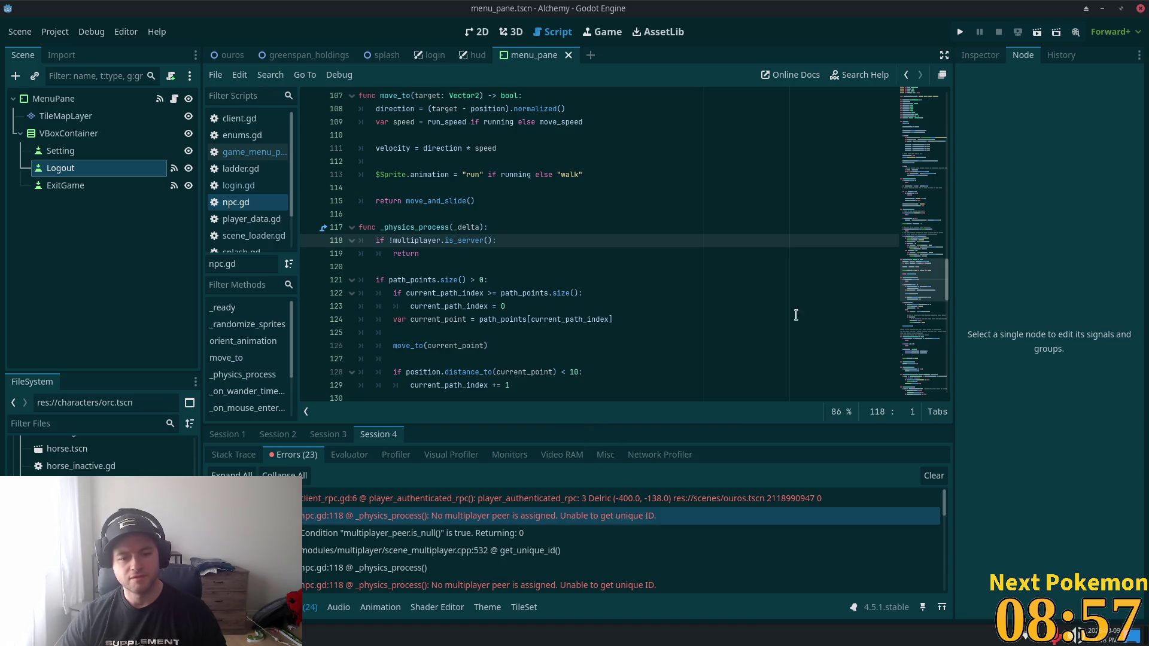
Read npc.gd's _physics_process multiplayer.is_server() check, then bring up login.gd in VS Code
scroll(935, 287, "up", 5)
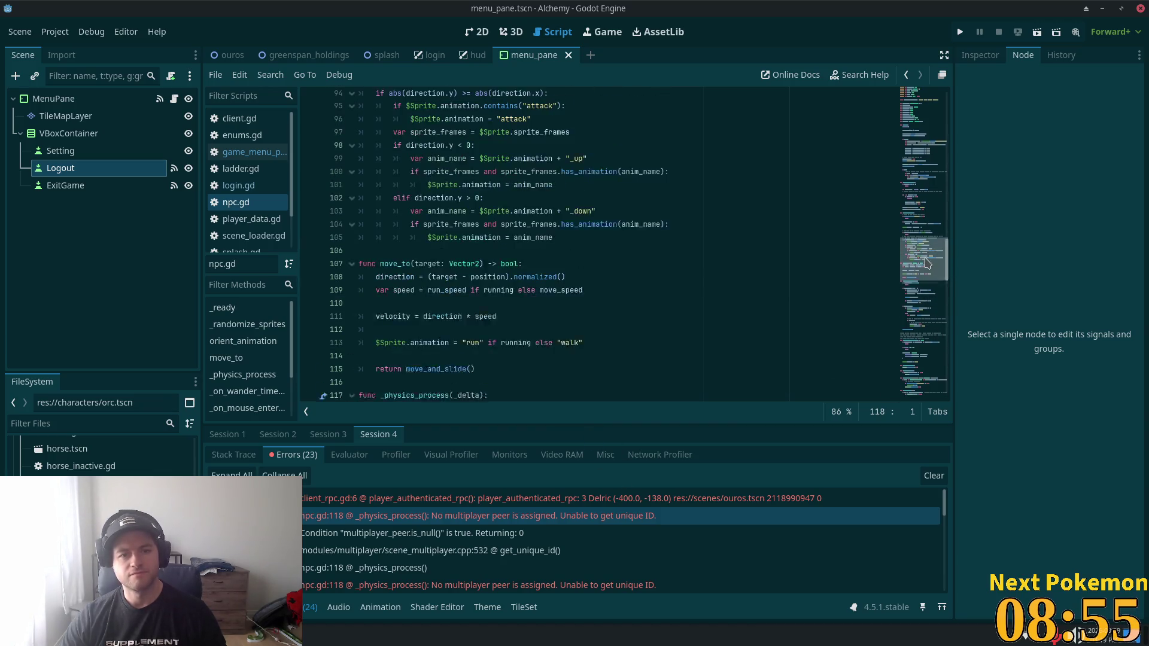
scroll(935, 289, "down", 6)
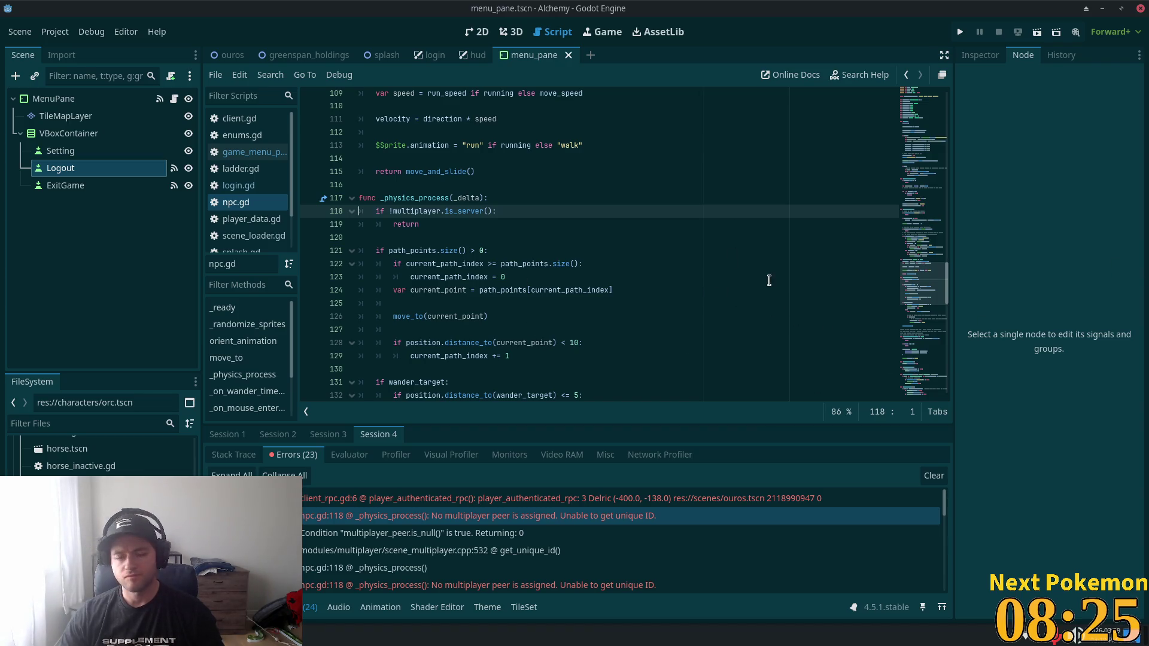
scroll(554, 261, "down", 4)
scroll(515, 290, "up", 6)
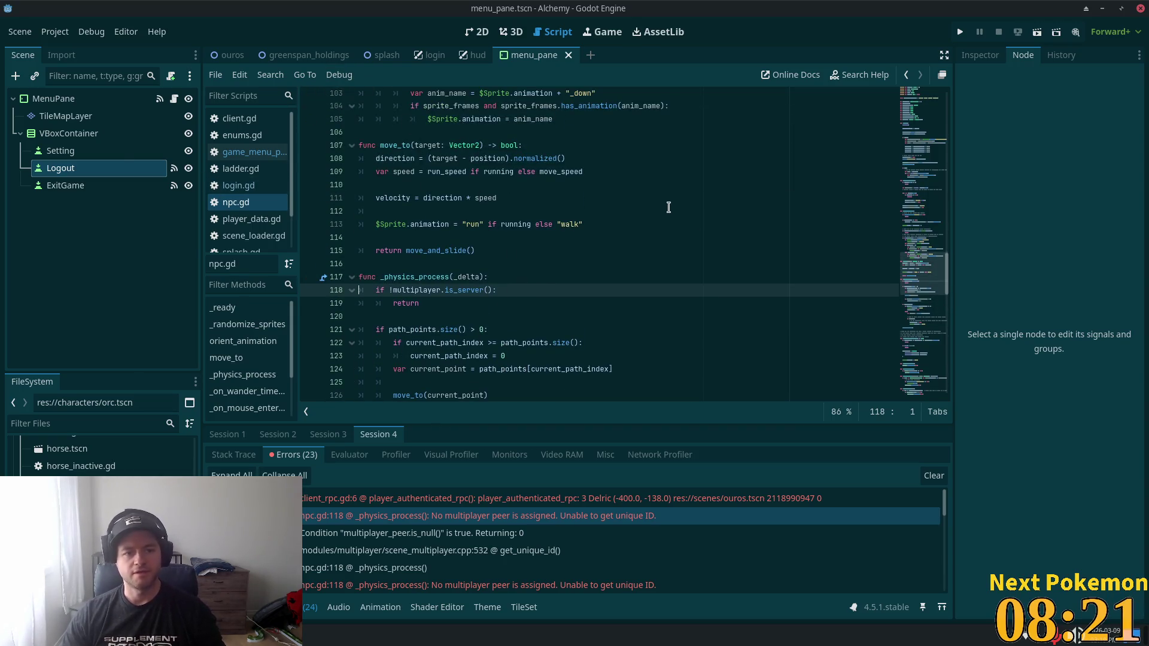
key("alt+Tab")
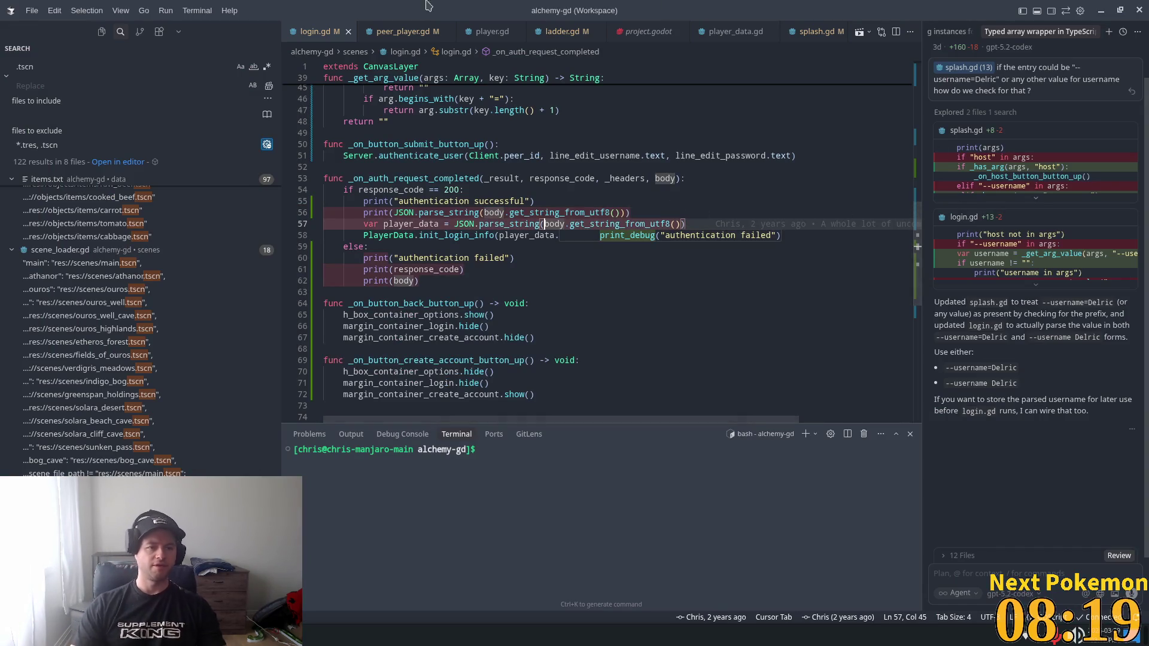
Glance at the menu pane script in Godot before returning to the code editor
triple_click(56, 65)
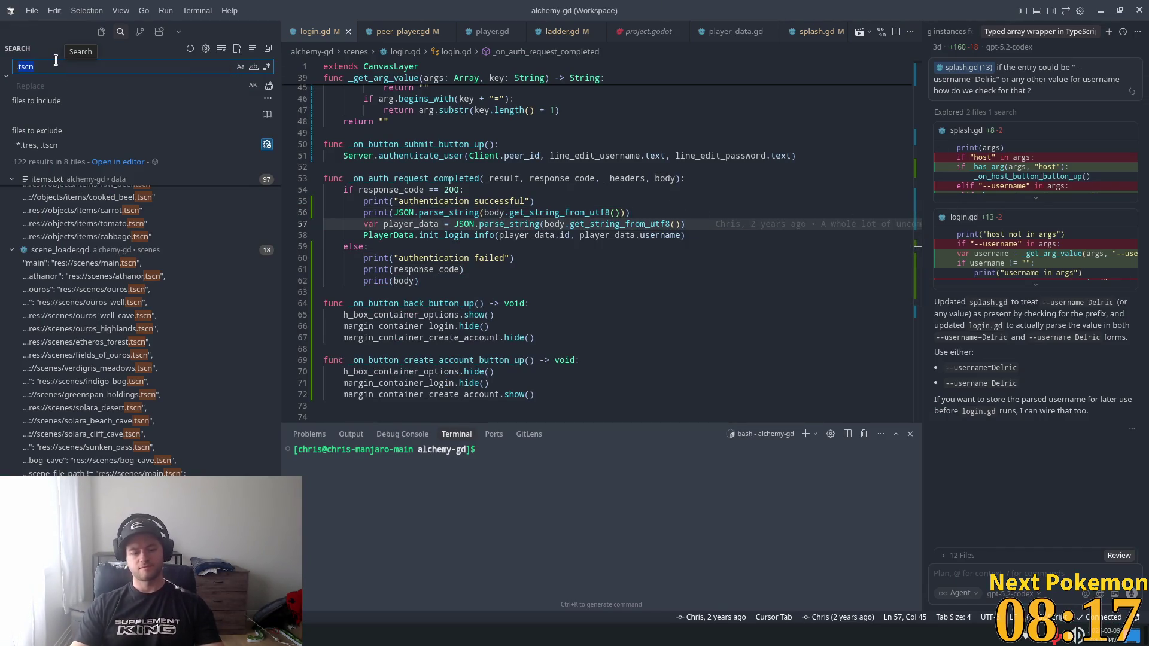
key("alt+Tab")
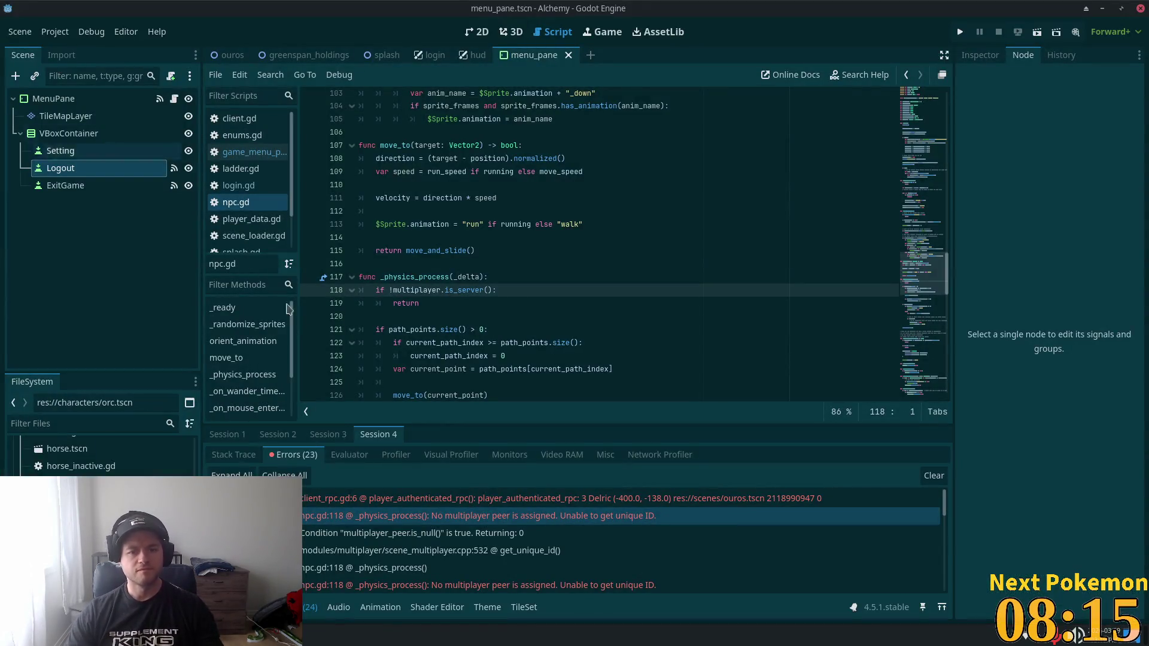
left_click(174, 99)
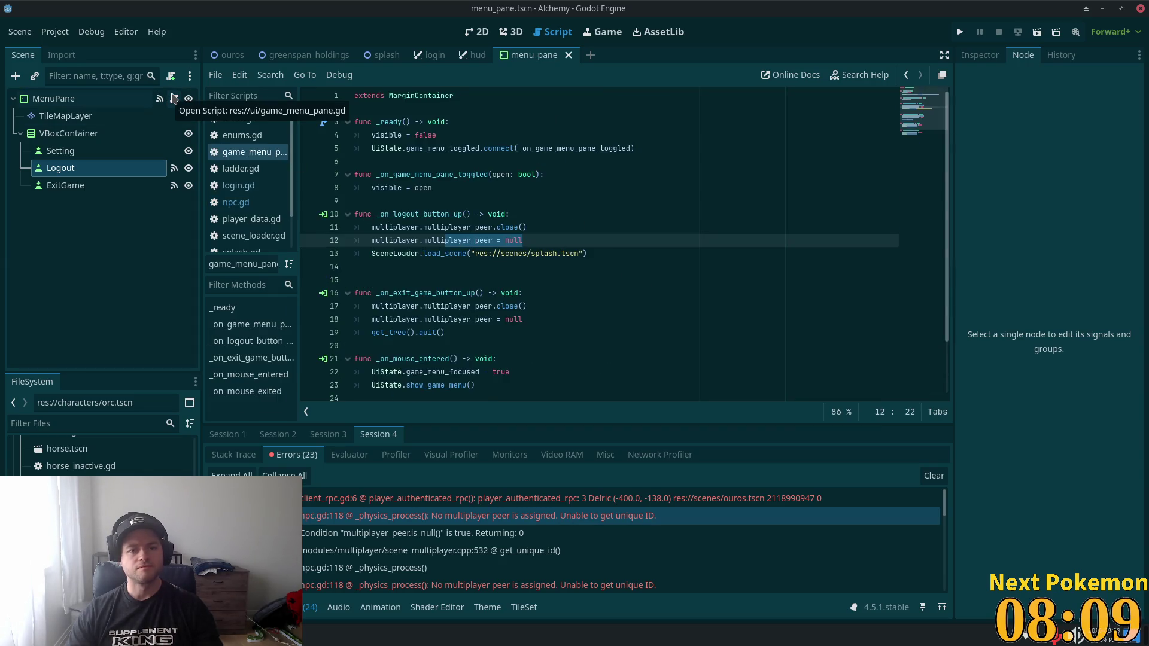
left_click(815, 175)
key("alt+Tab")
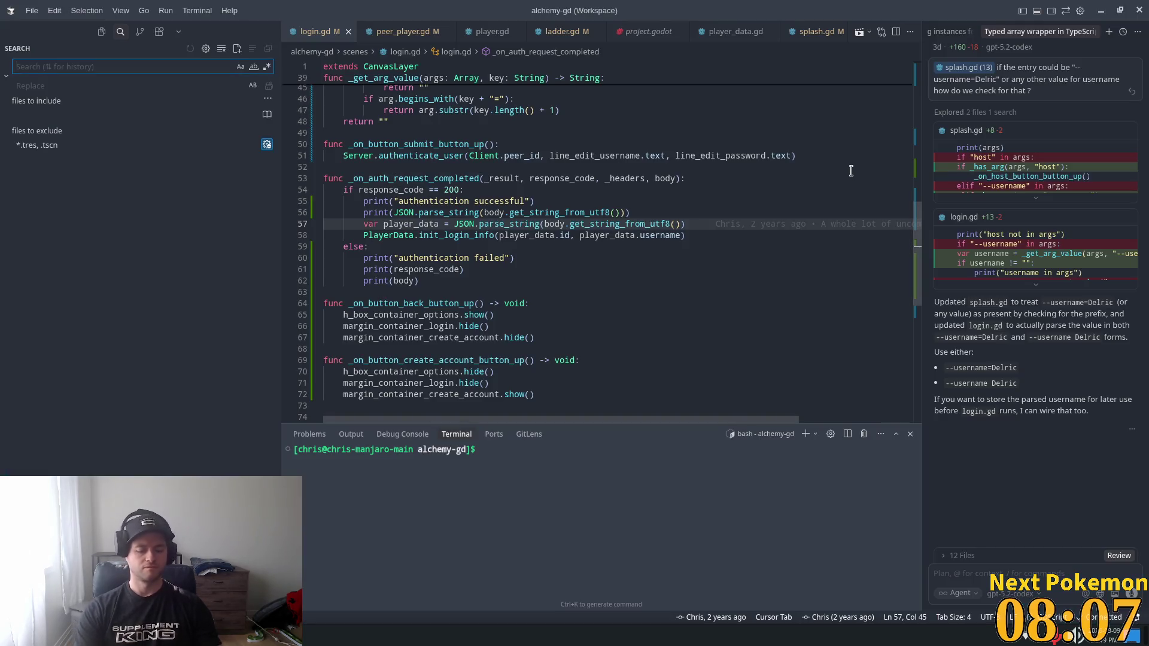
Open game_menu_pane.gd in VS Code, confirm it loads splash.tscn, then view menu_pane in 2D
key("ctrl+p")
type("game_ma")
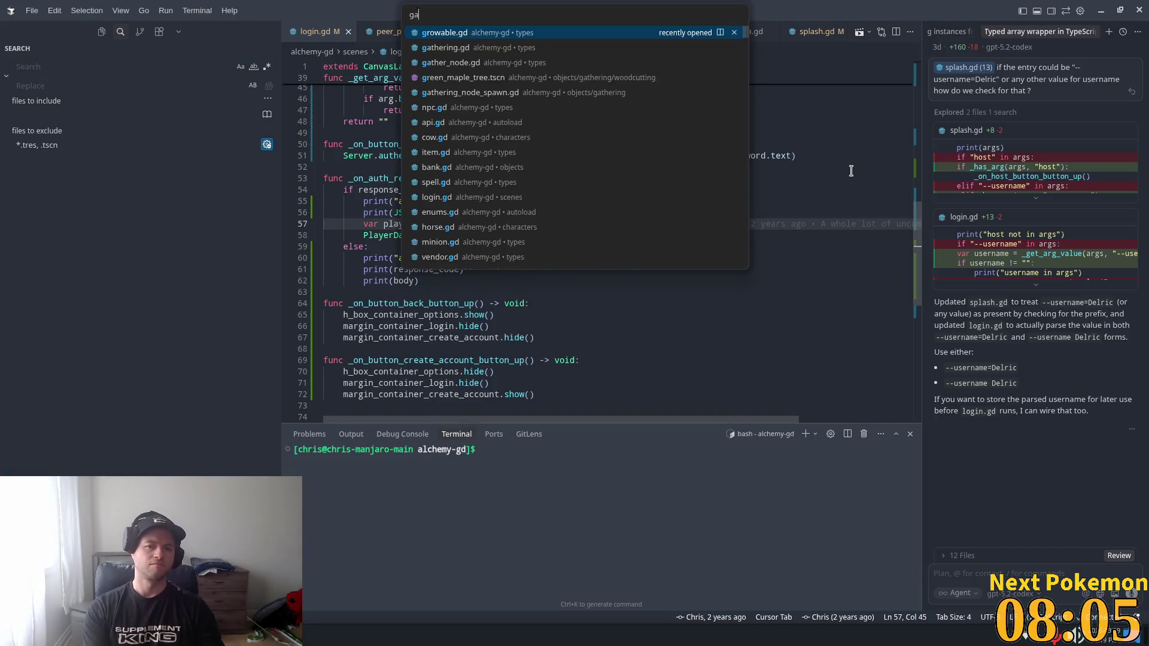
key("Return")
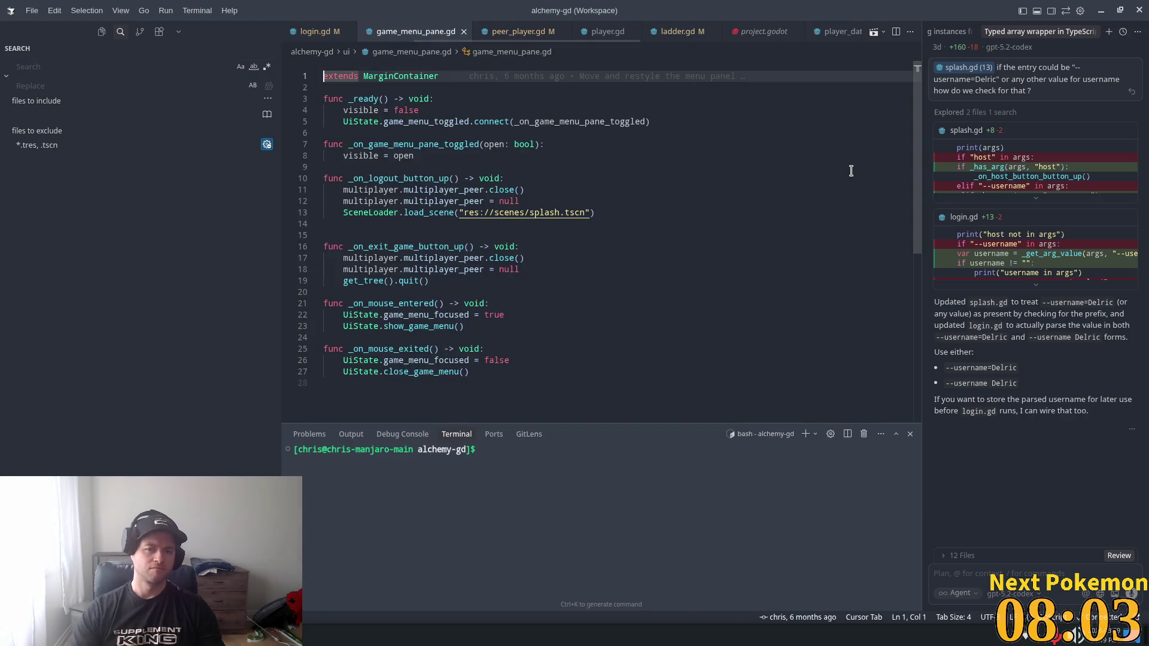
double_click(546, 213)
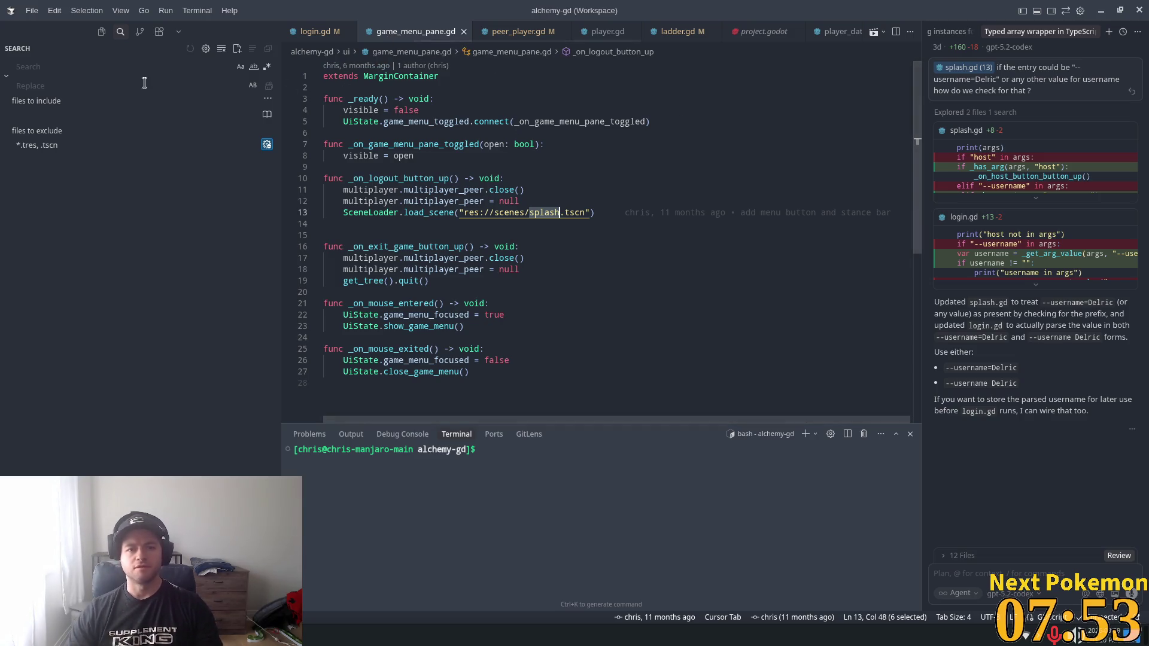
left_click_drag(281, 287, 210, 288)
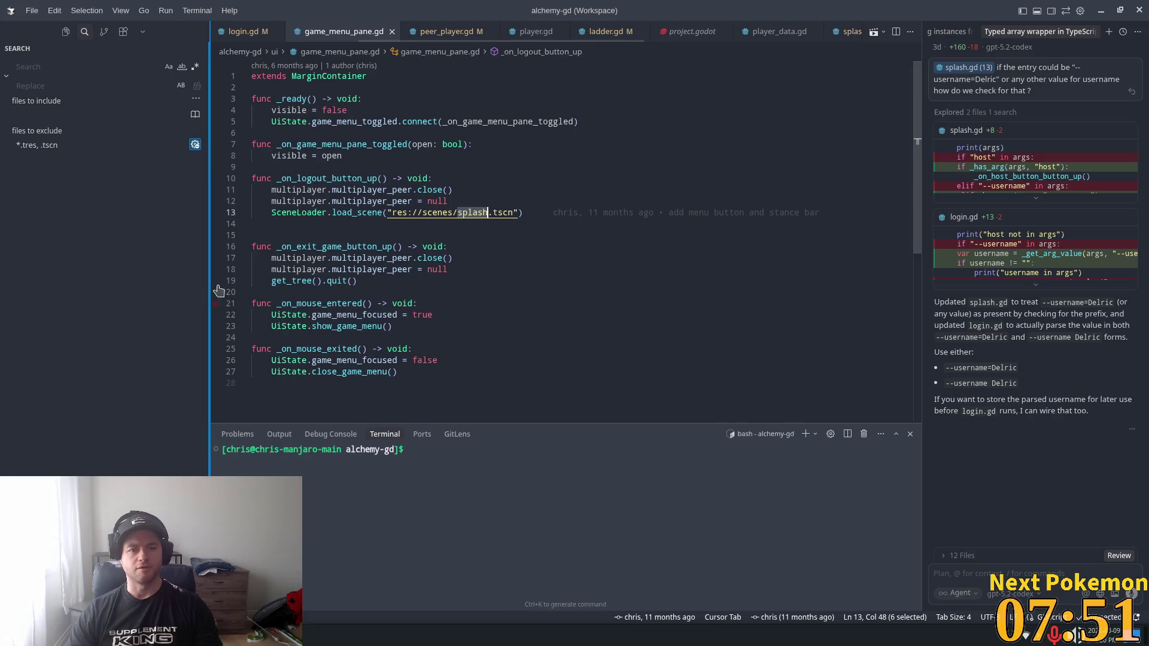
left_click(243, 32)
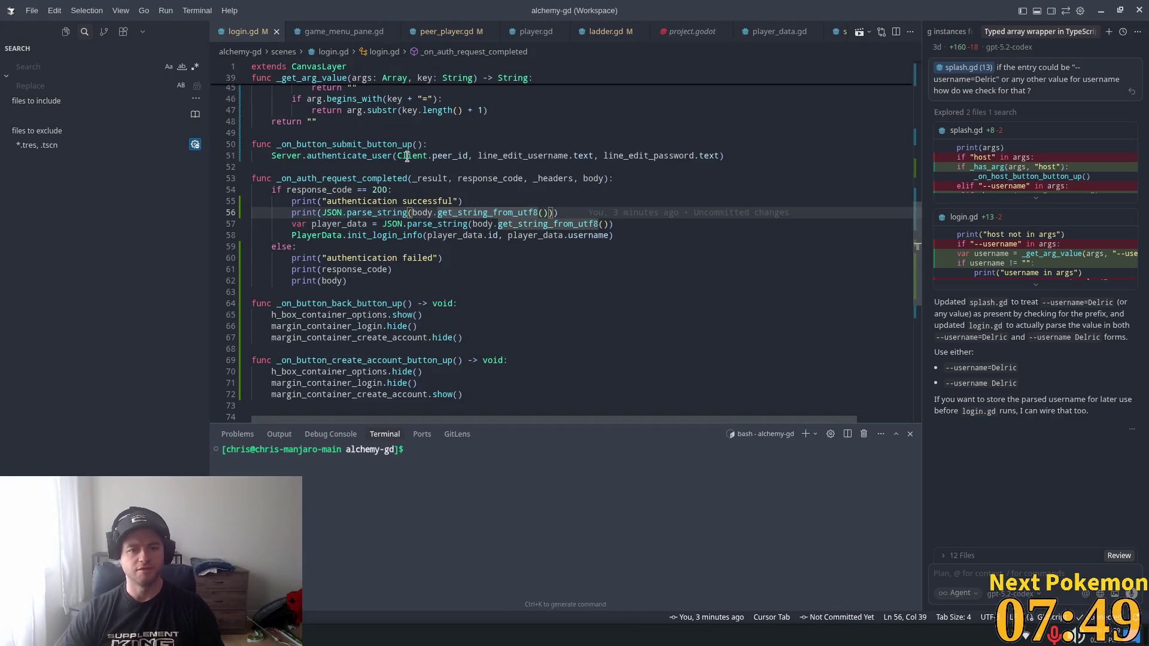
scroll(406, 156, "up", 1)
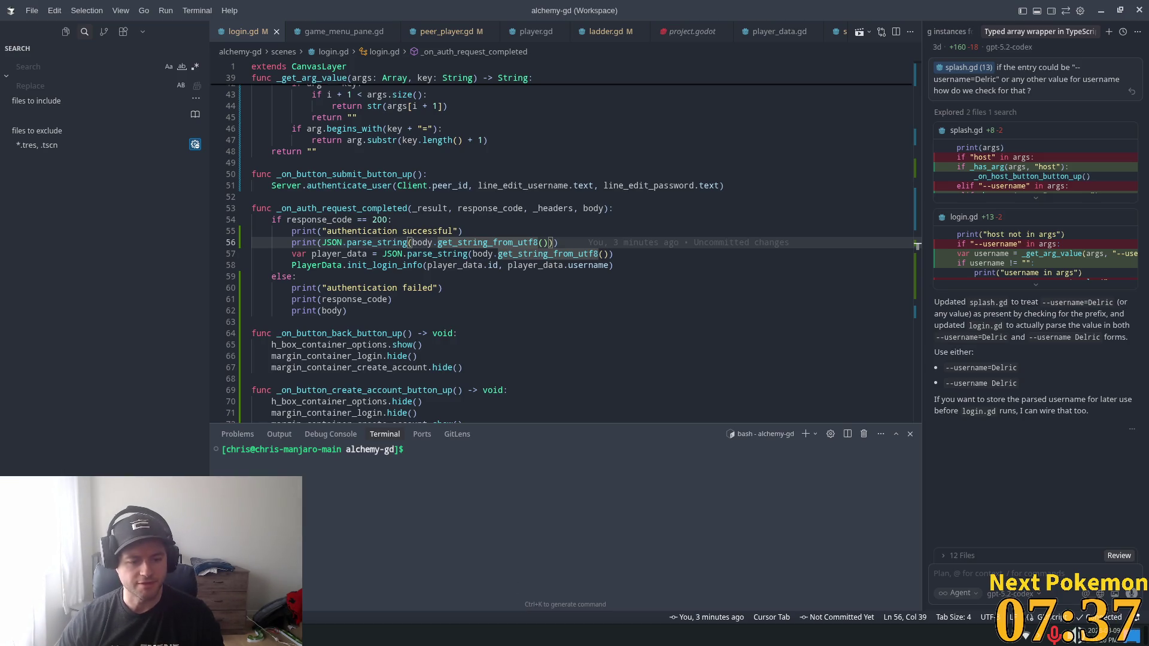
key("alt+Tab")
left_click(472, 37)
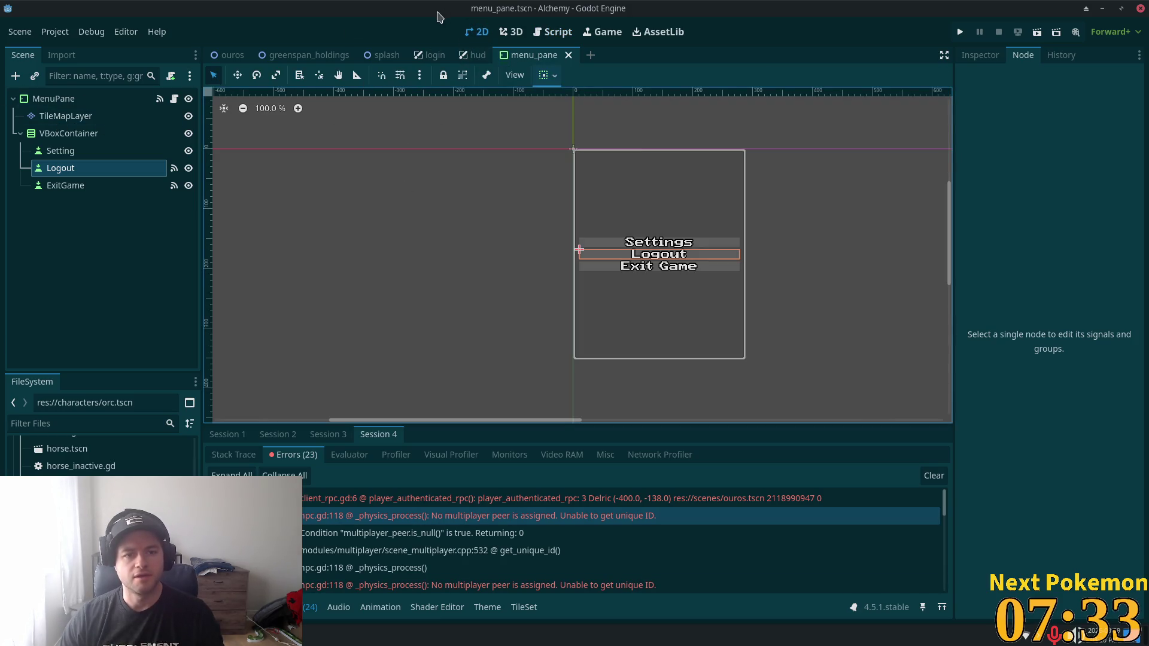
Open login.tscn and unhide MarginContainerLogin so Username, Password, Submit and Back appear
left_click(384, 54)
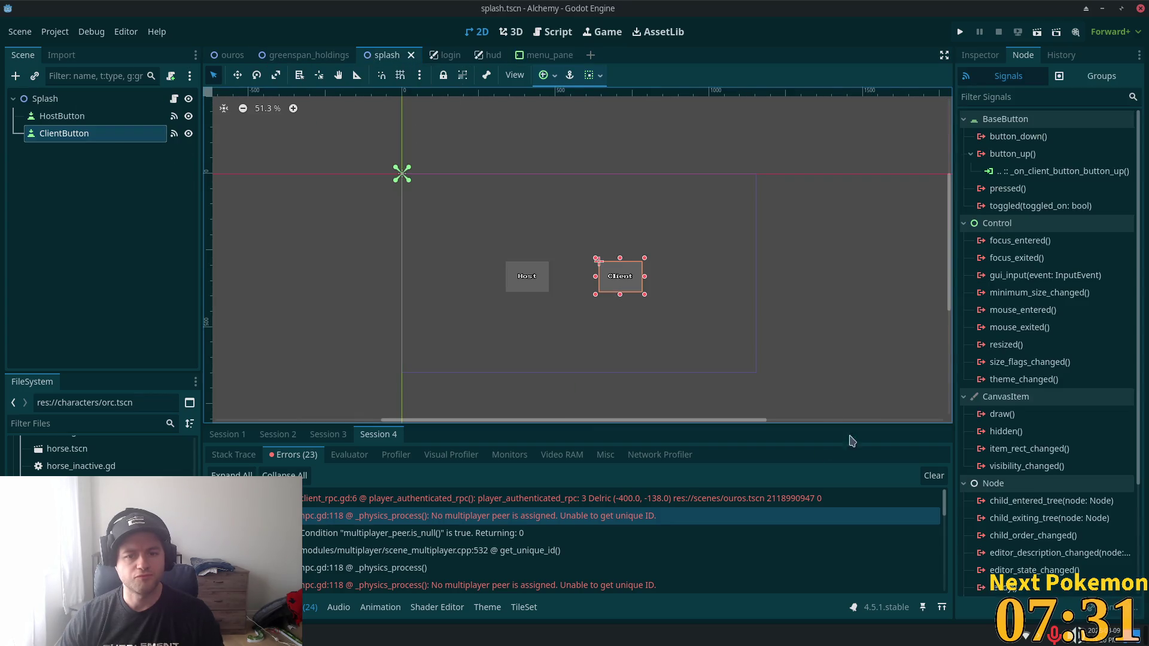
left_click(437, 58)
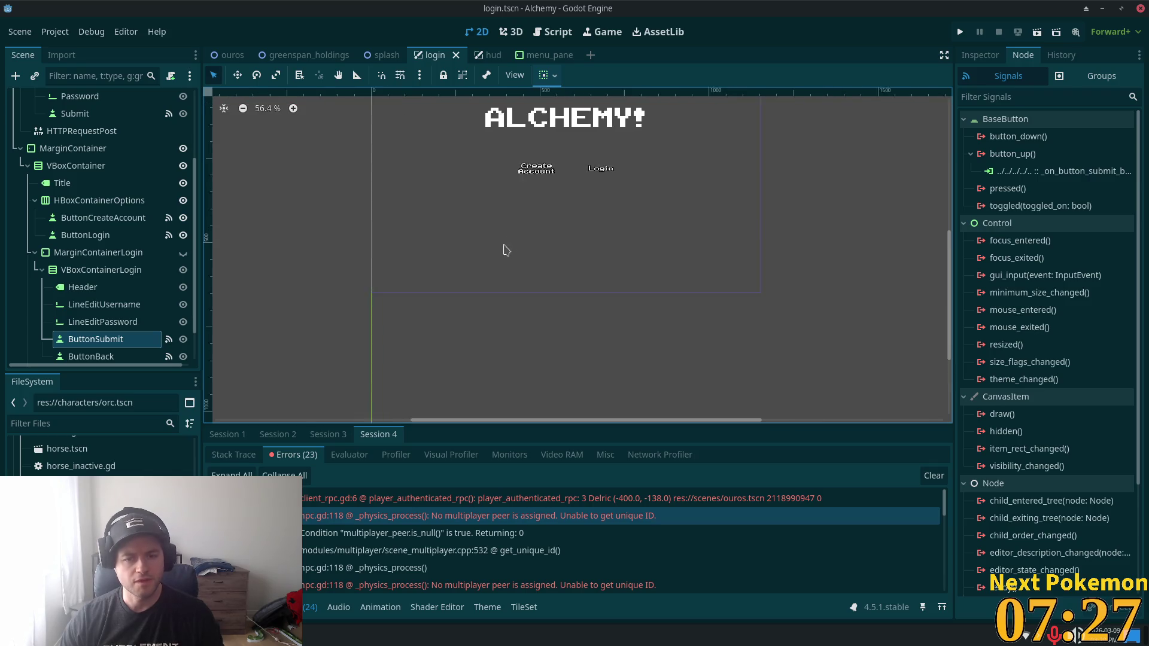
scroll(120, 251, "up", 3)
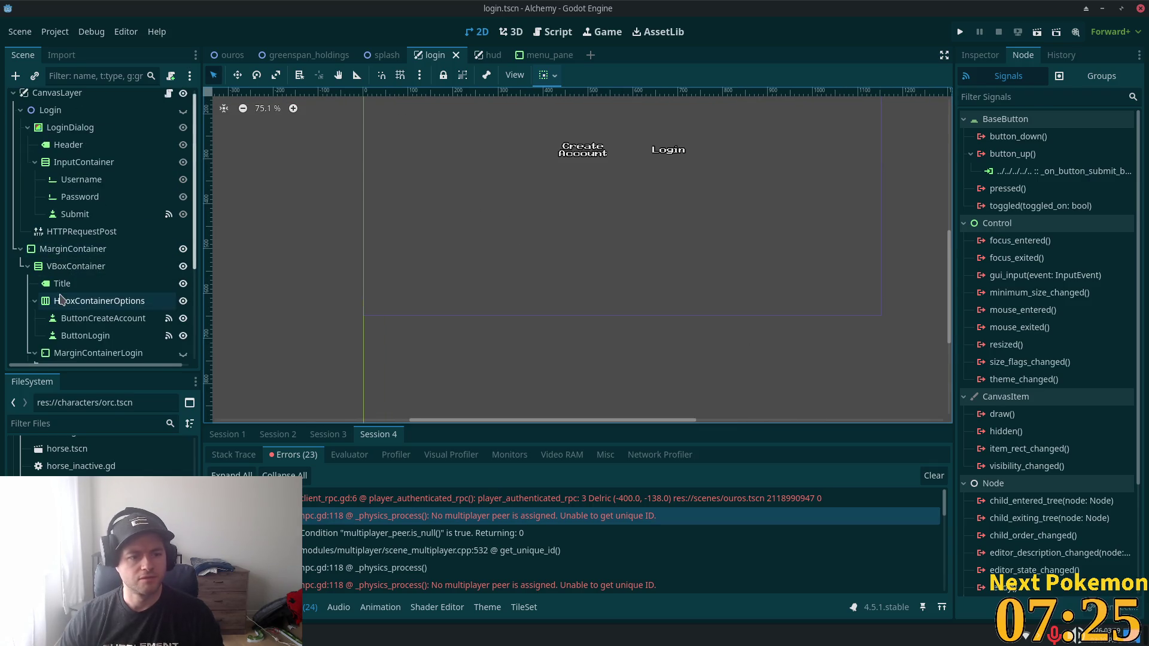
scroll(119, 251, "down", 6)
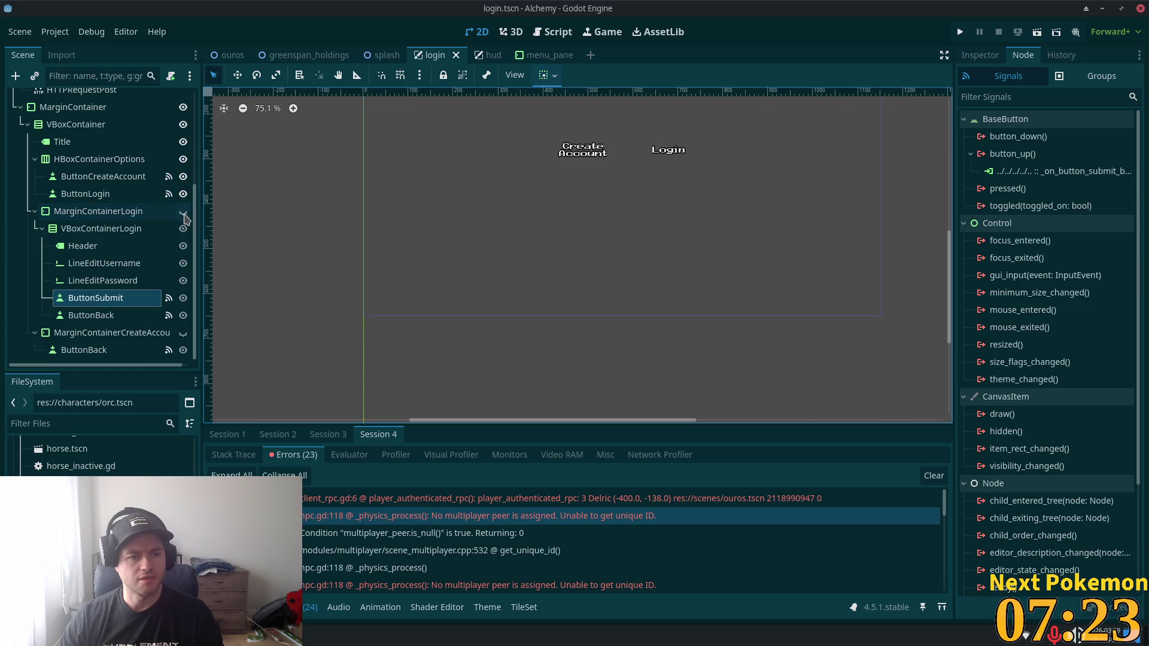
left_click(183, 213)
scroll(619, 245, "up", 4)
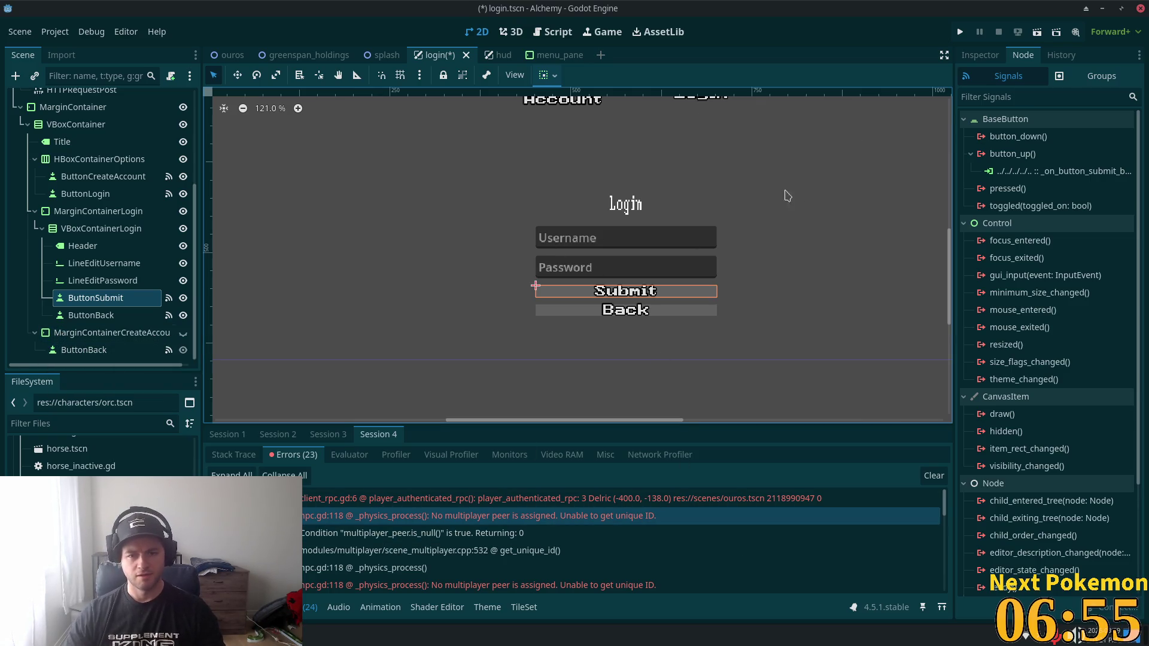
scroll(769, 210, "down", 3)
scroll(740, 246, "down", 4)
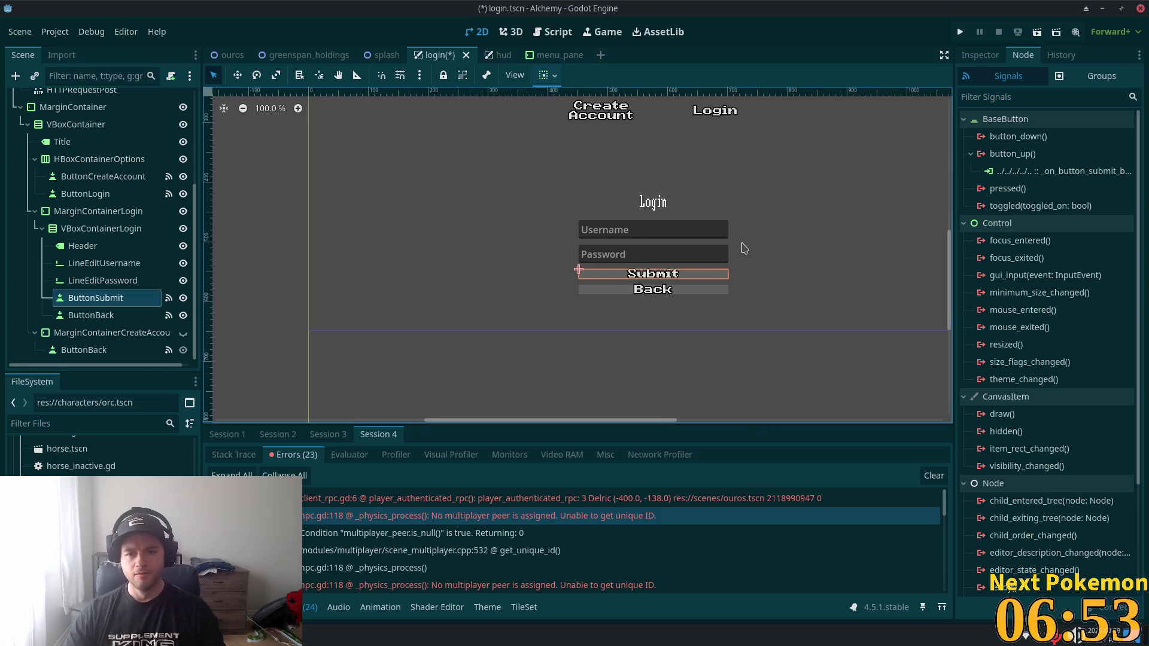
scroll(827, 302, "up", 6)
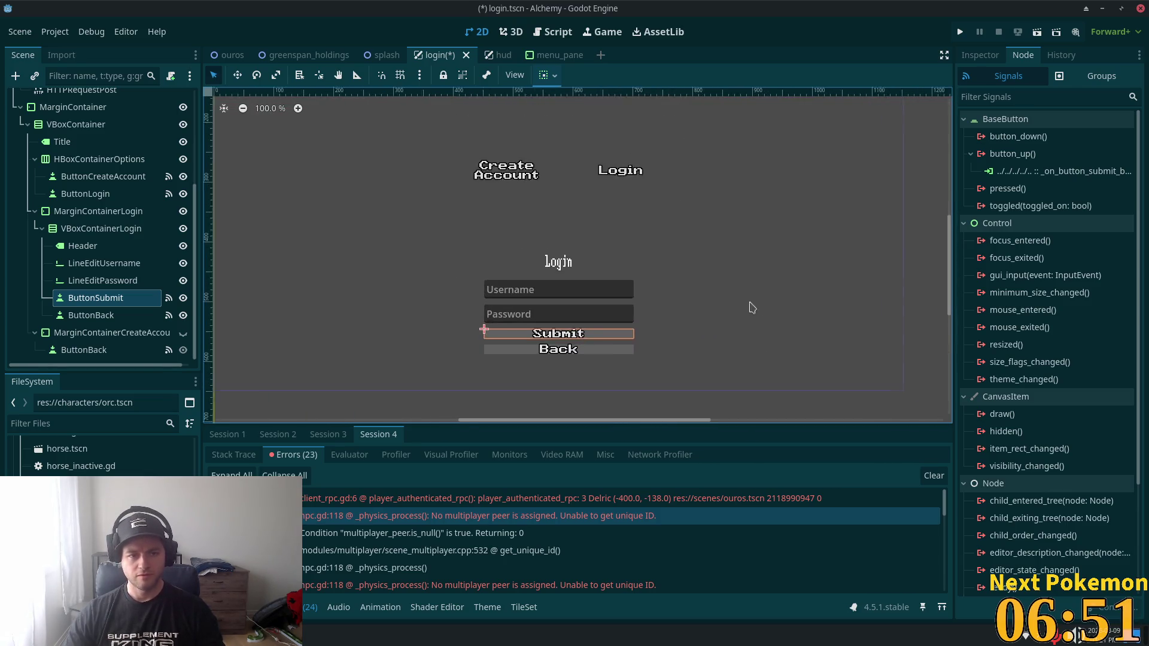